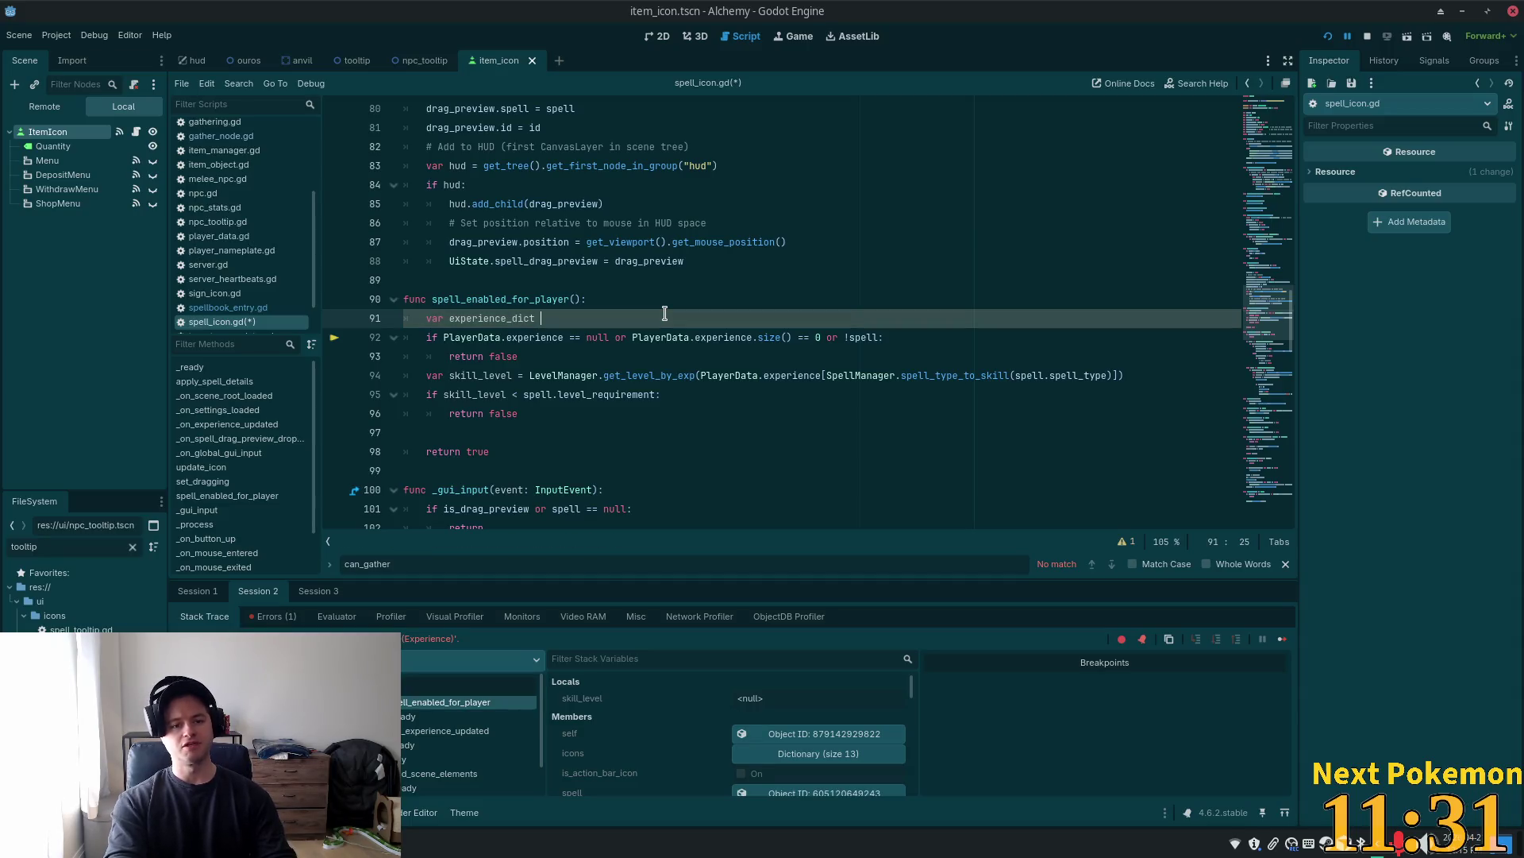
# Assign experience_dict = PlayerData.experience.get_experience_dictionary() in spell_enabled_for_player
pyautogui.moveTo(752, 337); pyautogui.dragTo(632, 336)
pyautogui.hotkey('ctrl', 'c')
pyautogui.click(565, 319)
pyautogui.hotkey('ctrl', 'v')
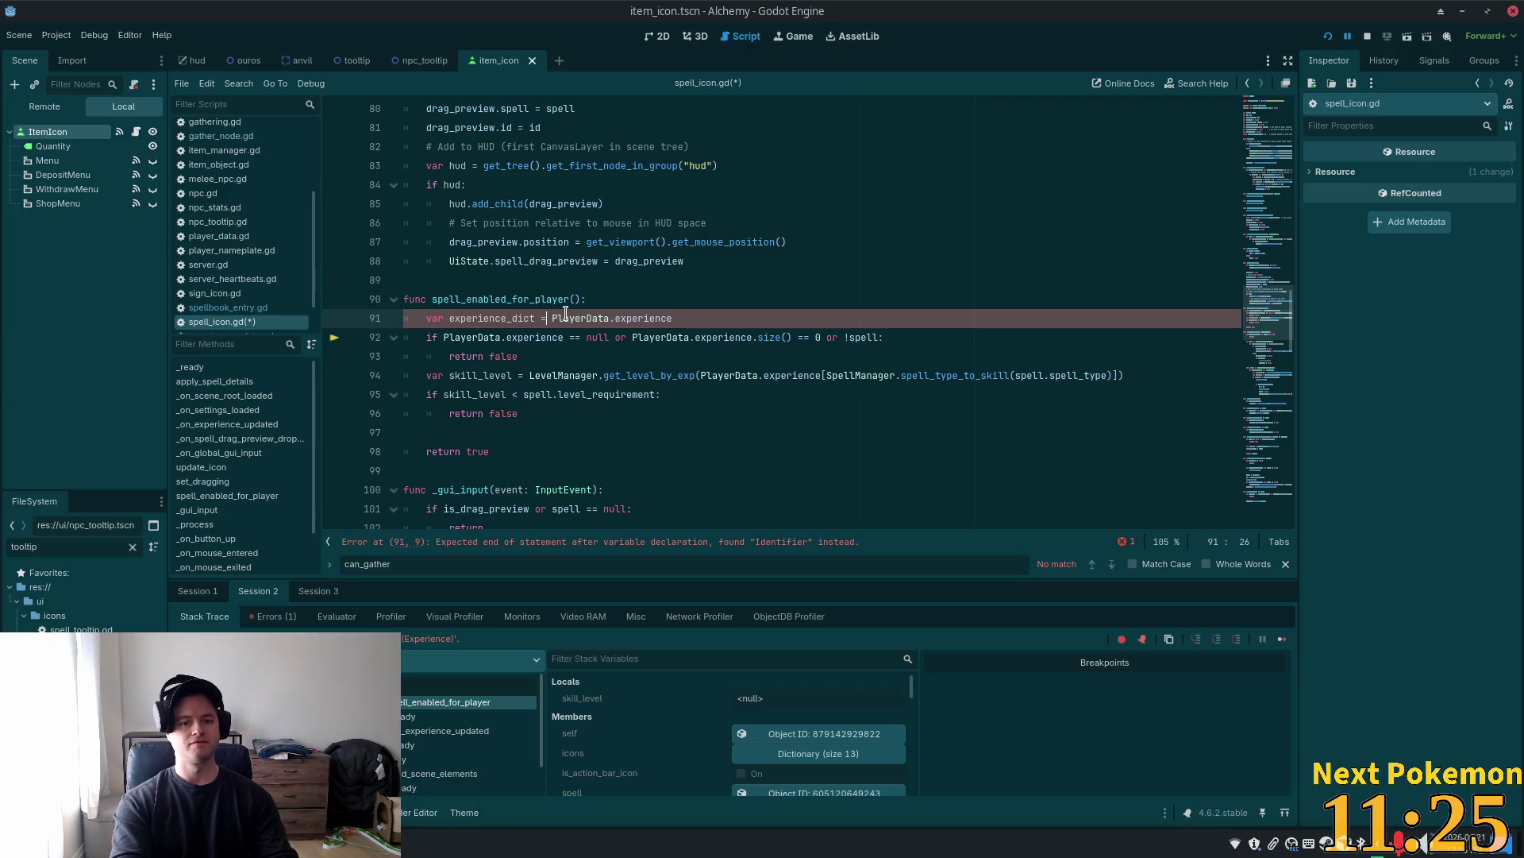
pyautogui.click(715, 318)
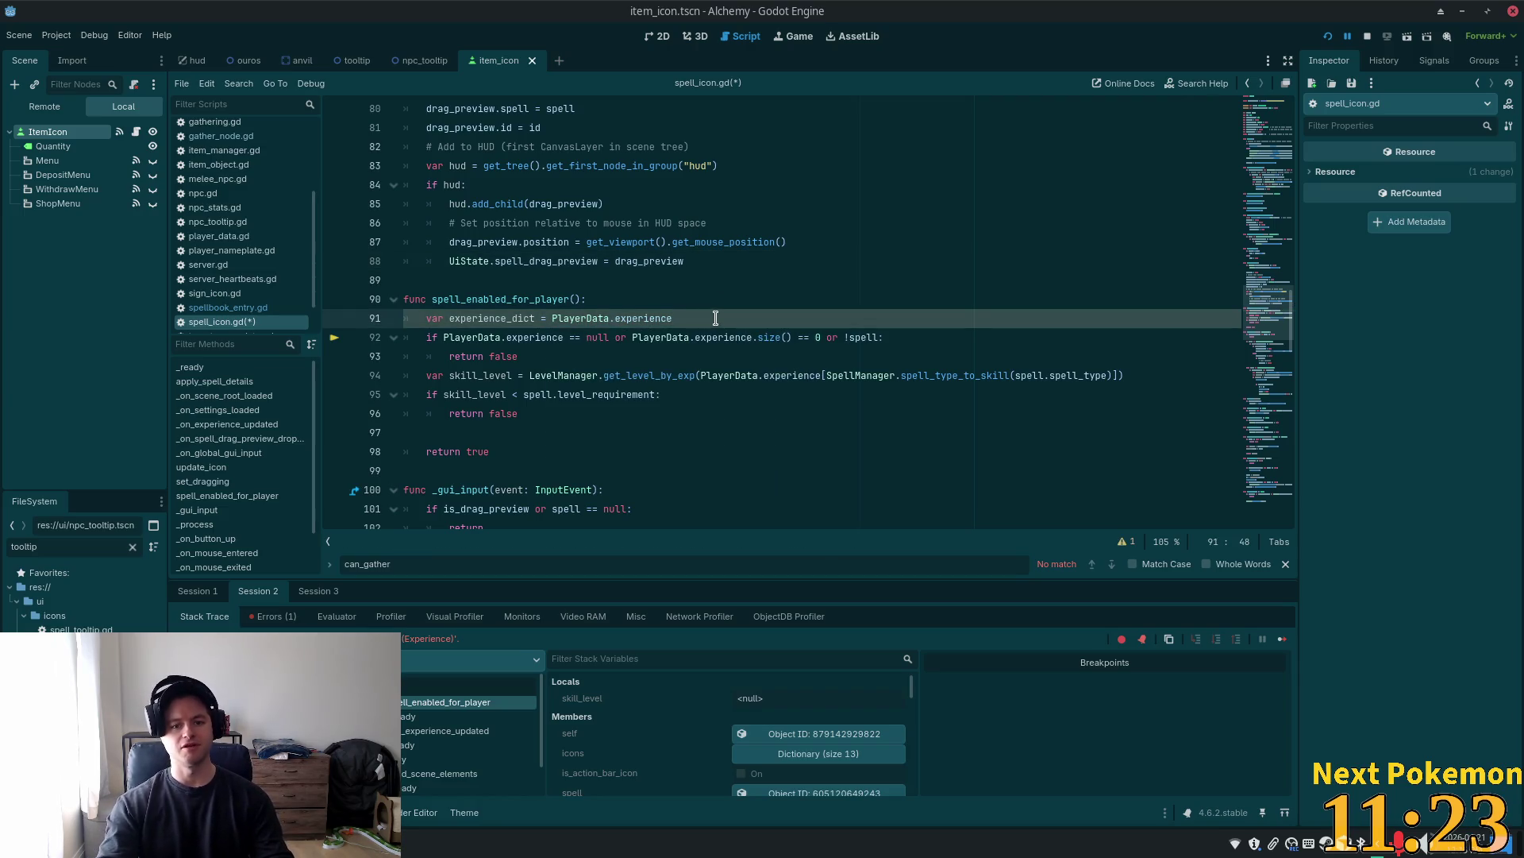
pyautogui.write('.get()')
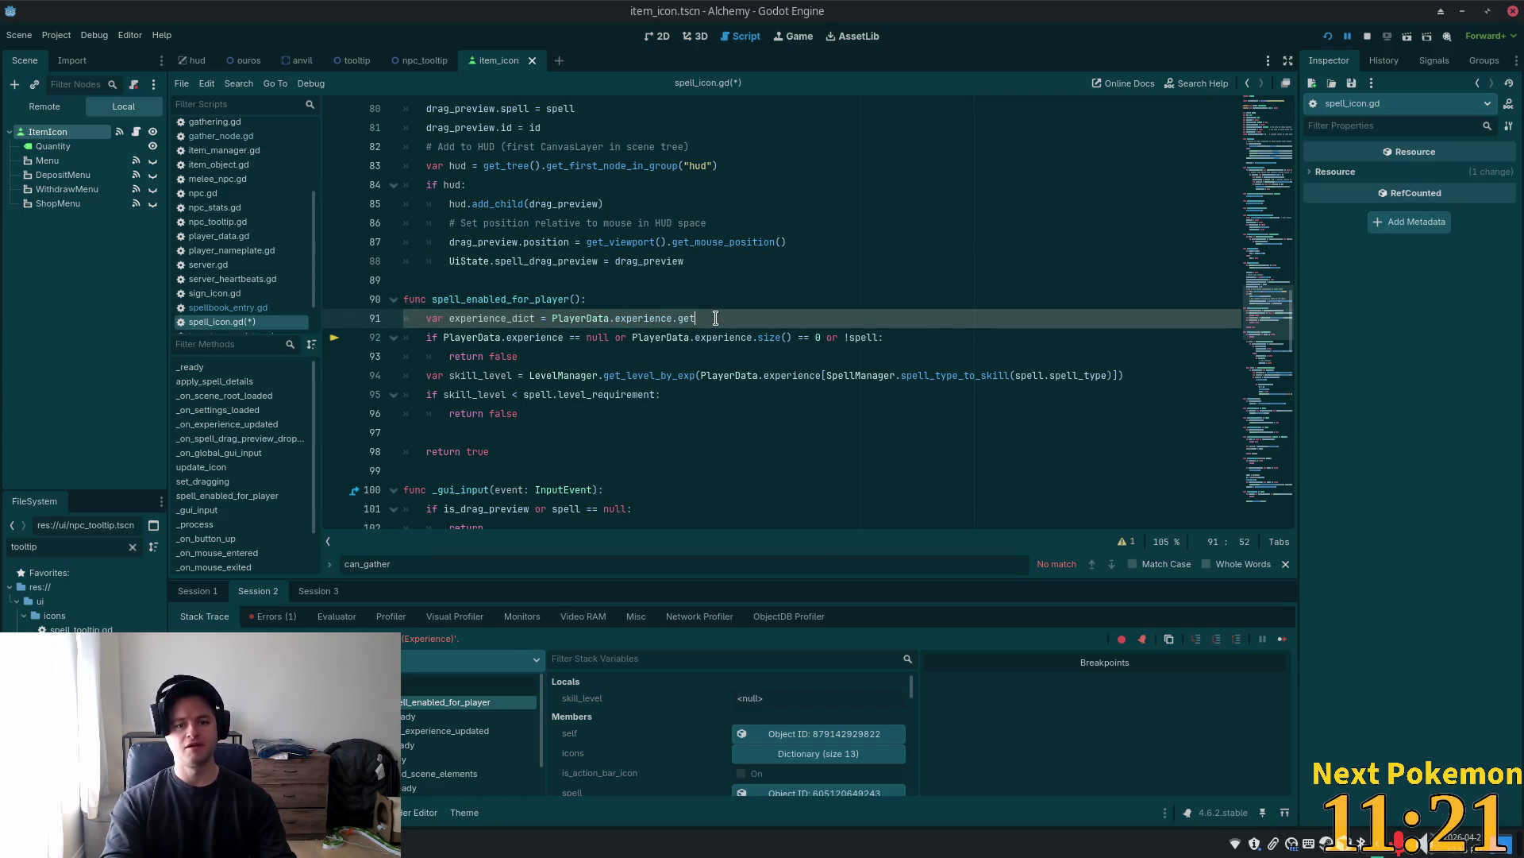
pyautogui.write('_')
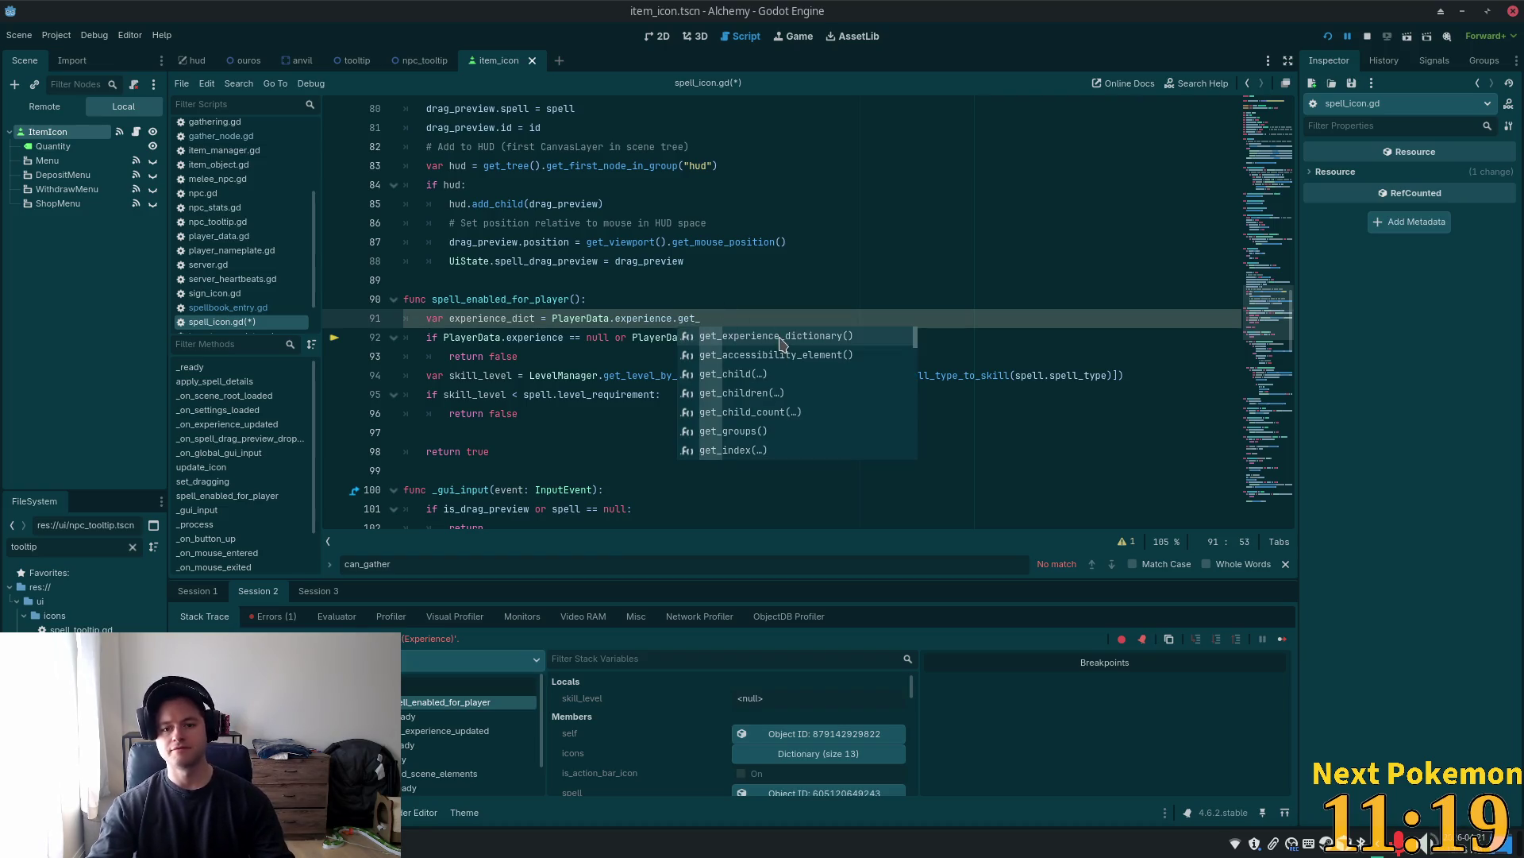
pyautogui.click(763, 336)
# Trim the line 92 condition so it checks only !spell
pyautogui.click(724, 337)
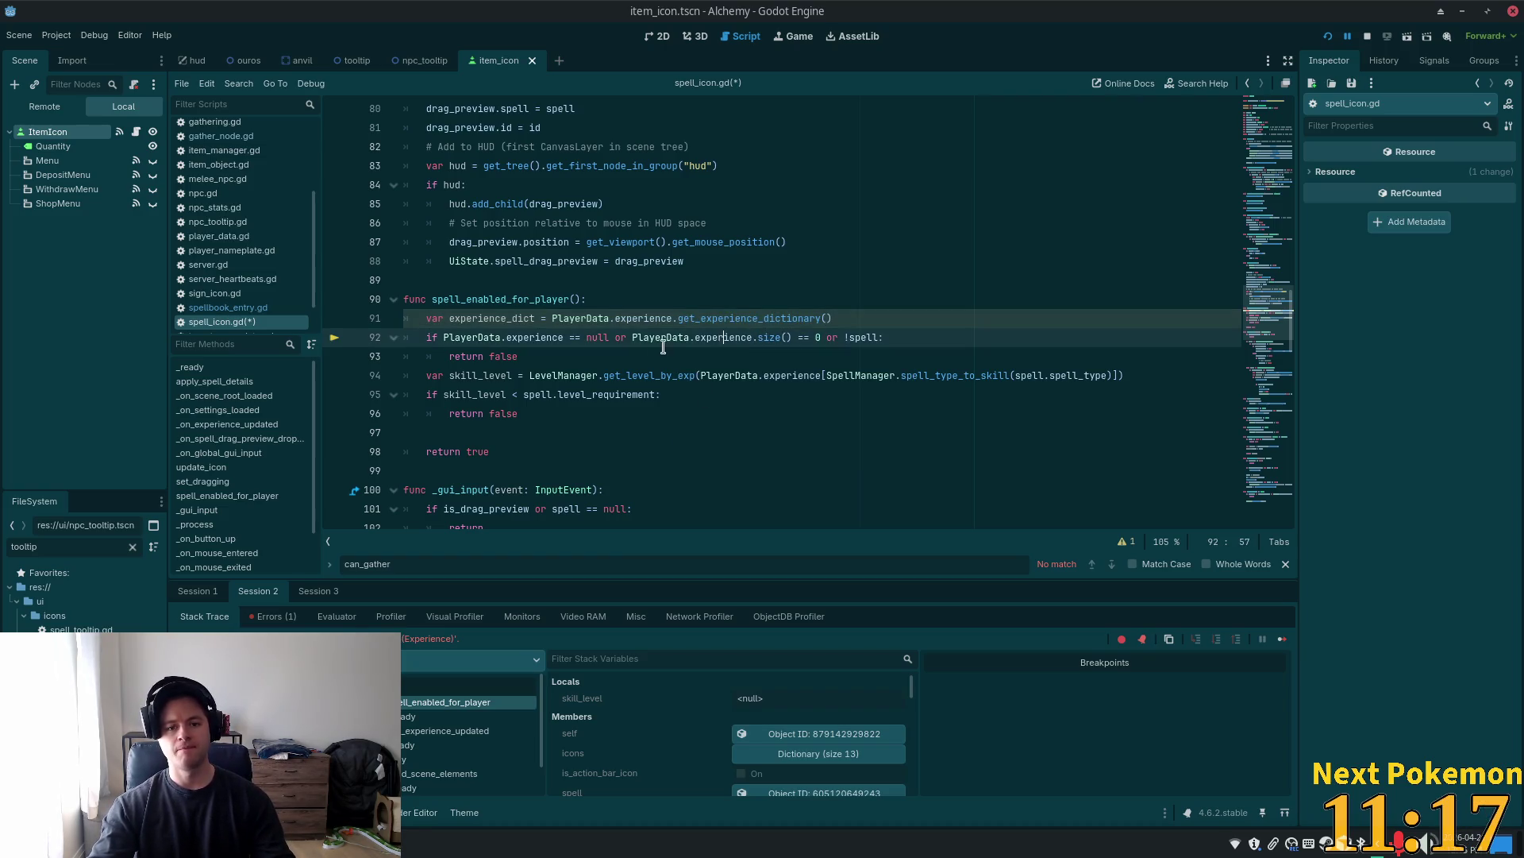
pyautogui.doubleClick(718, 337)
pyautogui.click(844, 338)
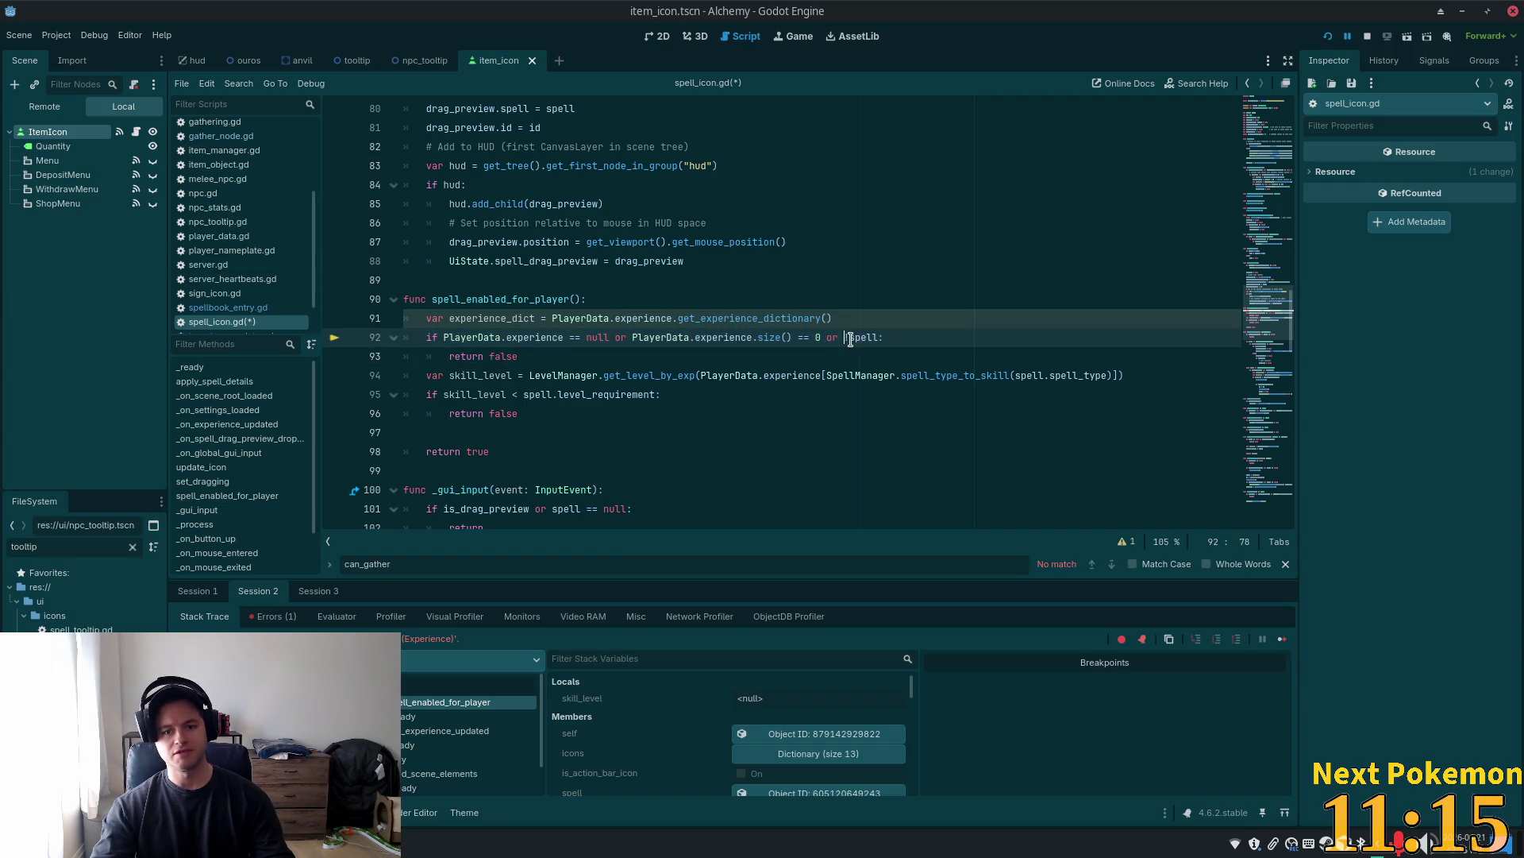
pyautogui.moveTo(847, 337); pyautogui.dragTo(444, 340)
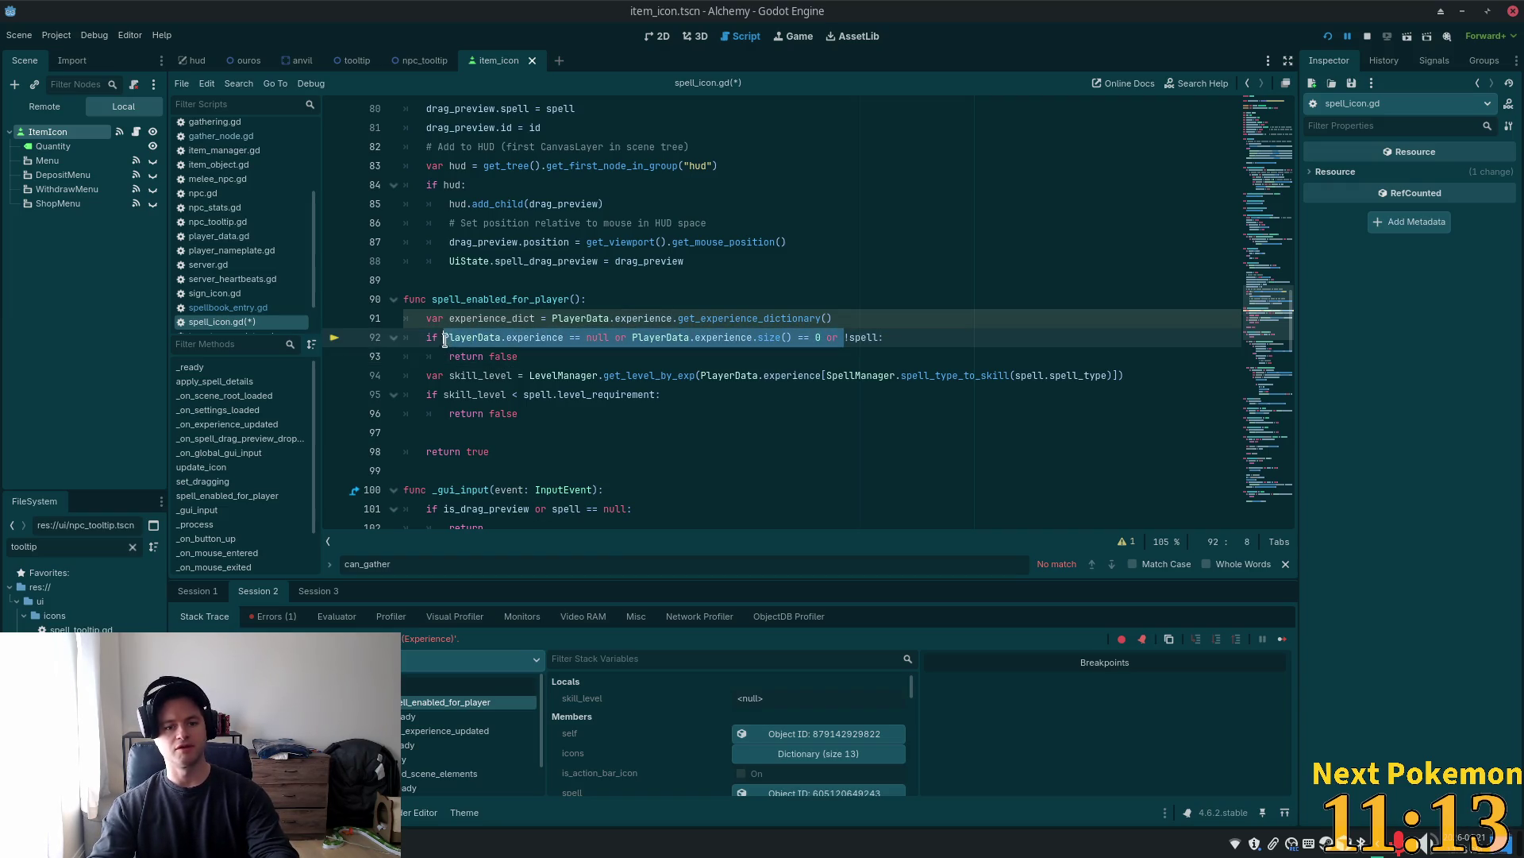
pyautogui.press('BackSpace')
# Replace PlayerData.experience with experience_dict in the skill level lookup on line 94
pyautogui.click(559, 357)
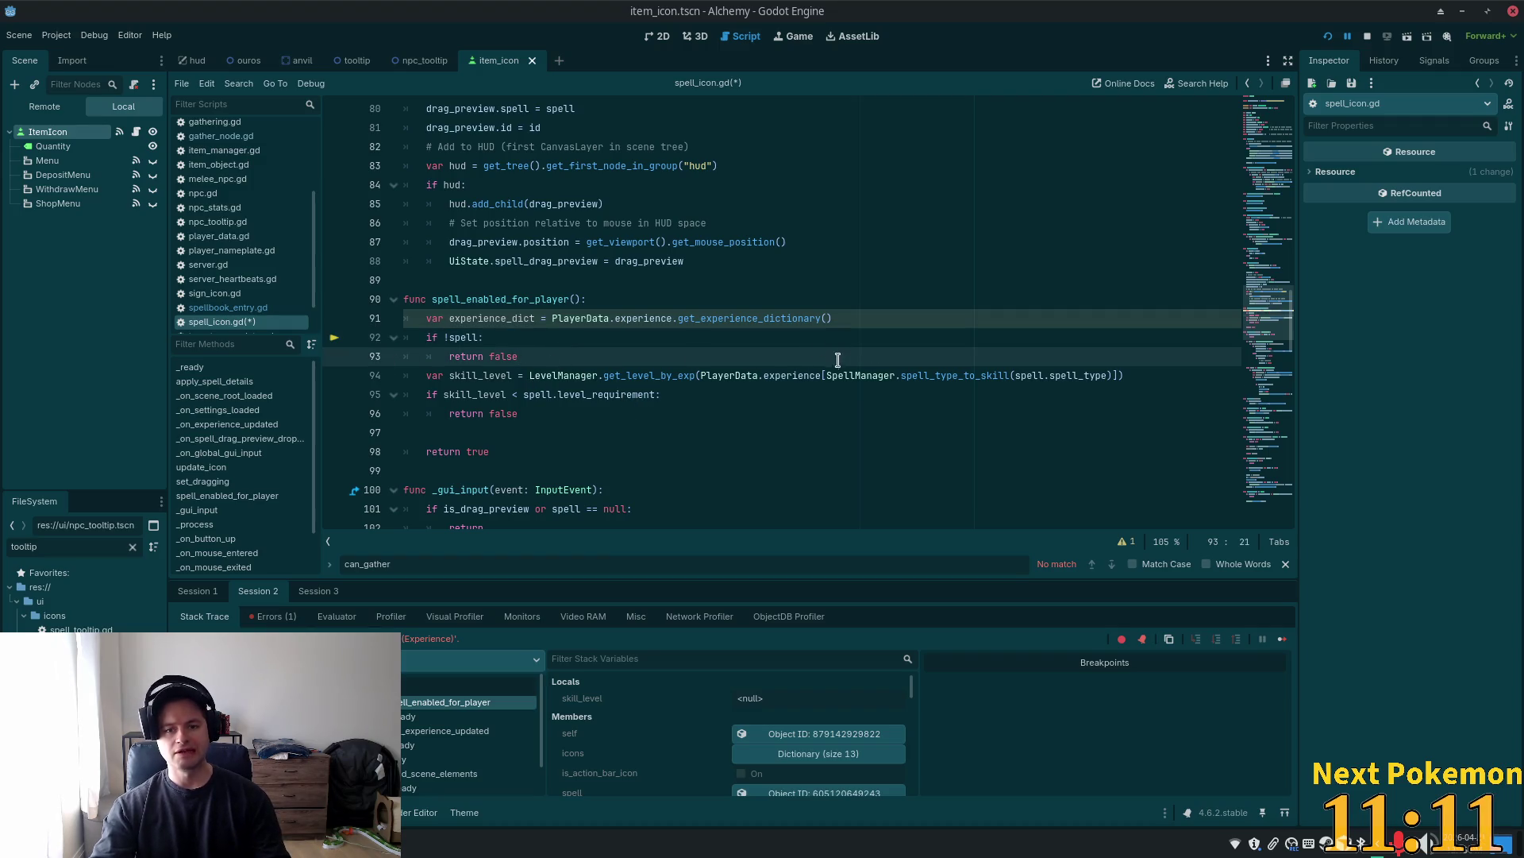
pyautogui.click(782, 375)
pyautogui.click(482, 317)
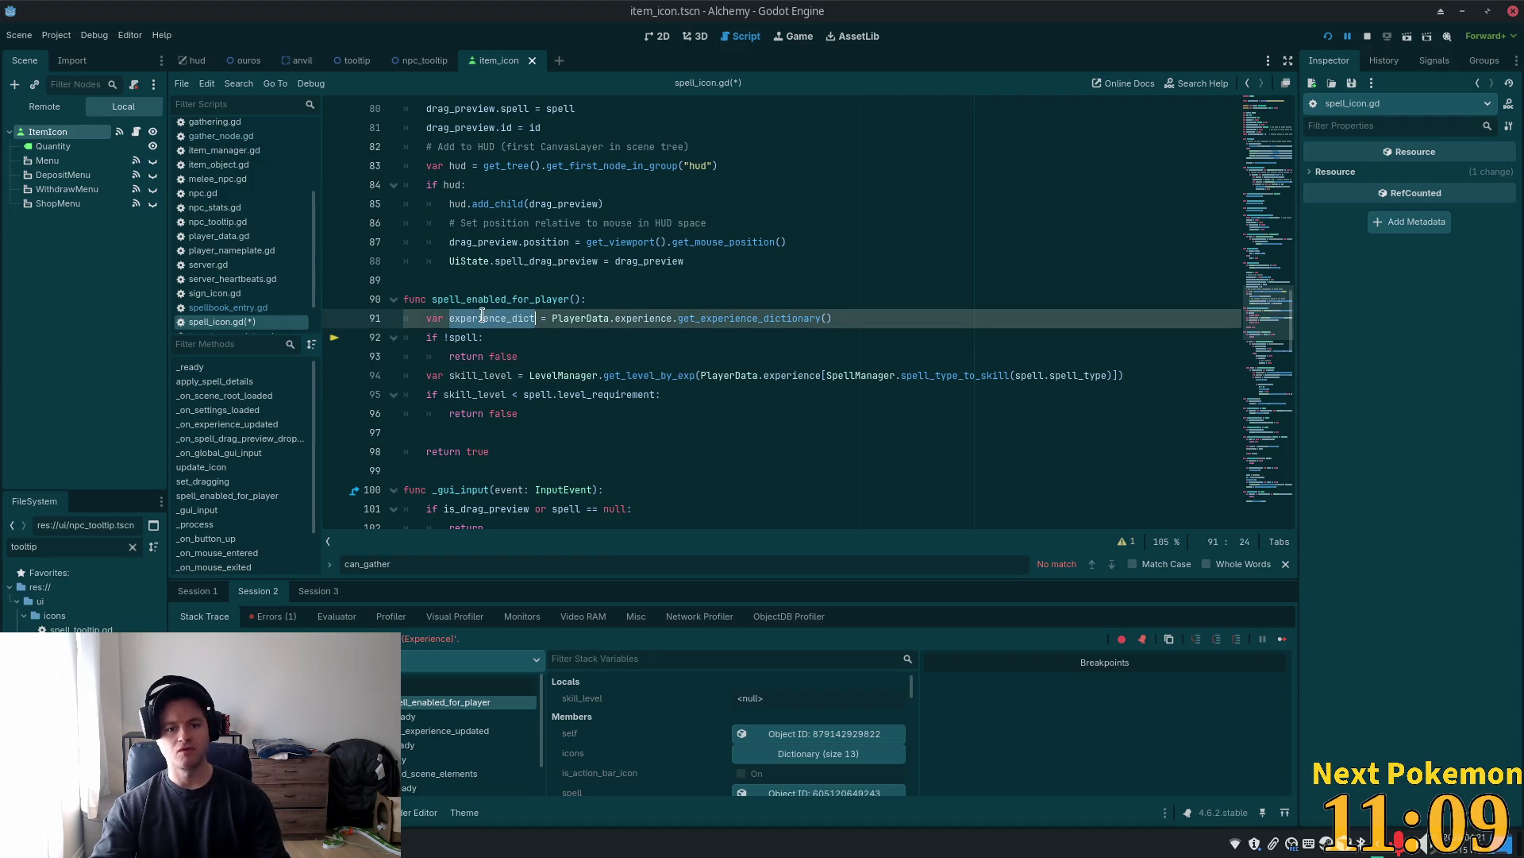
pyautogui.click(774, 359)
pyautogui.moveTo(820, 374); pyautogui.dragTo(697, 375)
pyautogui.write('experience_dict')
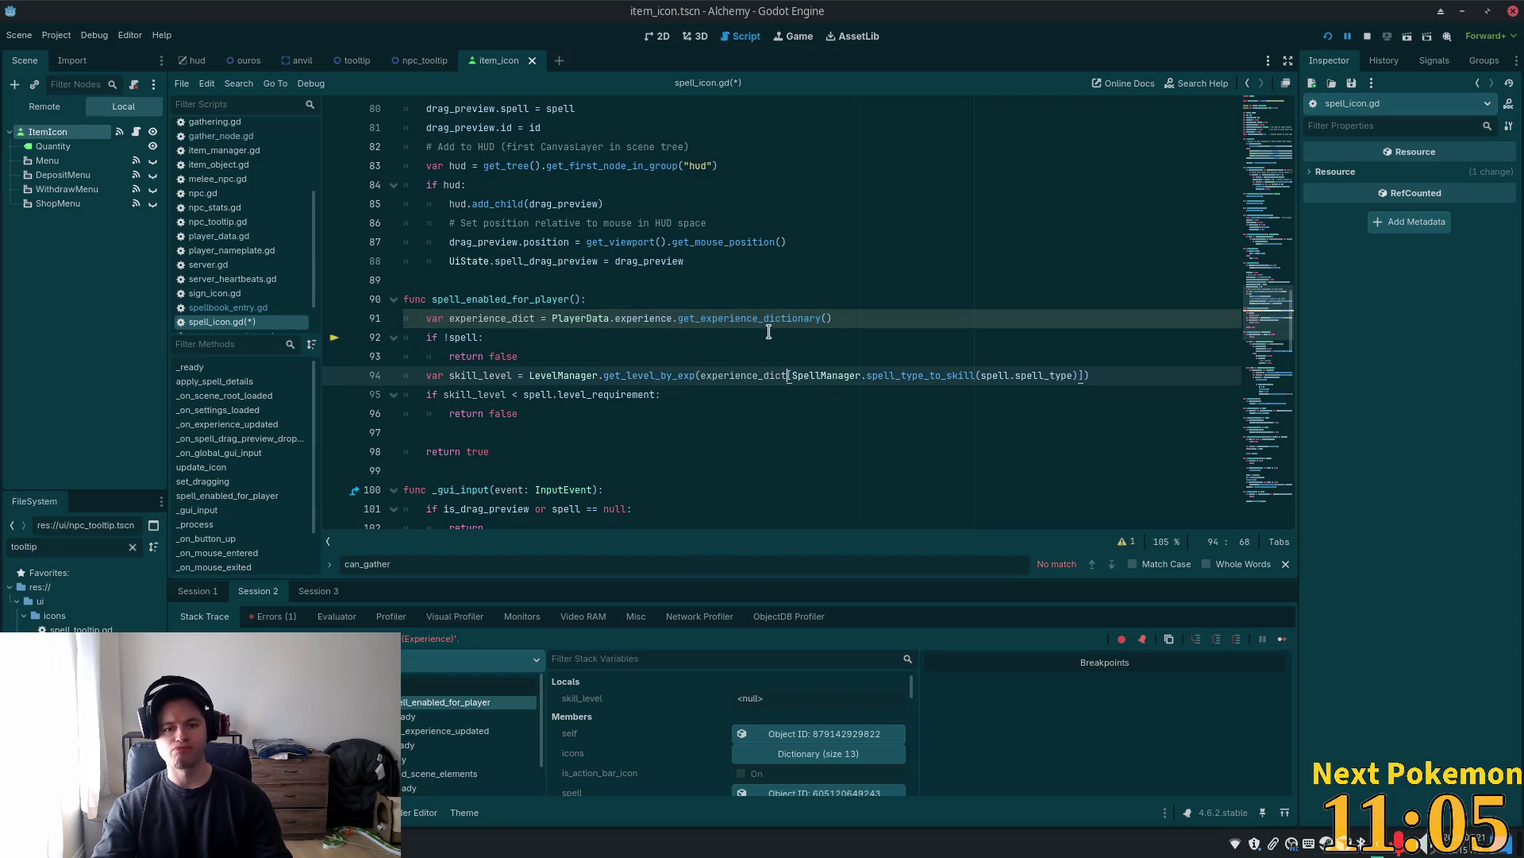
# Save spell_icon.gd and relaunch the game with F5
pyautogui.click(751, 354)
pyautogui.write('[')
pyautogui.hotkey('ctrl', 's')
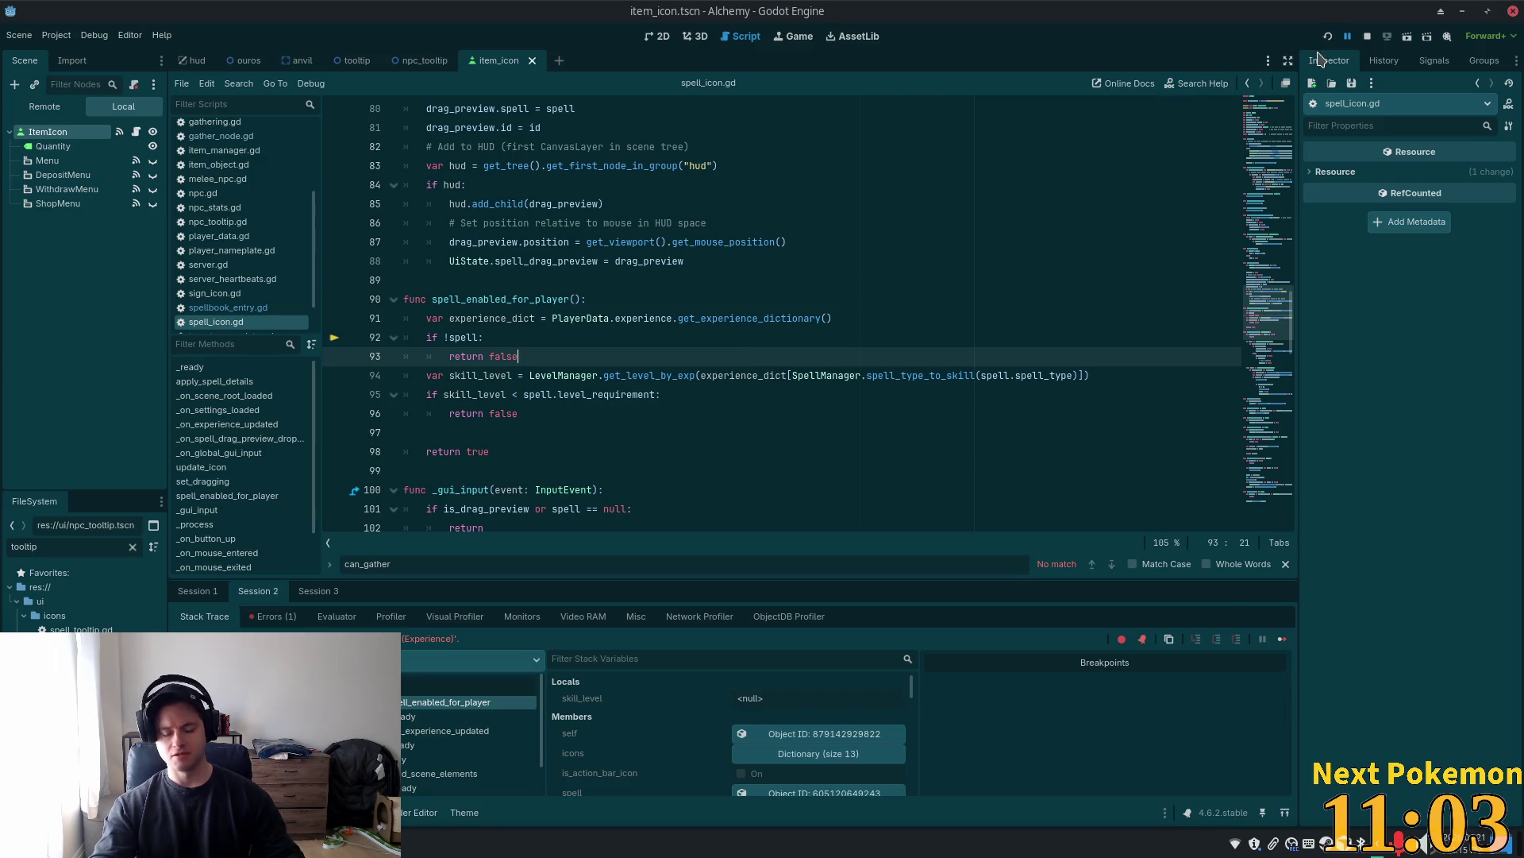
pyautogui.press('F5')
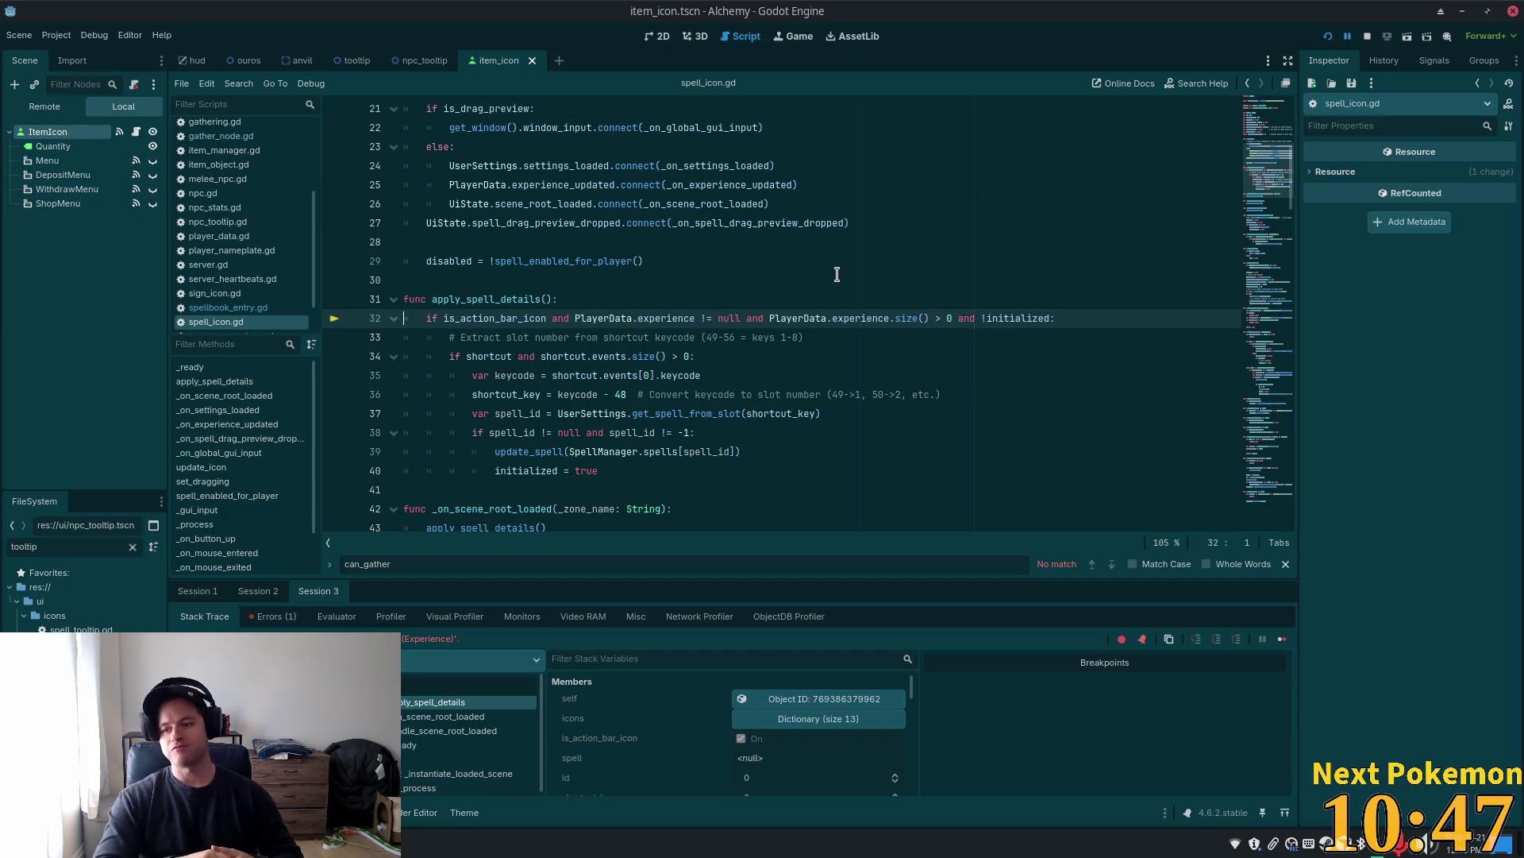
# Start a var experience declaration on a new line in apply_spell_details
pyautogui.click(591, 300)
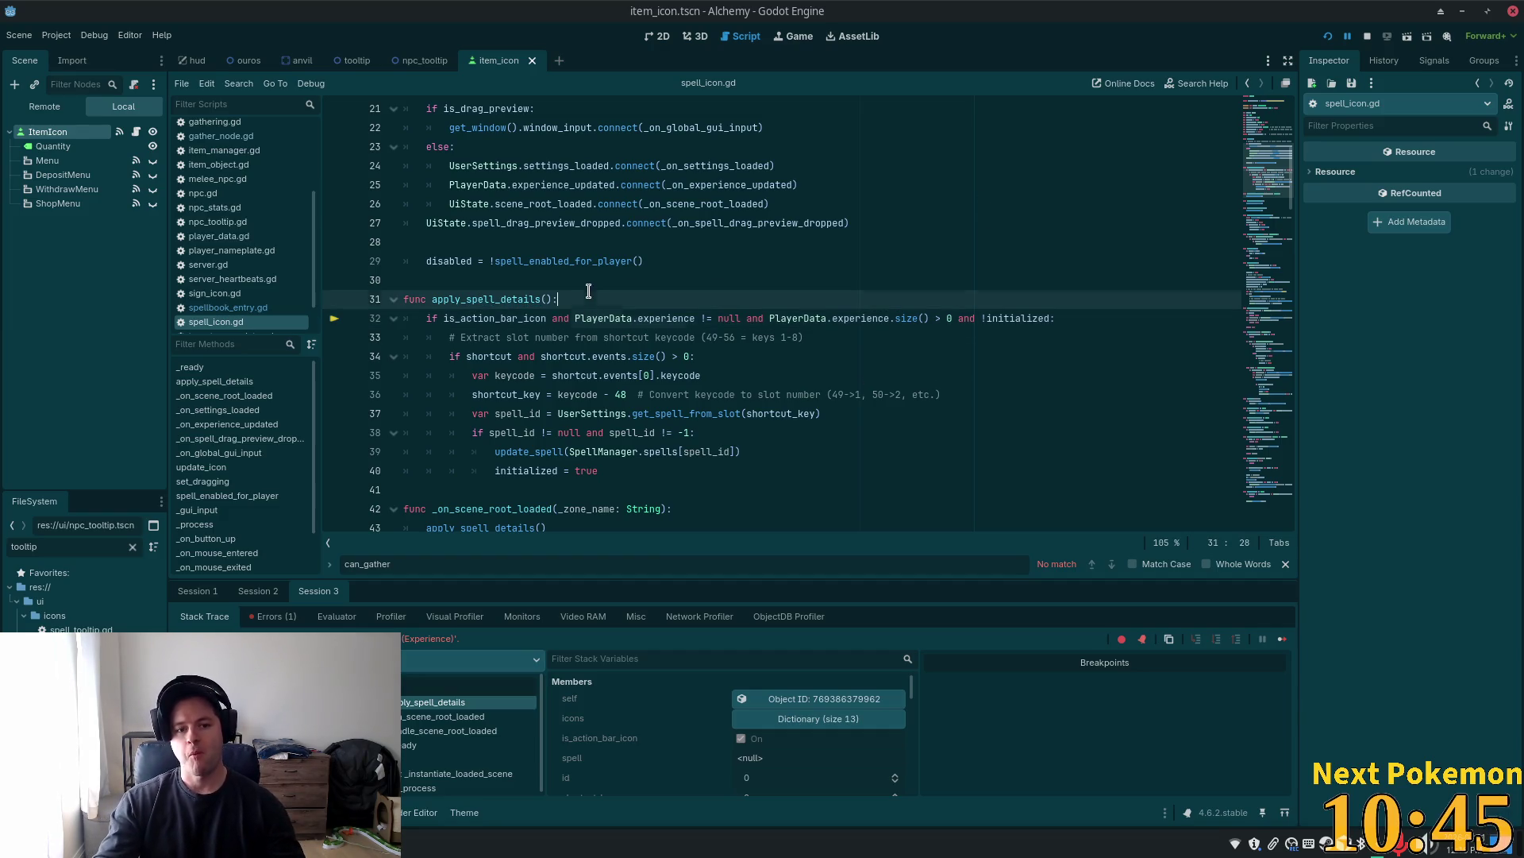
pyautogui.press('Return')
pyautogui.write('var e')
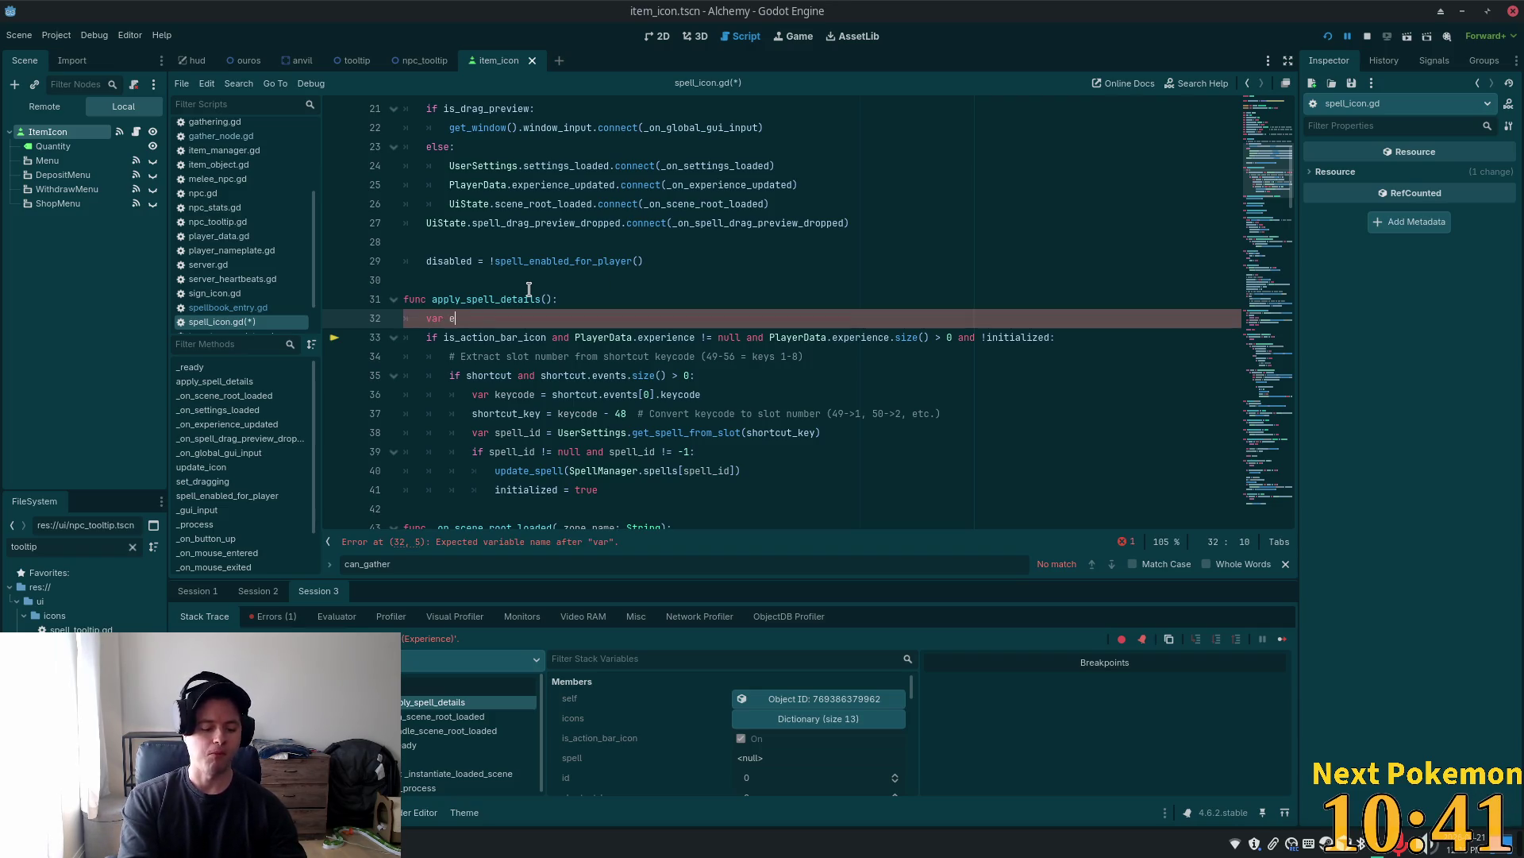
pyautogui.write('xpewri')
pyautogui.press('BackSpace')
pyautogui.press('BackSpace')
pyautogui.write('rience_di')
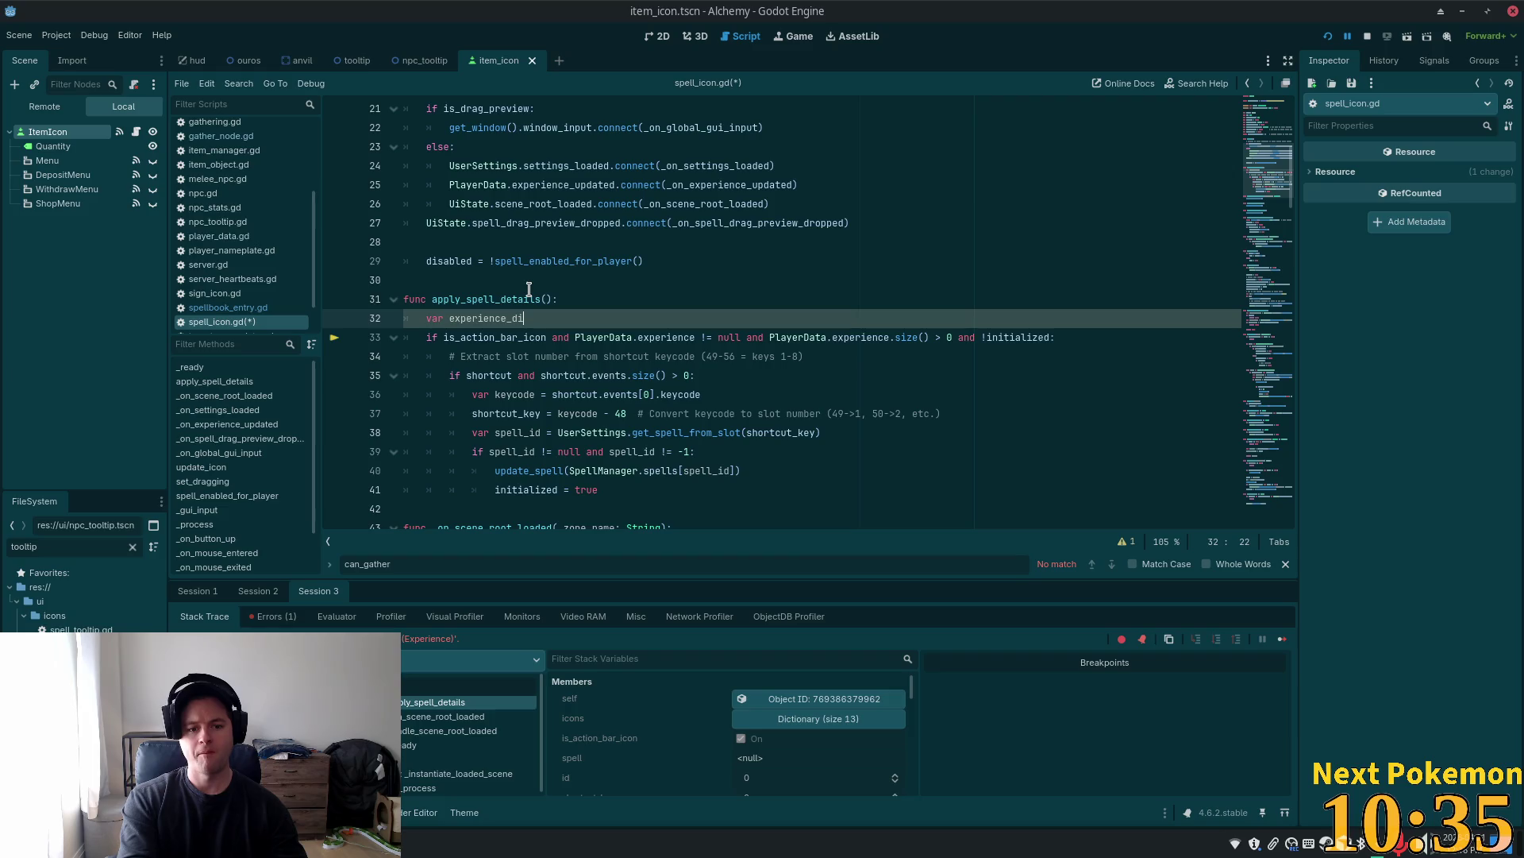
# Delete the PlayerData.experience conditions from the if and remove the stray line 32
pyautogui.doubleClick(681, 344)
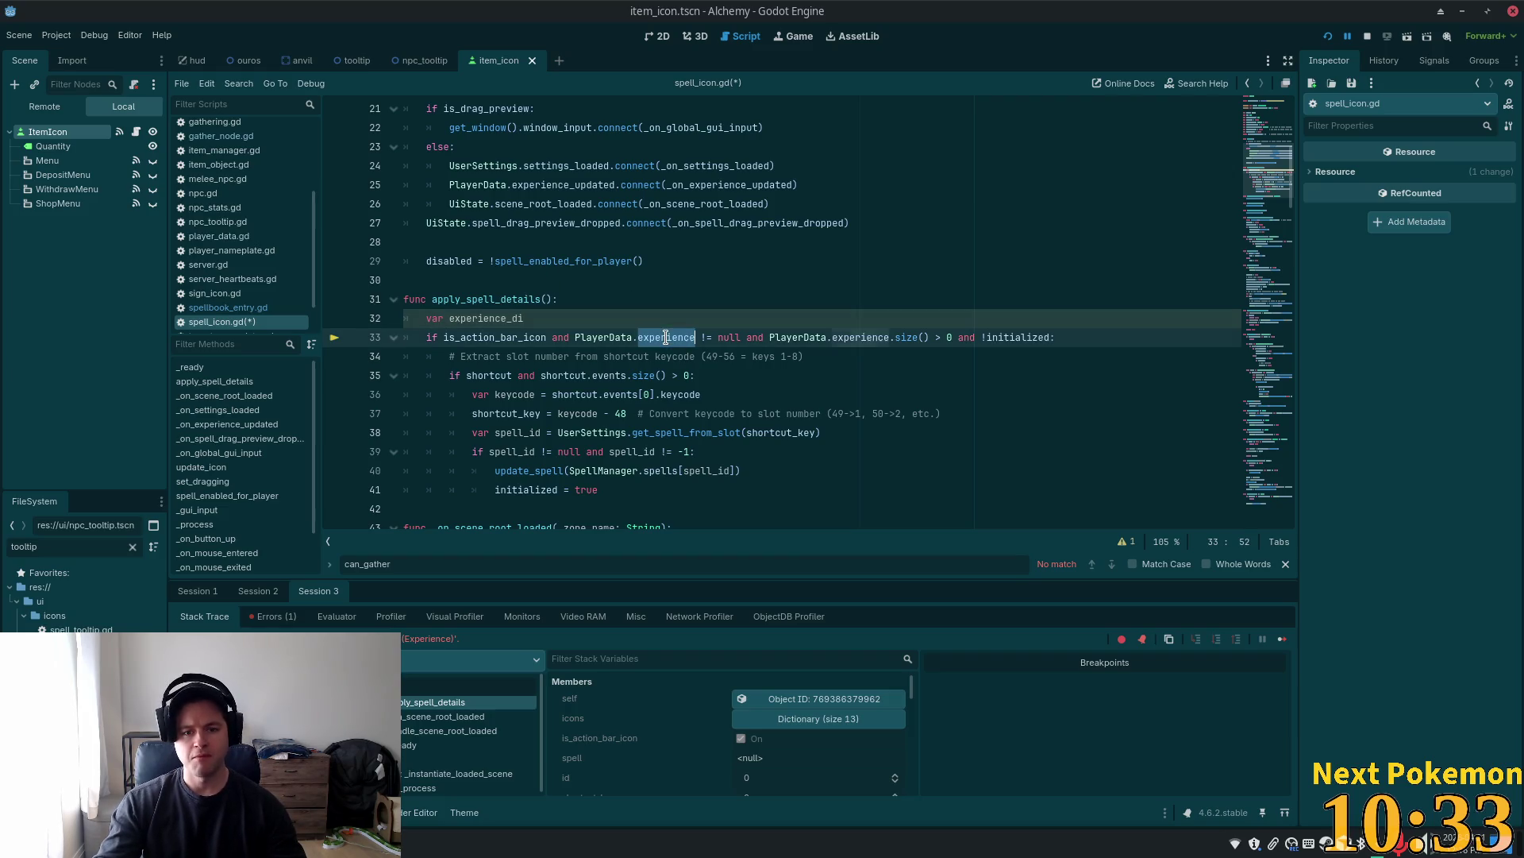
pyautogui.doubleClick(603, 337)
pyautogui.doubleClick(873, 341)
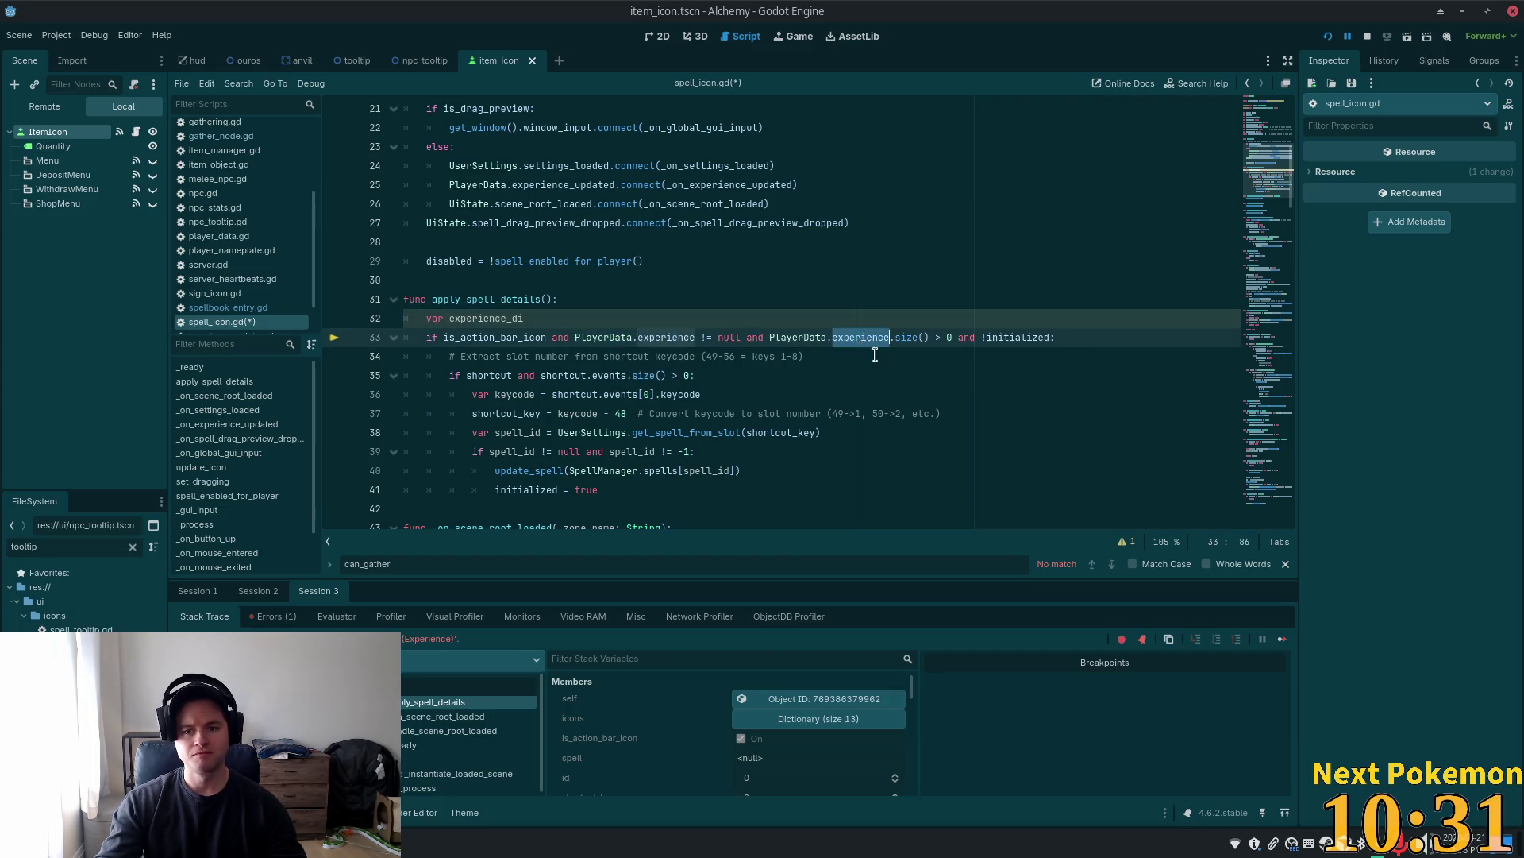
pyautogui.moveTo(955, 338); pyautogui.dragTo(356, 321)
pyautogui.press('BackSpace')
pyautogui.press('BackSpace')
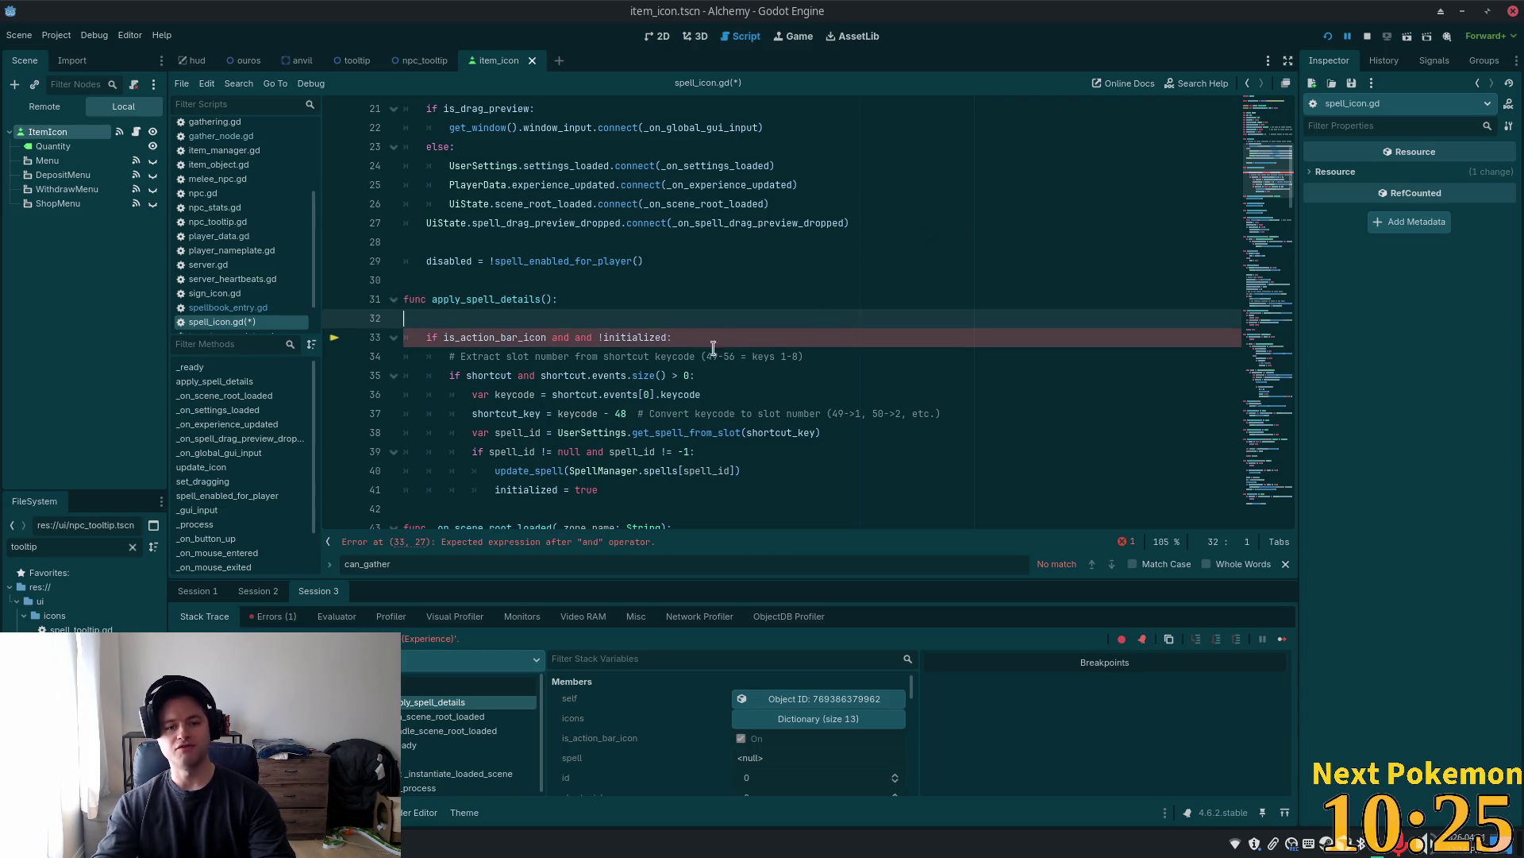
pyautogui.press('BackSpace')
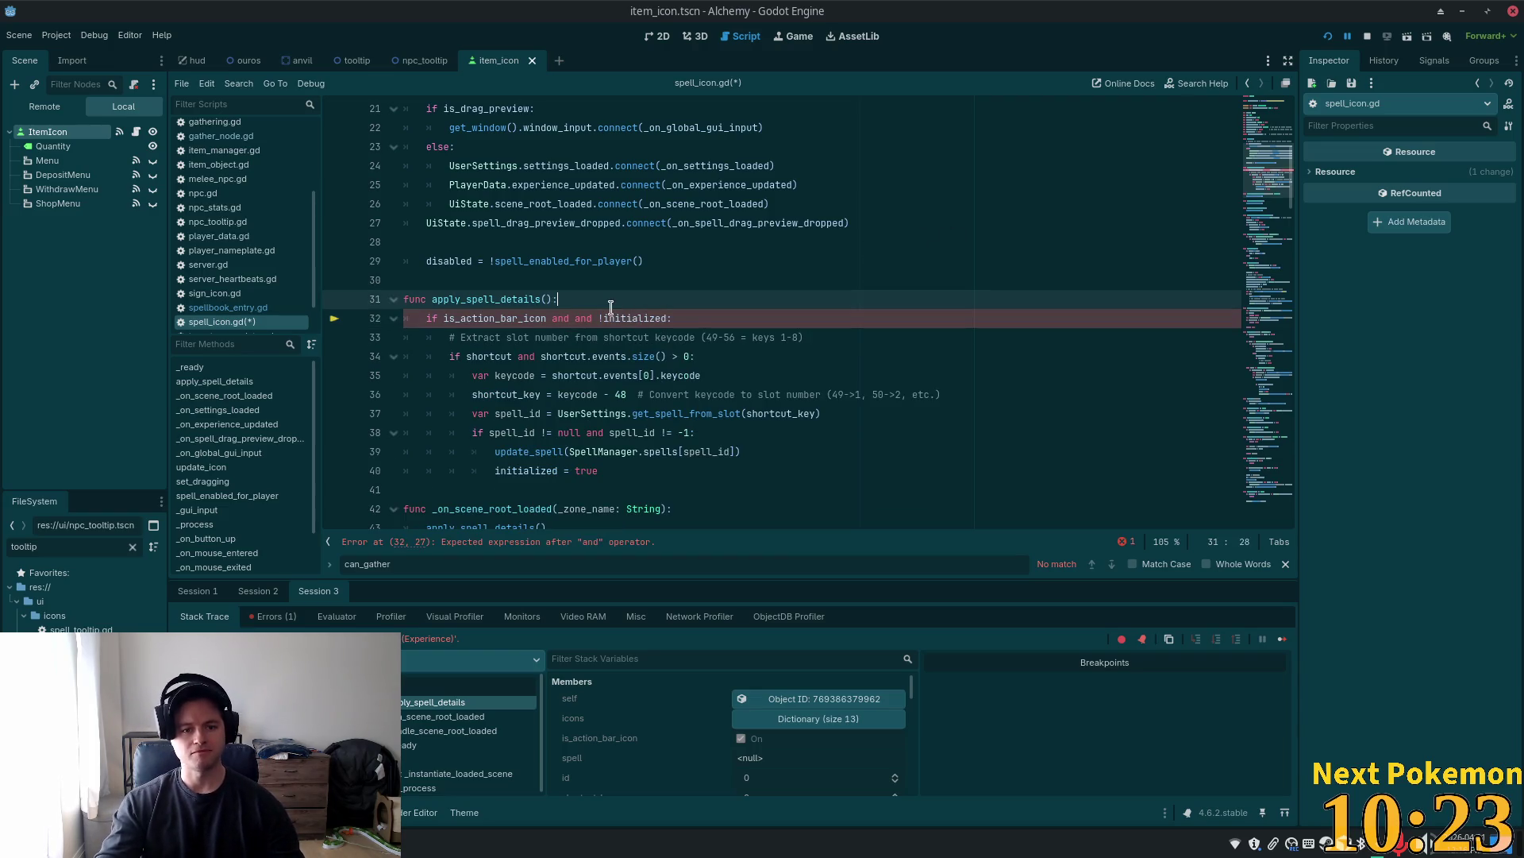
# Fix the doubled 'and', save the script, and restart the game
pyautogui.click(577, 317)
pyautogui.press('BackSpace')
pyautogui.press('BackSpace')
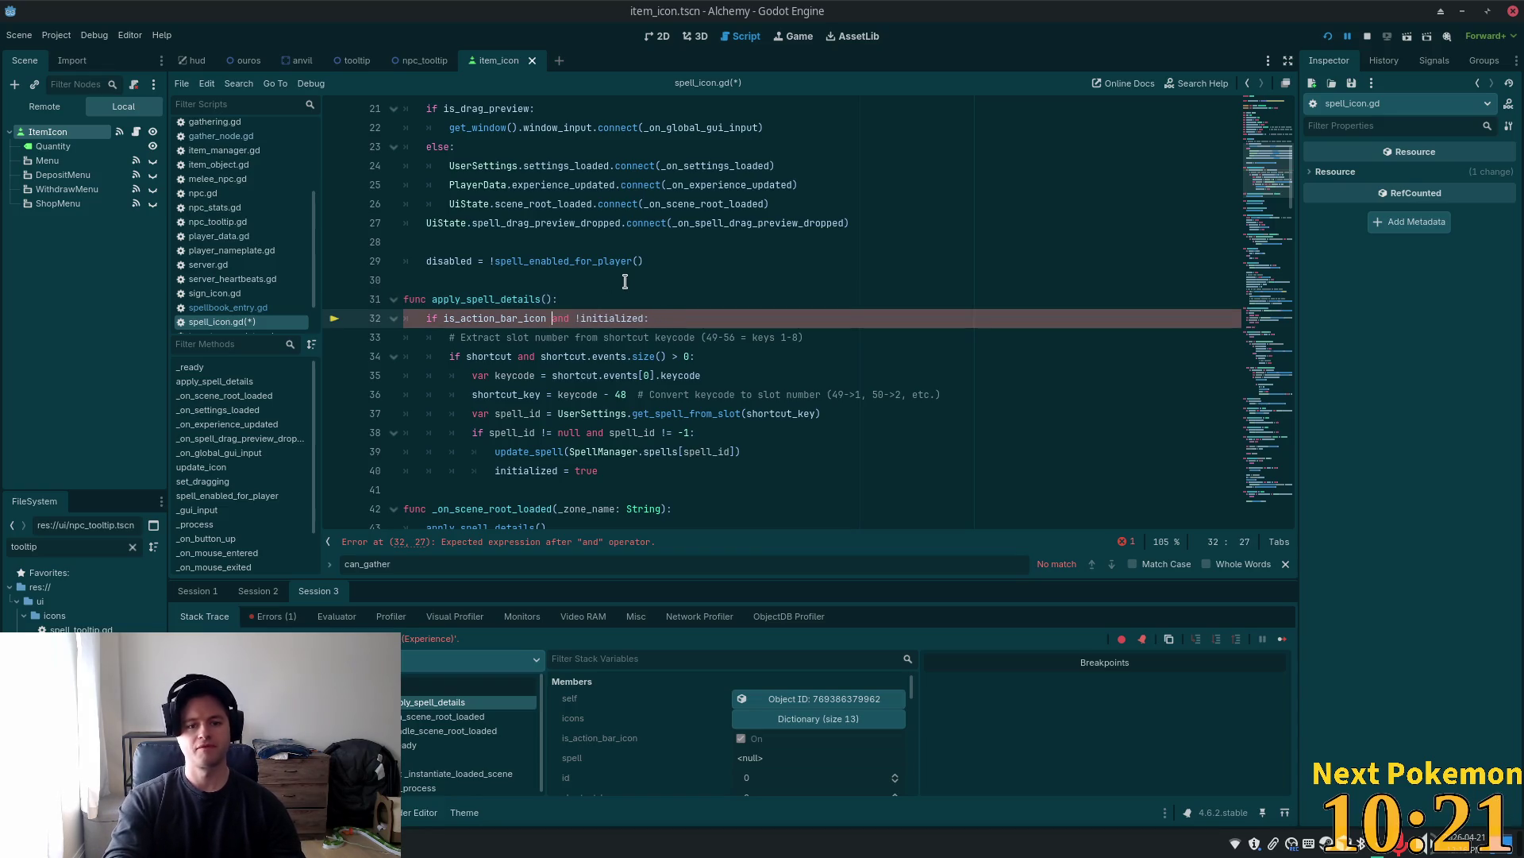
pyautogui.hotkey('ctrl', 's')
pyautogui.scroll(-3, 667, 263)
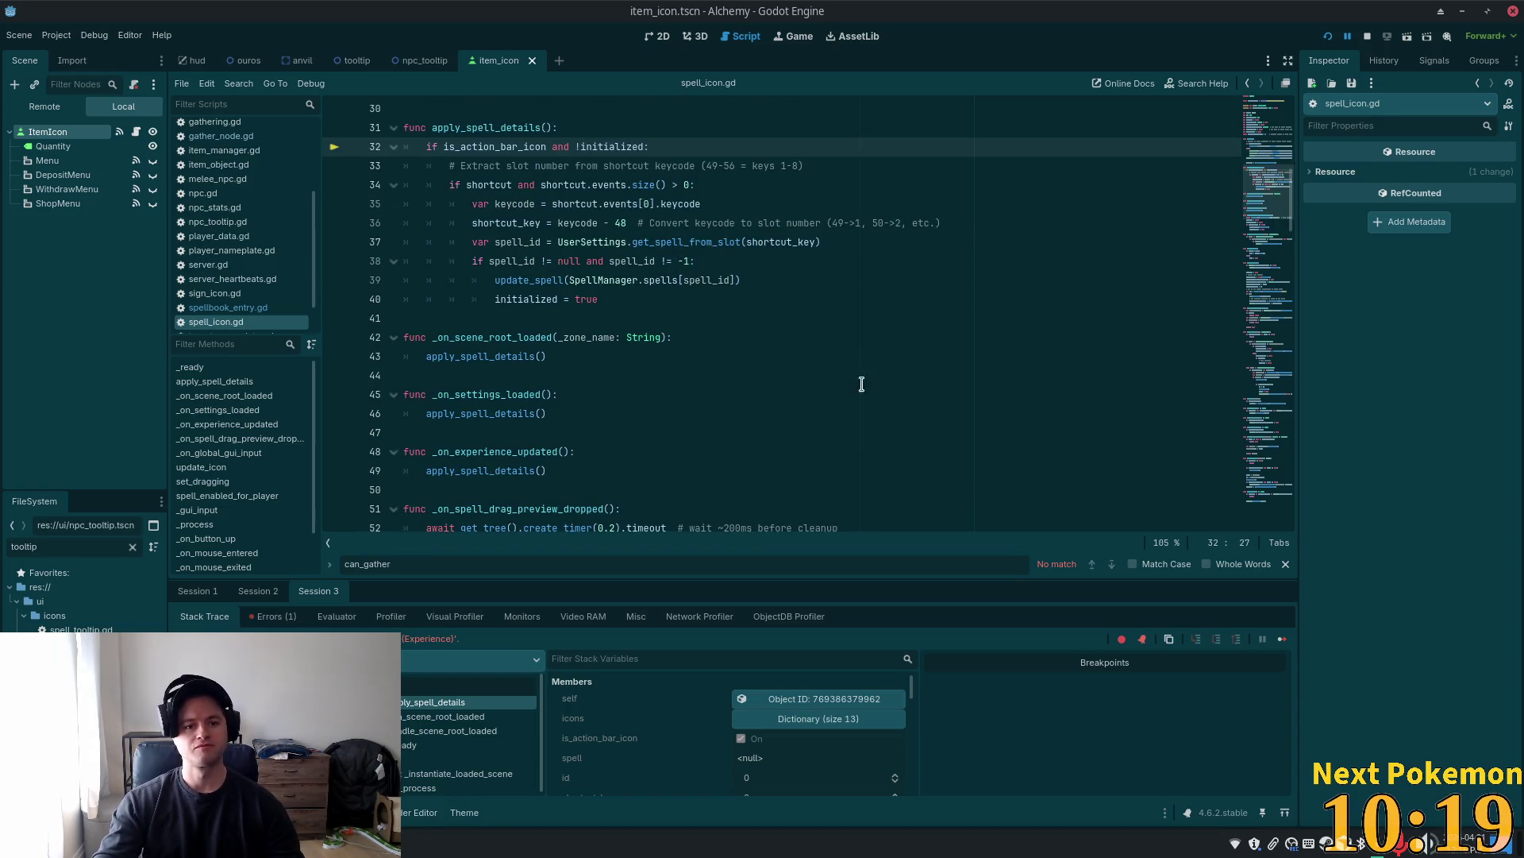
pyautogui.click(1328, 36)
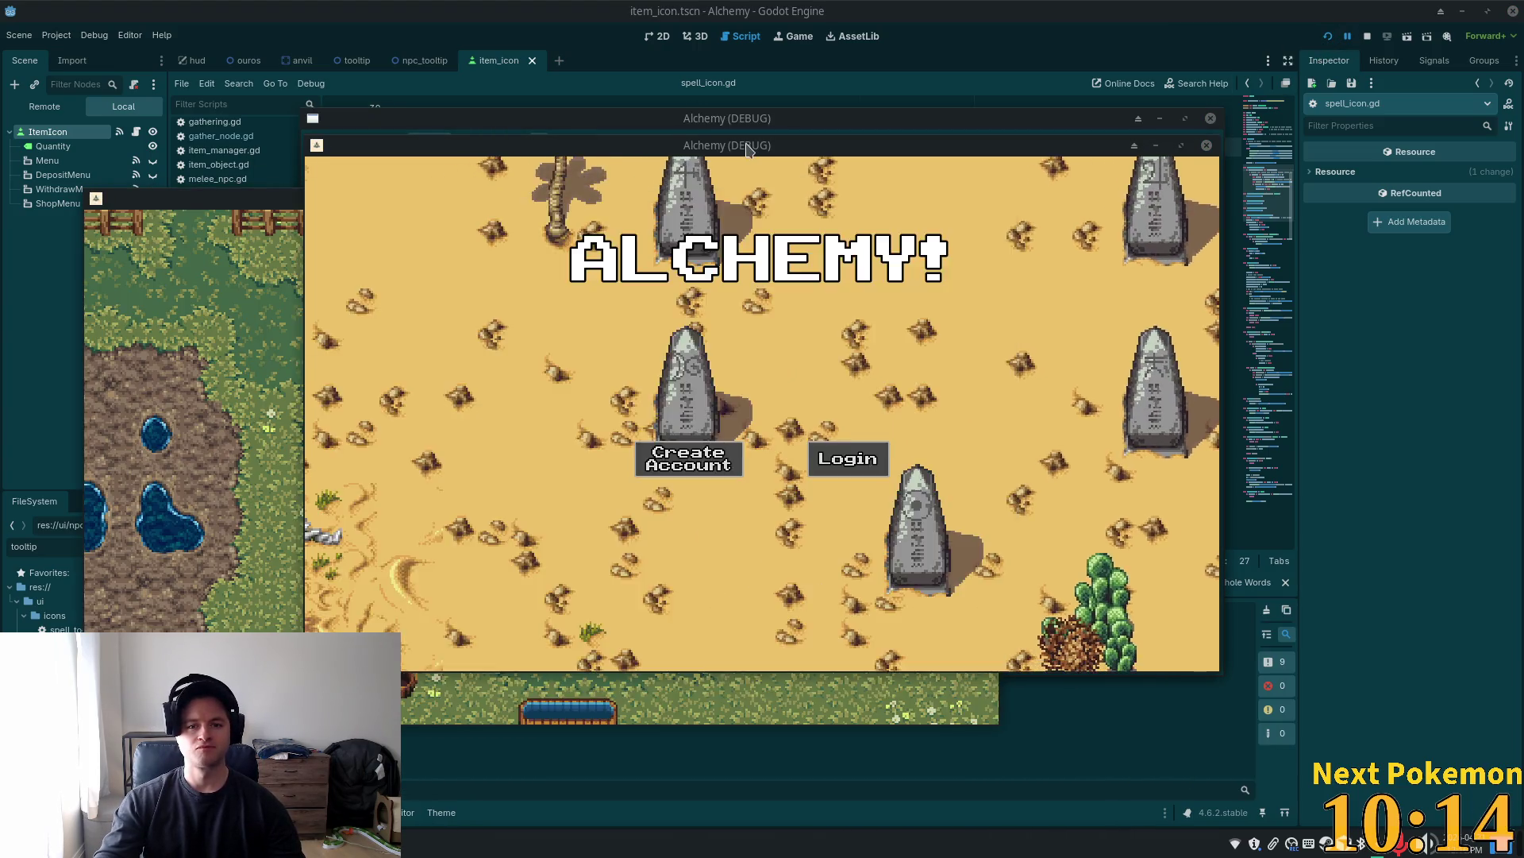
# Move the game window aside and walk the character through town into the shop
pyautogui.moveTo(759, 155); pyautogui.dragTo(852, 219)
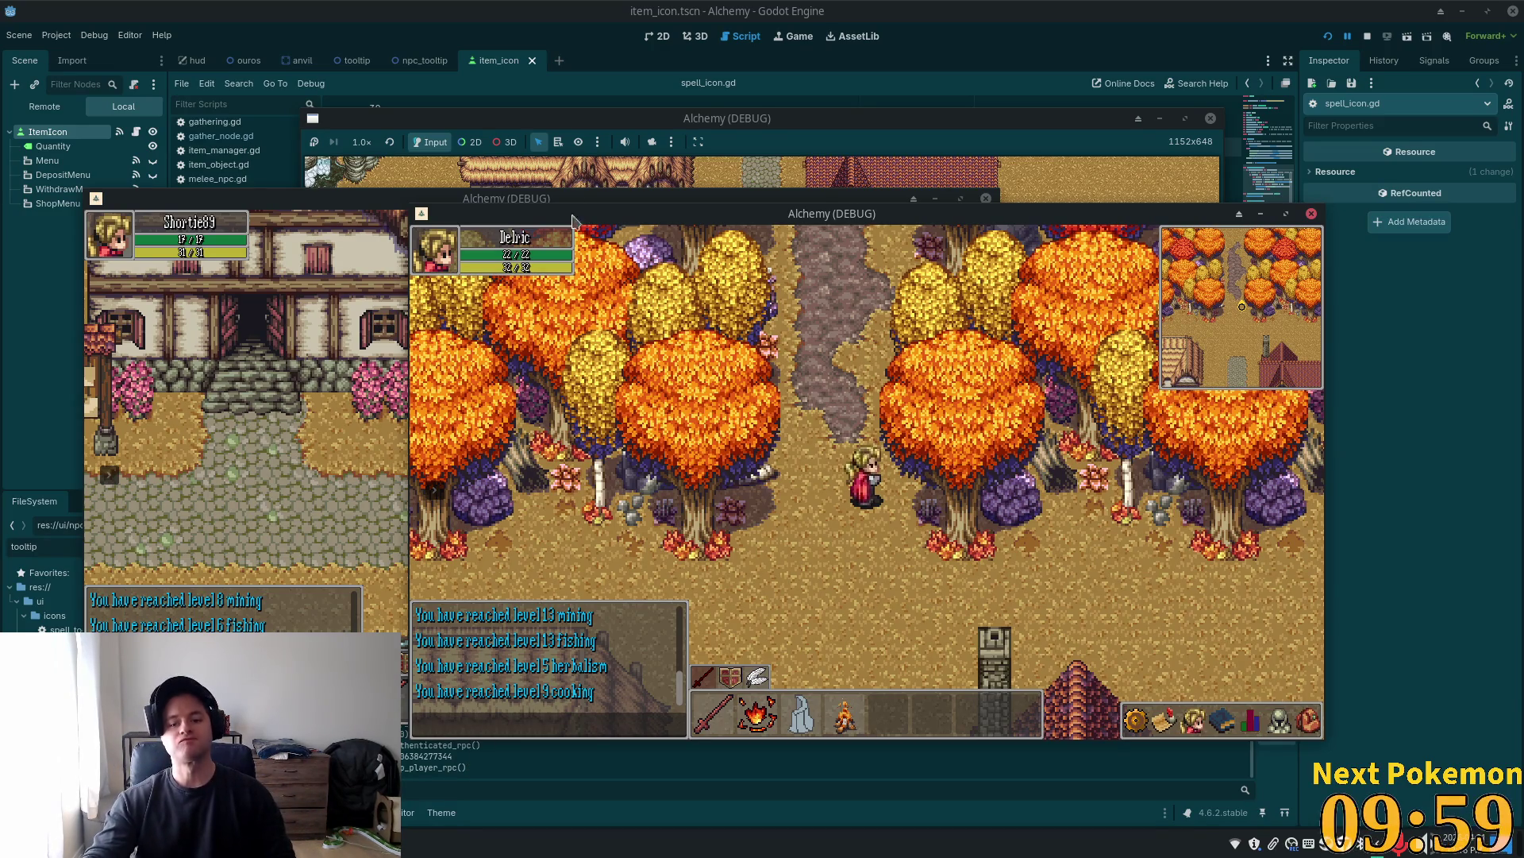
pyautogui.click(1022, 553)
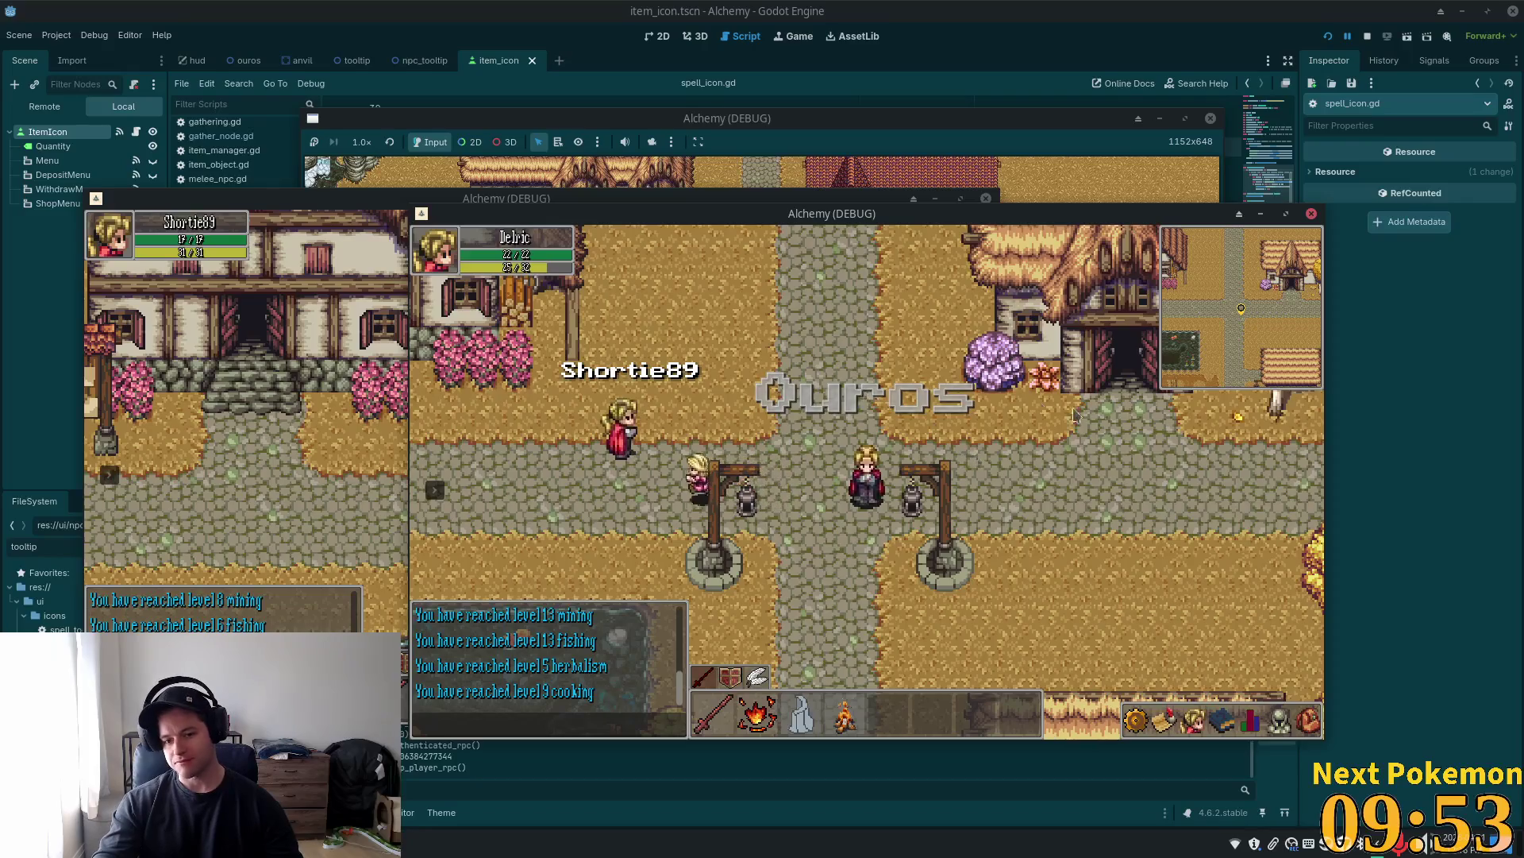
pyautogui.press('s')
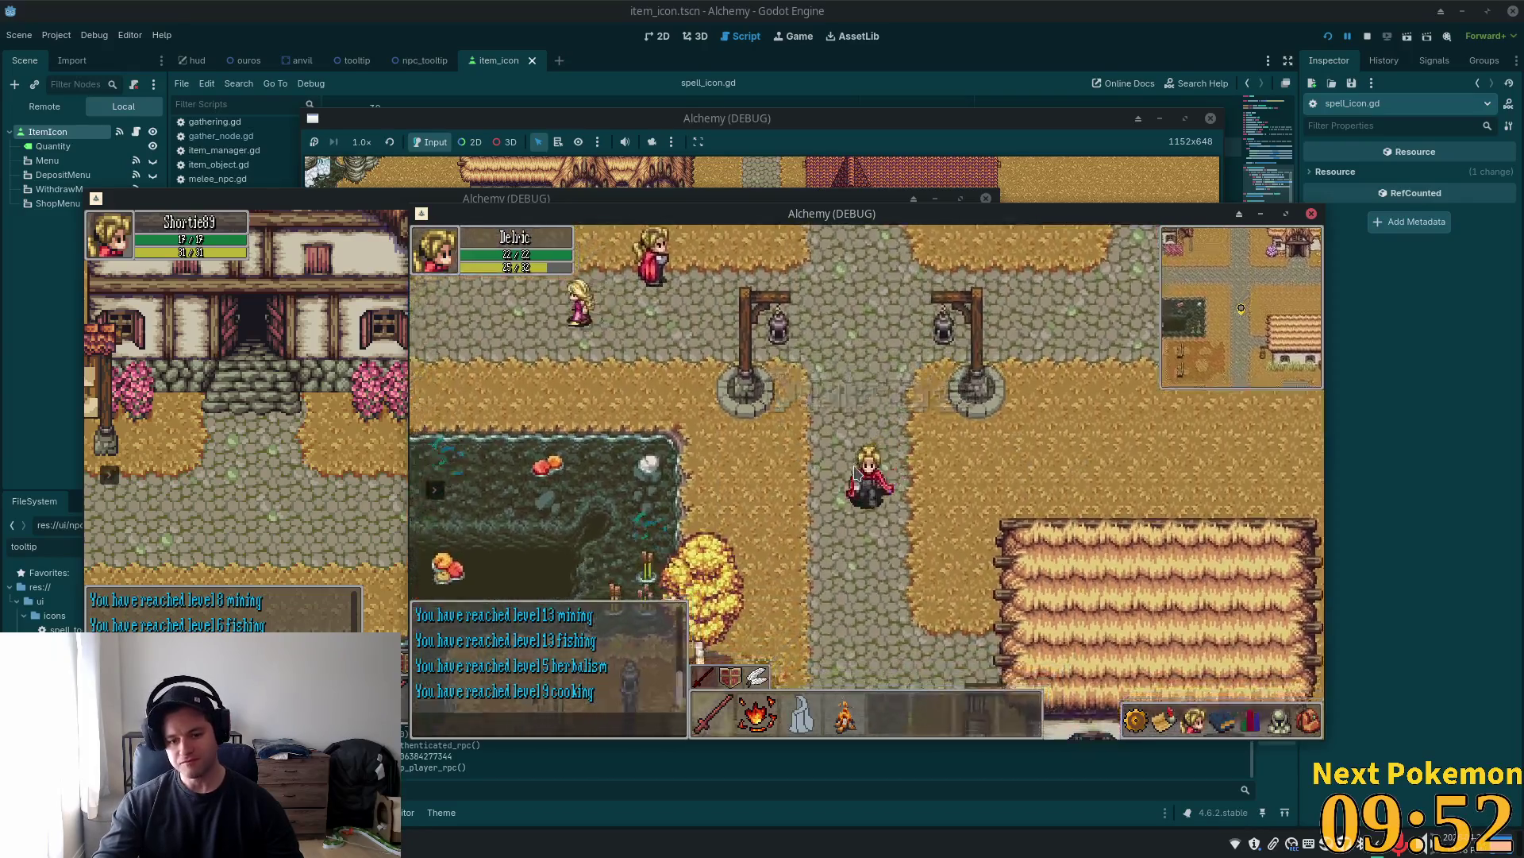
pyautogui.press('s')
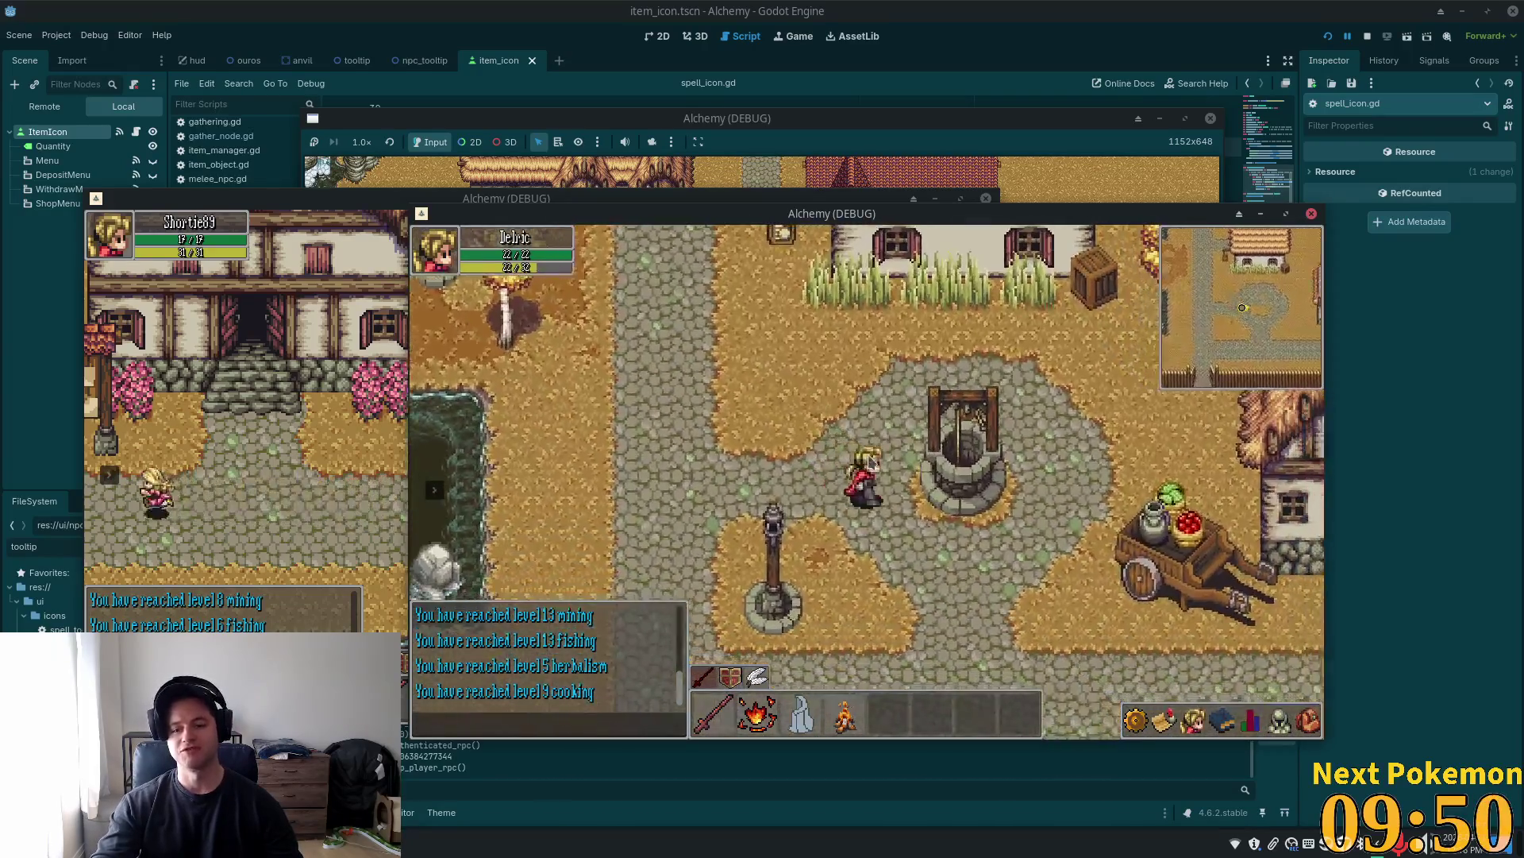
pyautogui.press('d')
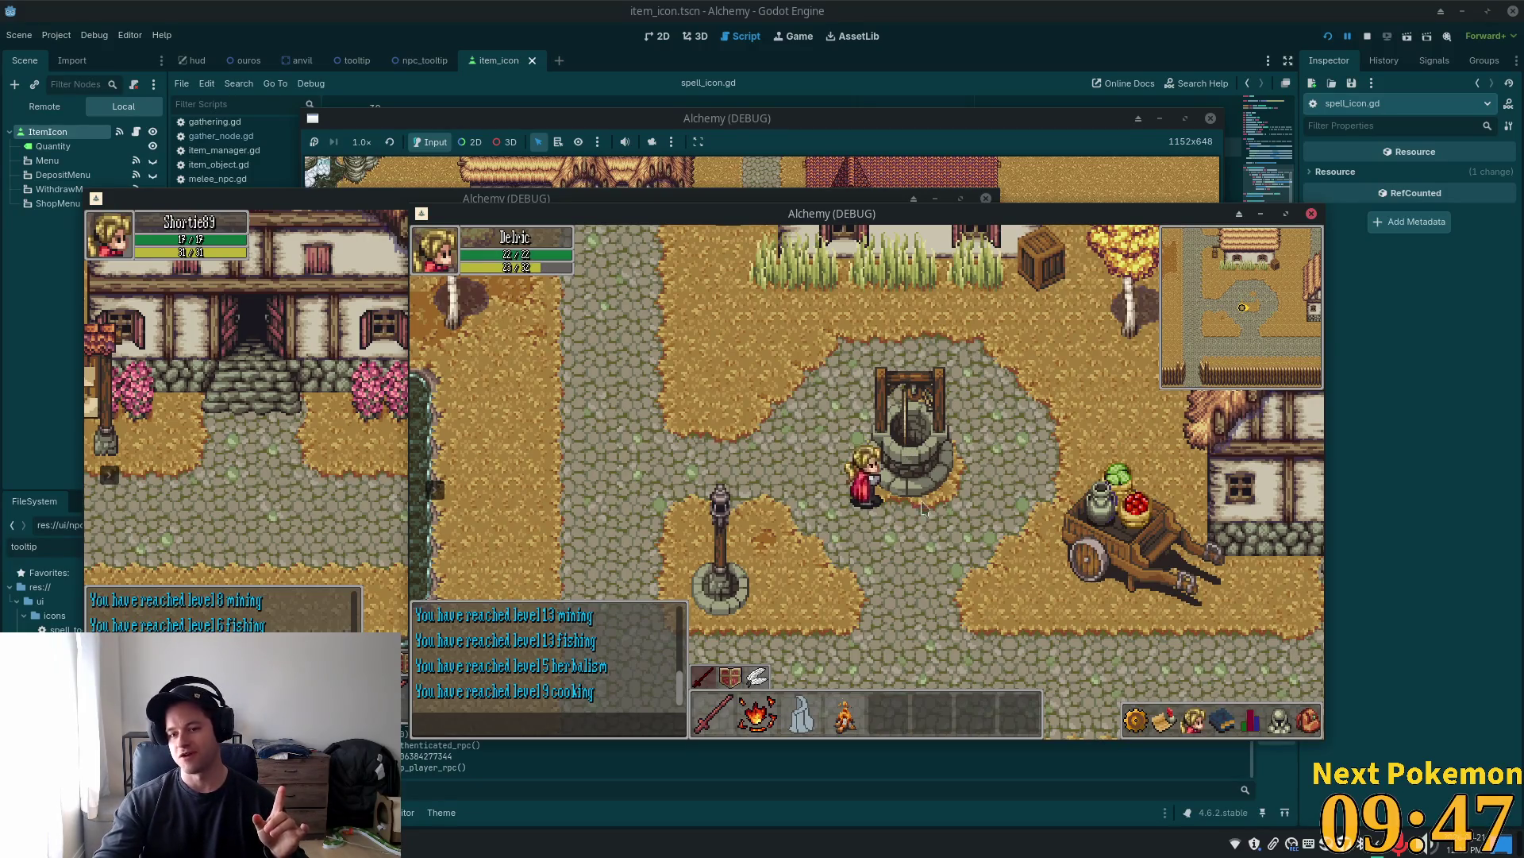
pyautogui.press('d')
pyautogui.press('s')
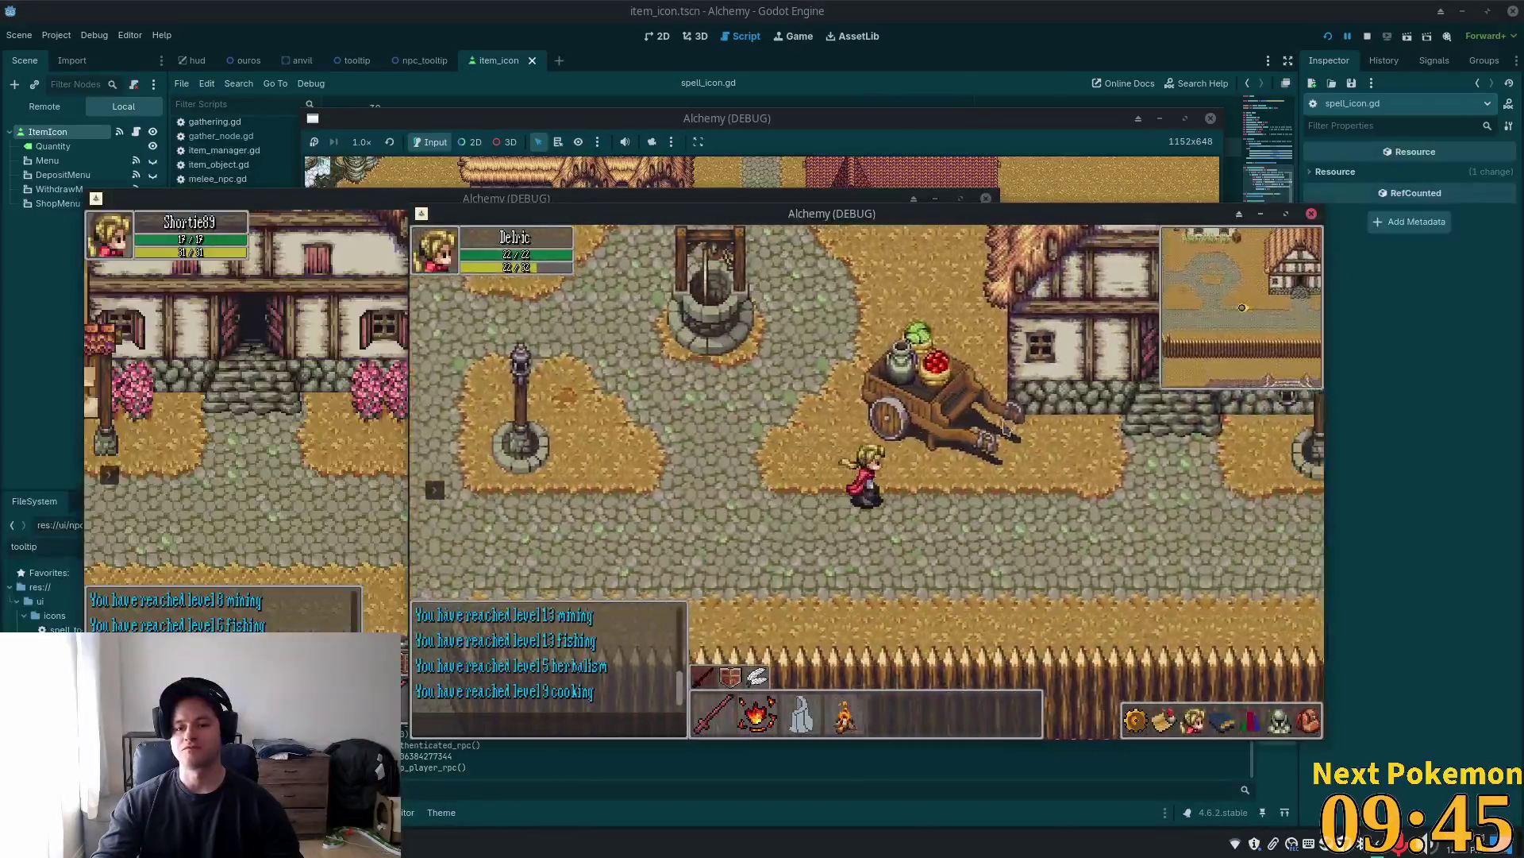
pyautogui.press('d')
pyautogui.press('w')
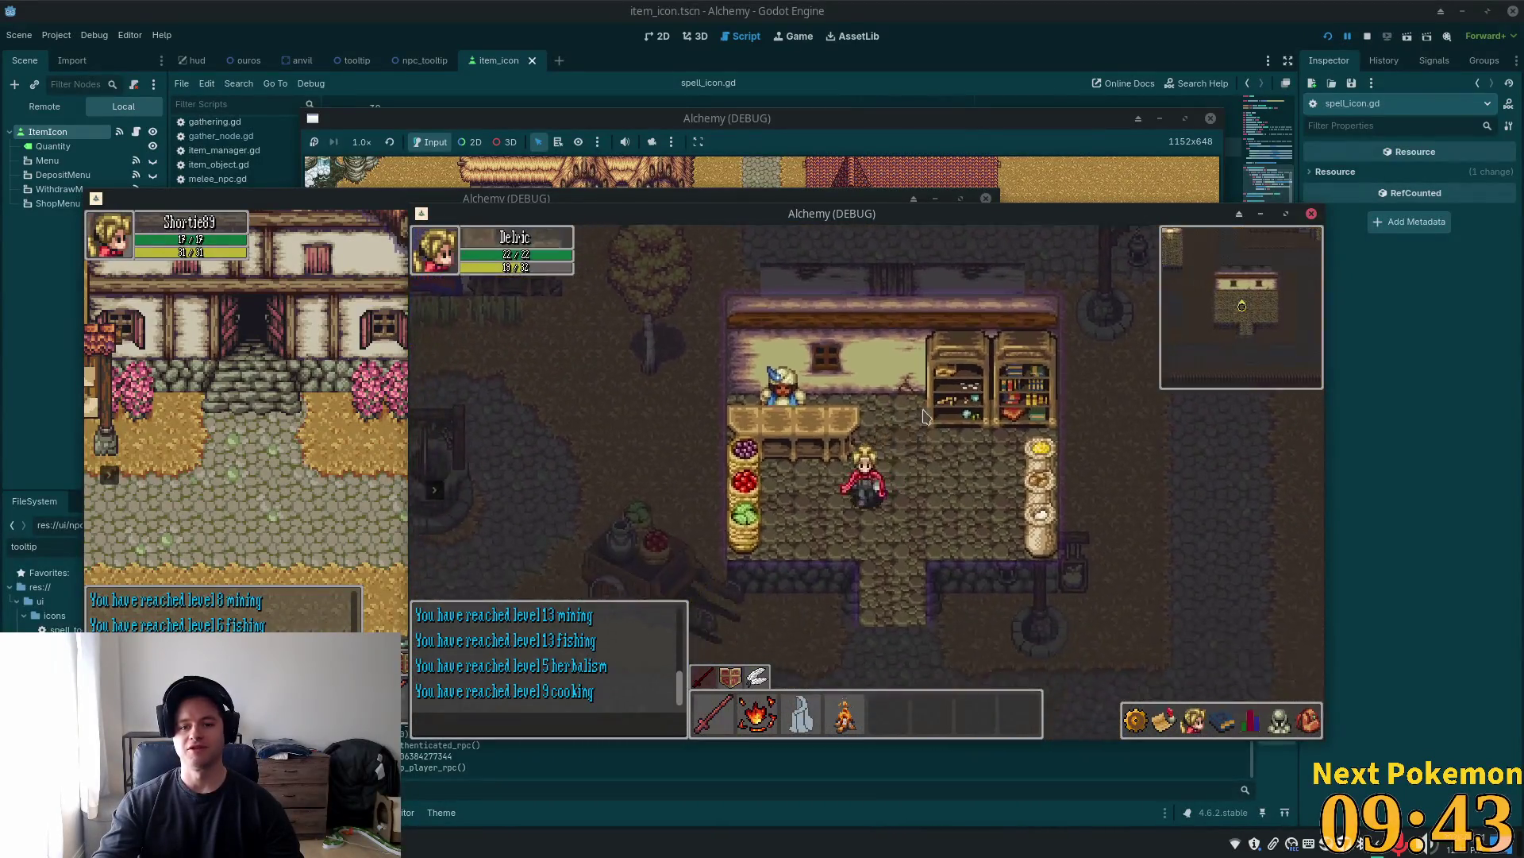
# Chat with the shopkeeper: send 'hi', 's please', then 'ya homie' to say goodbye
pyautogui.press('Return')
pyautogui.write('hi')
pyautogui.press('Return')
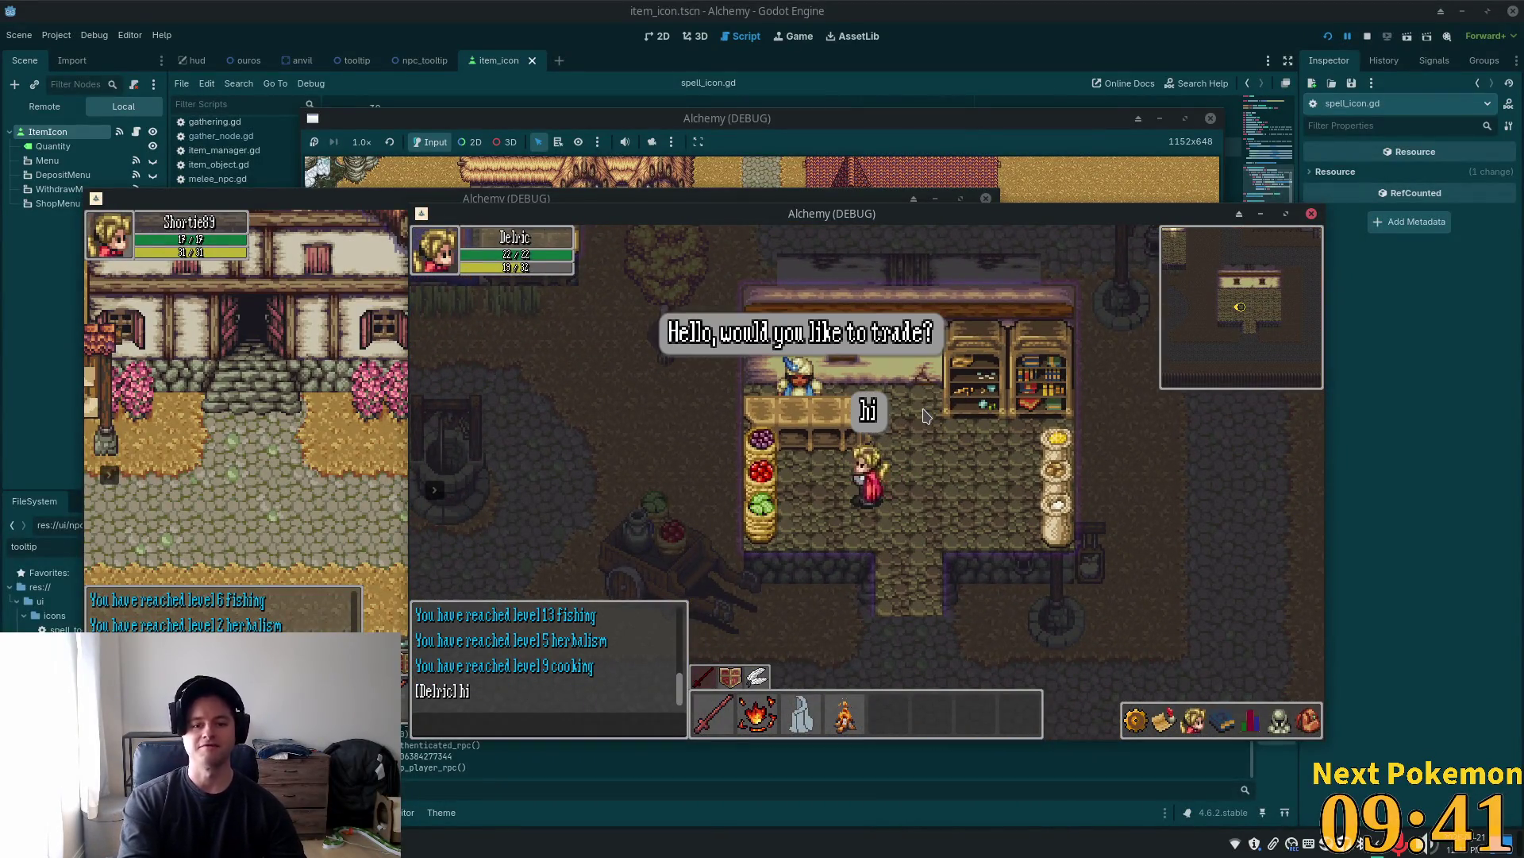
pyautogui.press('Return')
pyautogui.write('yes ple')
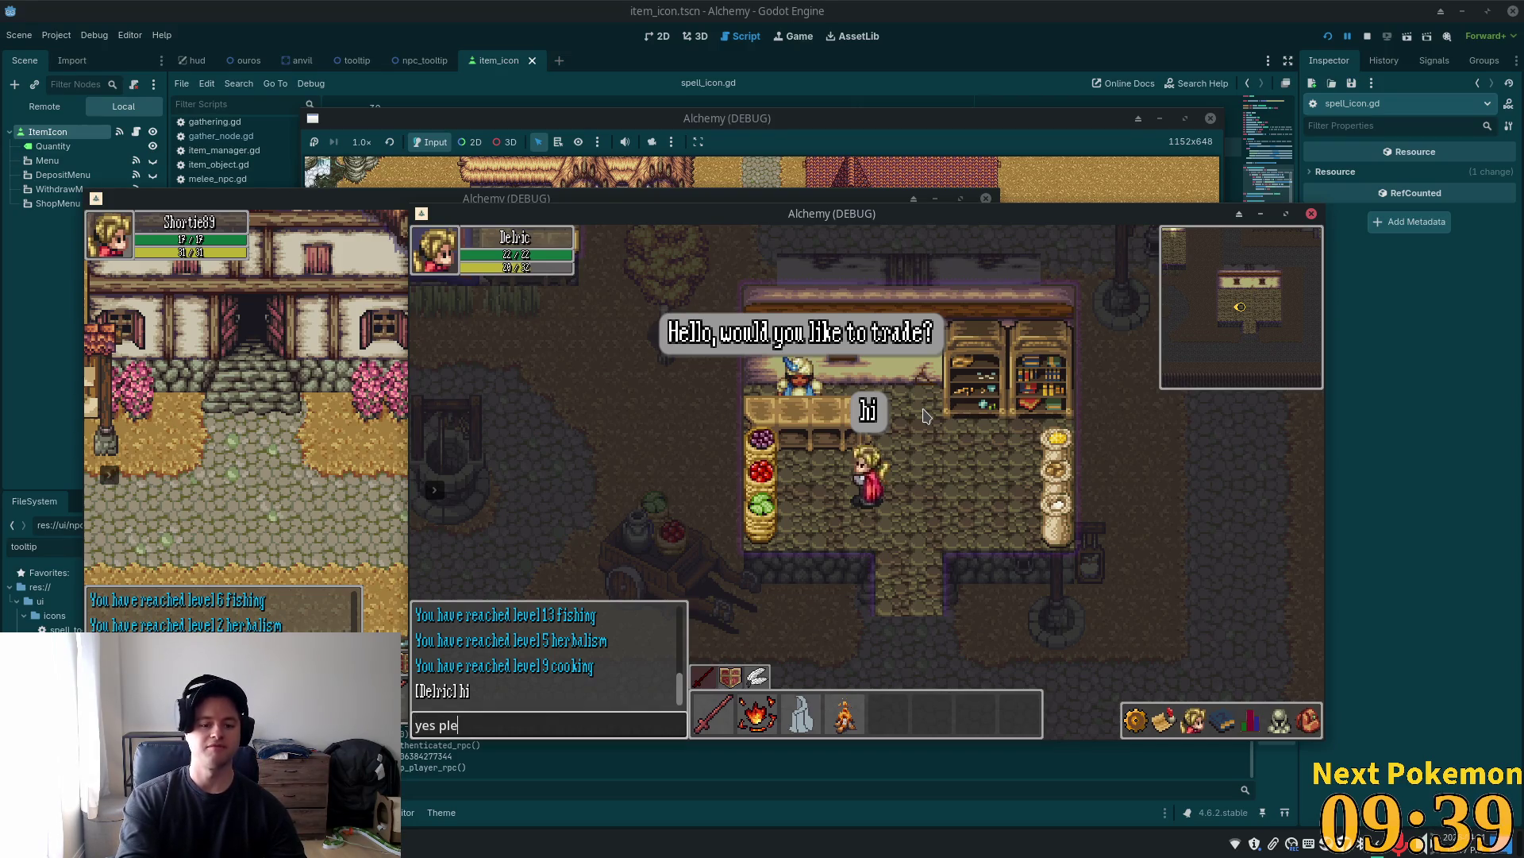
pyautogui.write('ase')
pyautogui.press('Return')
pyautogui.press('Return')
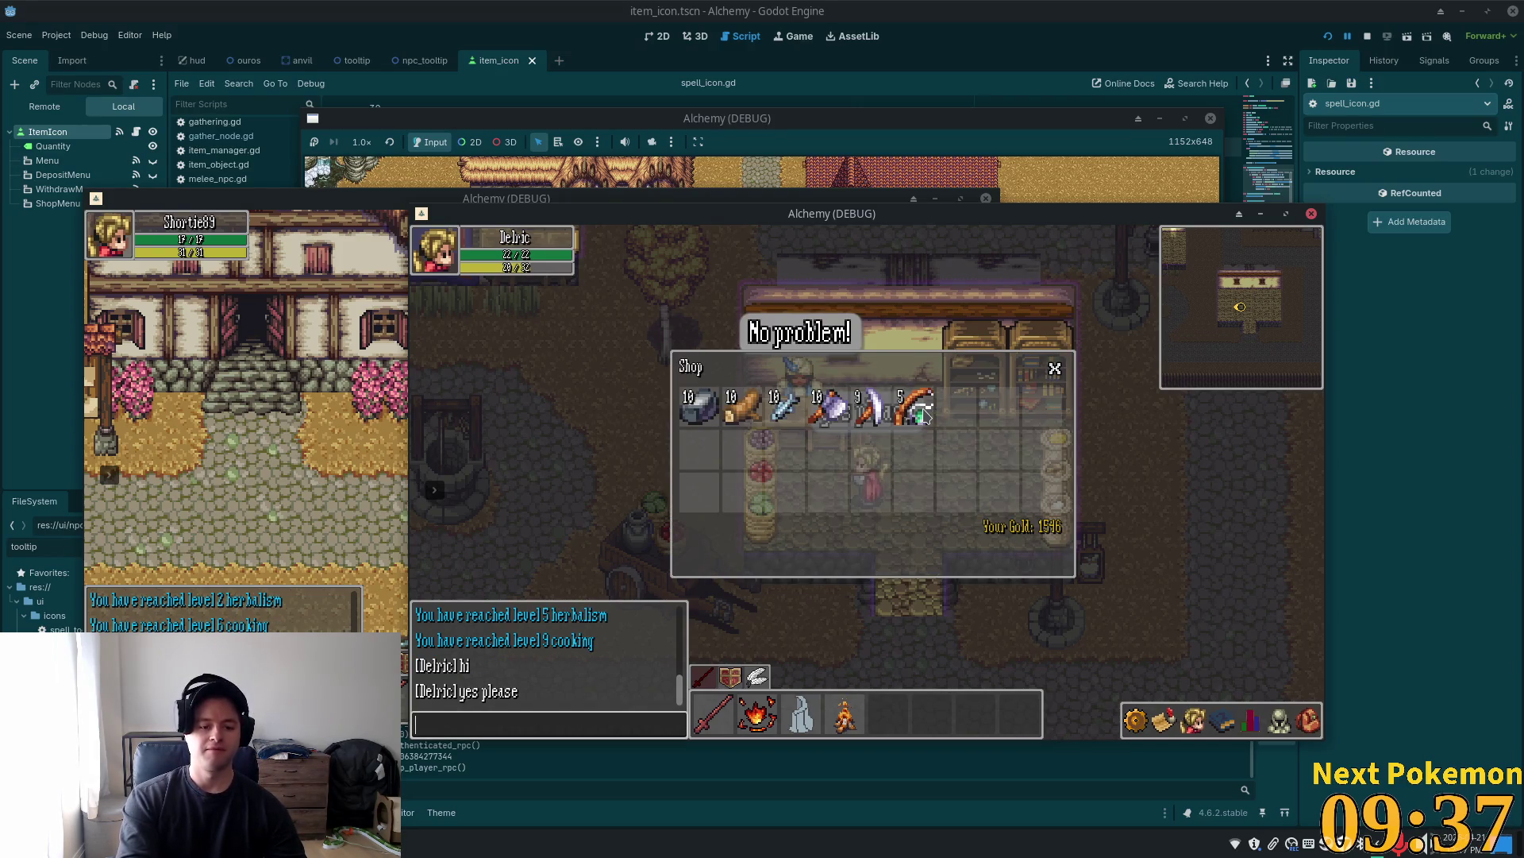
pyautogui.write('cya homie')
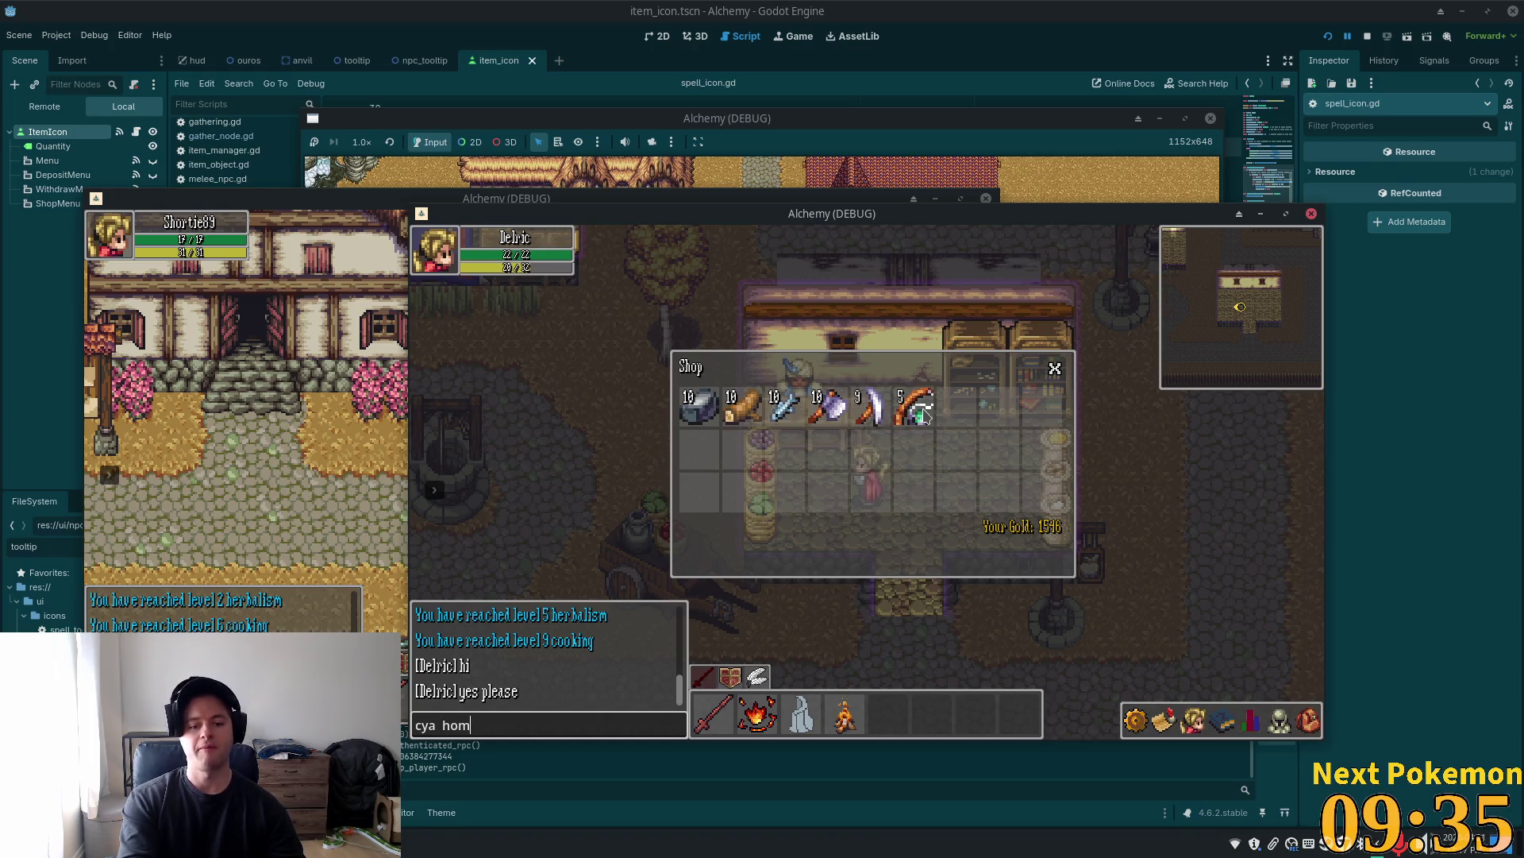
pyautogui.press('Return')
# Walk the character south out of the shop toward the town well
pyautogui.press('s')
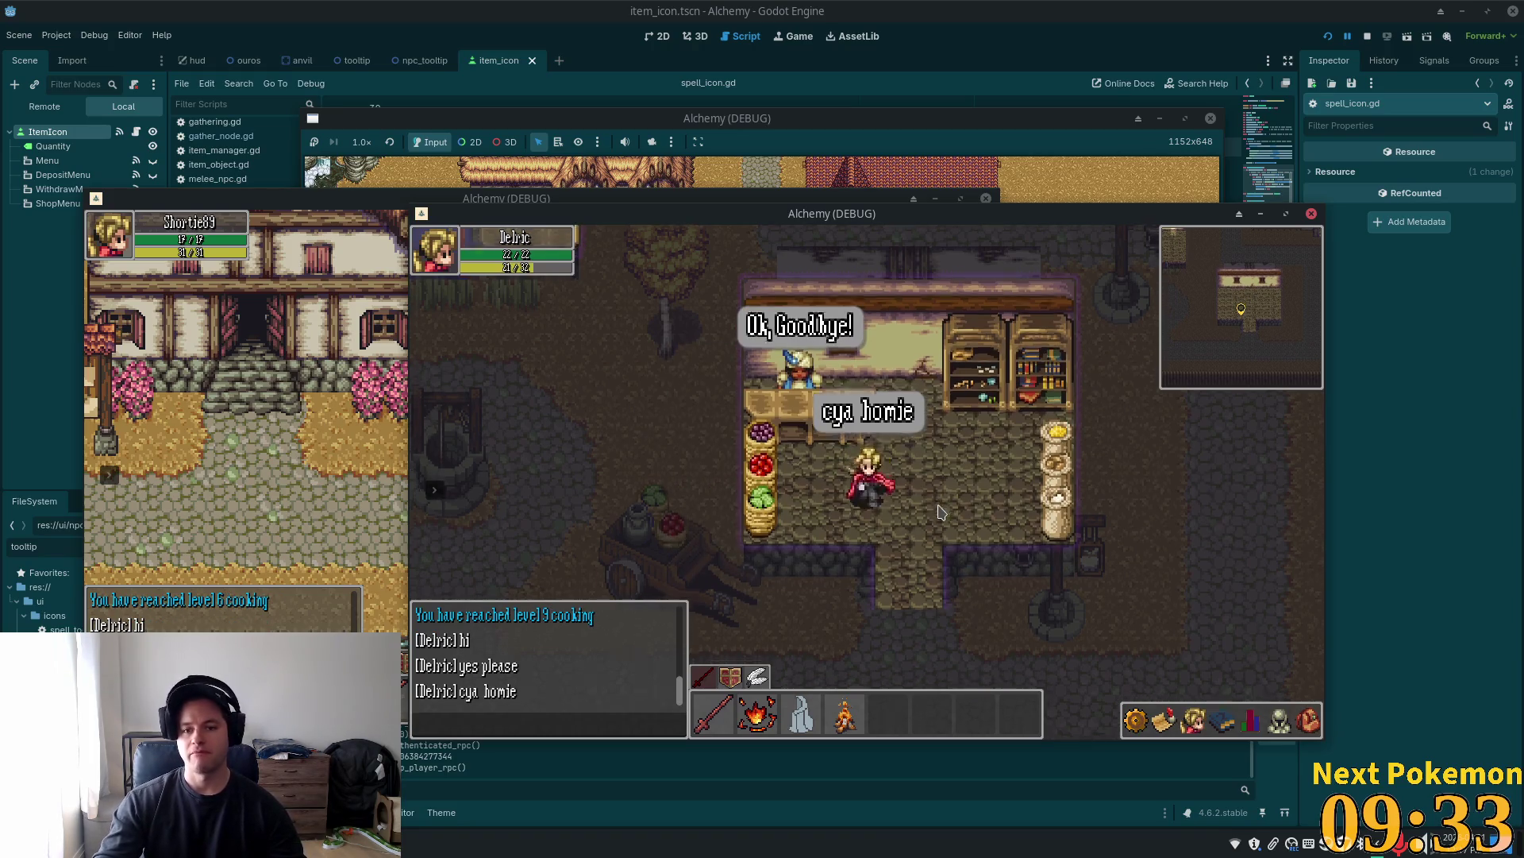
pyautogui.press('w')
pyautogui.press('a')
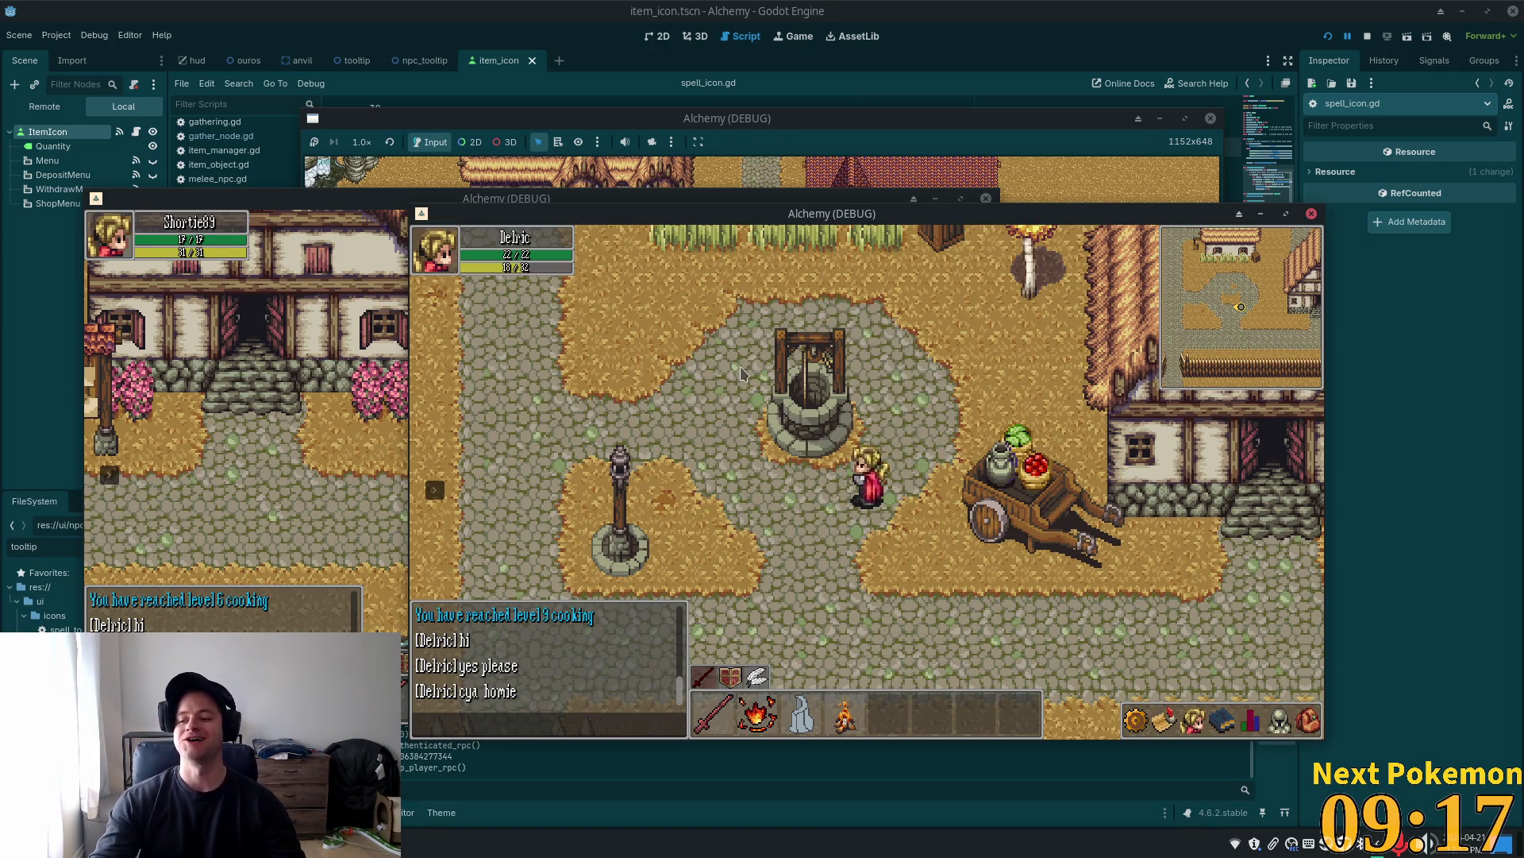
# Enter Ouros Well and walk the character deeper through Ouros Caves
pyautogui.click(889, 421)
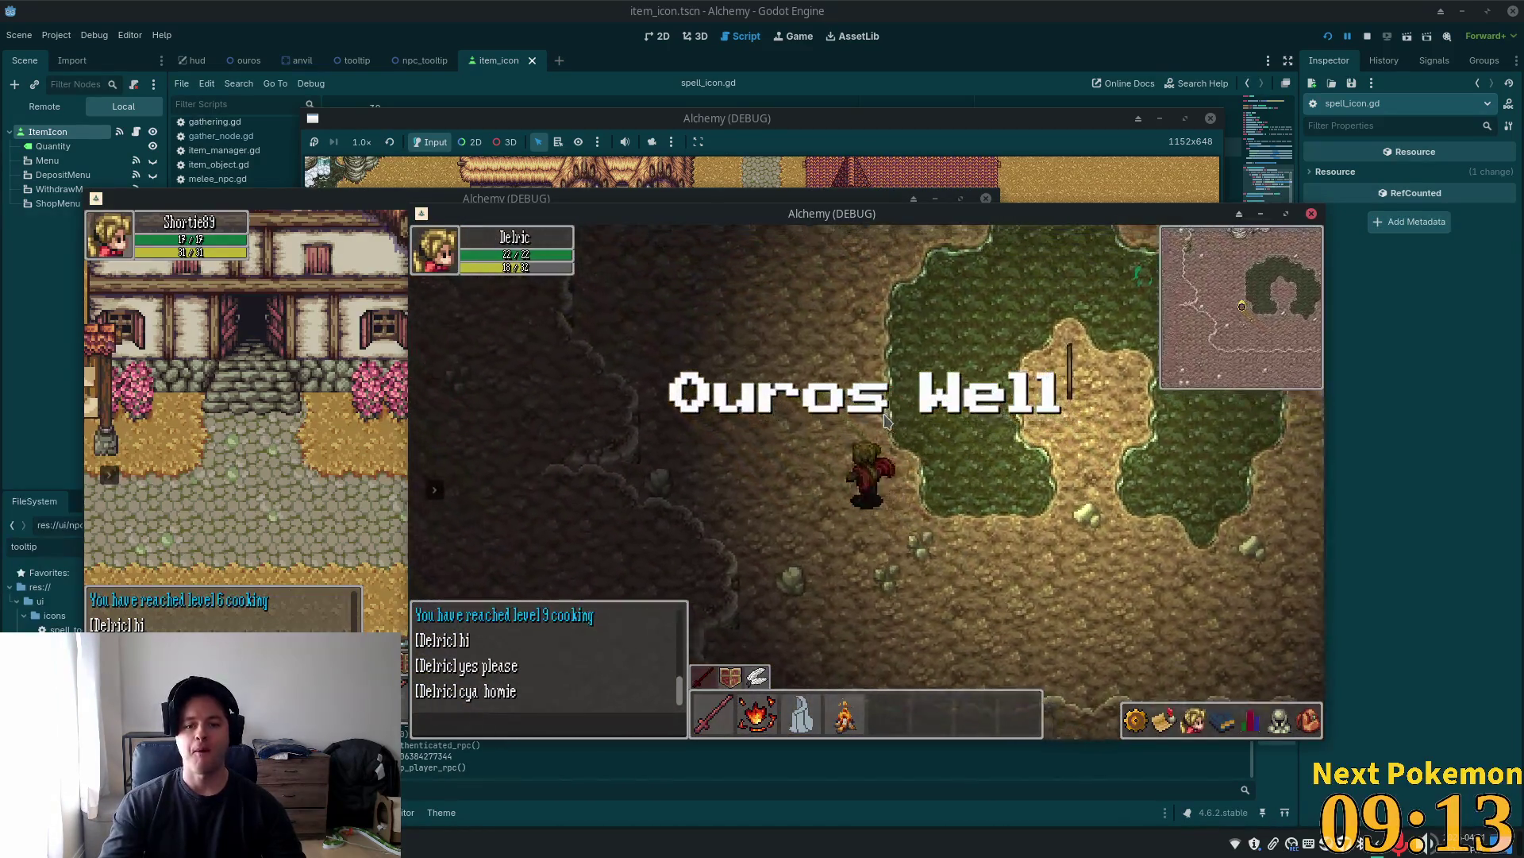
pyautogui.click(887, 421)
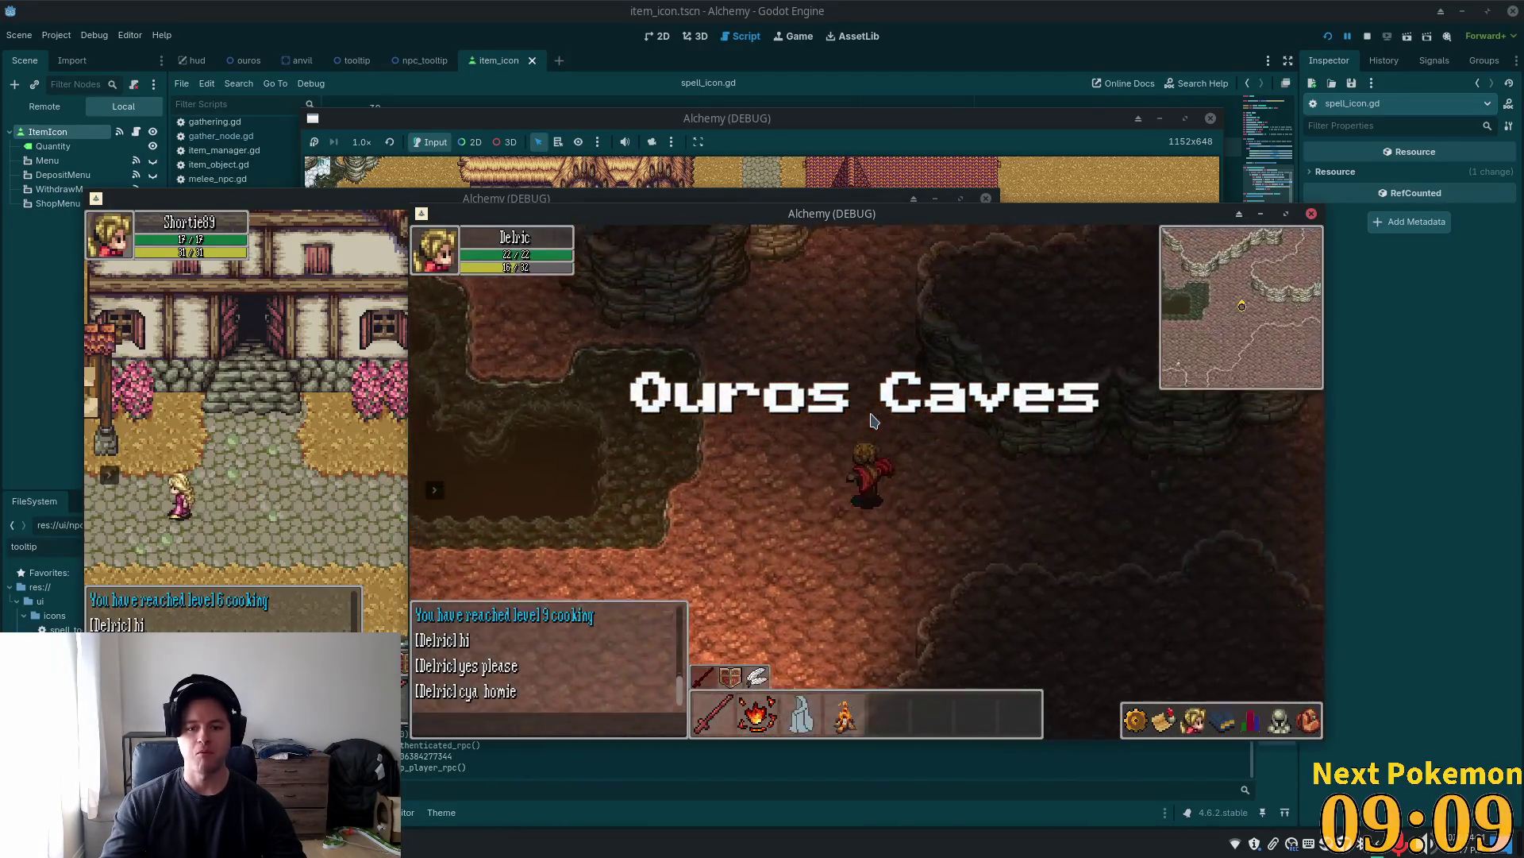
pyautogui.click(873, 420)
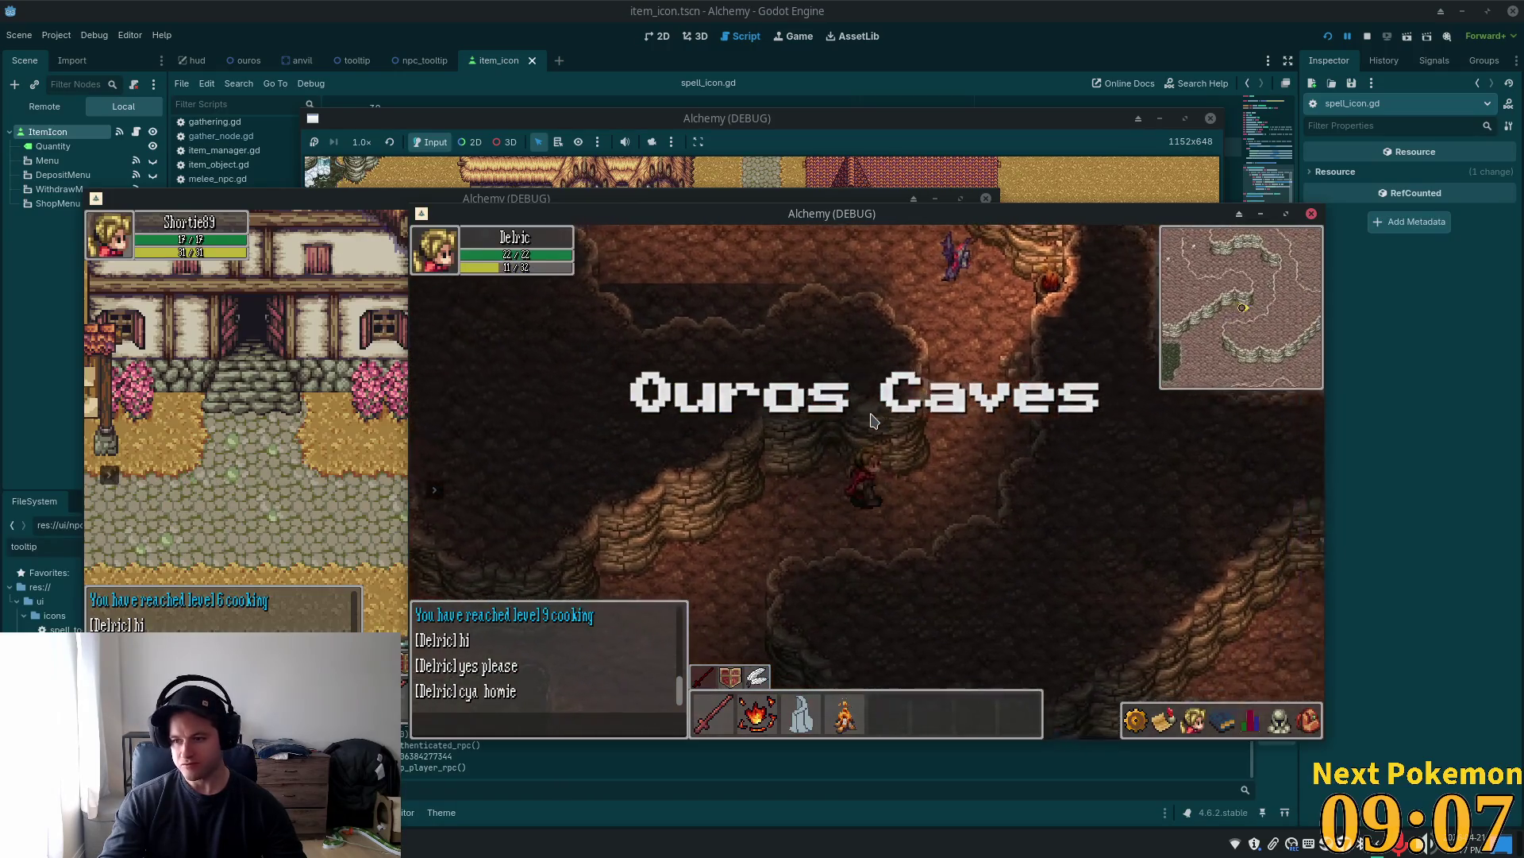
pyautogui.click(874, 419)
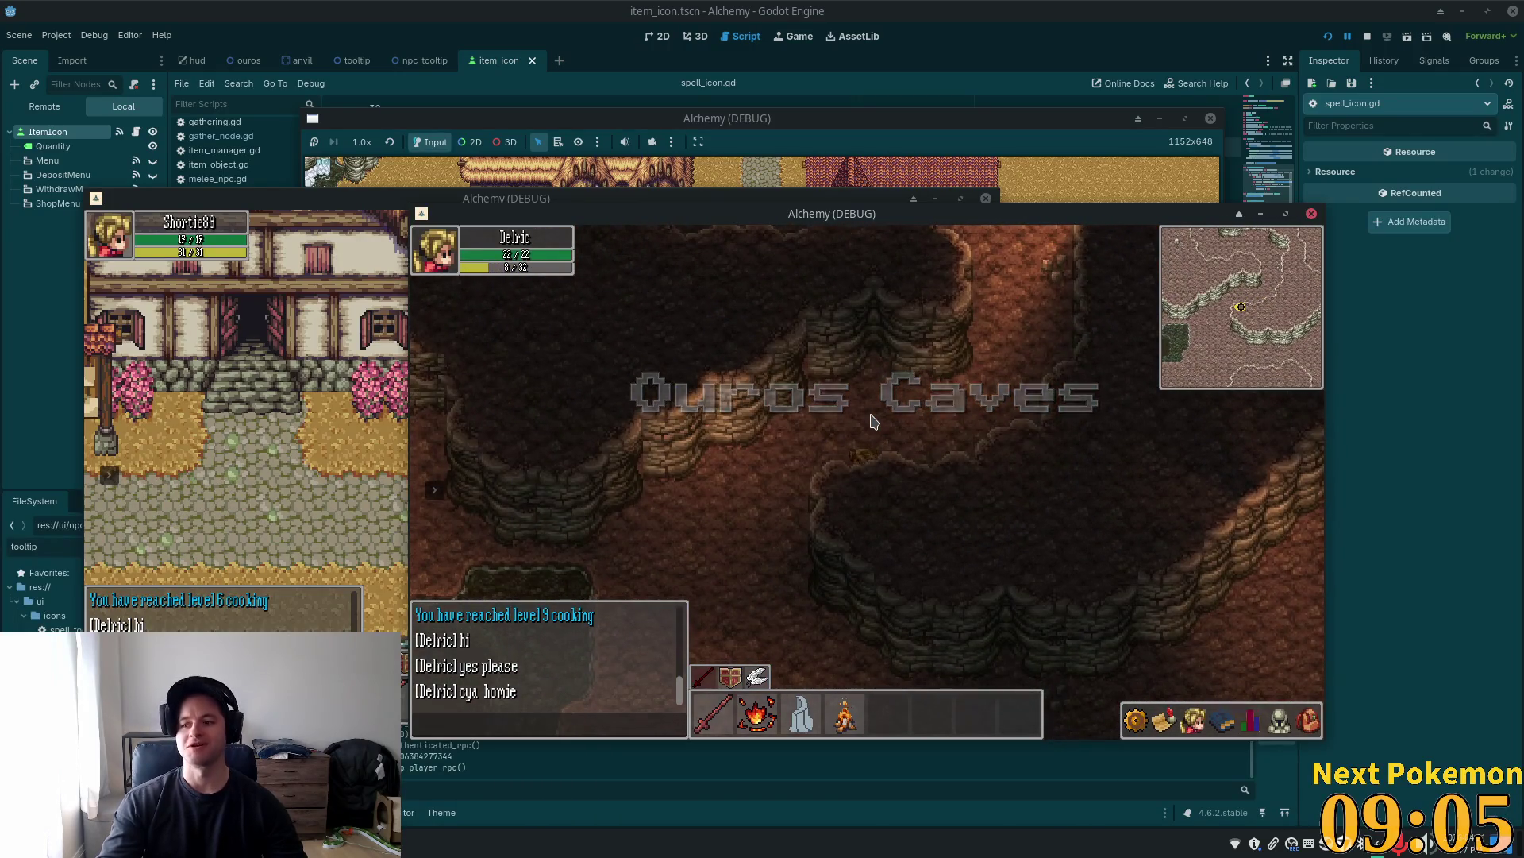
pyautogui.click(903, 386)
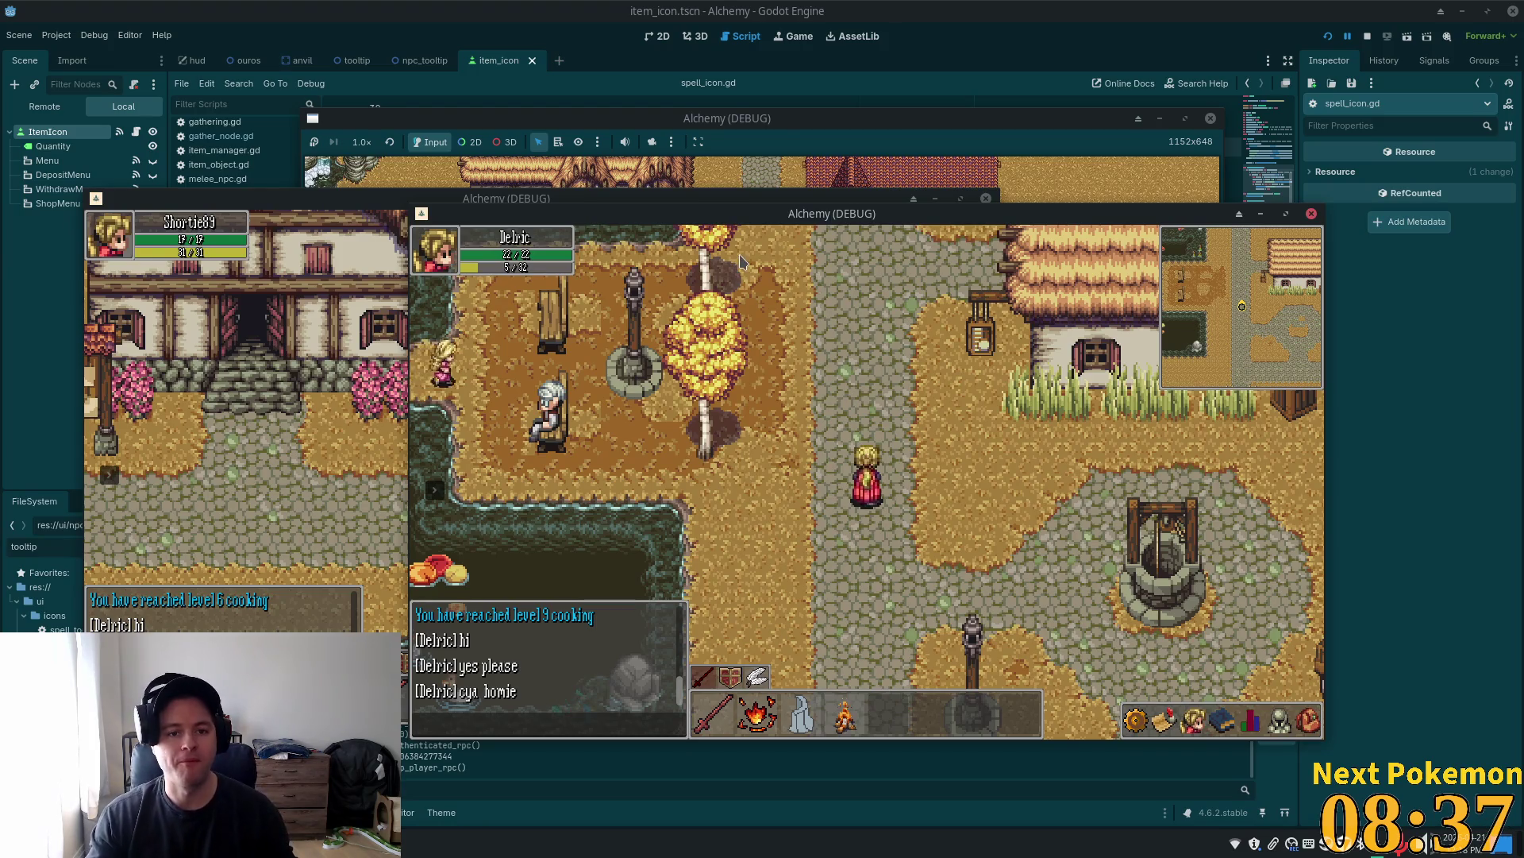
# Return to the Godot script editor at the update_spell call on line 39
pyautogui.click(945, 8)
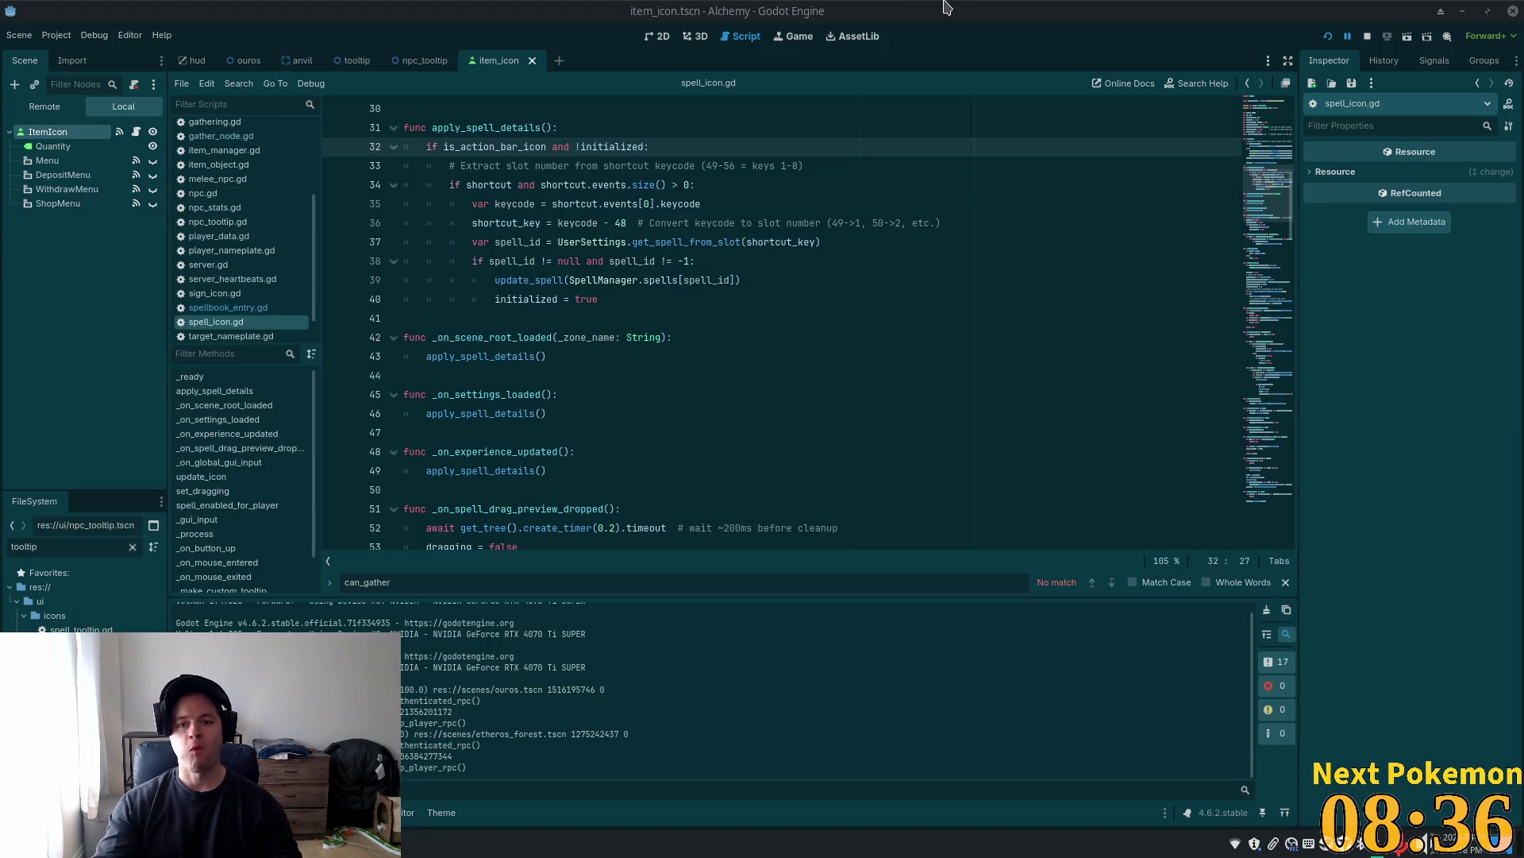
pyautogui.click(605, 283)
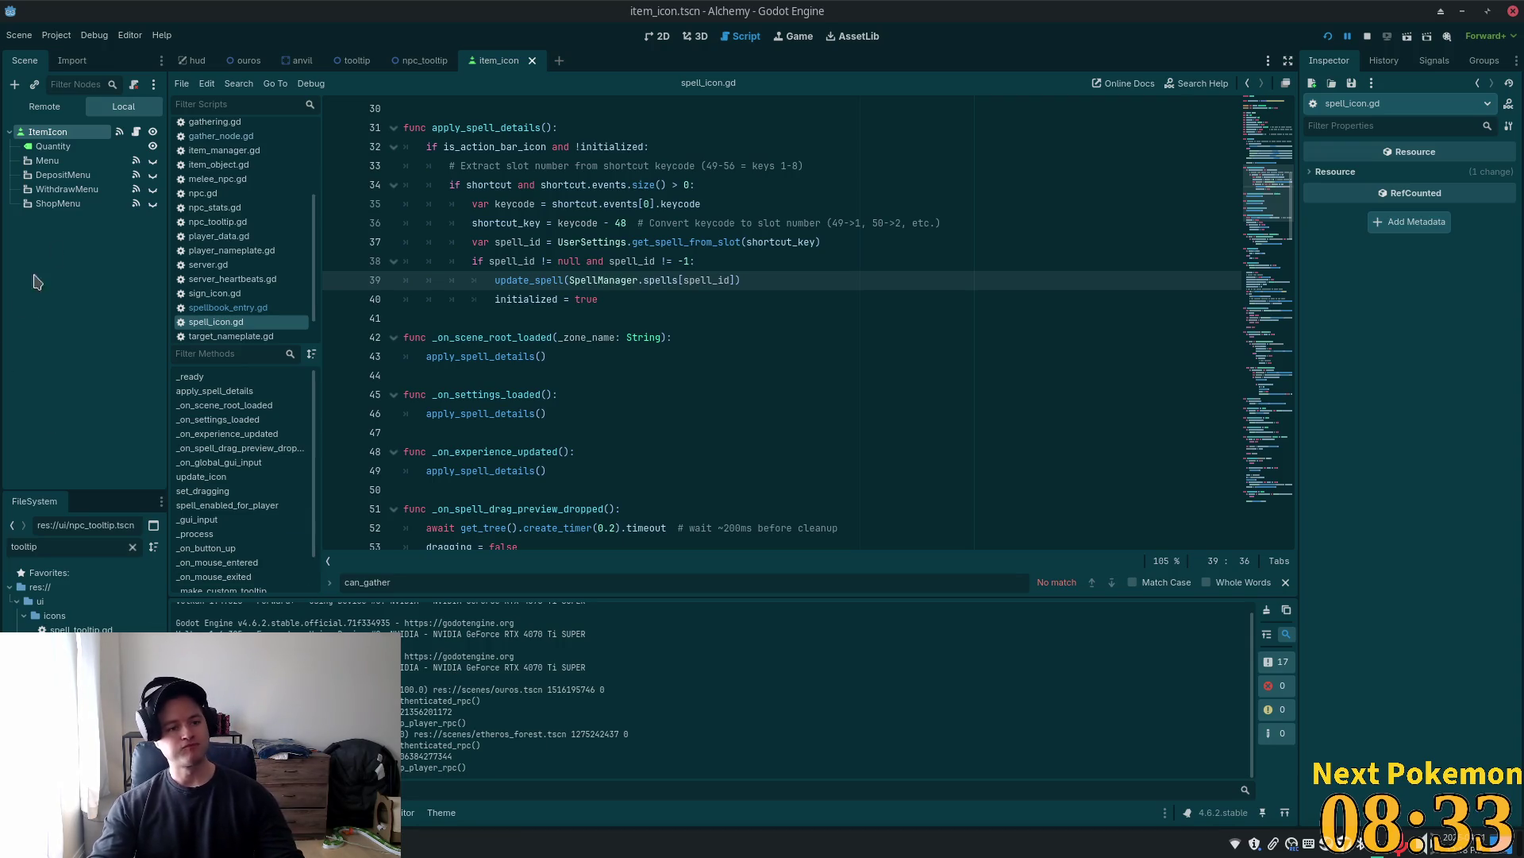
pyautogui.hotkey('alt', 'Tab')
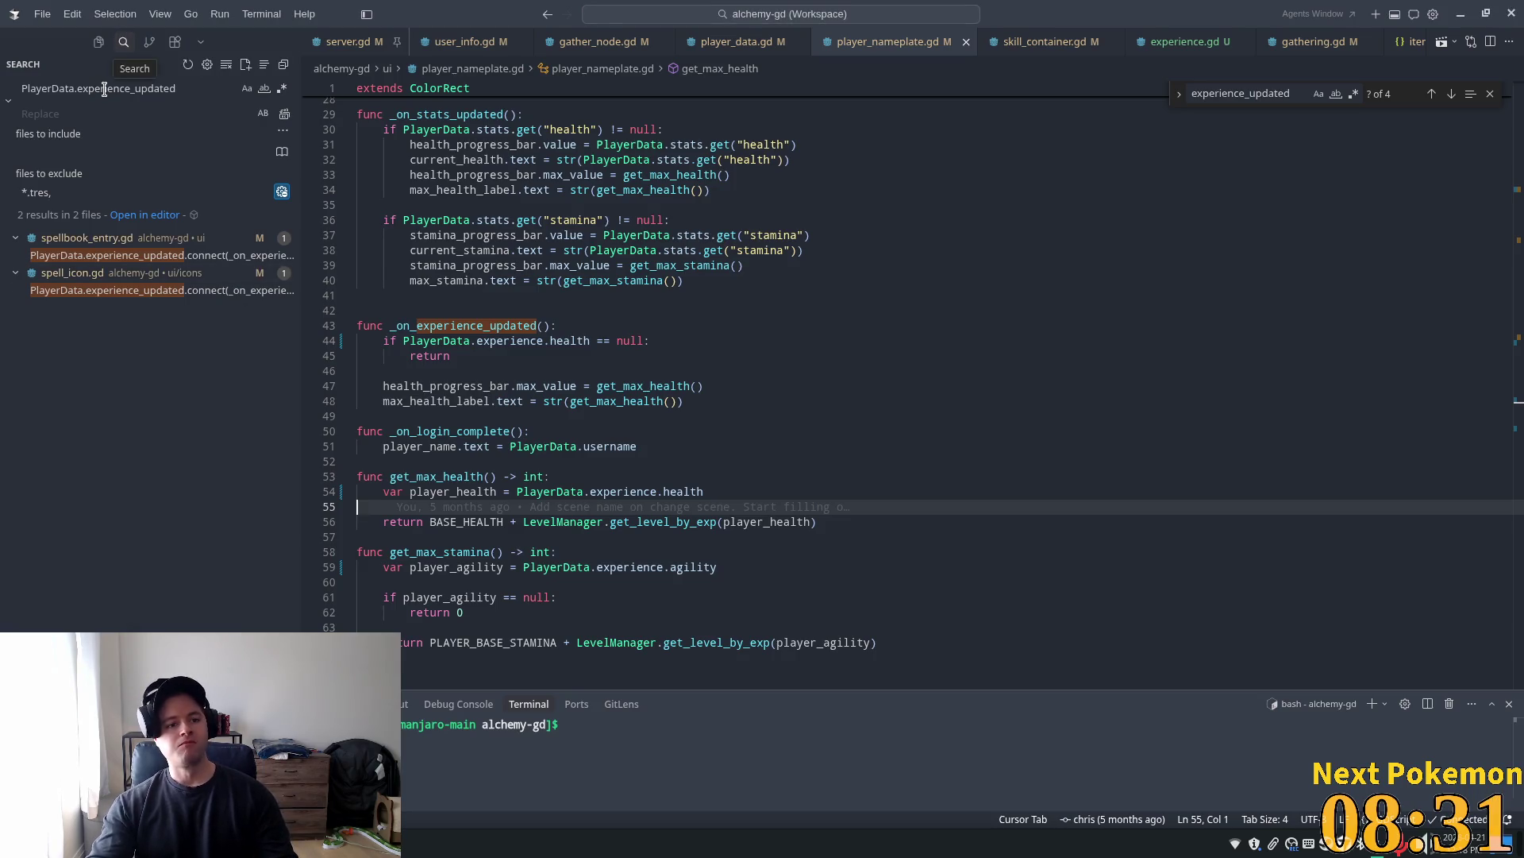
# Search the project for 'you have reach' and open the matching line in skill_row.gd
pyautogui.tripleClick(104, 89)
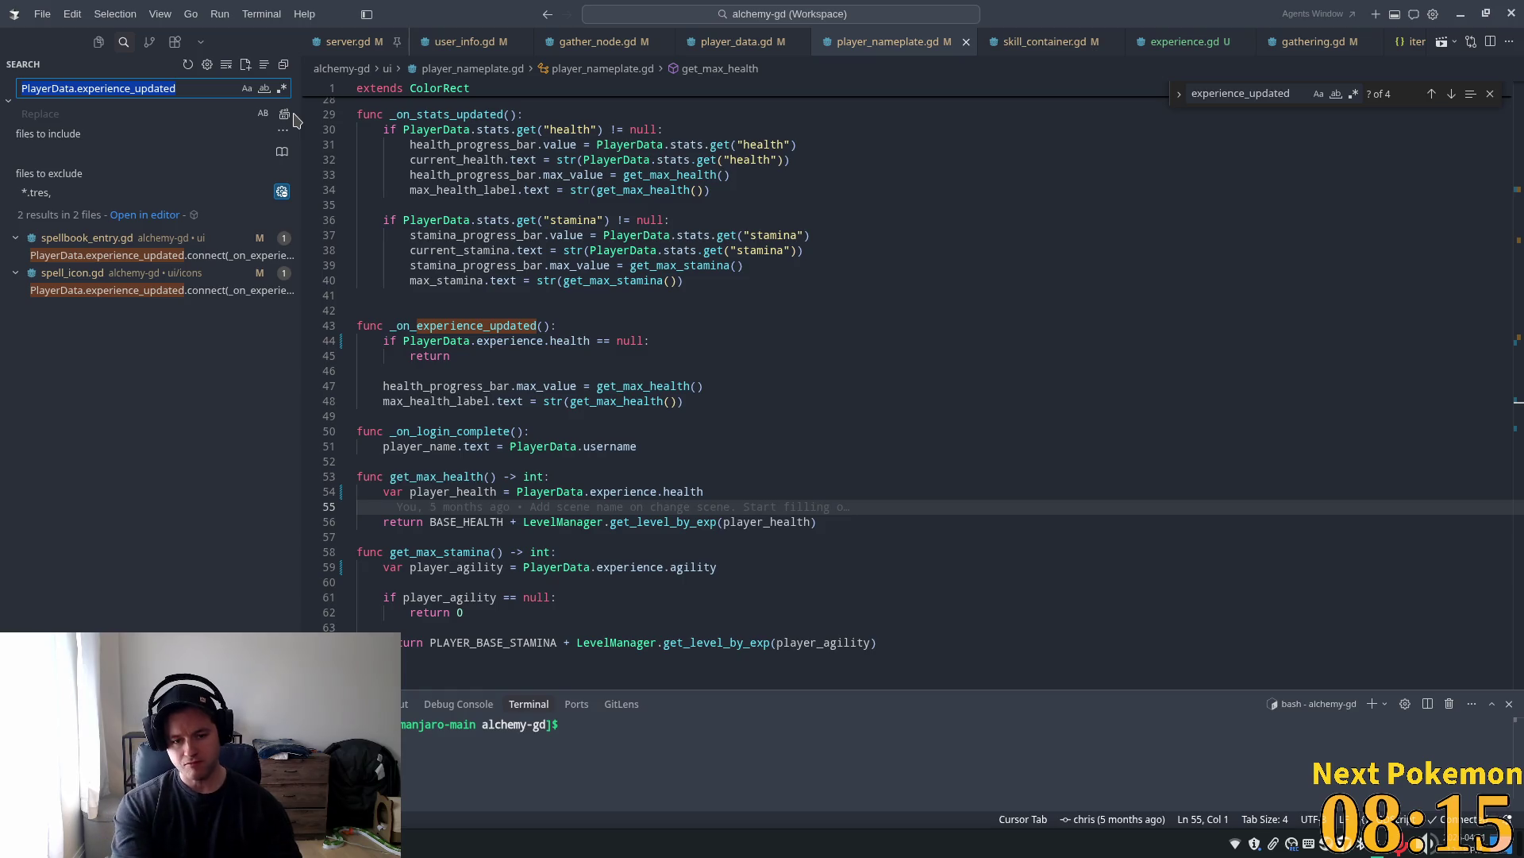
pyautogui.click(940, 211)
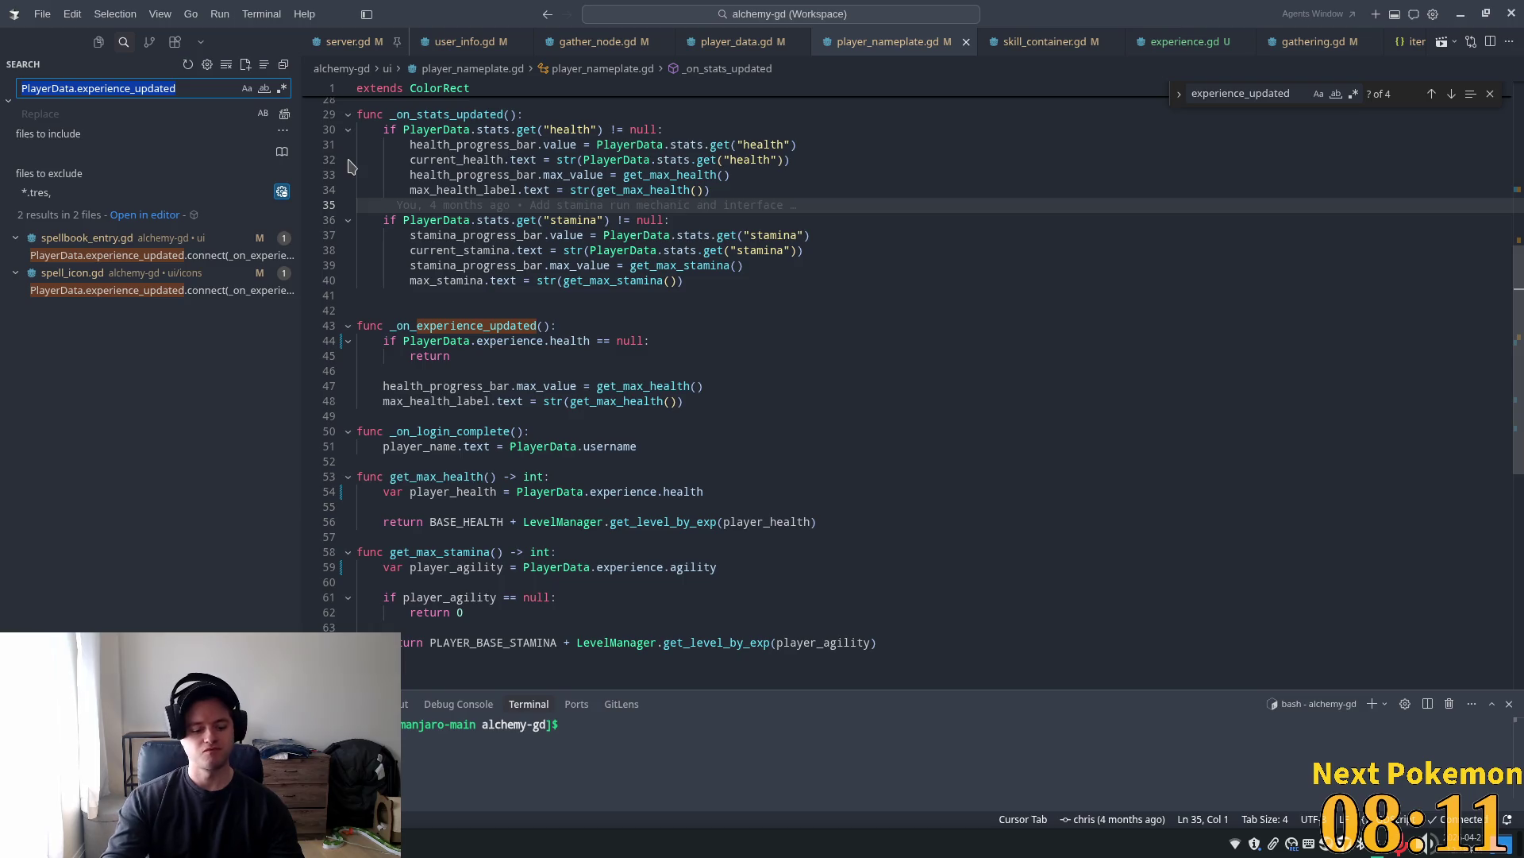
pyautogui.write('you have reach')
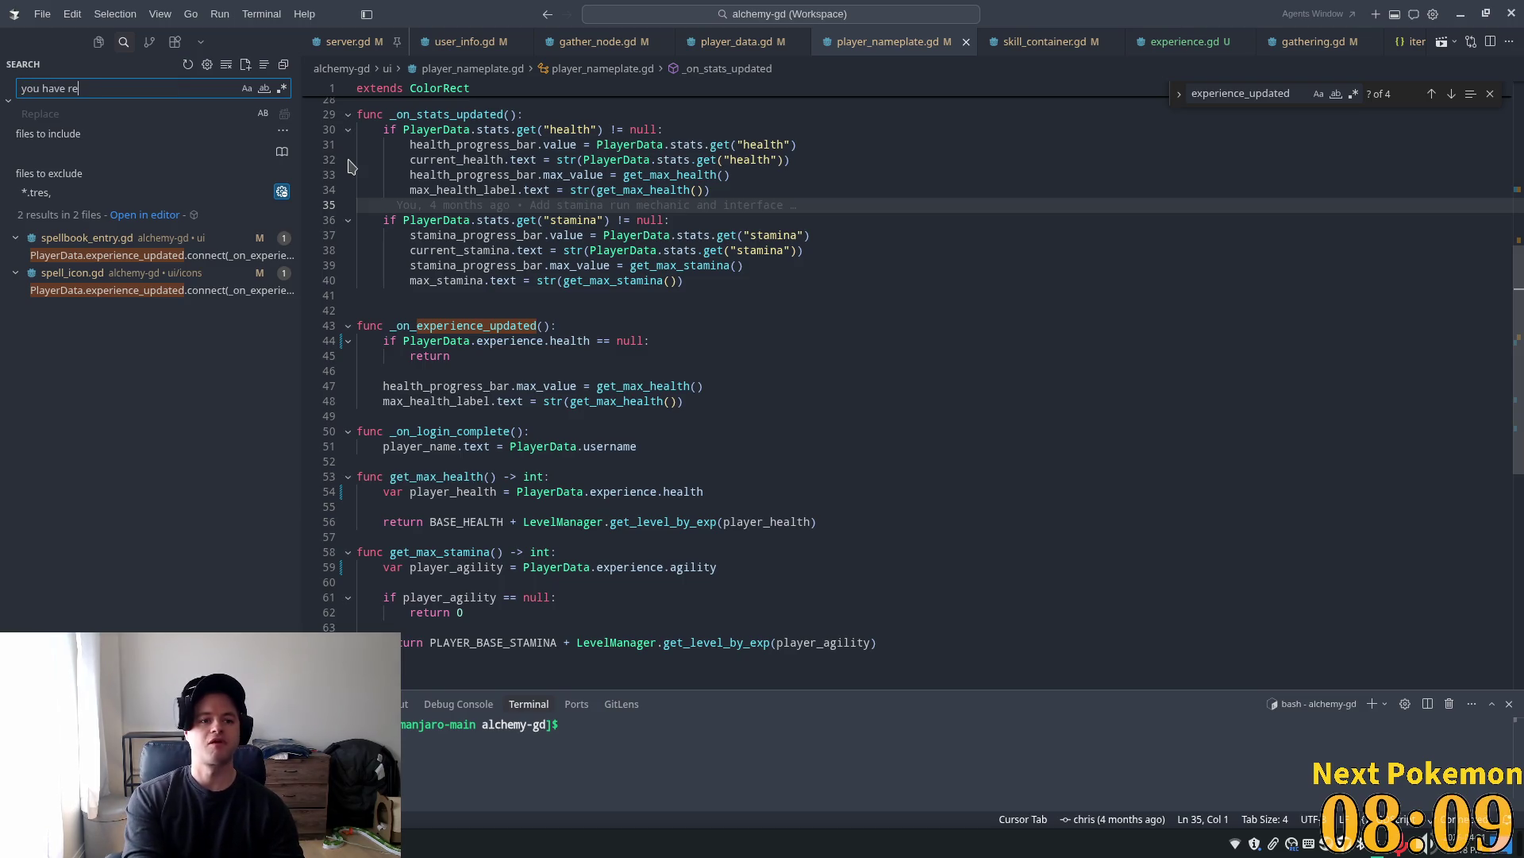
pyautogui.click(181, 254)
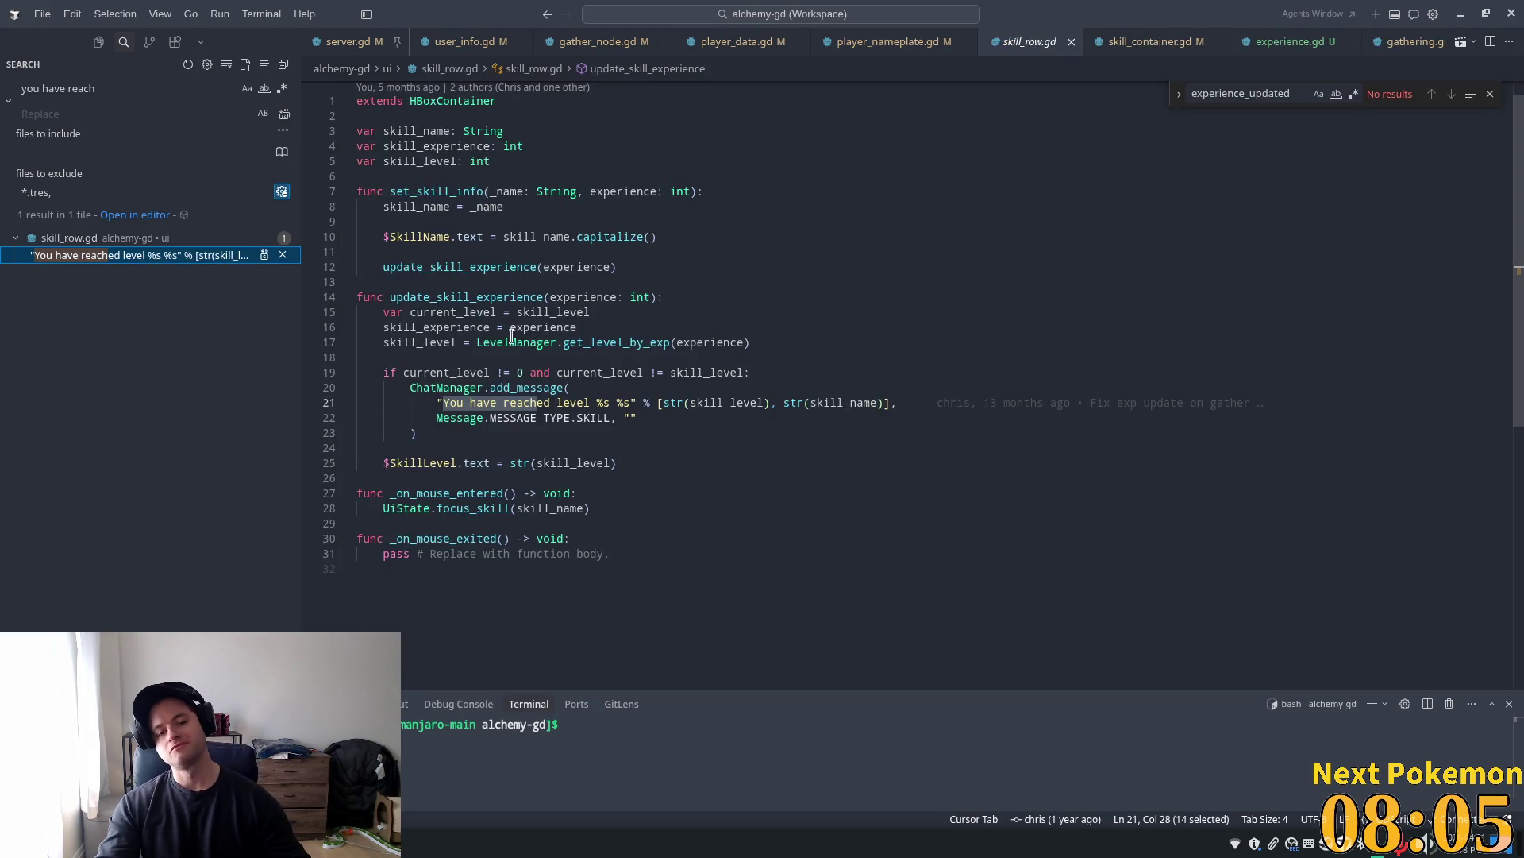
pyautogui.doubleClick(468, 372)
pyautogui.doubleClick(606, 372)
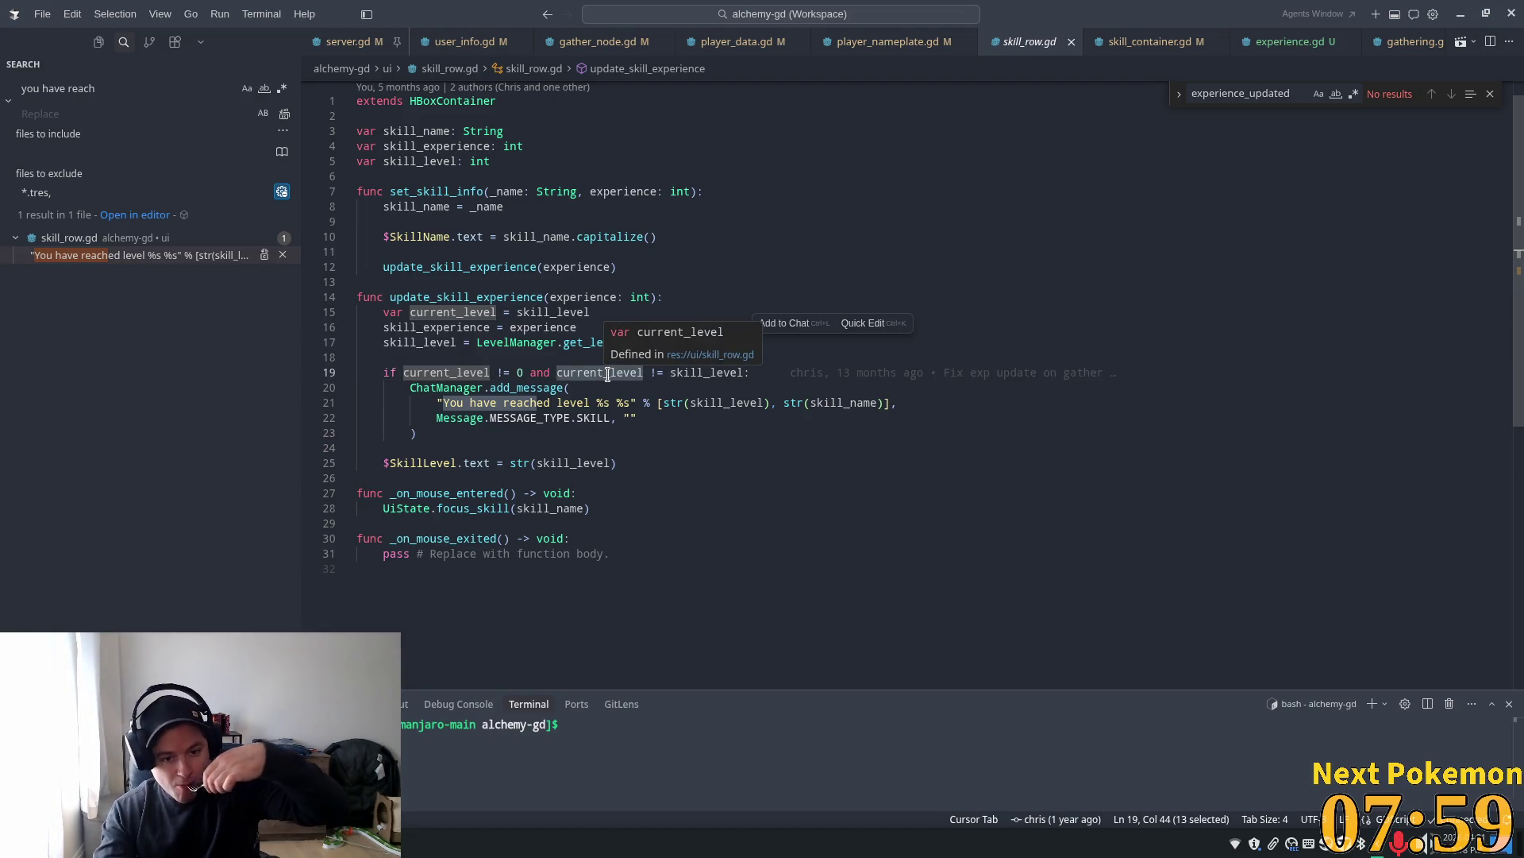
pyautogui.tripleClick(607, 372)
pyautogui.click(651, 372)
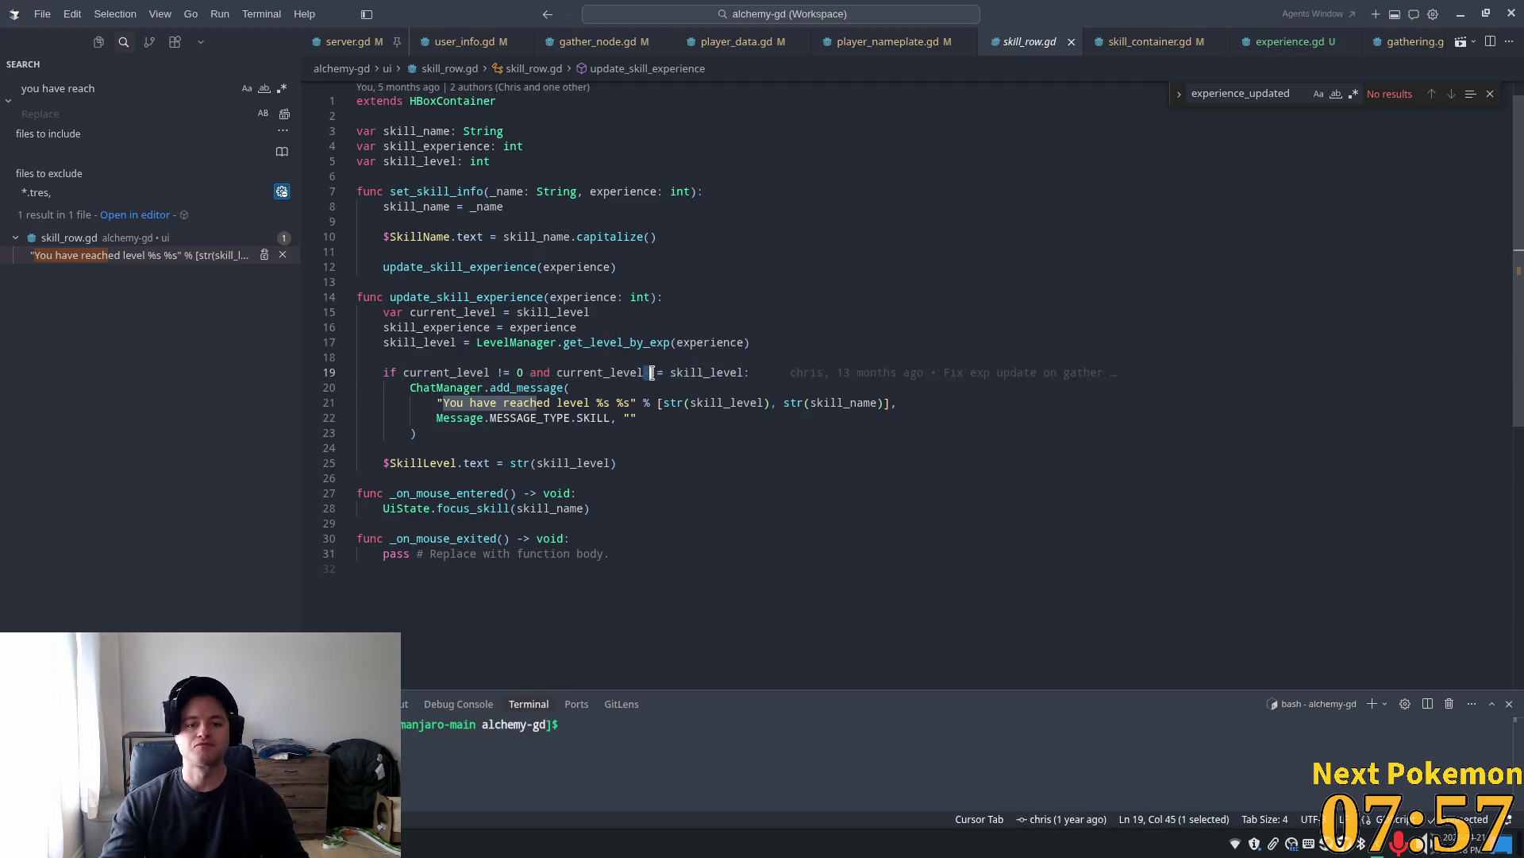
pyautogui.doubleClick(715, 372)
pyautogui.scroll(1, 597, 413)
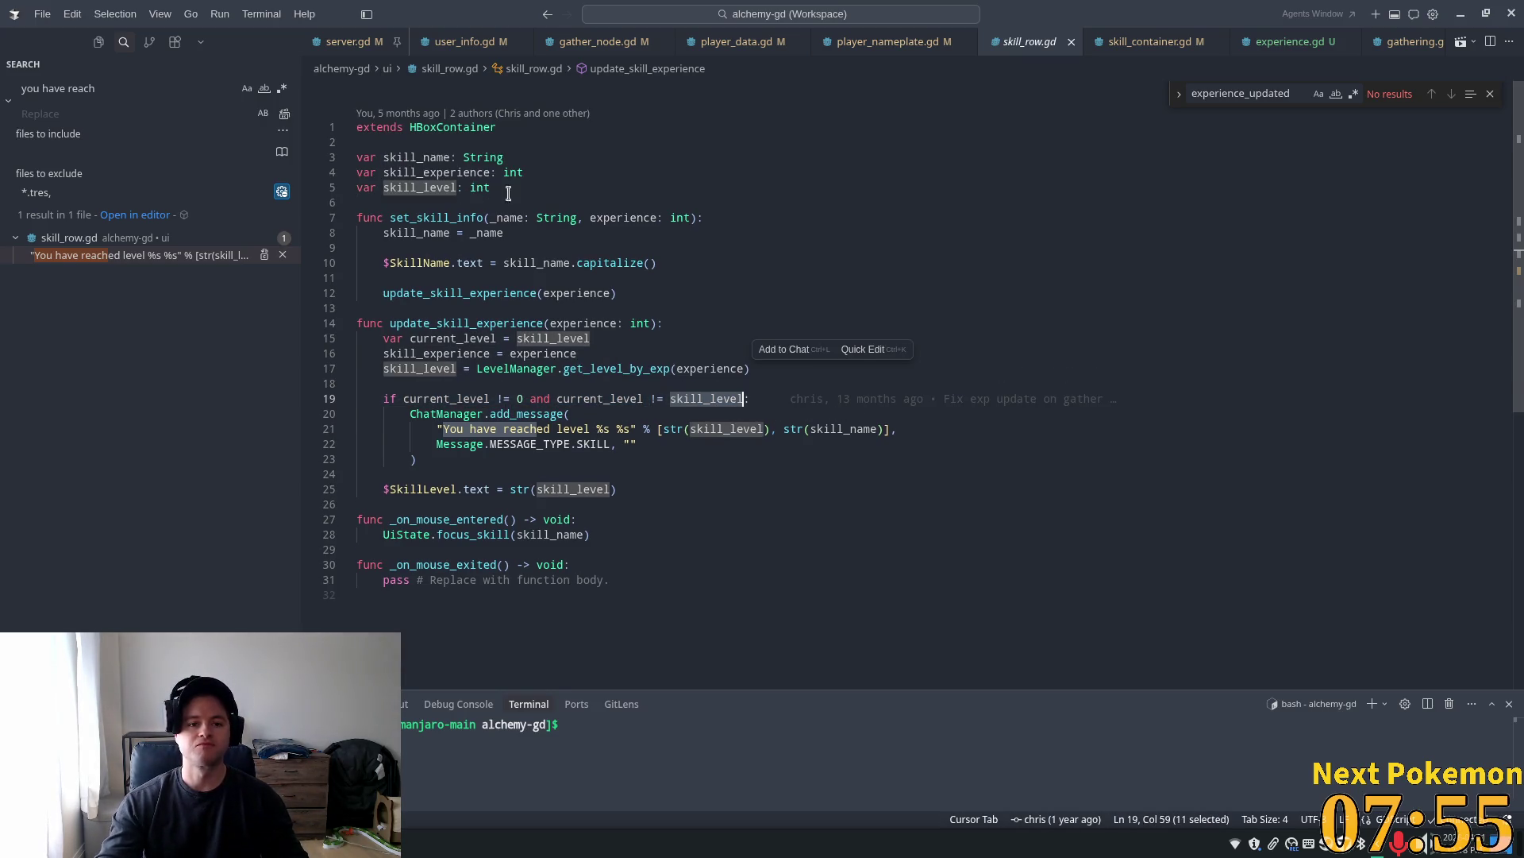
pyautogui.doubleClick(465, 338)
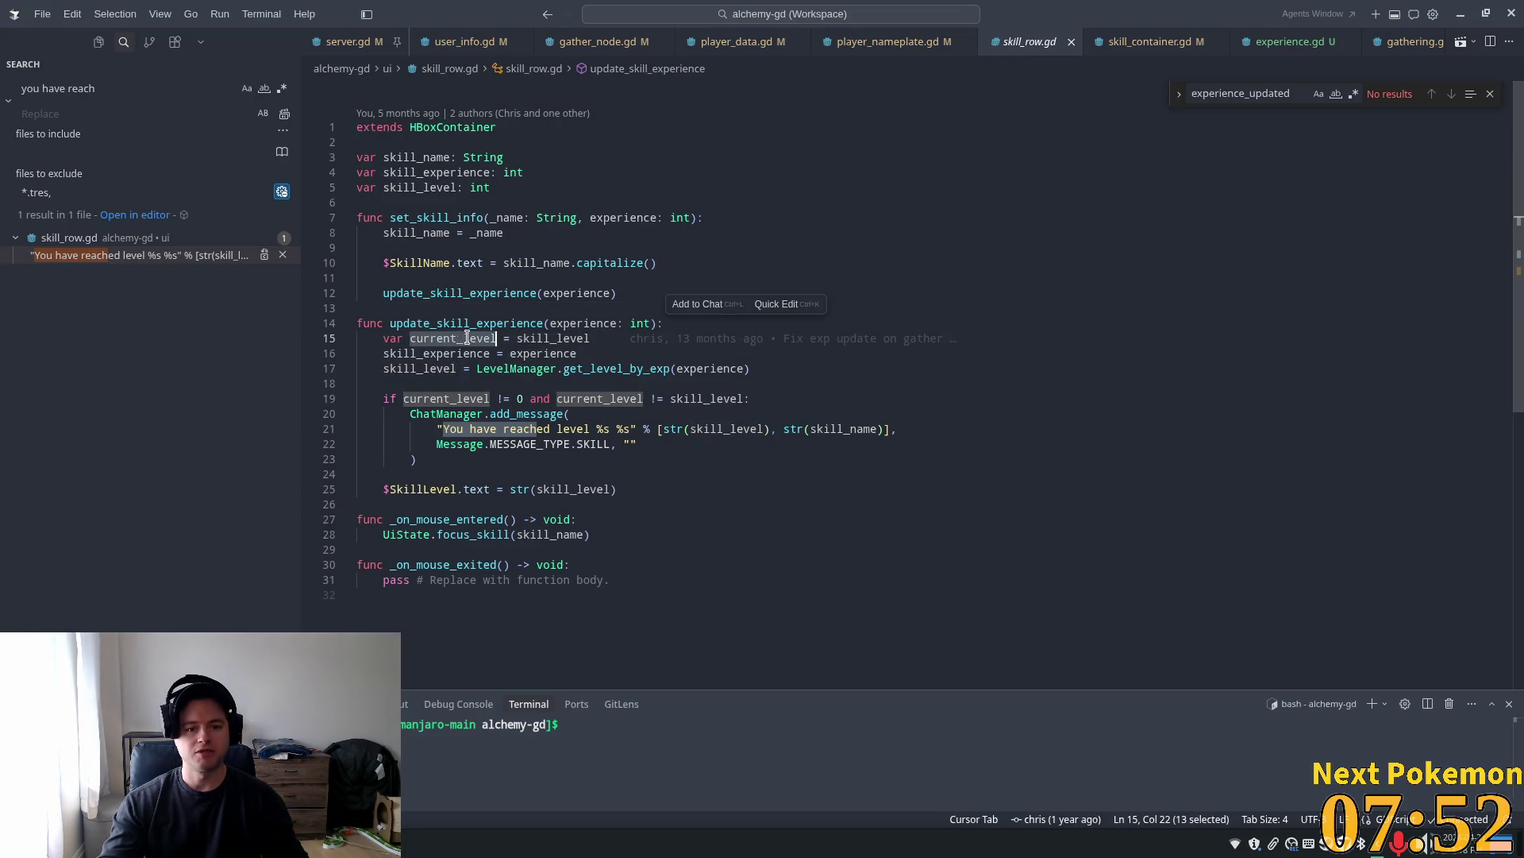
pyautogui.doubleClick(550, 338)
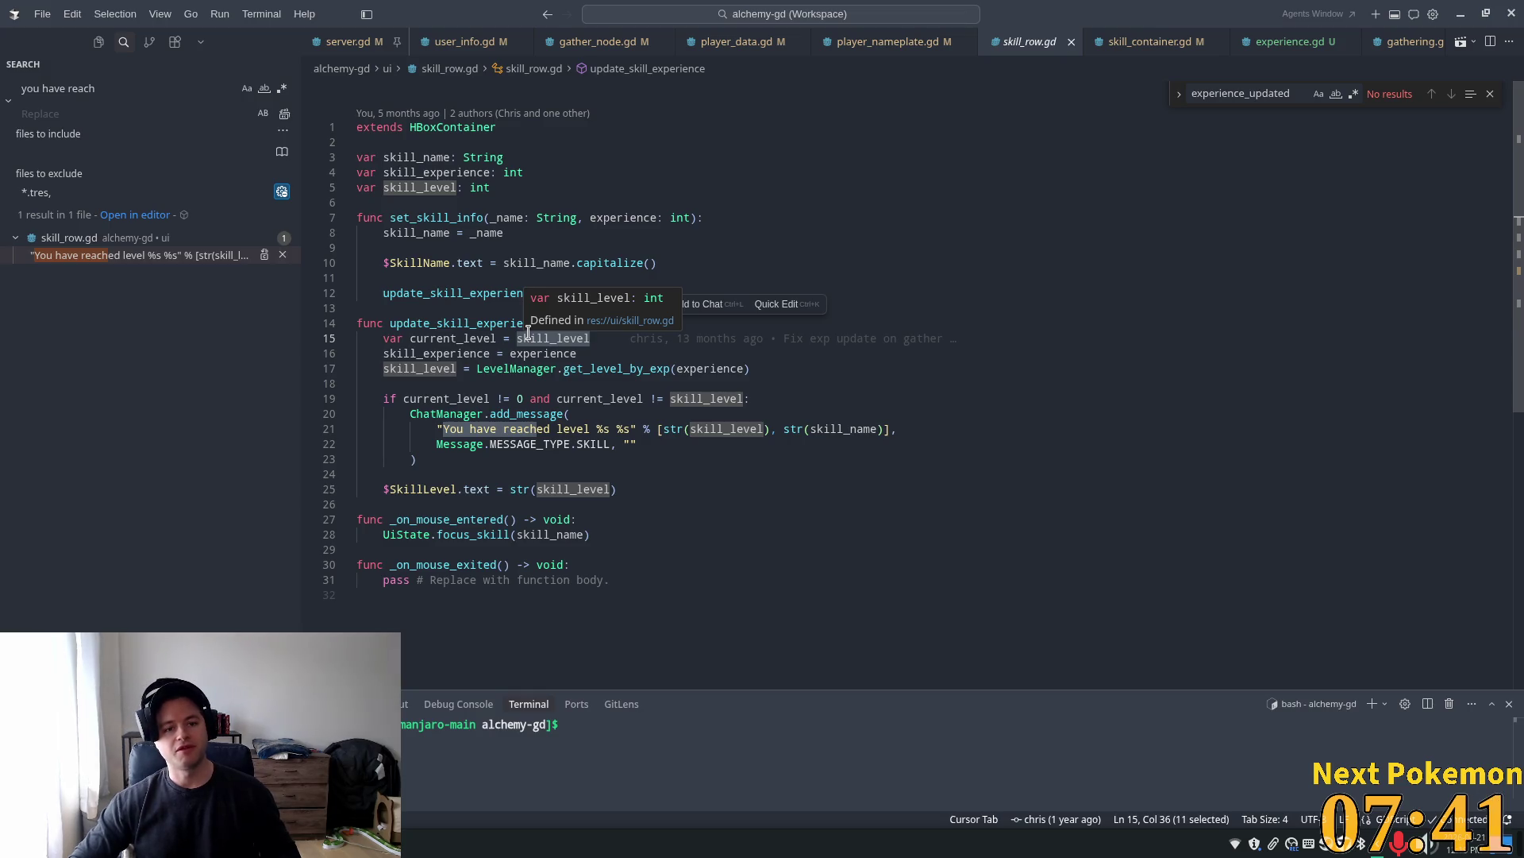
pyautogui.doubleClick(420, 293)
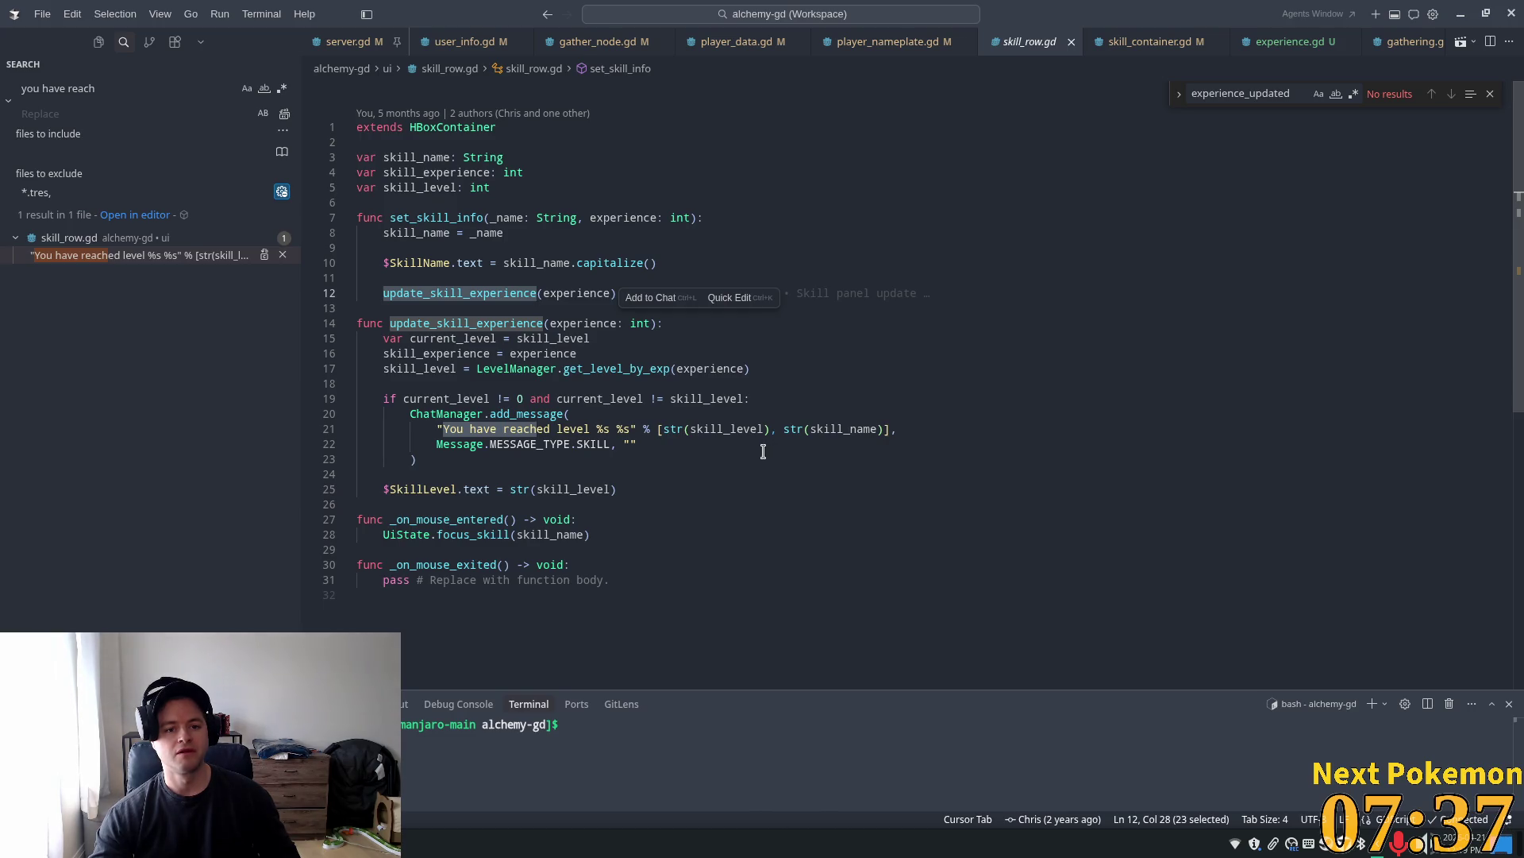
pyautogui.doubleClick(550, 351)
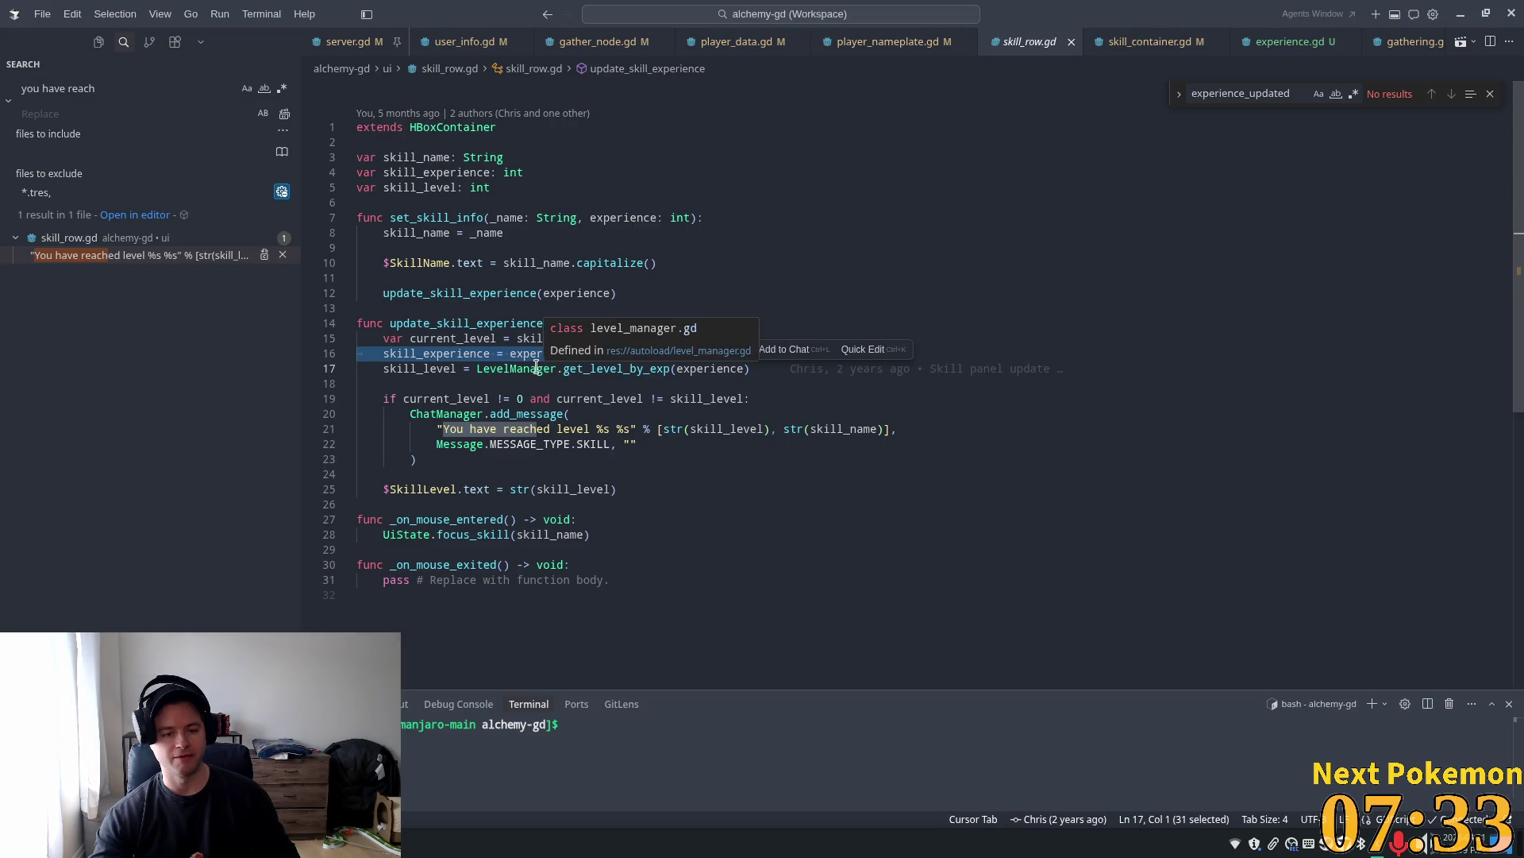
pyautogui.click(518, 381)
pyautogui.click(571, 399)
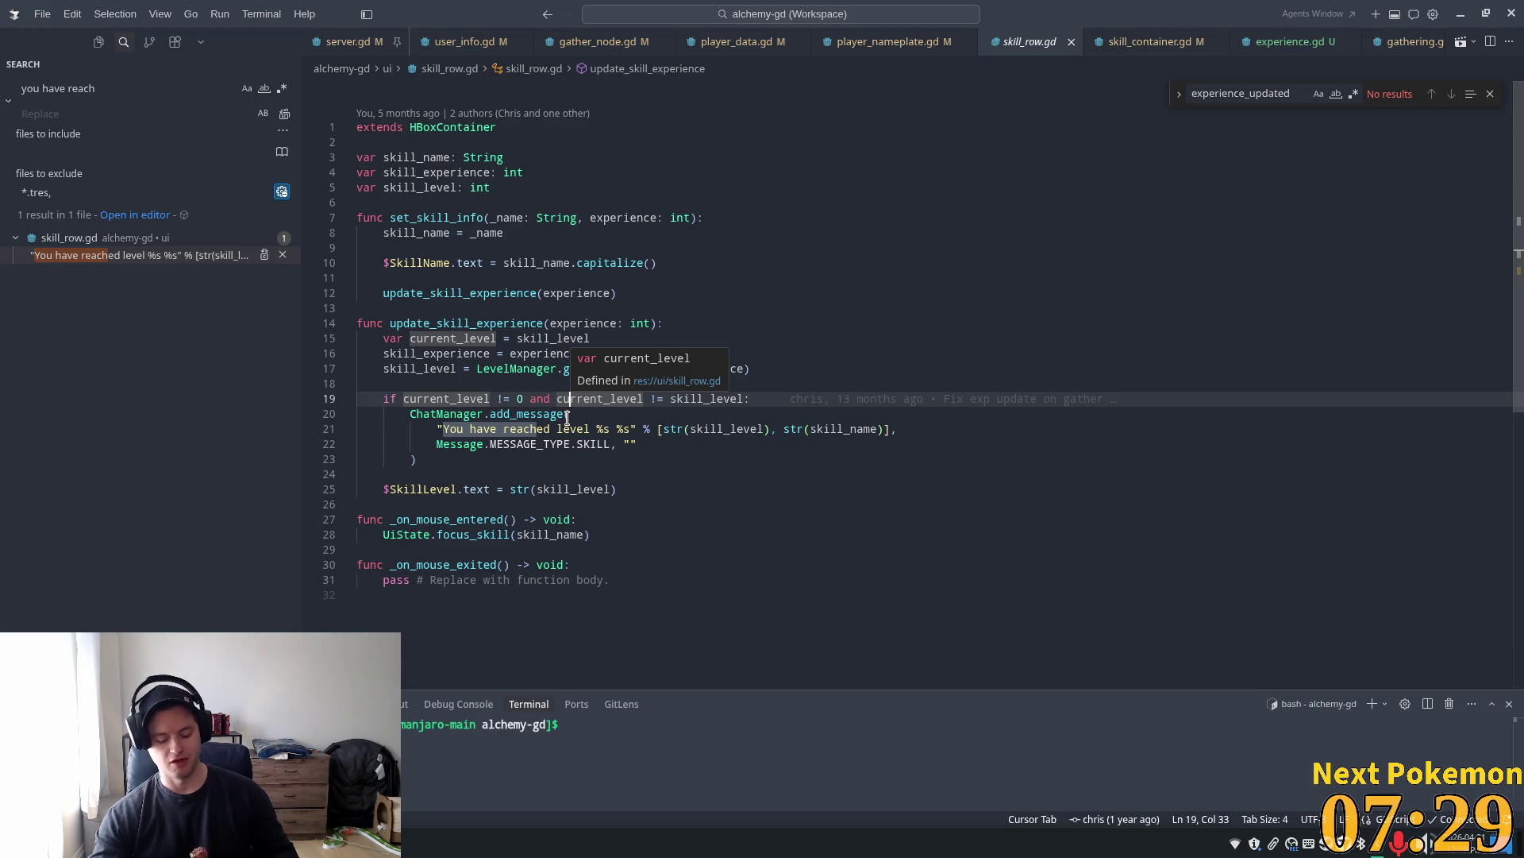
pyautogui.moveTo(564, 415)
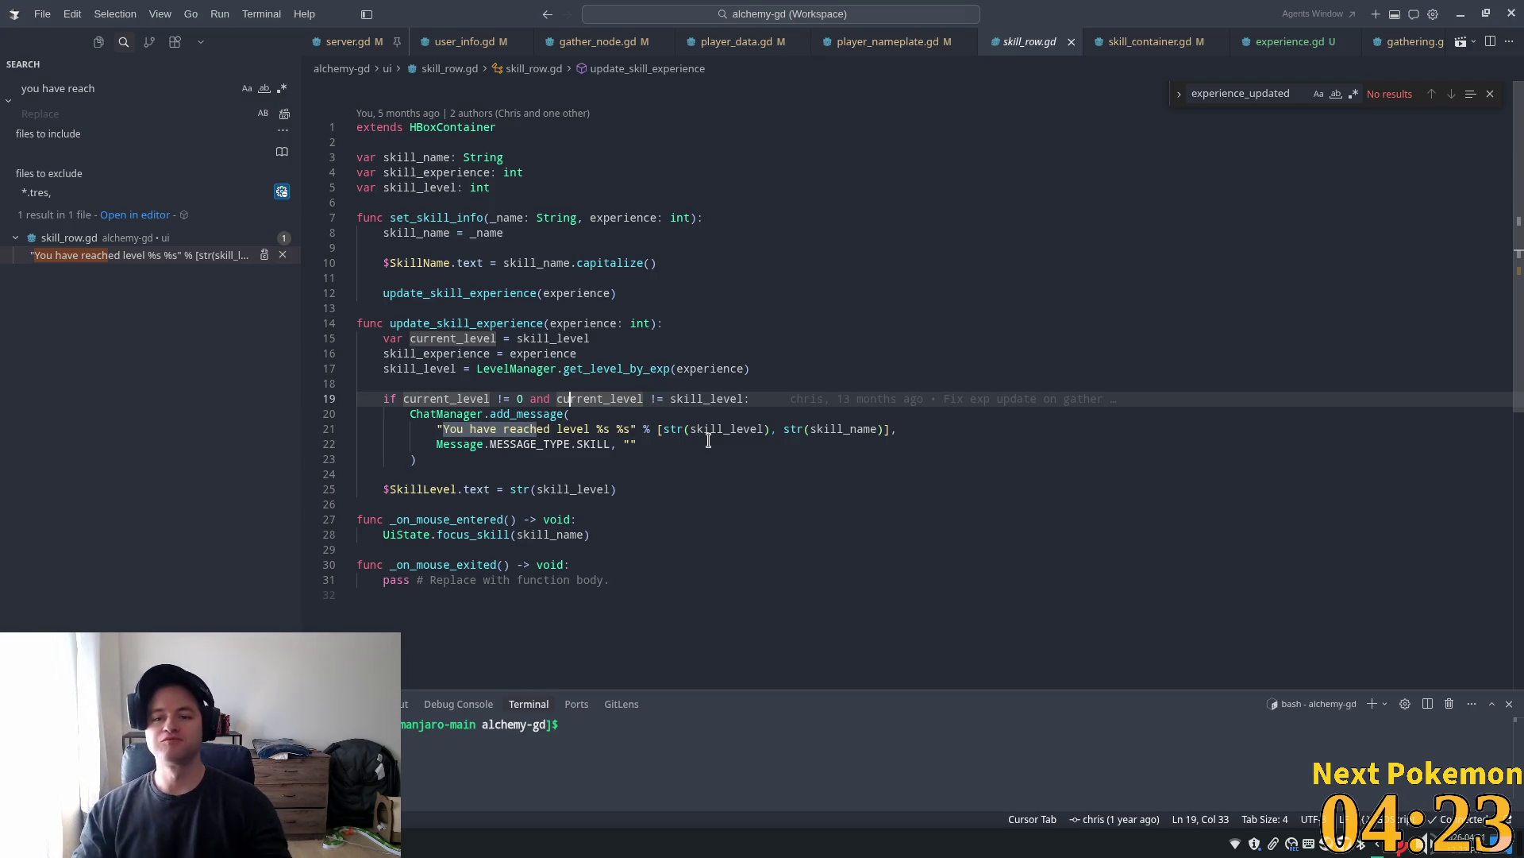
pyautogui.click(546, 368)
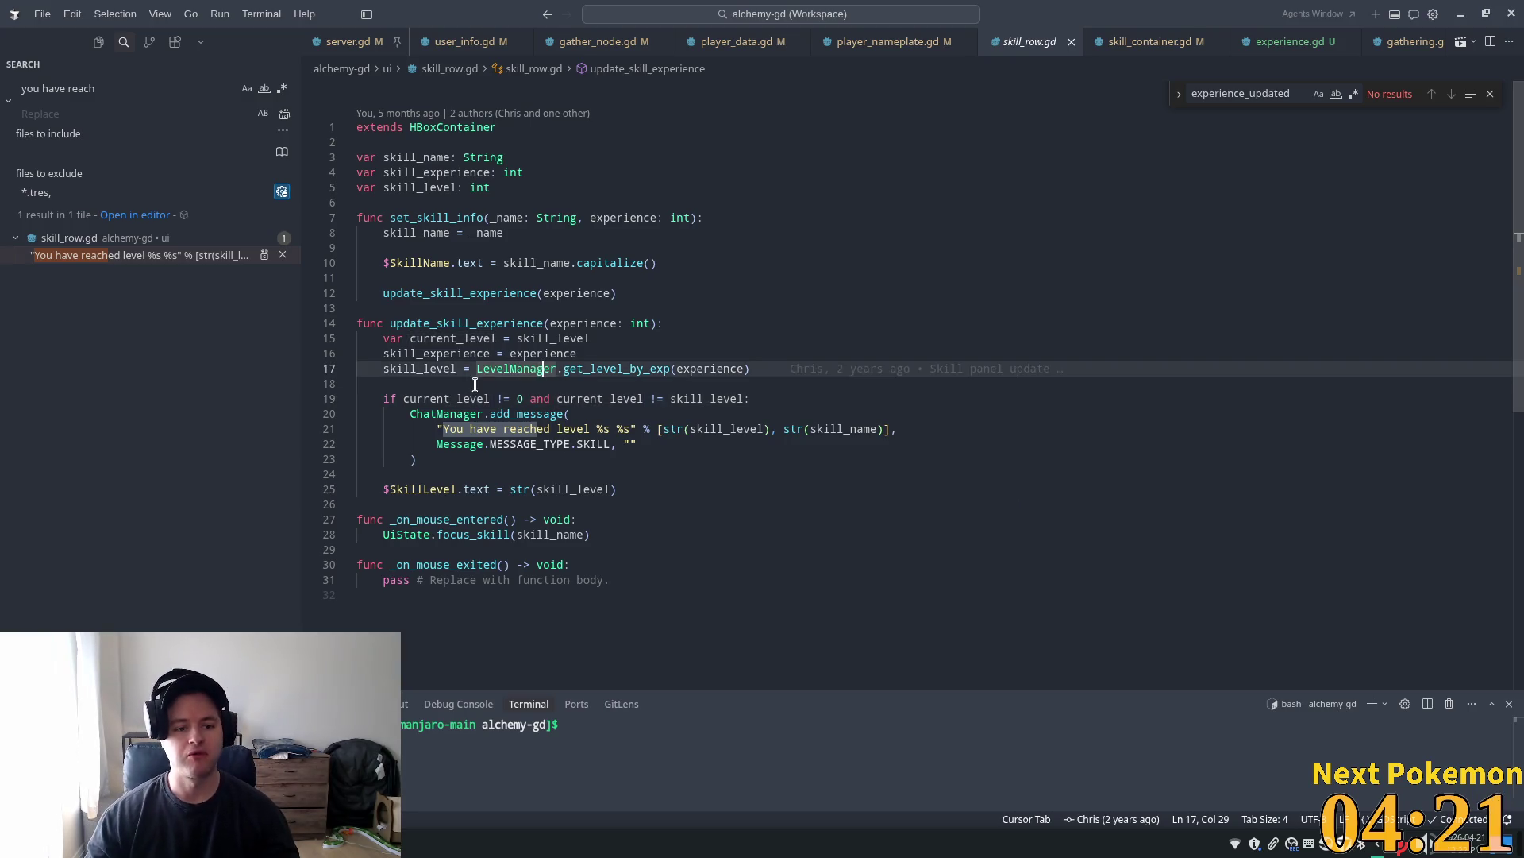
pyautogui.doubleClick(621, 399)
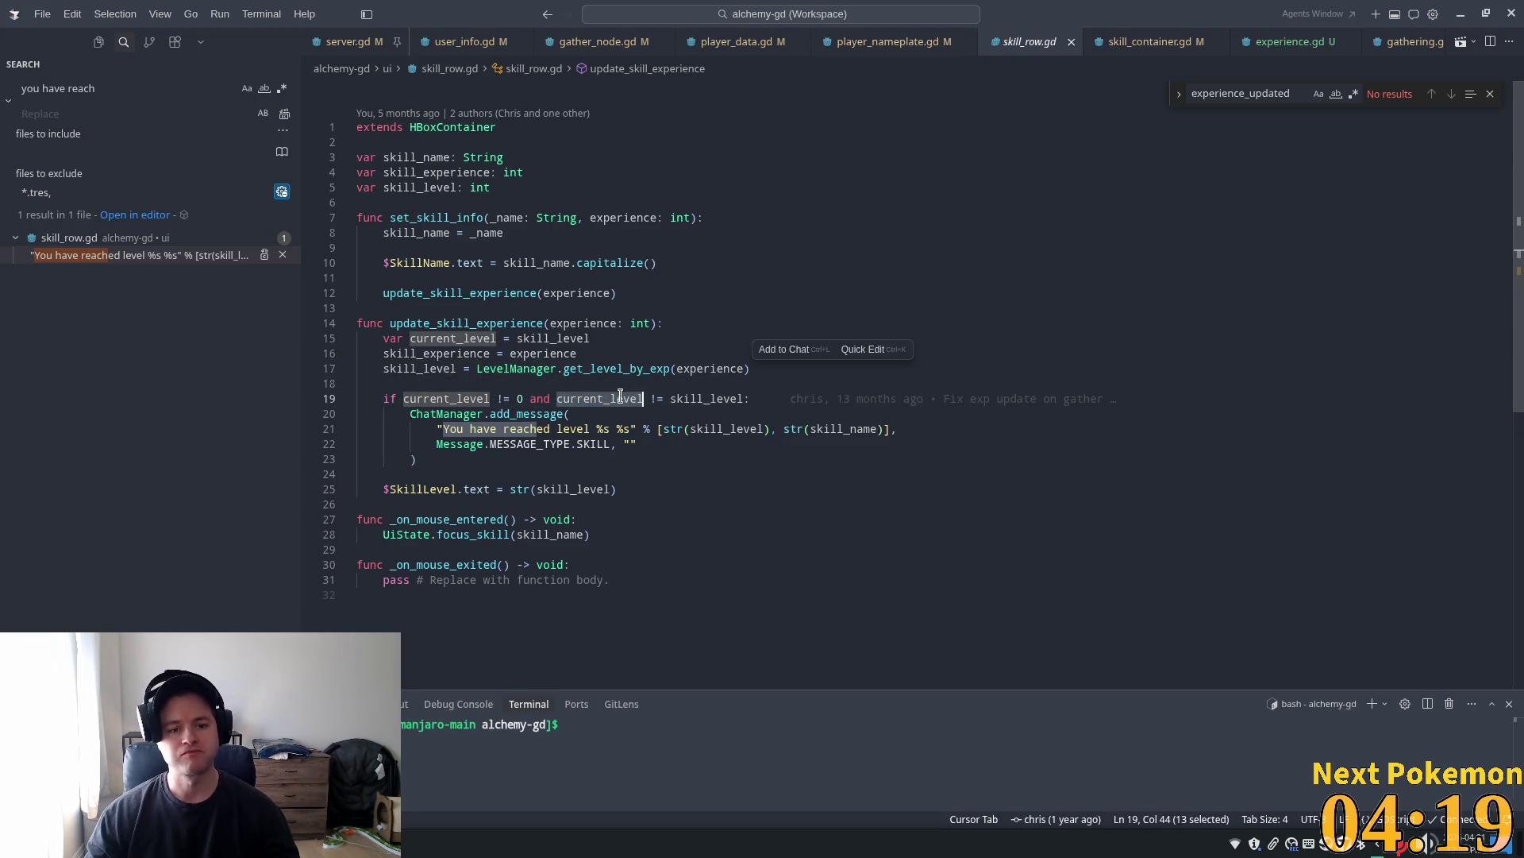
pyautogui.click(458, 368)
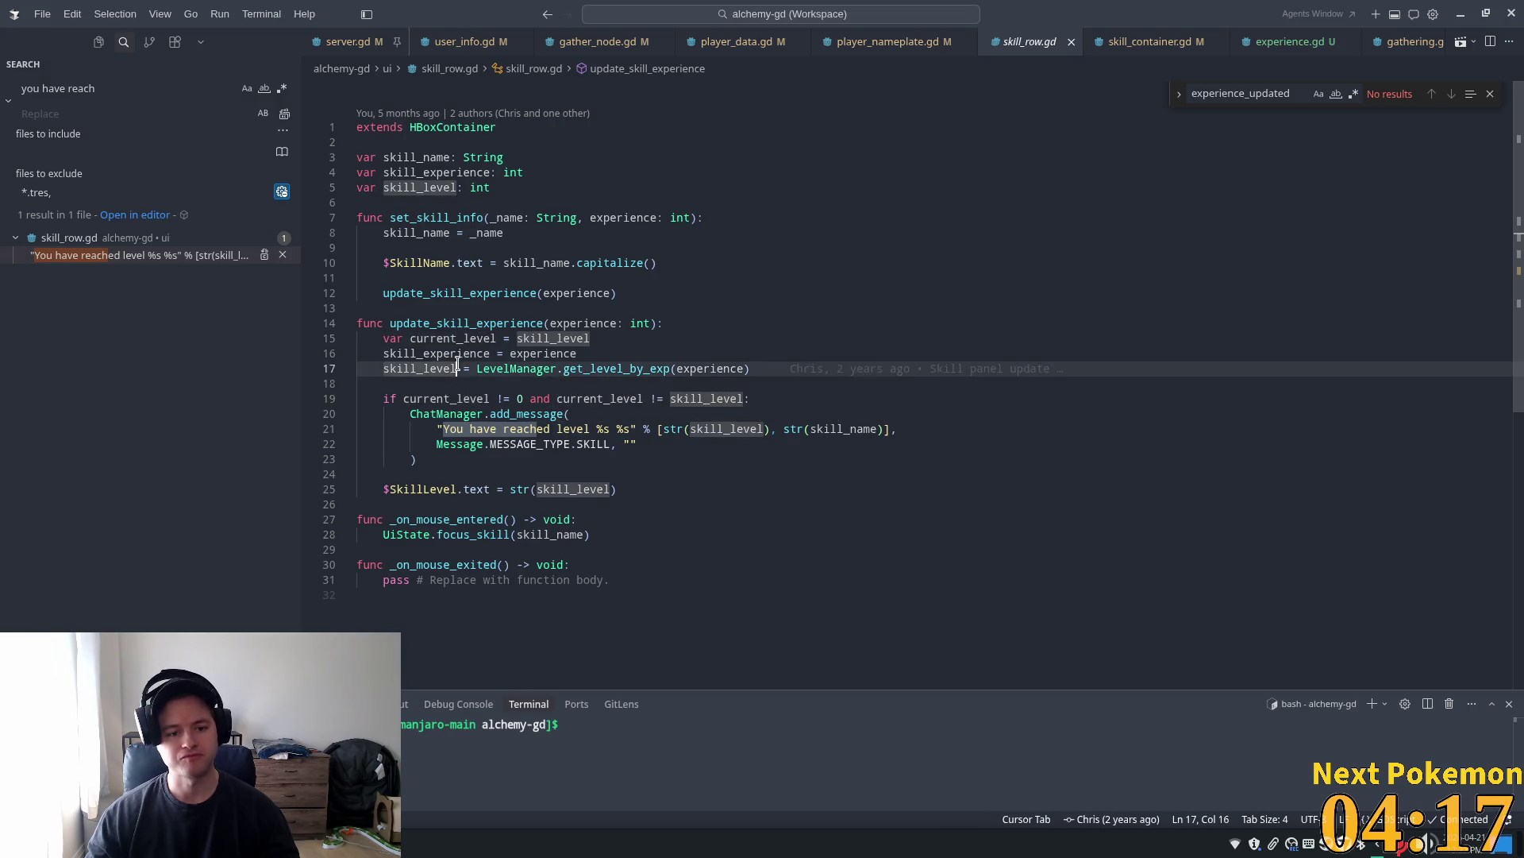
pyautogui.doubleClick(447, 399)
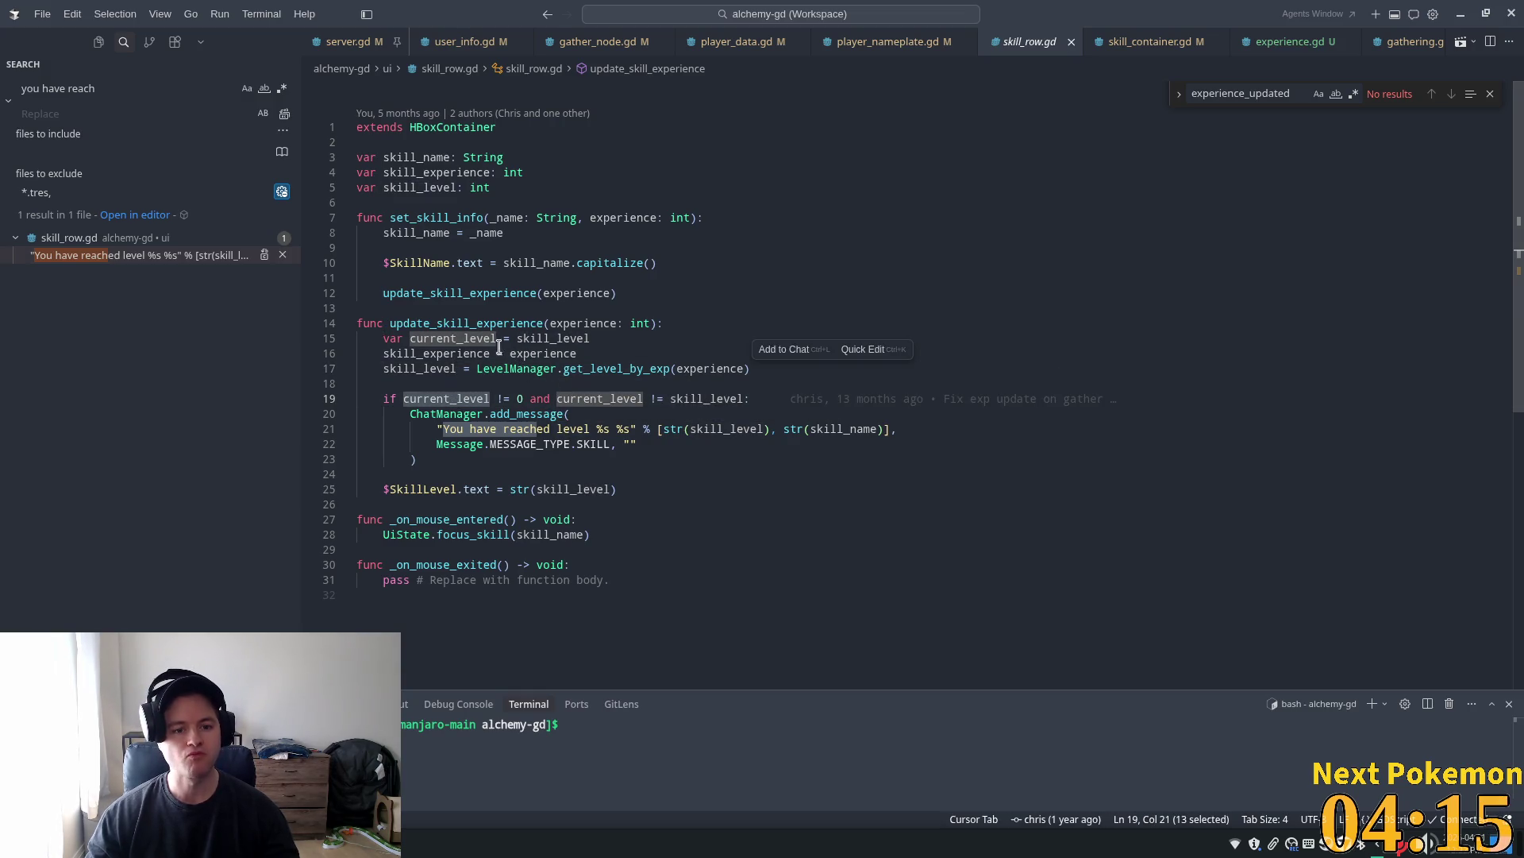
pyautogui.doubleClick(532, 339)
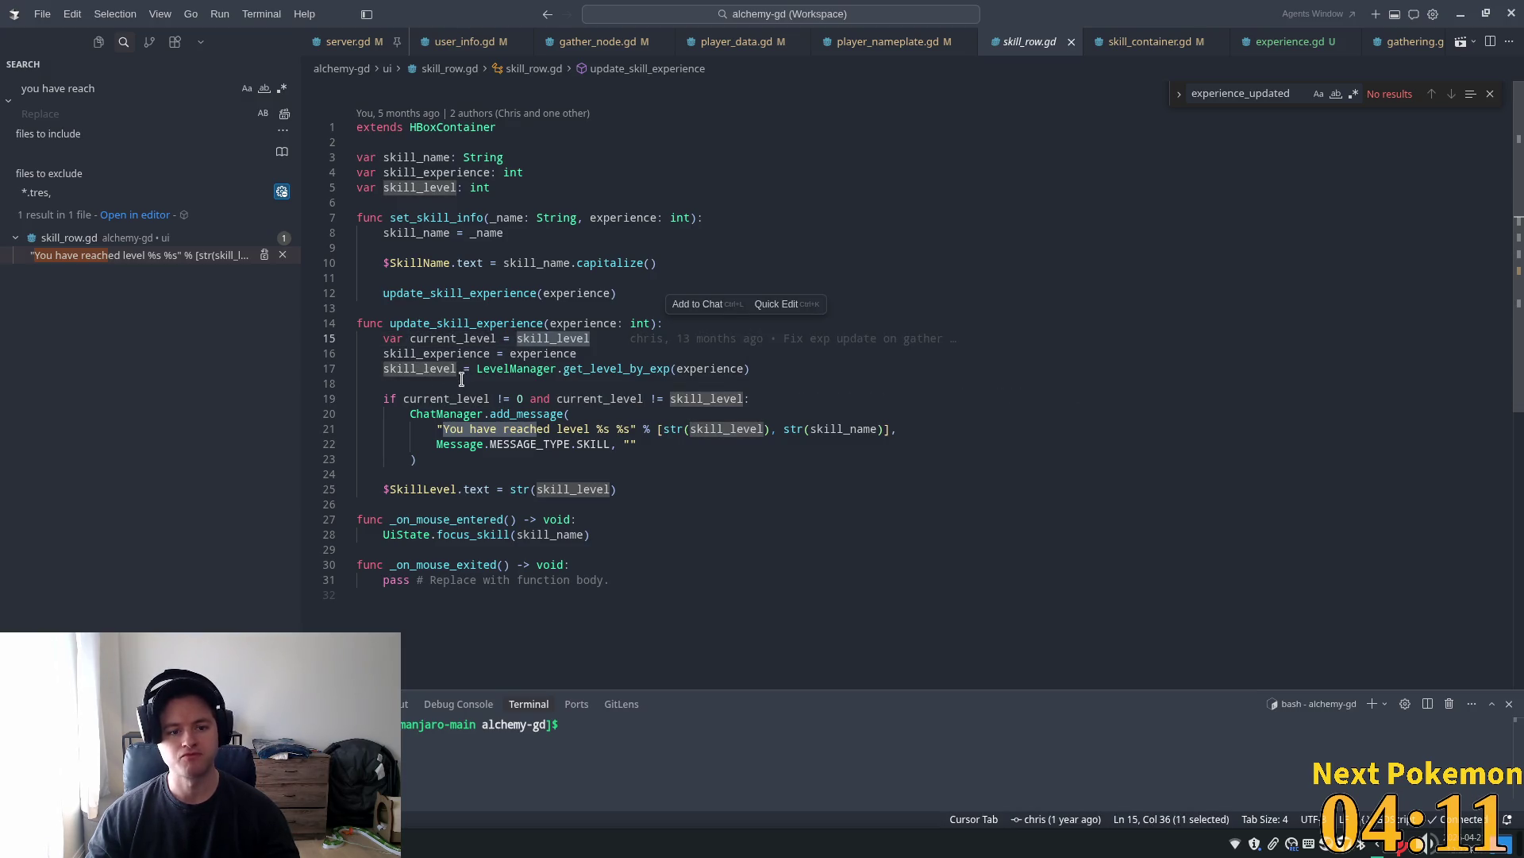
pyautogui.doubleClick(423, 399)
pyautogui.click(397, 399)
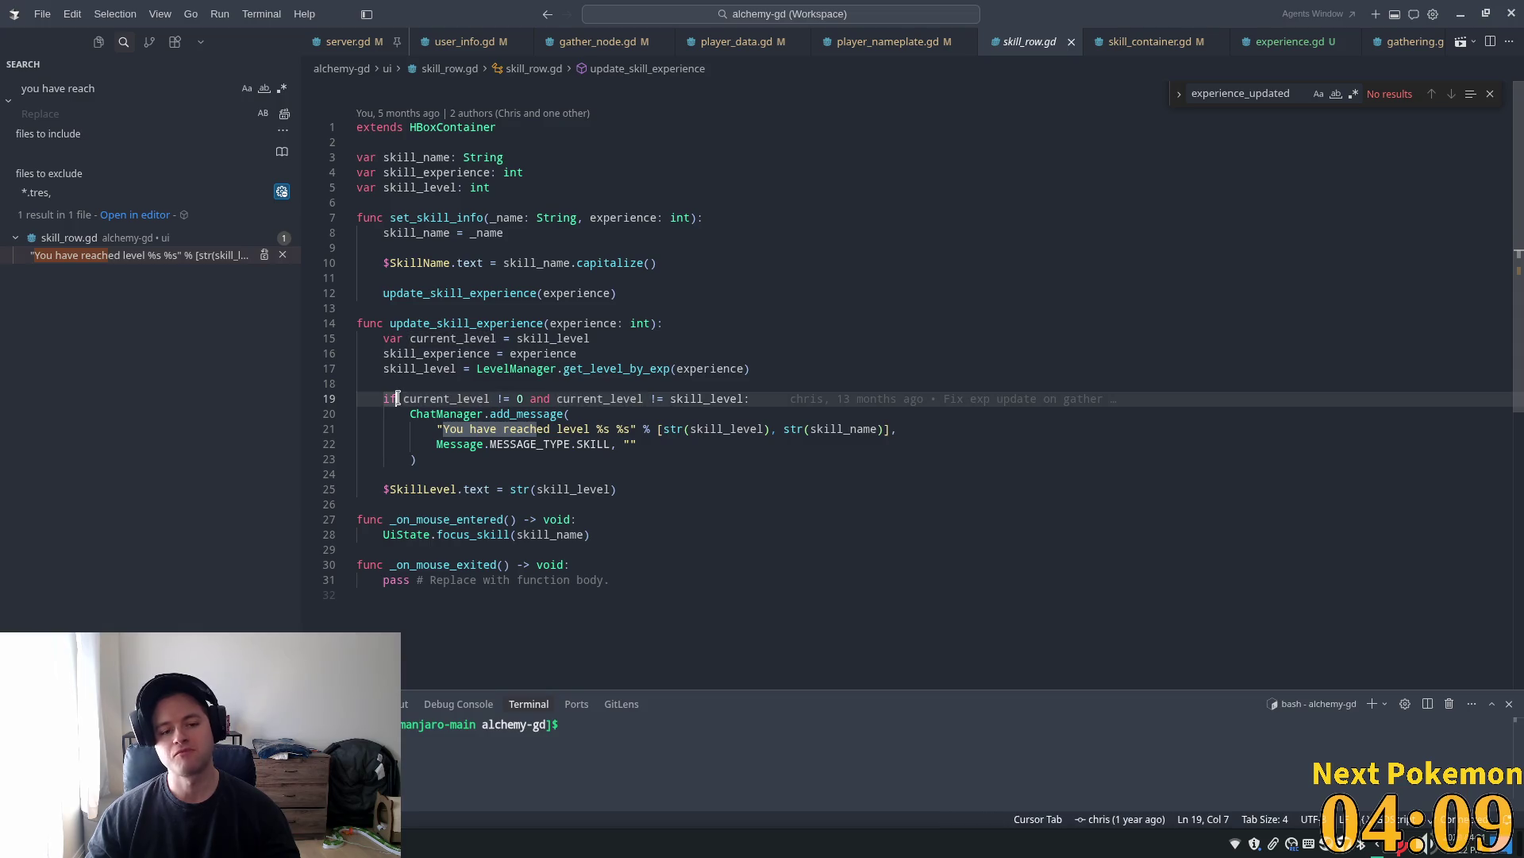
pyautogui.doubleClick(452, 189)
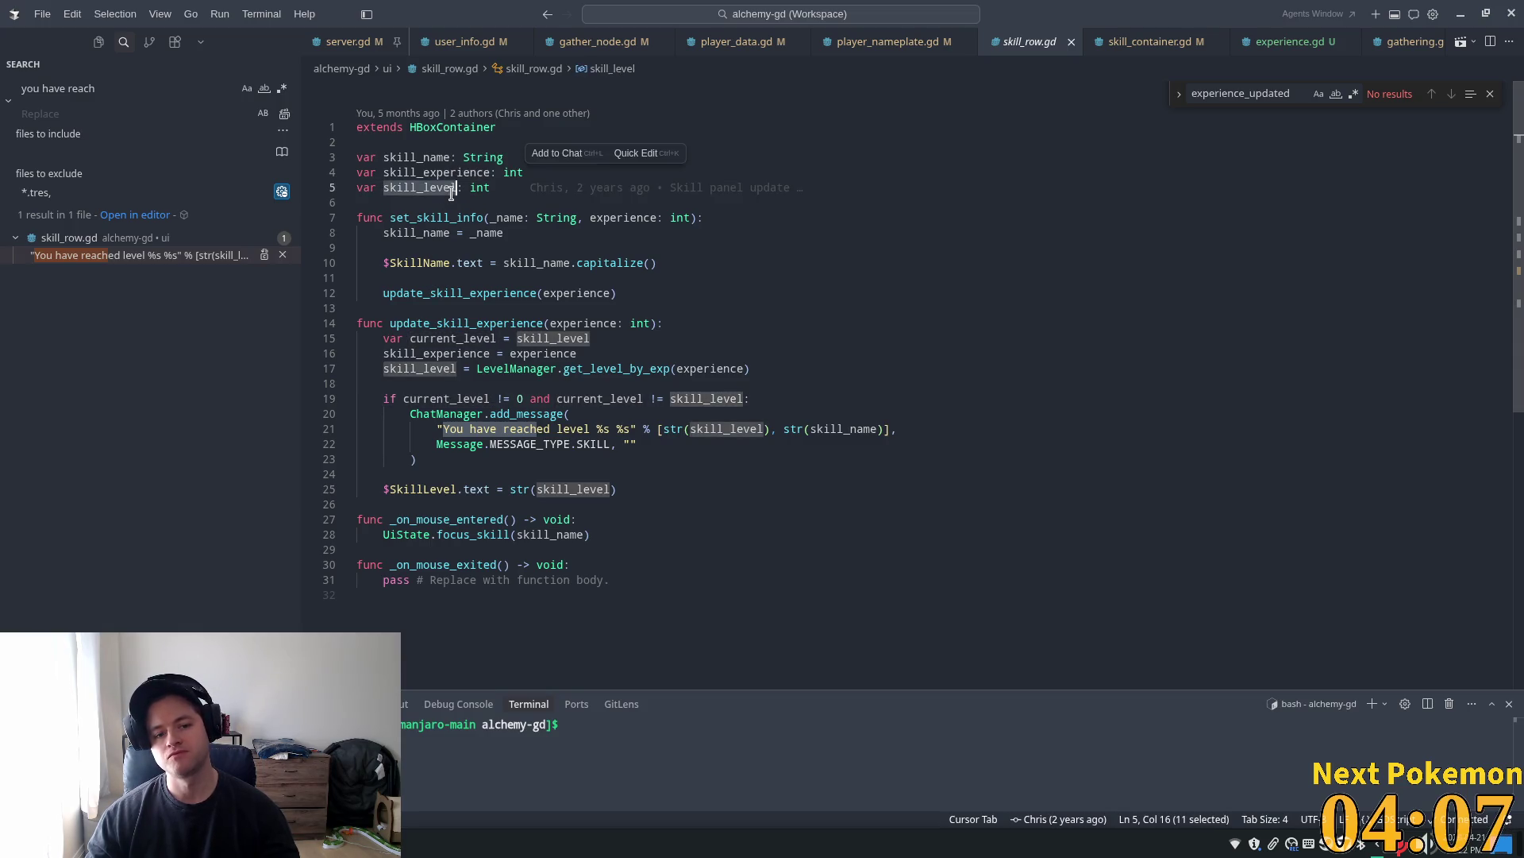
pyautogui.doubleClick(436, 369)
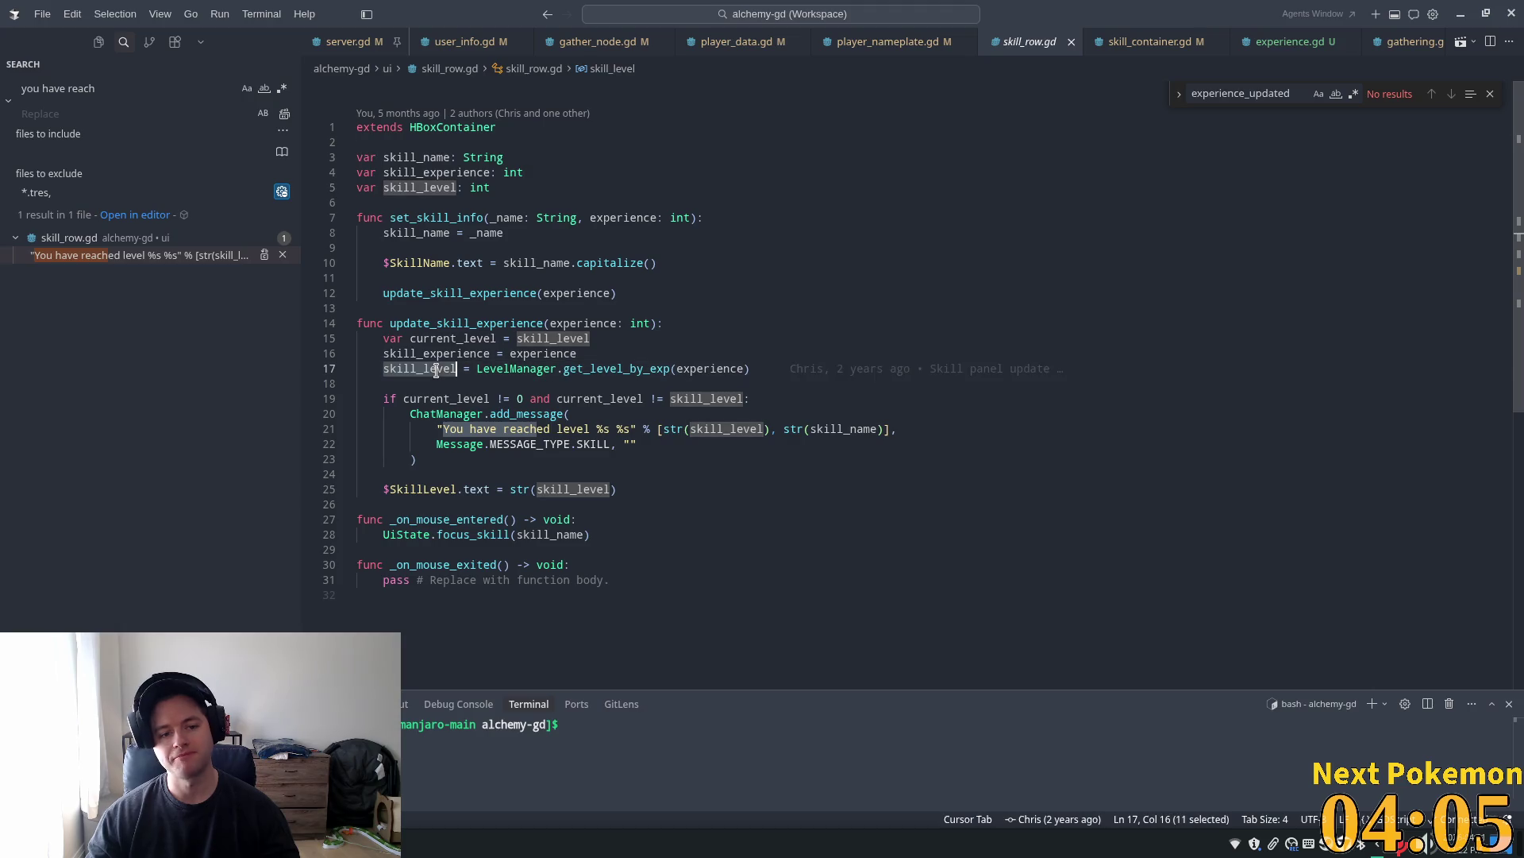
pyautogui.moveTo(475, 413); pyautogui.dragTo(507, 399)
pyautogui.click(507, 399)
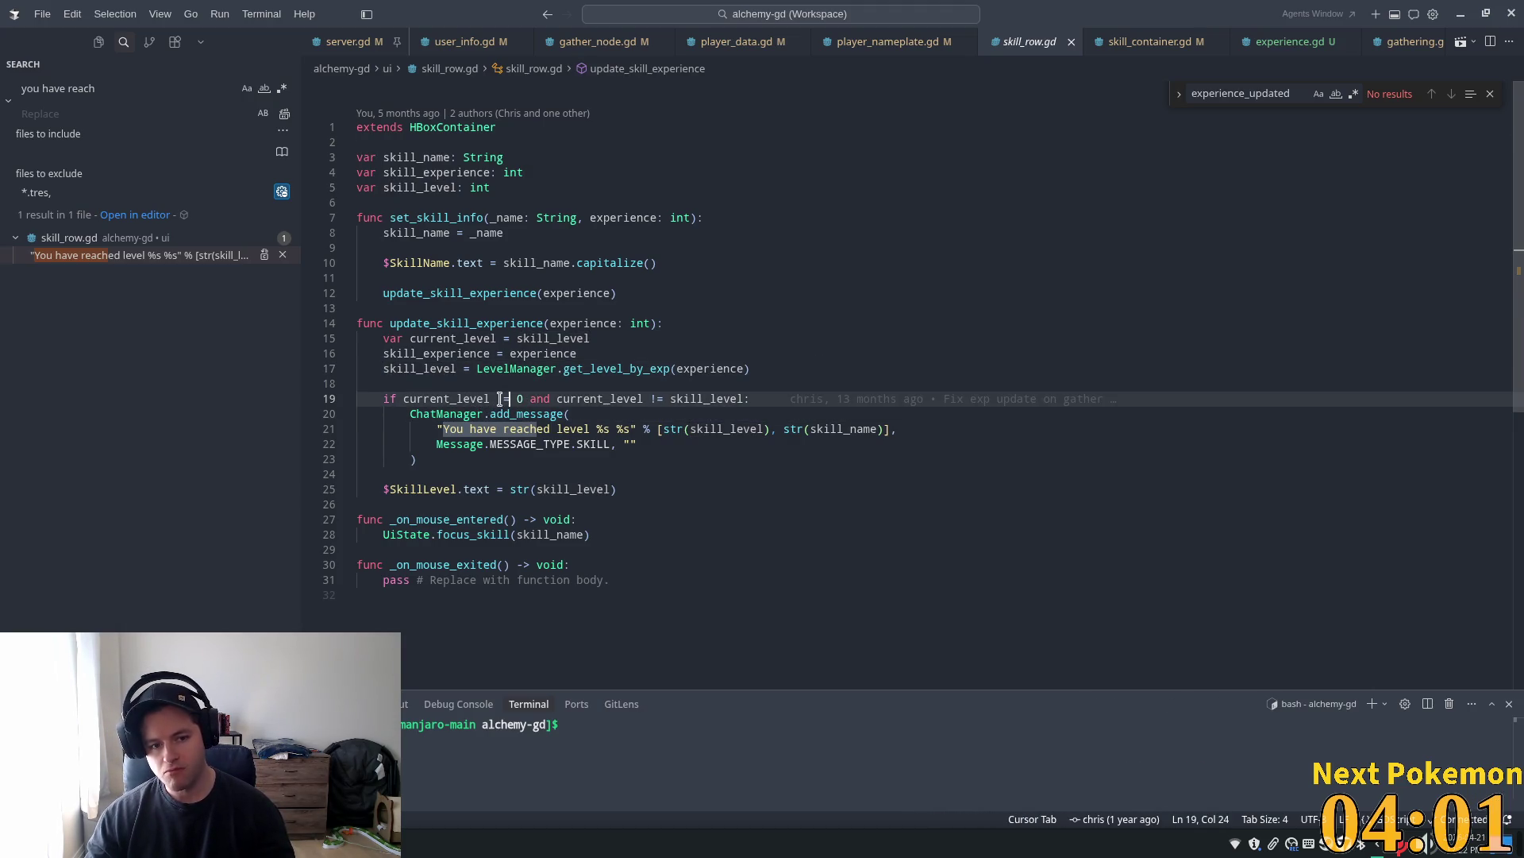
pyautogui.click(402, 398)
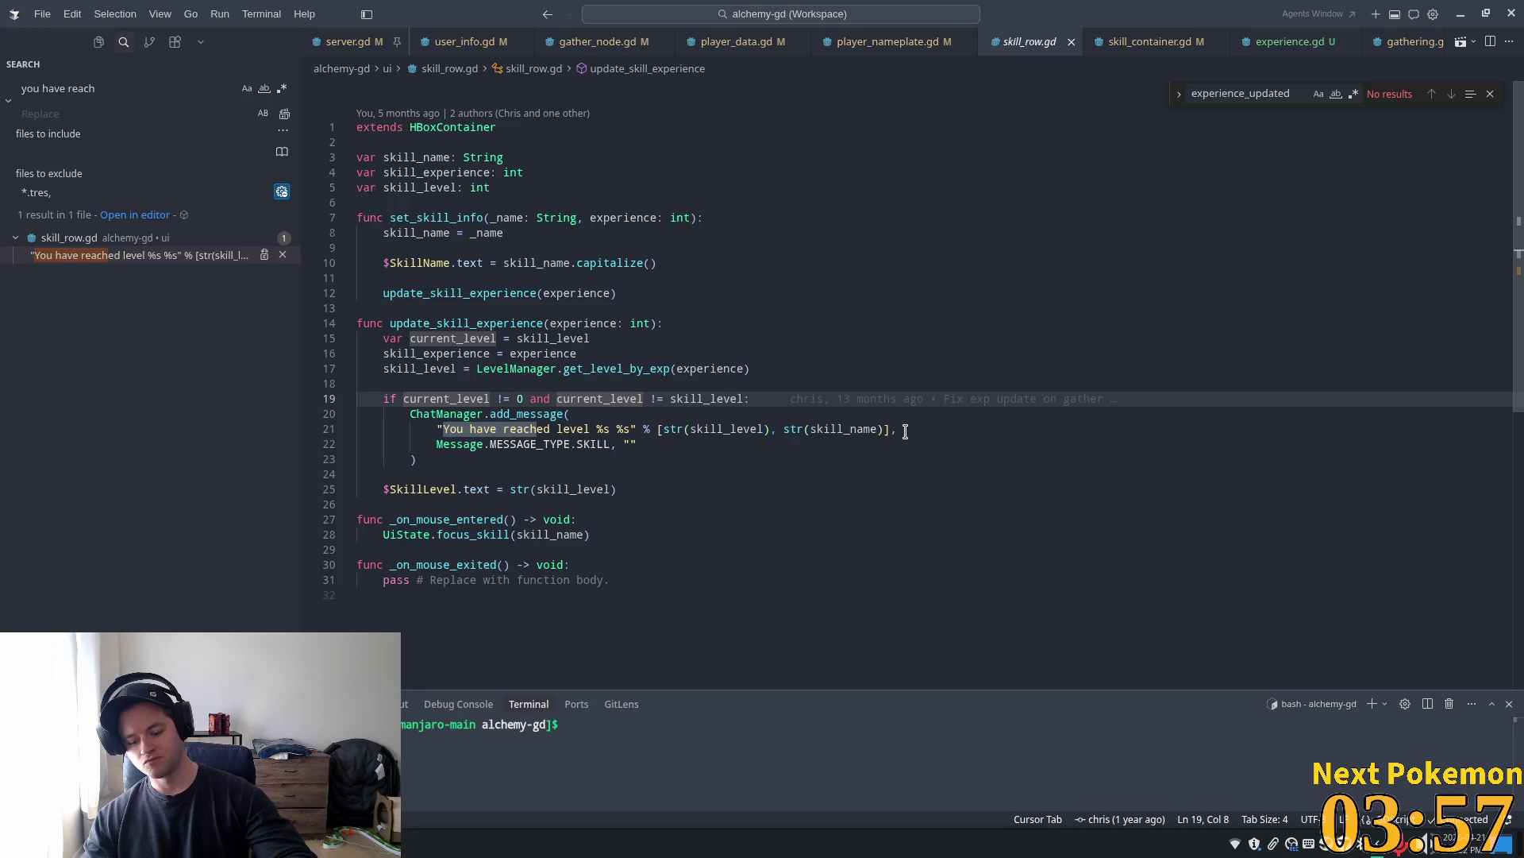
pyautogui.doubleClick(458, 352)
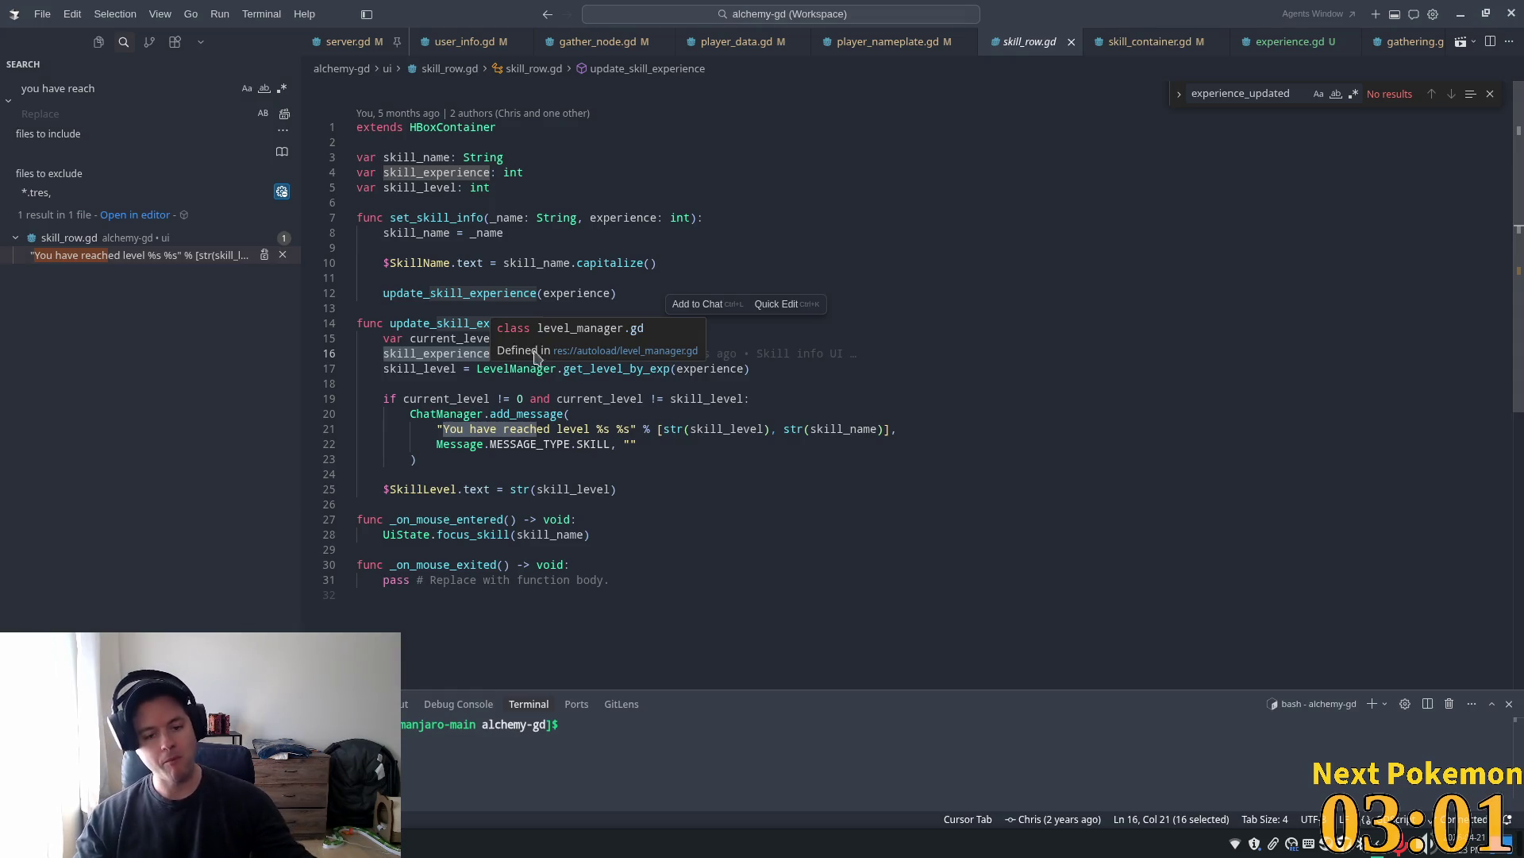
pyautogui.tripleClick(437, 358)
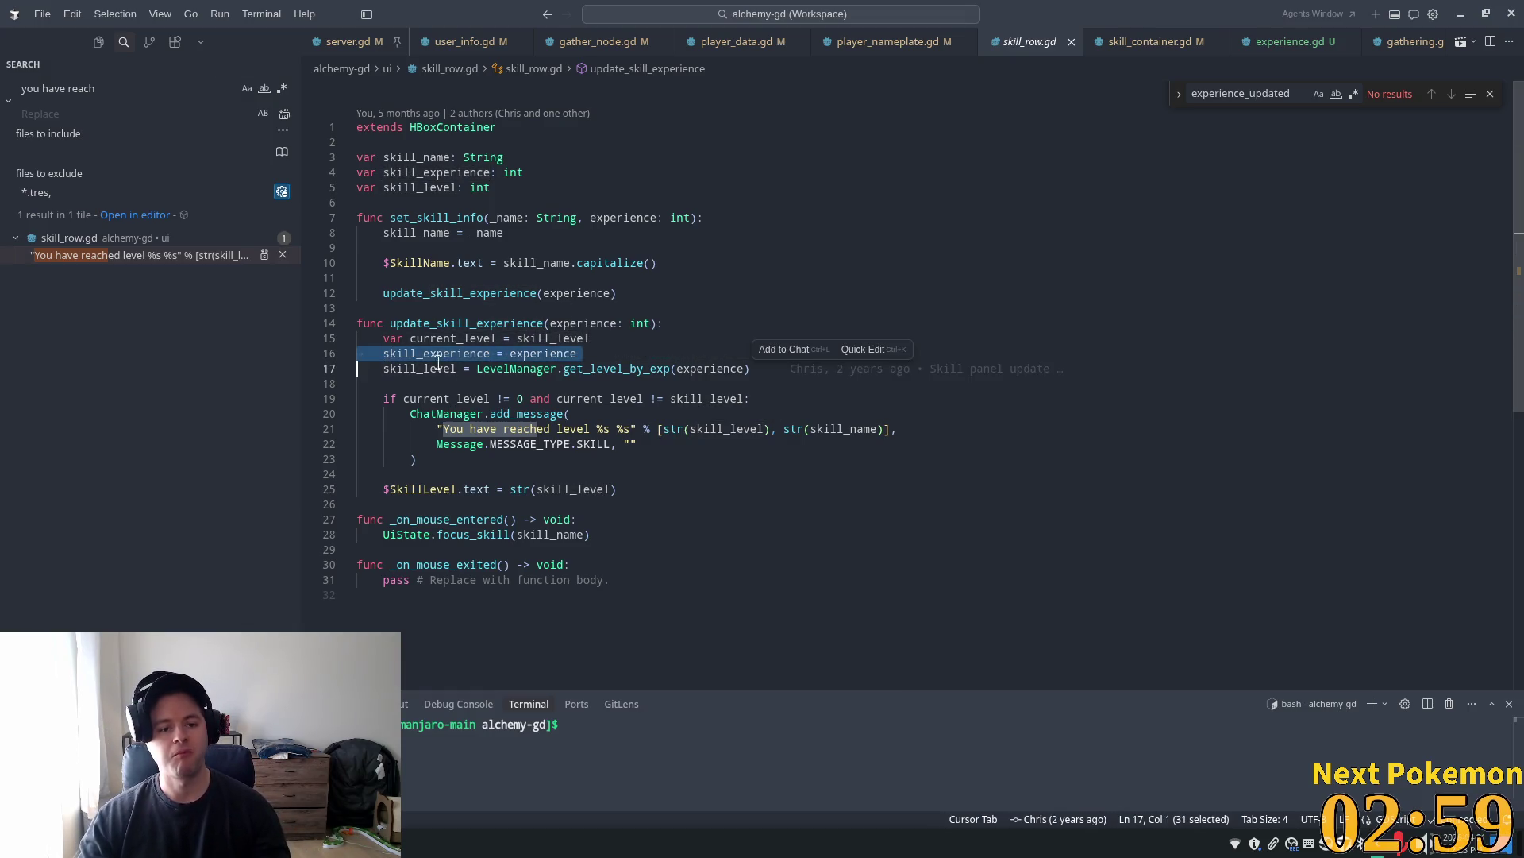
pyautogui.doubleClick(571, 429)
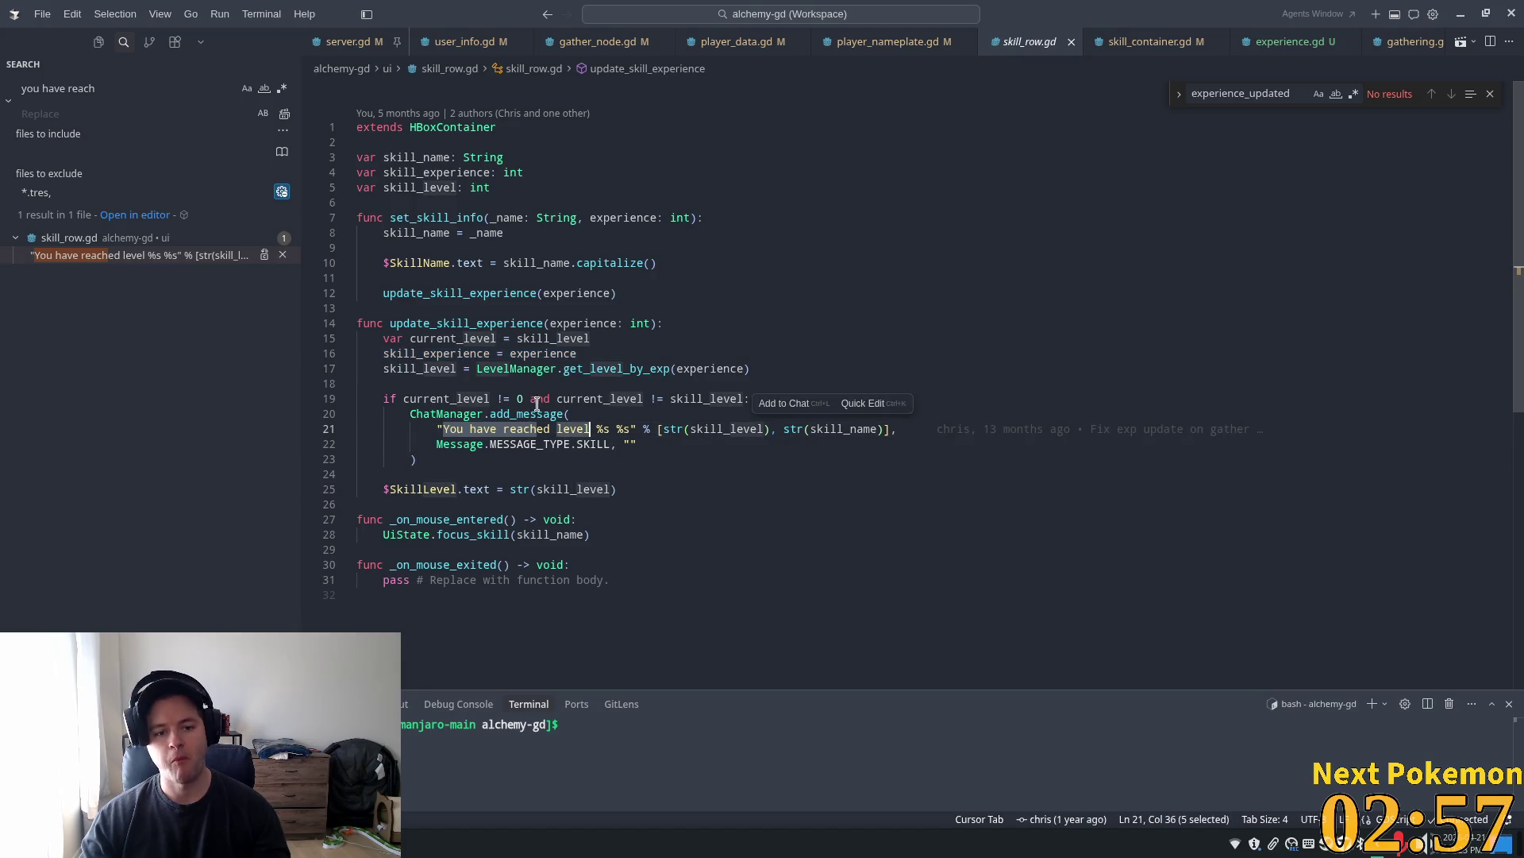
pyautogui.click(627, 353)
pyautogui.click(472, 353)
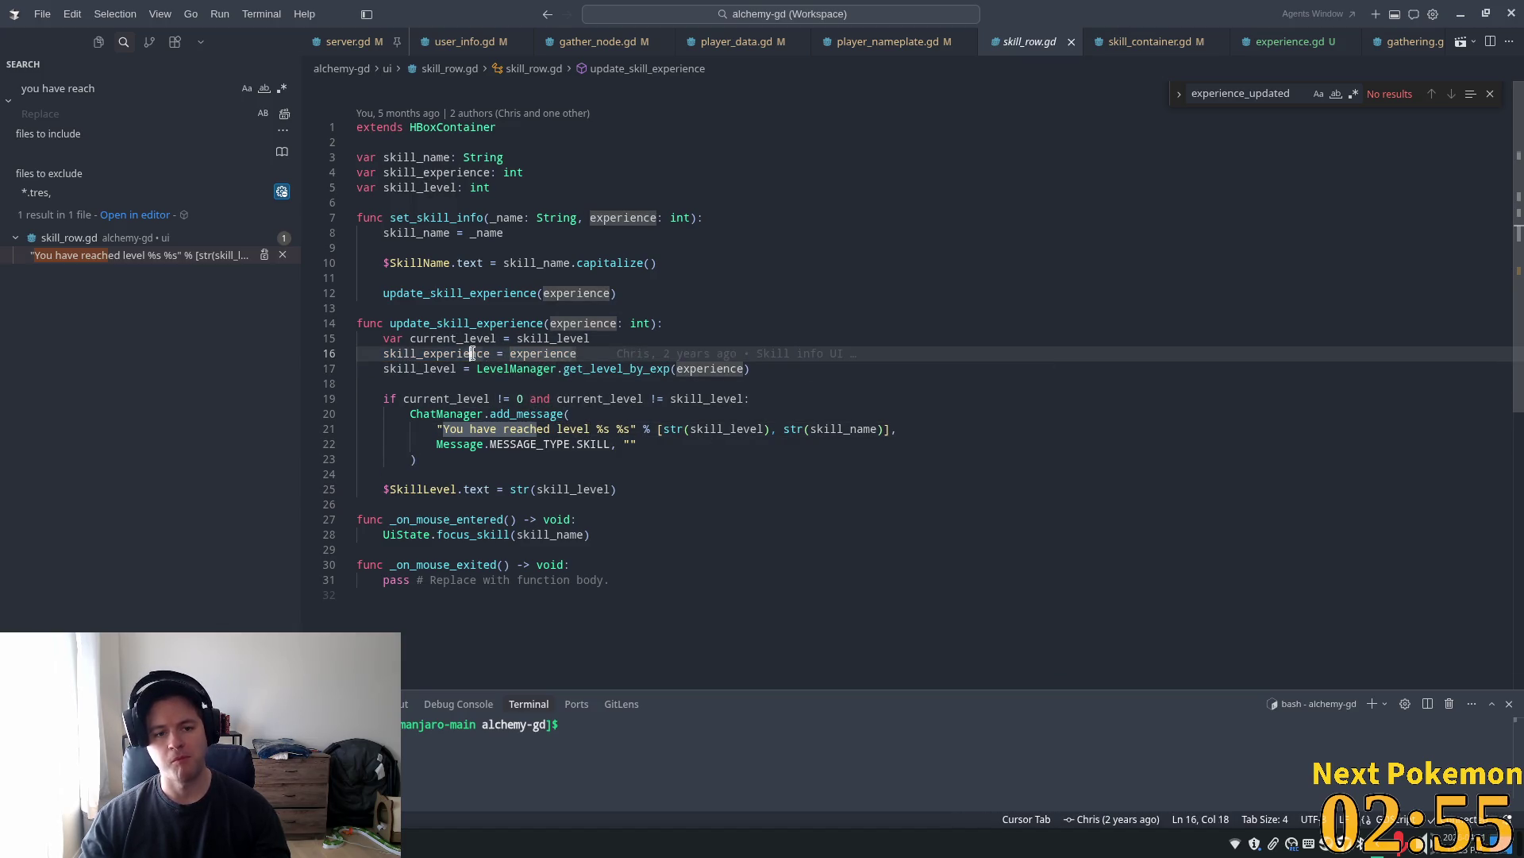
pyautogui.click(668, 342)
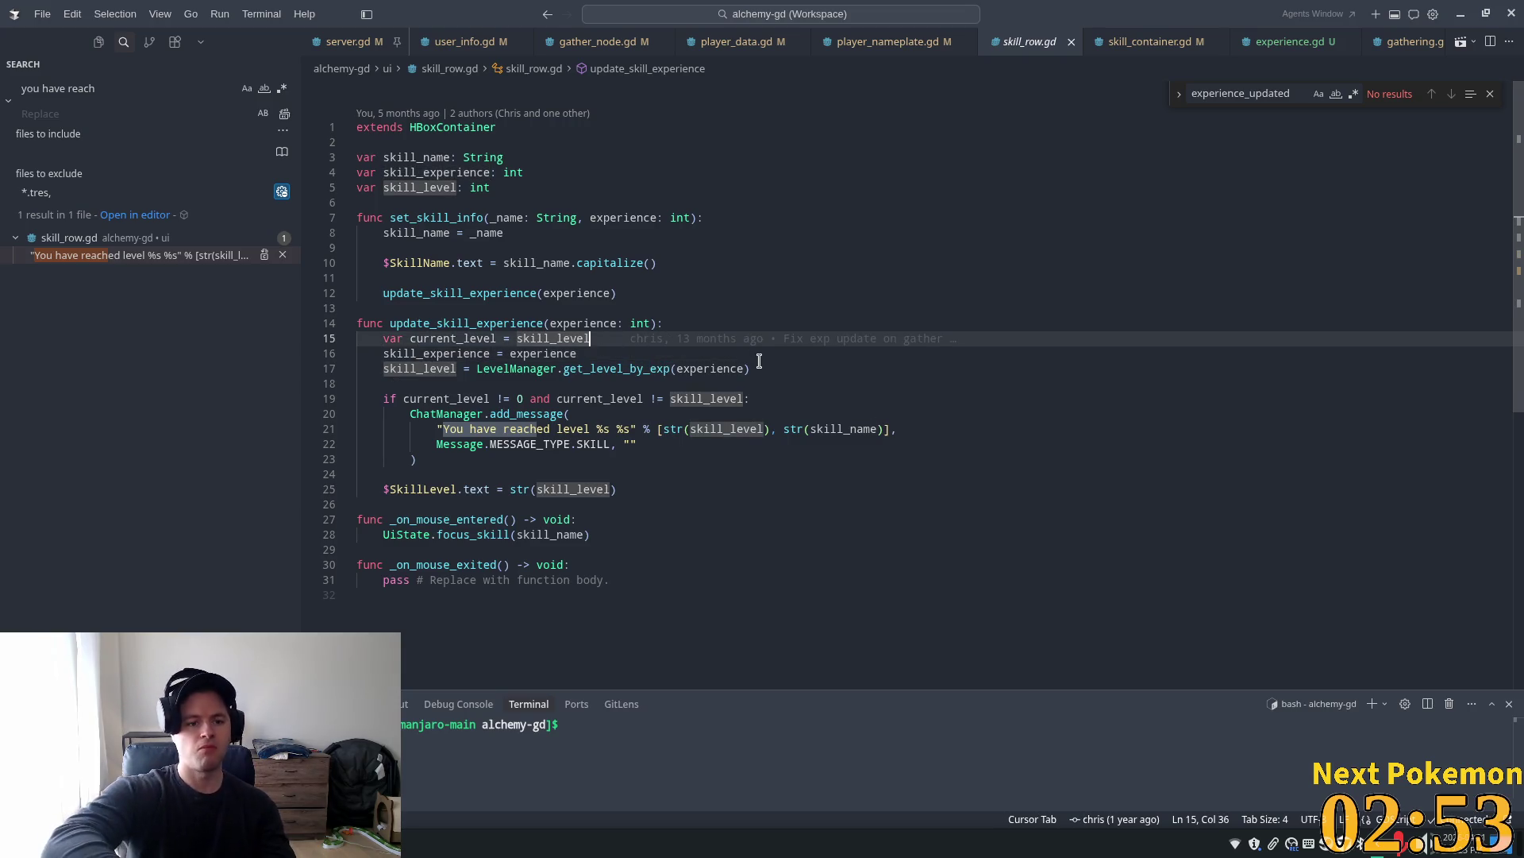
pyautogui.press('Return')
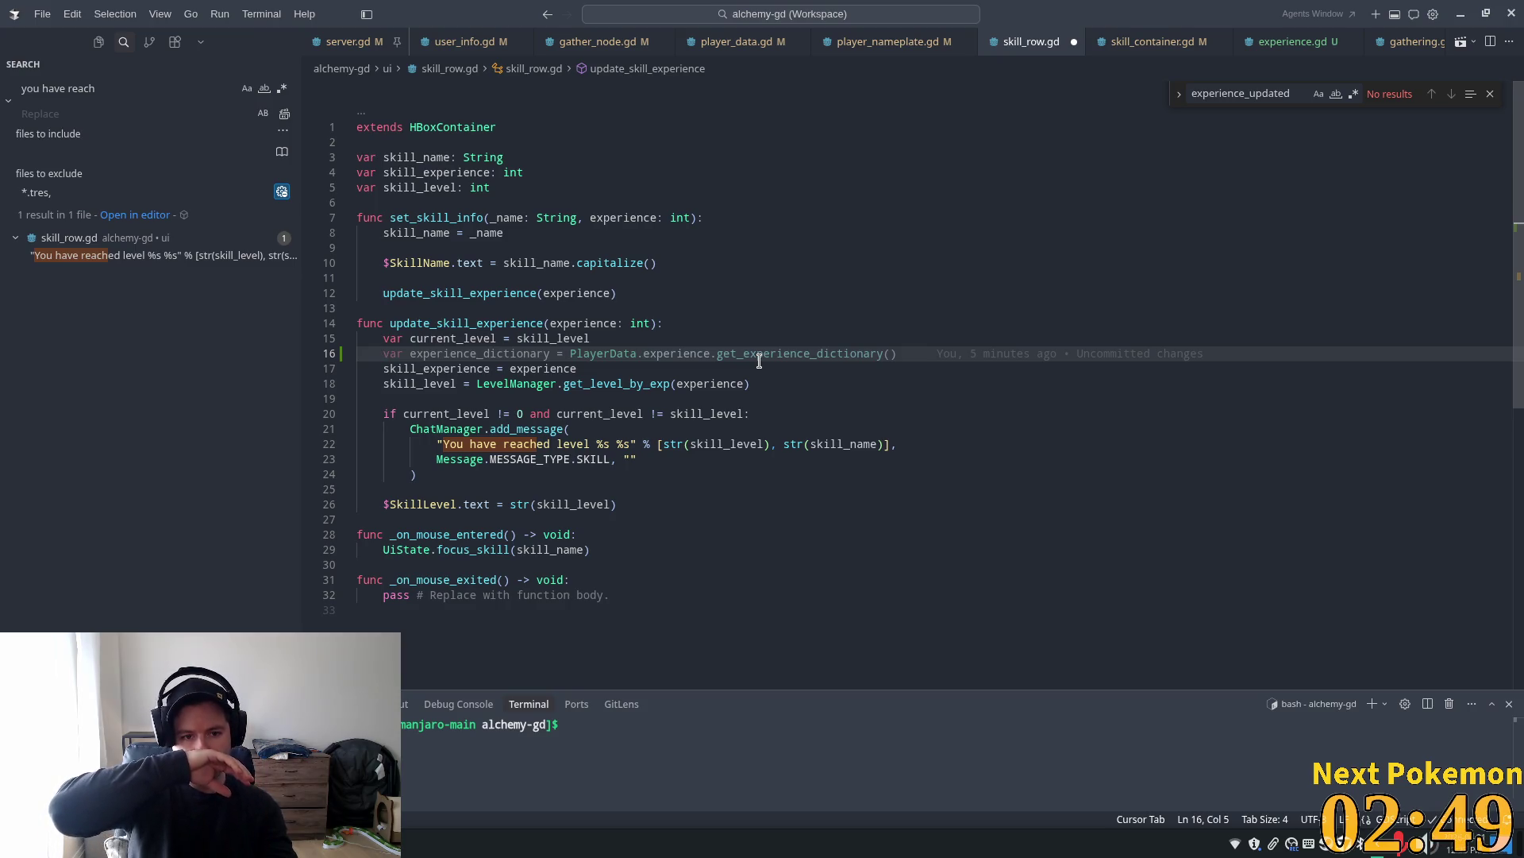
# Add var current_experience = skill_experience and a current_experience != 0 check, then save skill_row.gd
pyautogui.write('var ')
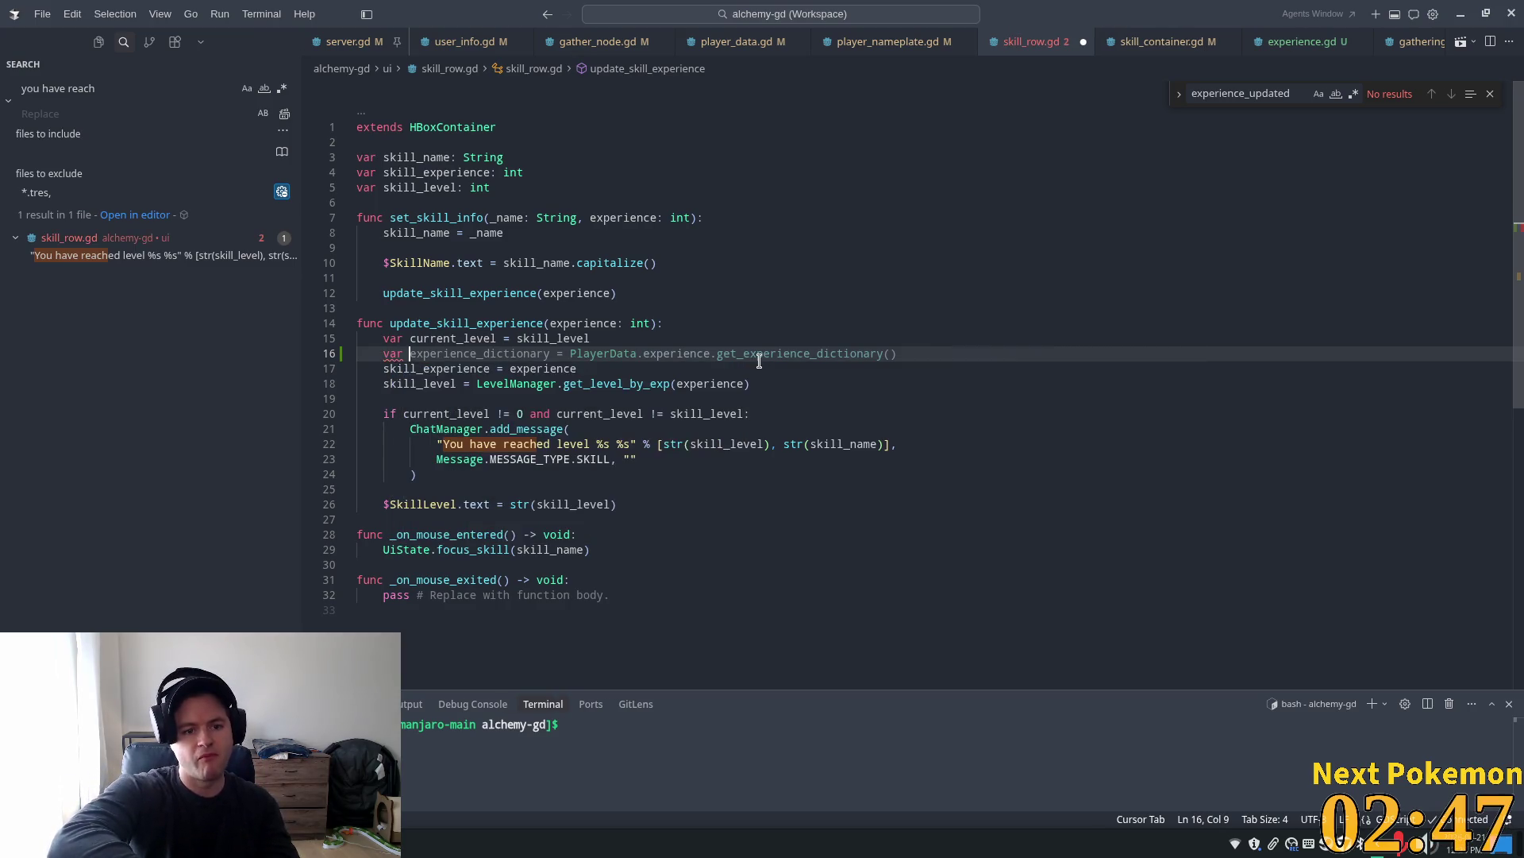
pyautogui.write('curren')
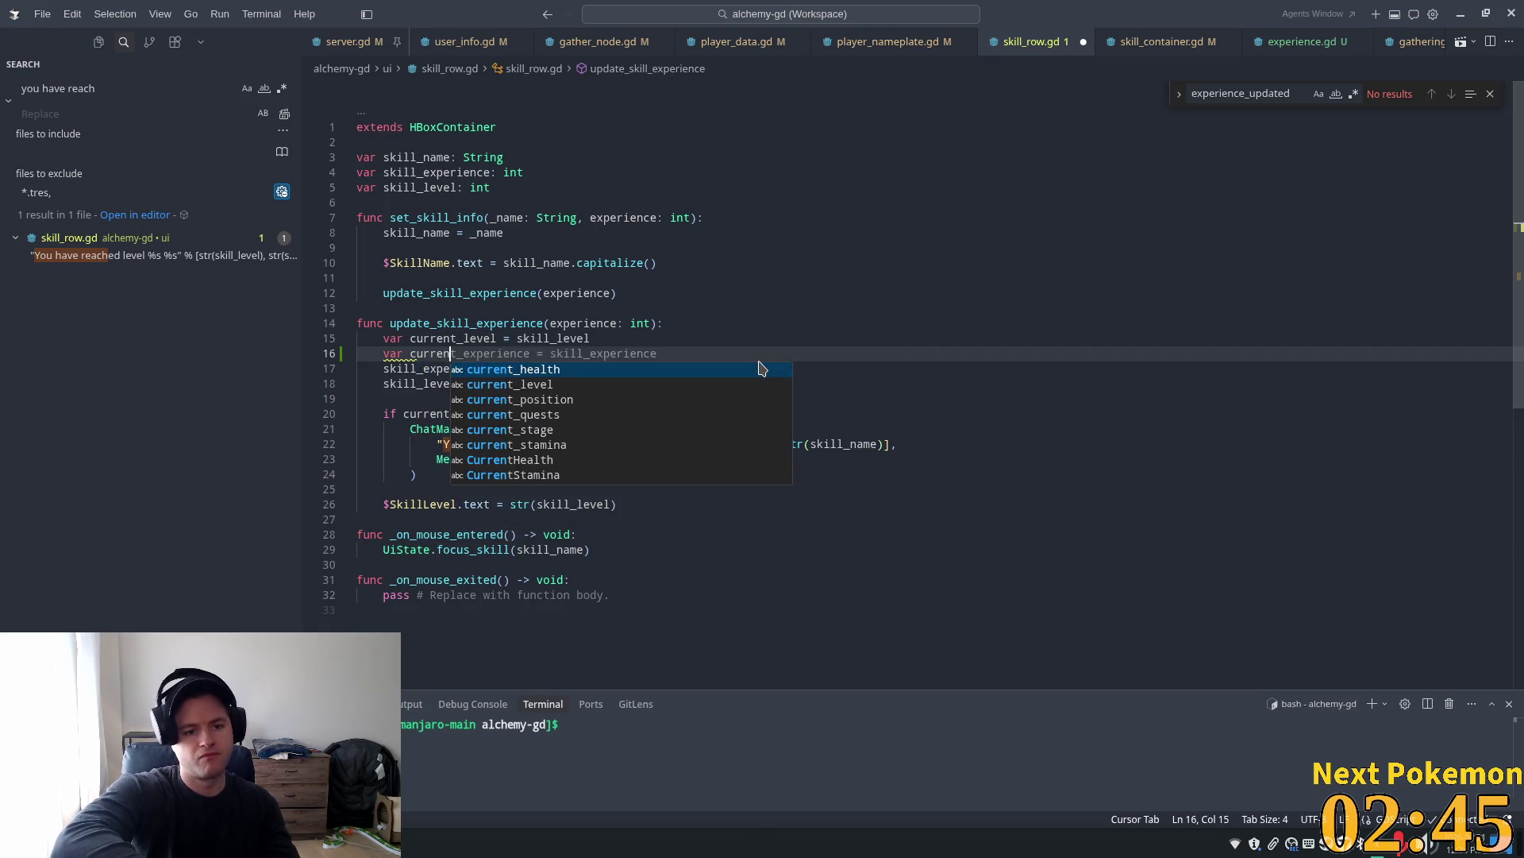
pyautogui.write('t_experience')
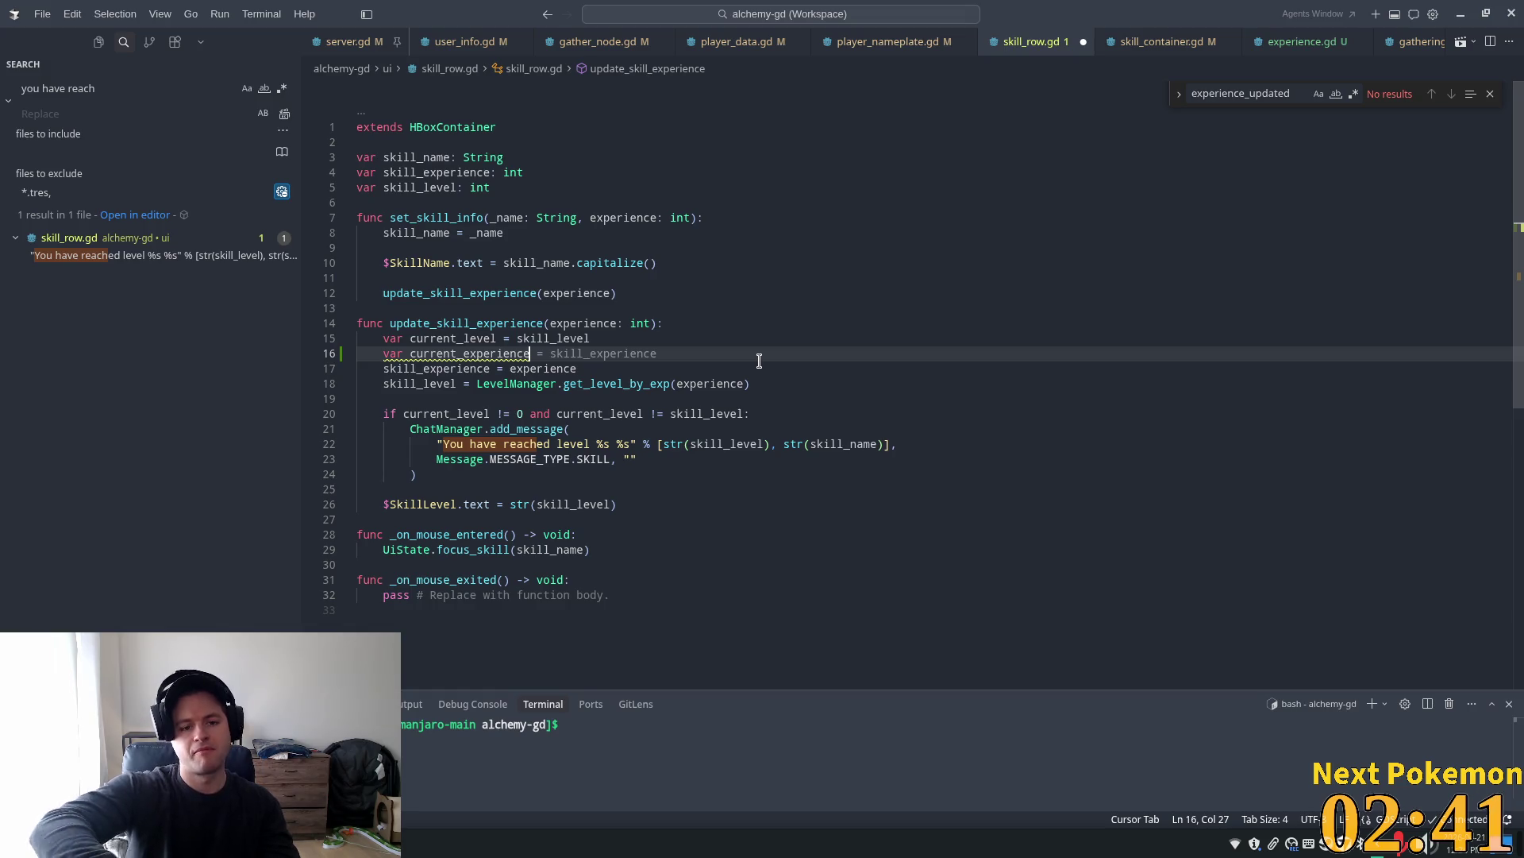
pyautogui.press('Tab')
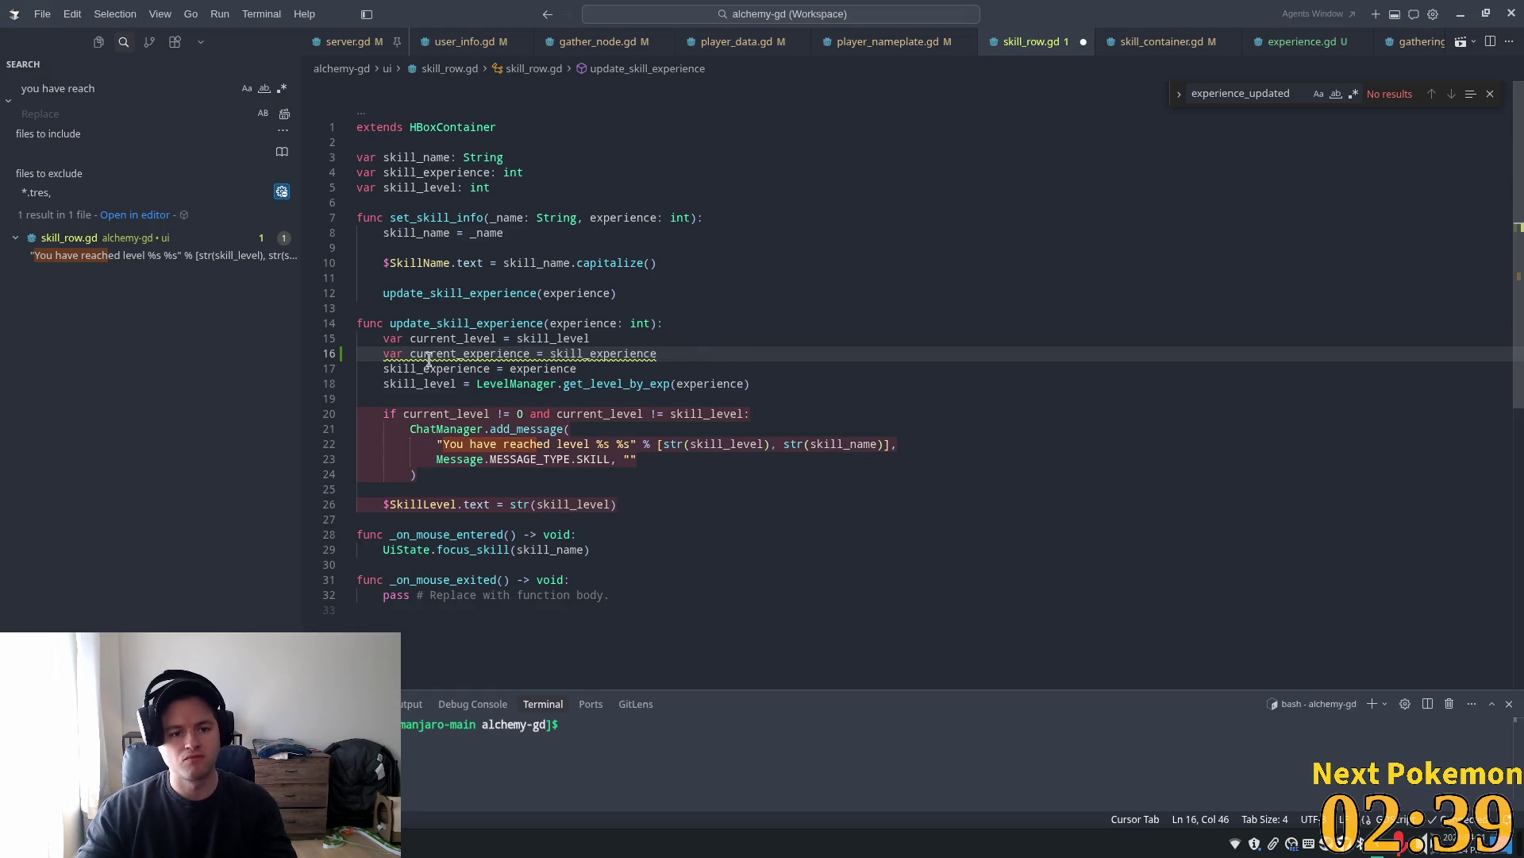
pyautogui.click(532, 412)
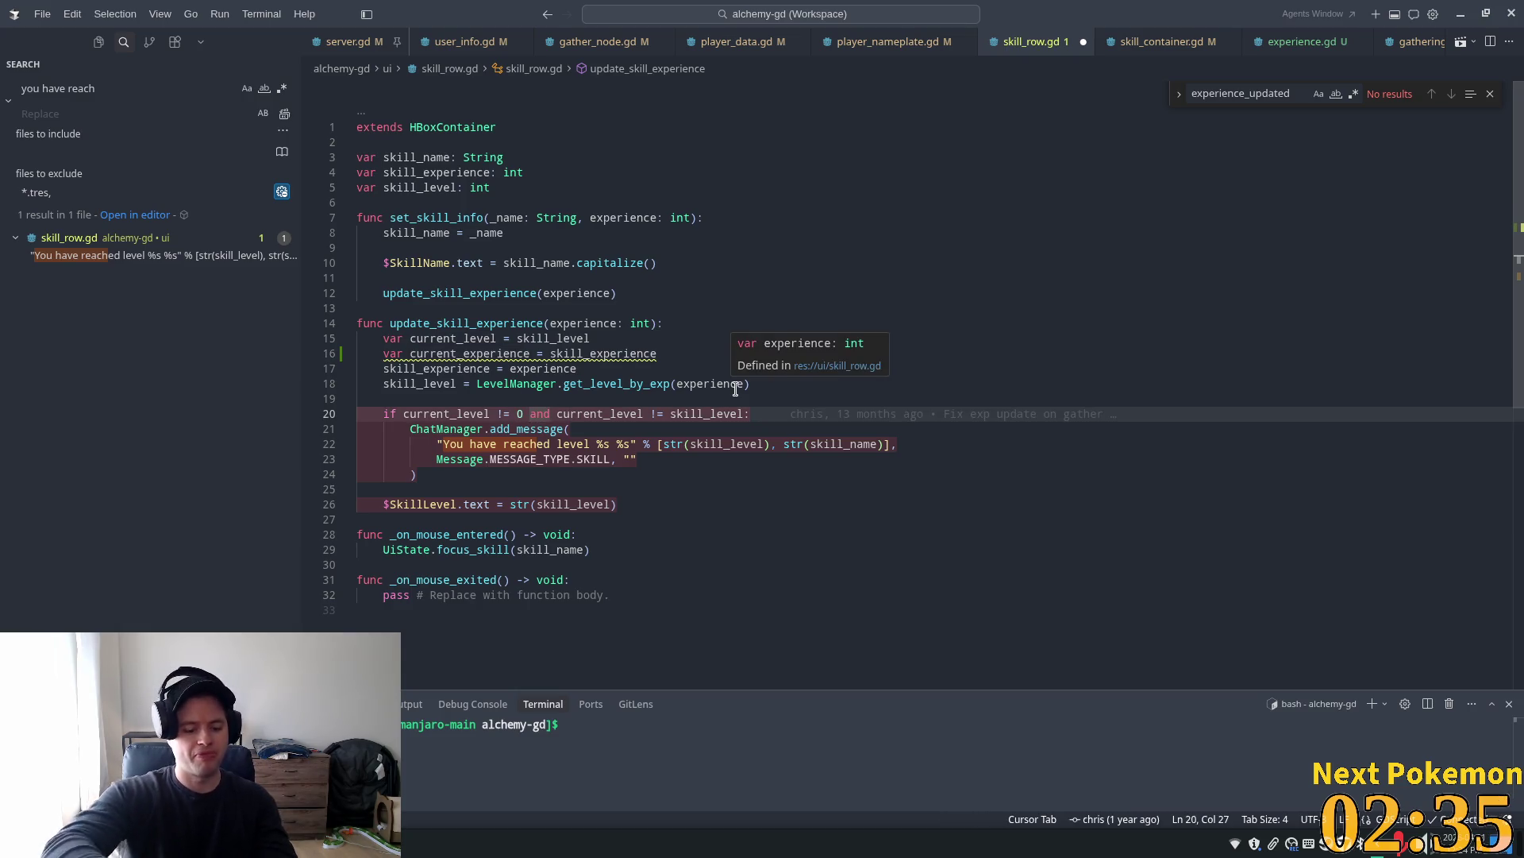
pyautogui.write('and ')
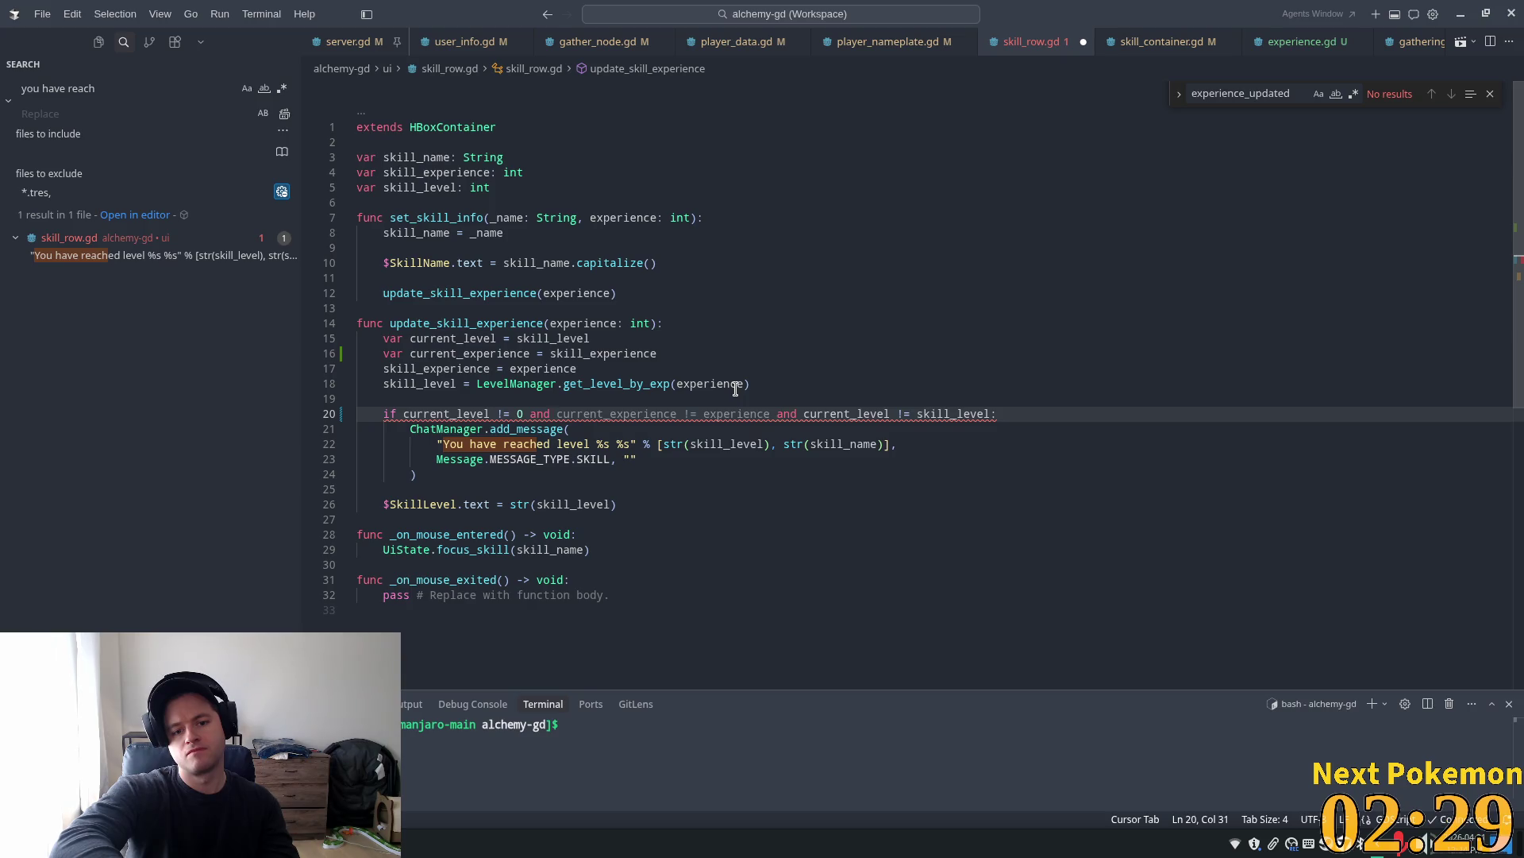
pyautogui.write('current')
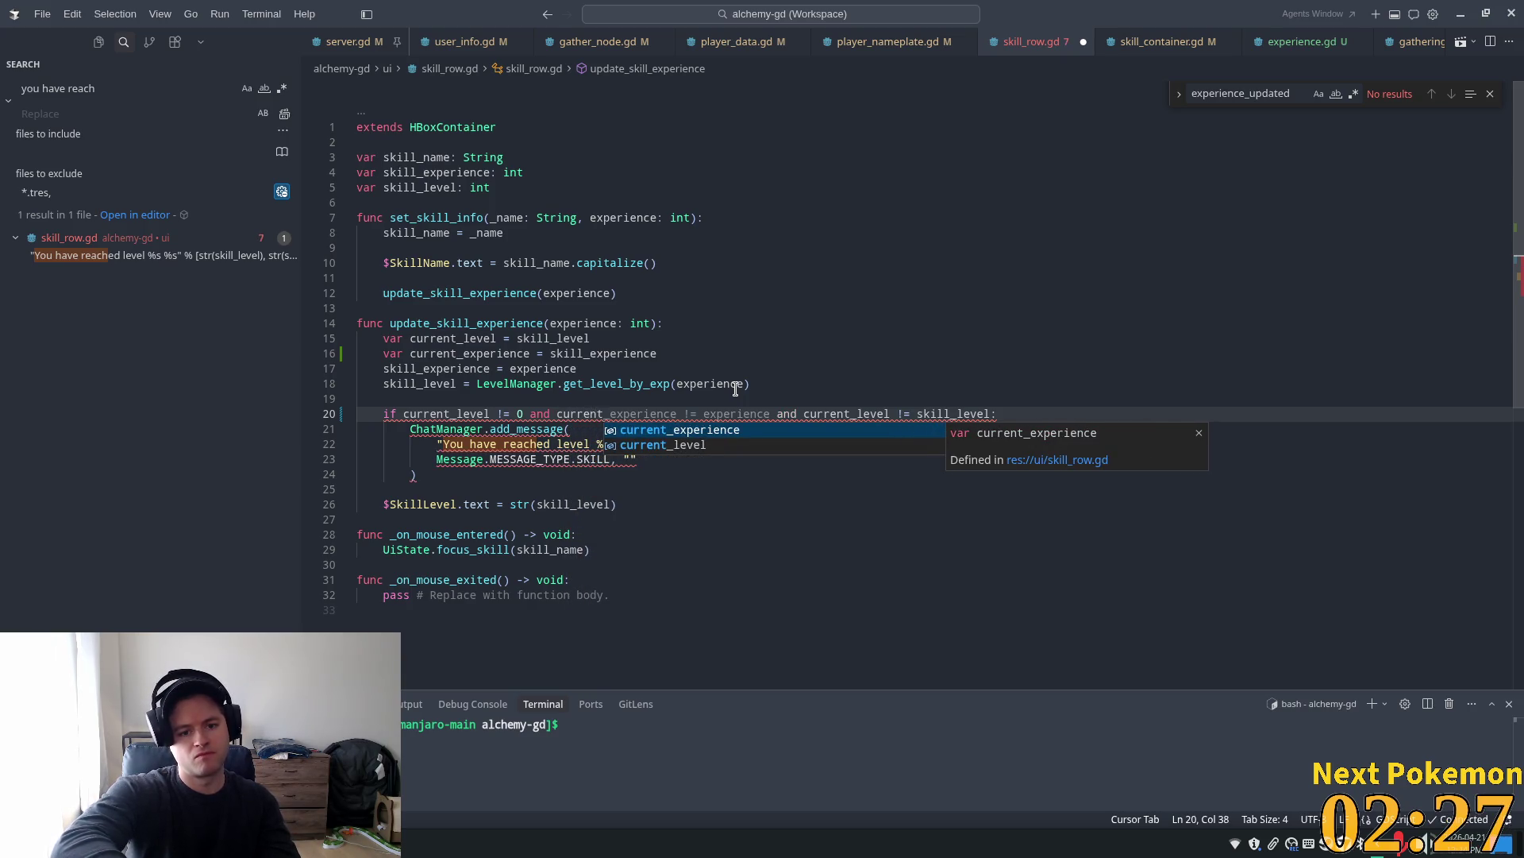
pyautogui.write('_experience')
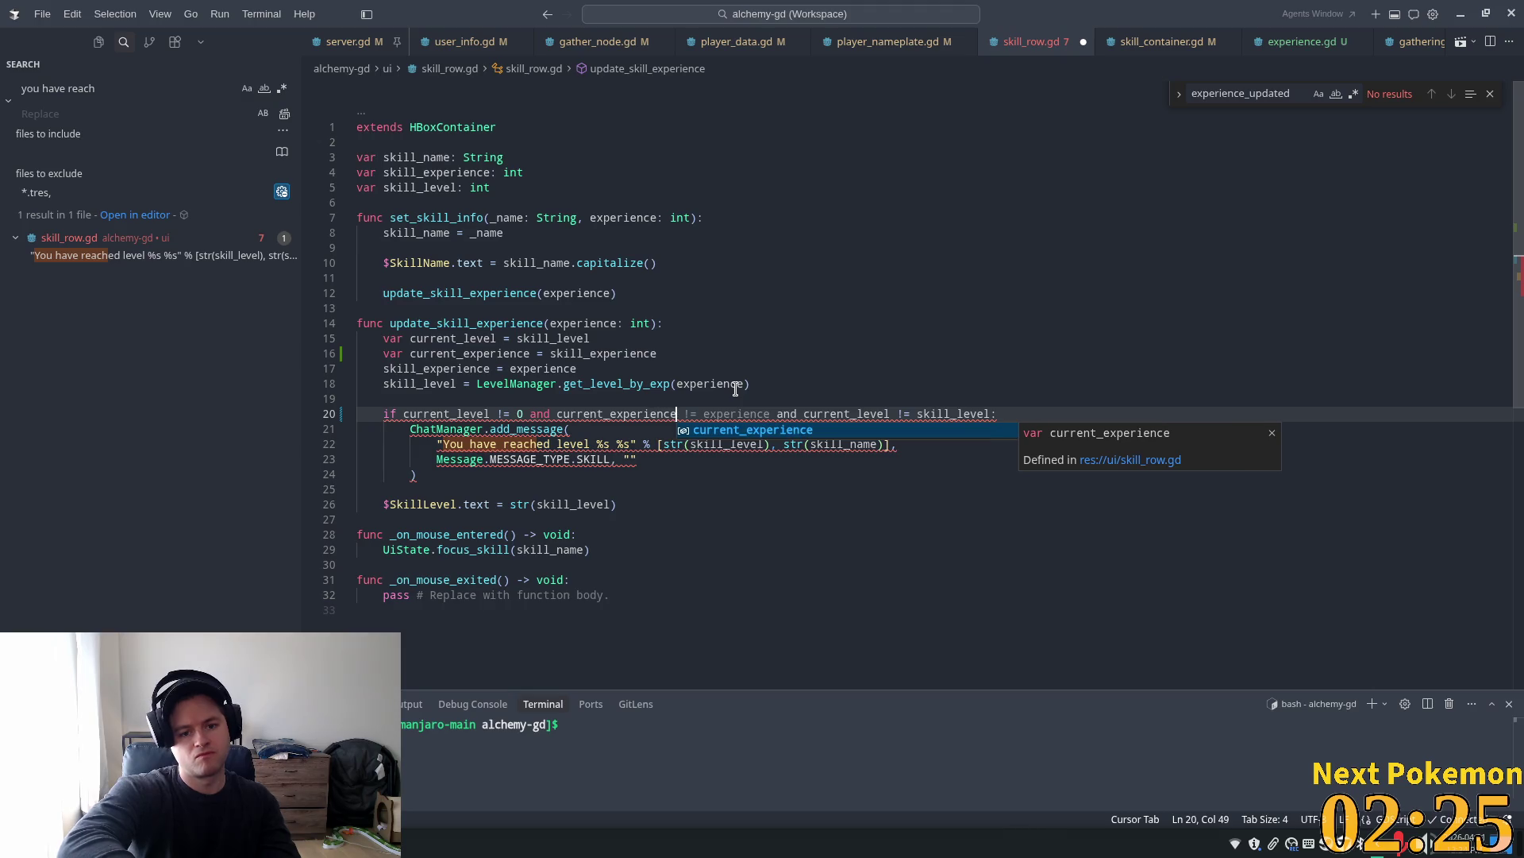
pyautogui.write(' !=')
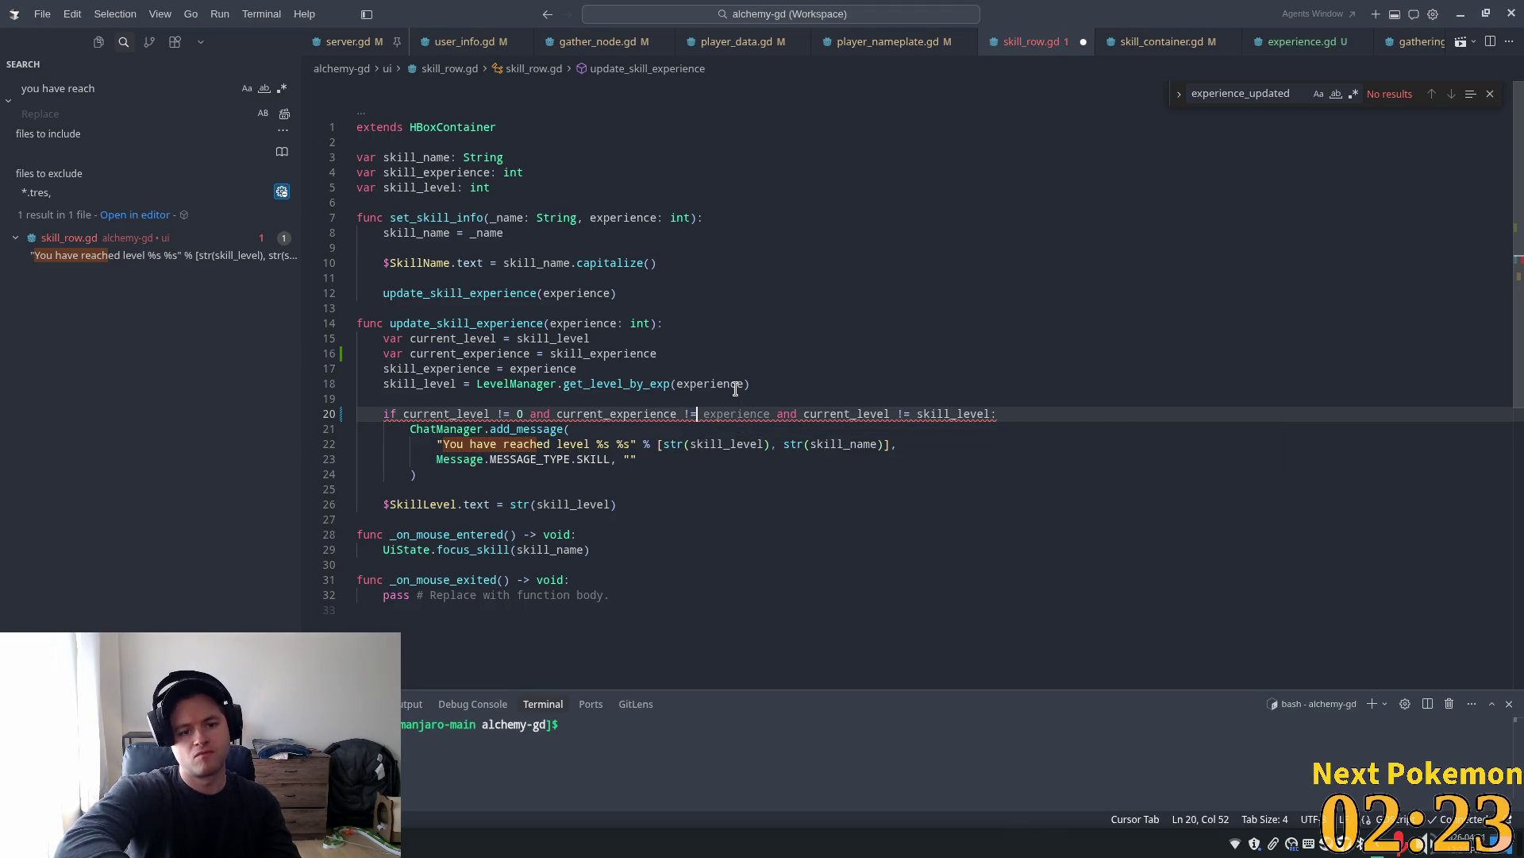
pyautogui.write(' 0')
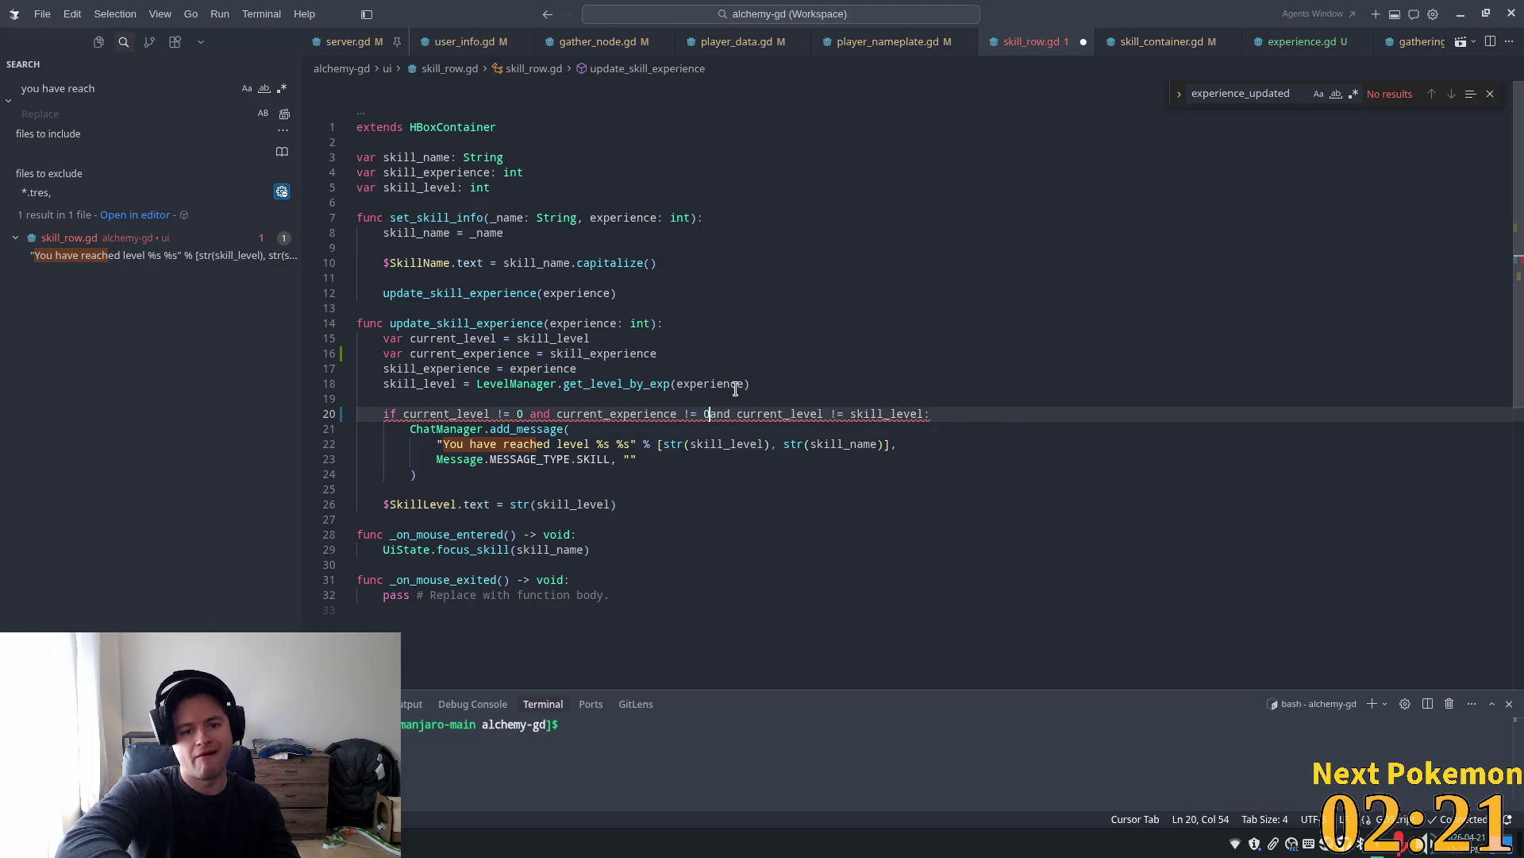
pyautogui.hotkey('ctrl', 's')
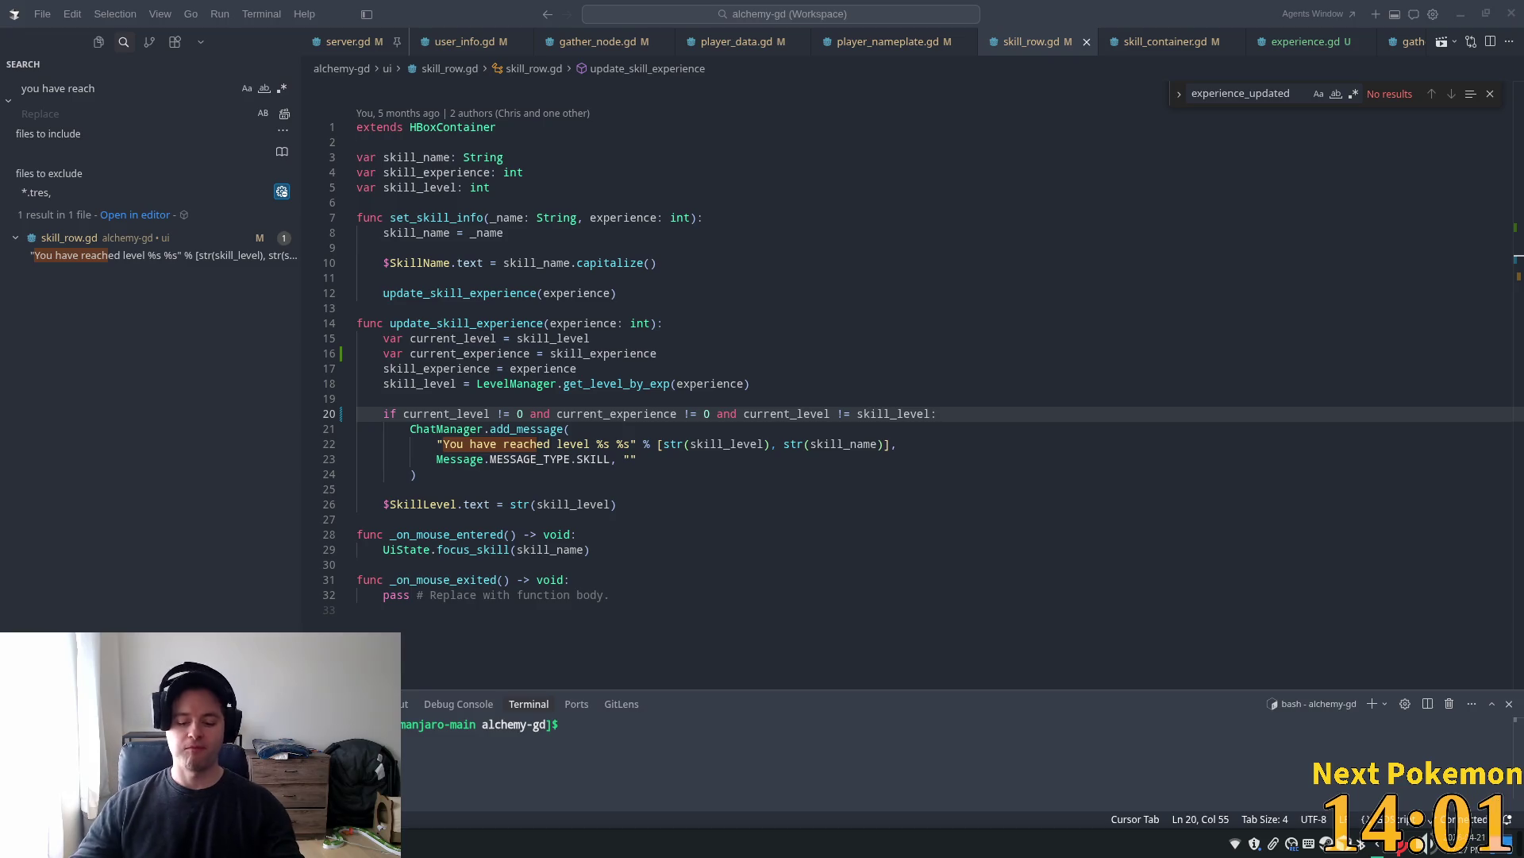
# Relaunch the game from the Godot editor to playtest the change
pyautogui.click(477, 353)
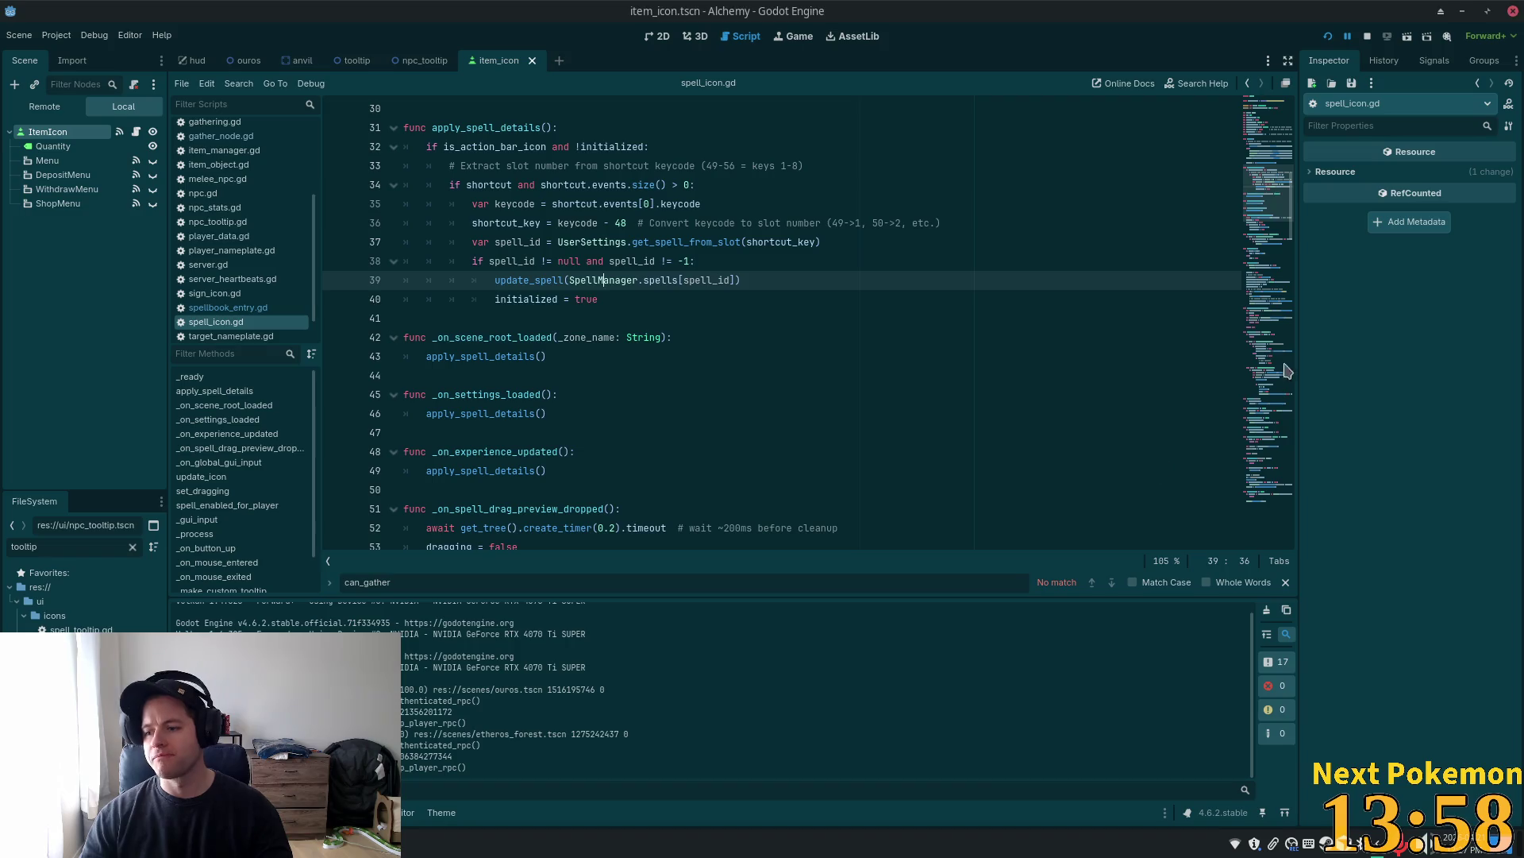
pyautogui.hotkey('alt', 'Tab')
pyautogui.click(1327, 35)
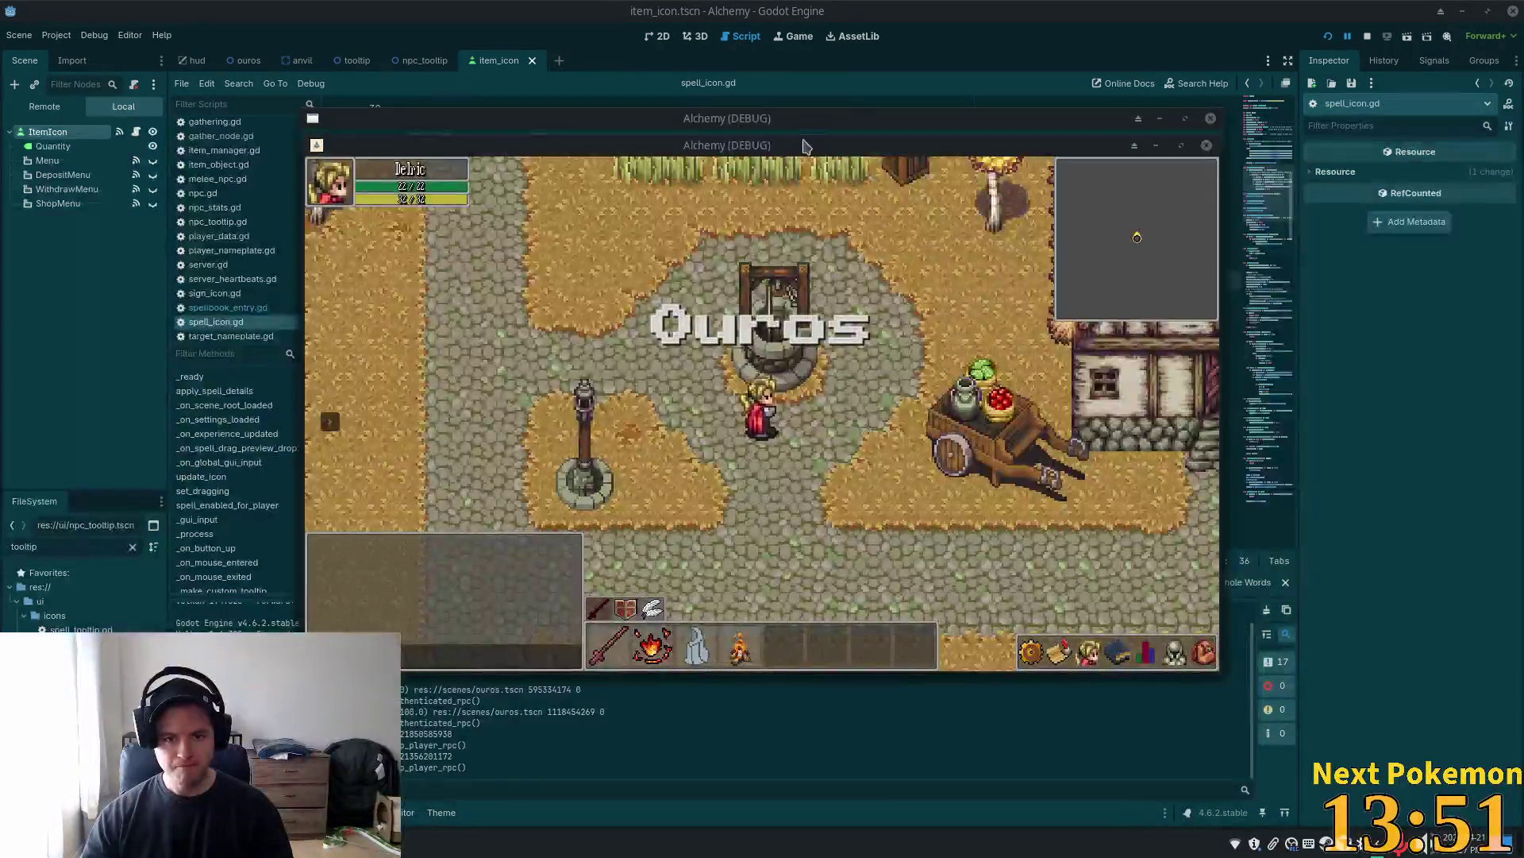
# Walk the character north-west and open the stats panel until the debugger breaks
pyautogui.press('w')
pyautogui.press('a')
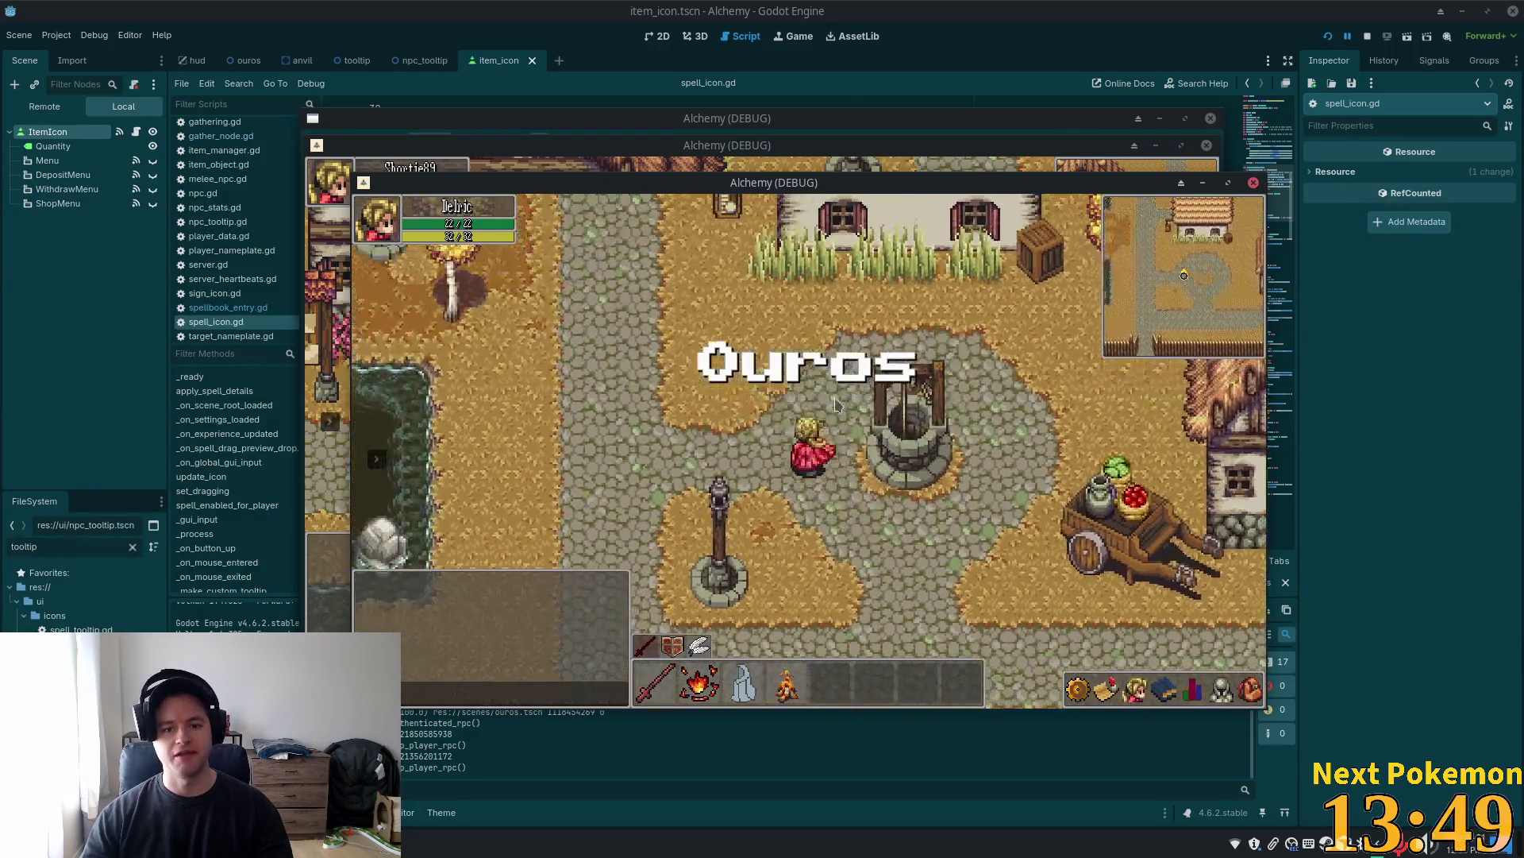
pyautogui.click(1191, 688)
pyautogui.press('w')
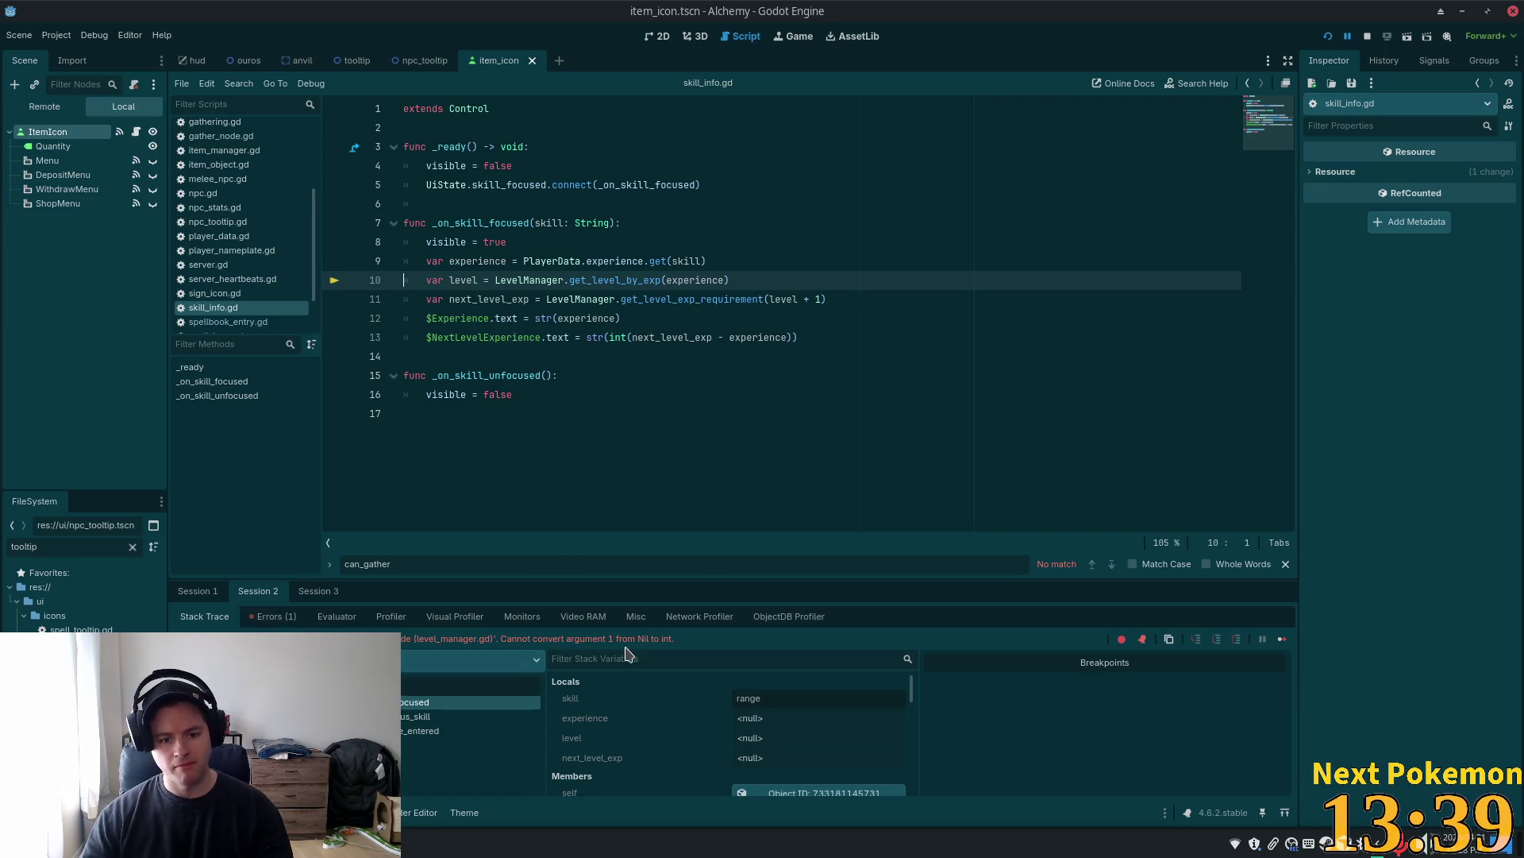
pyautogui.doubleClick(454, 223)
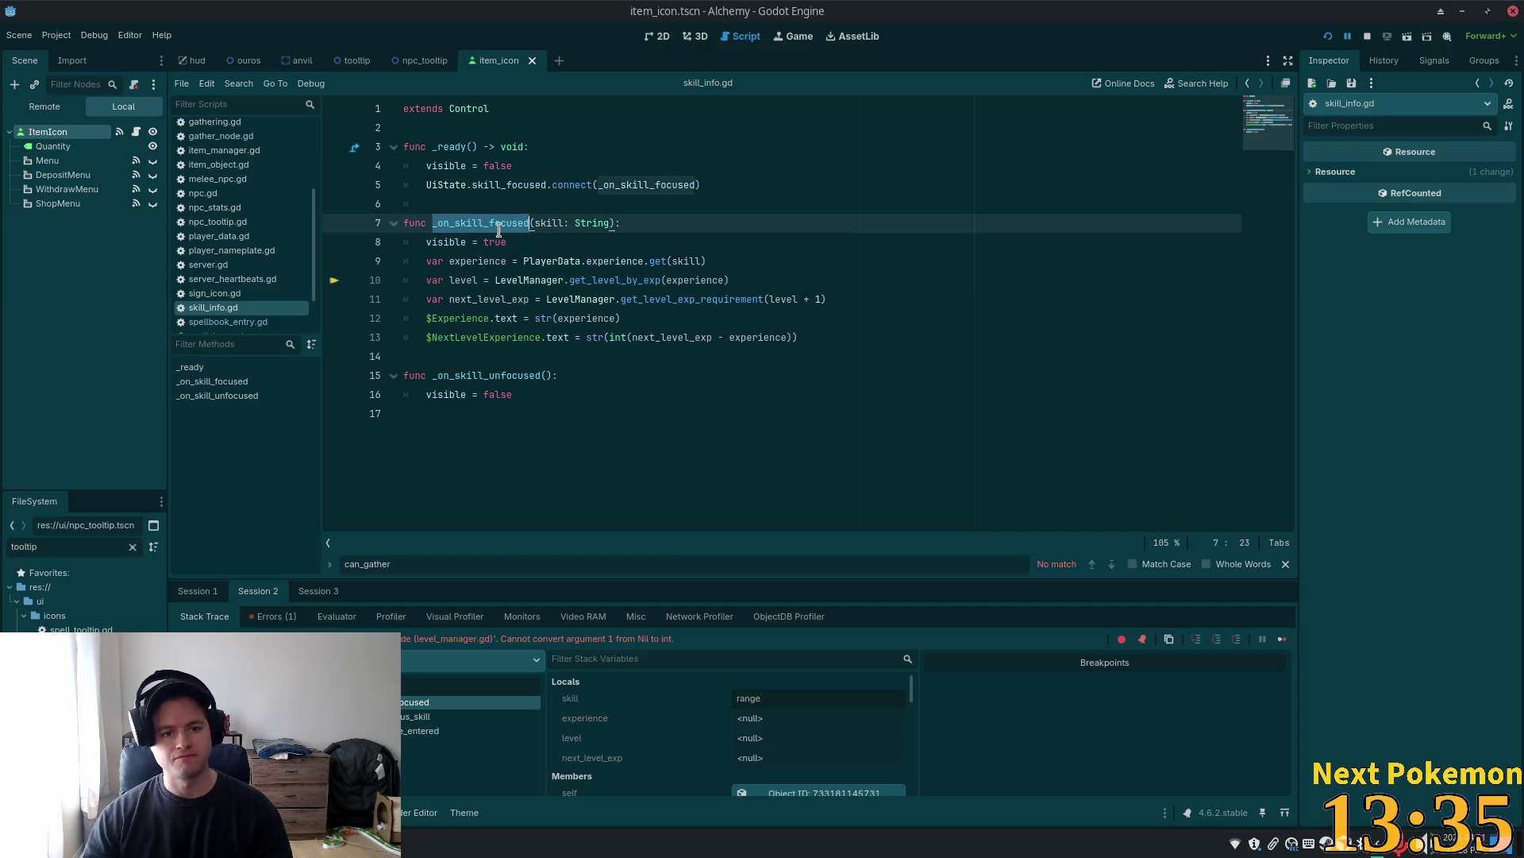
pyautogui.moveTo(602, 299)
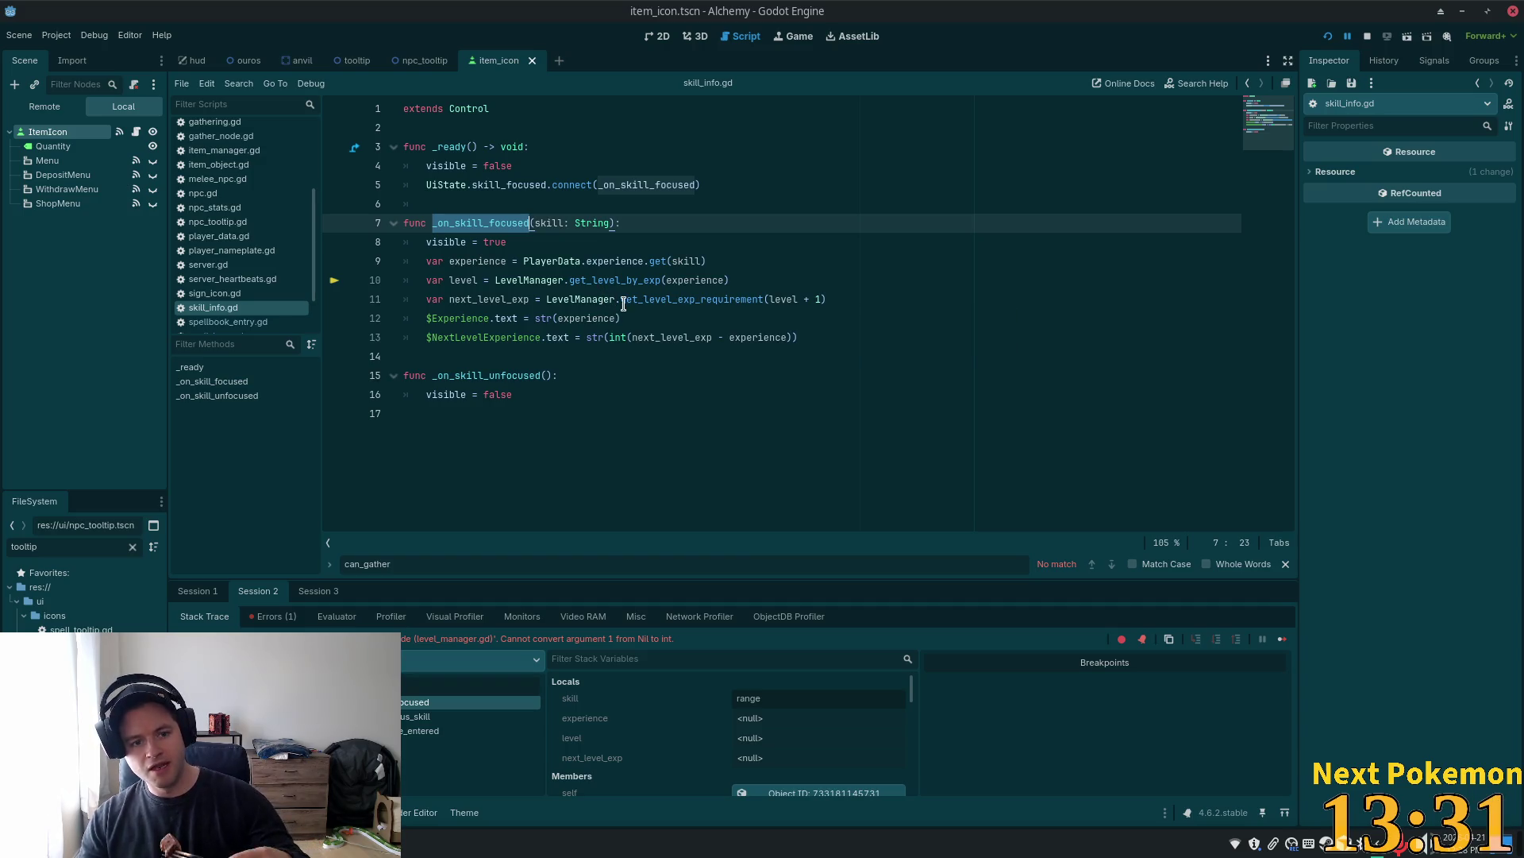
# Change line 9 to PlayerData.experience[skill], save skill_info.gd, and relaunch the game
pyautogui.doubleClick(477, 261)
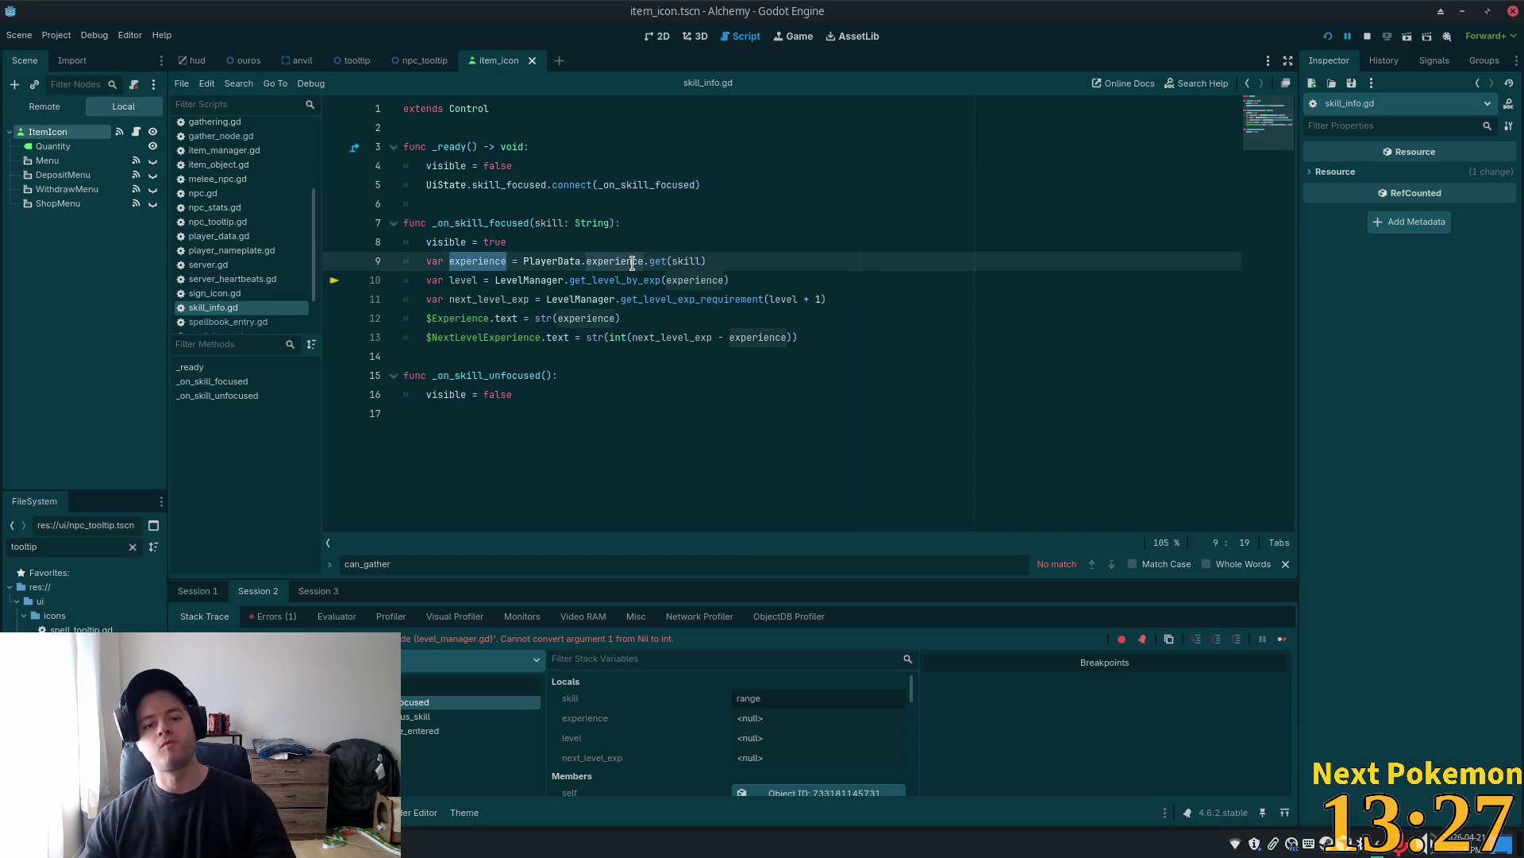
pyautogui.click(667, 261)
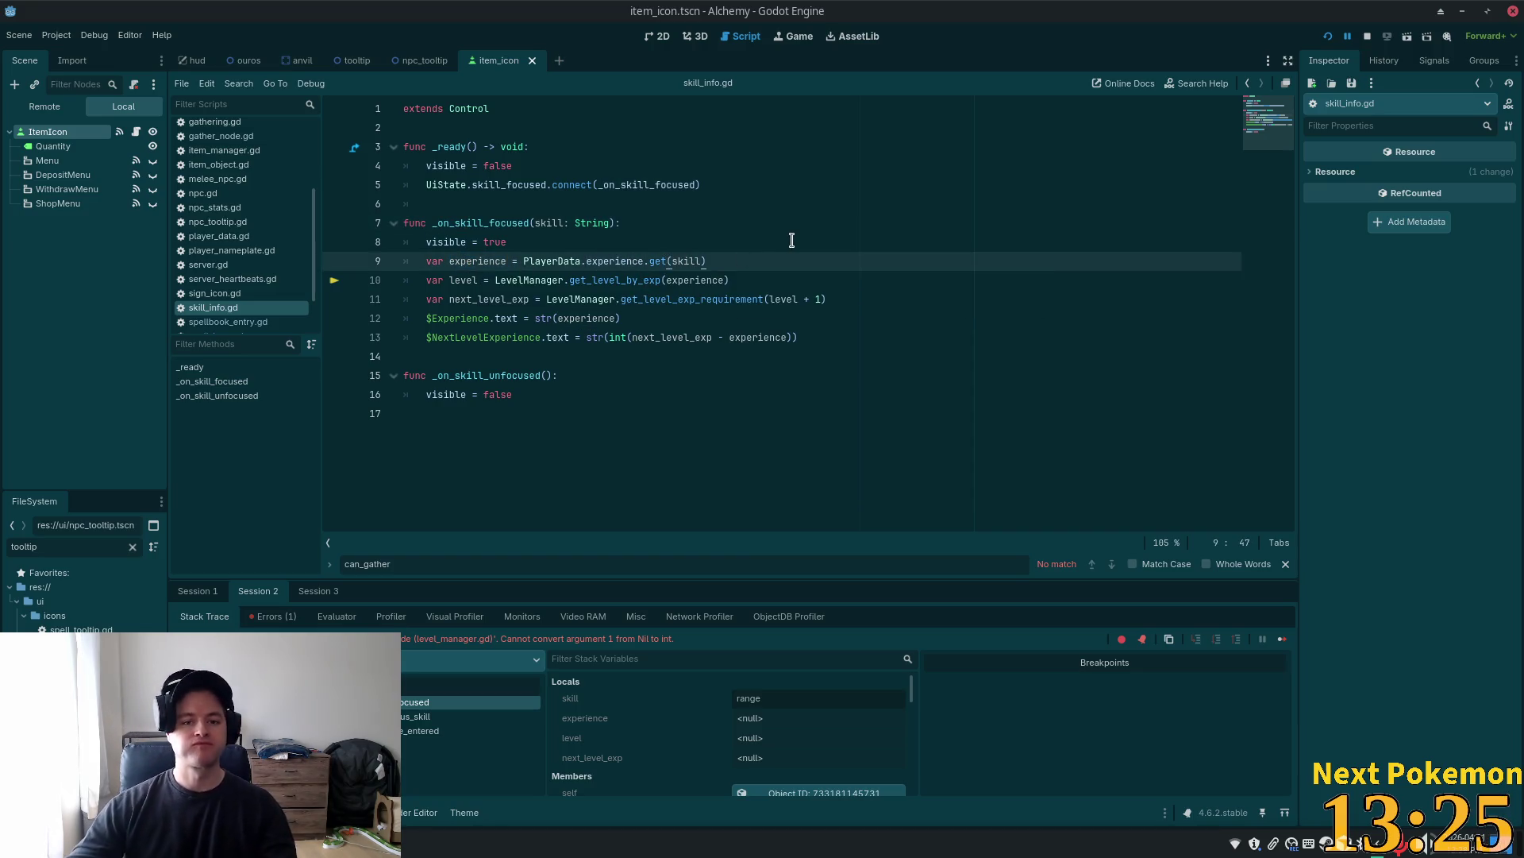
pyautogui.press('Right')
pyautogui.press('BackSpace')
pyautogui.press('BackSpace')
pyautogui.press('BackSpace')
pyautogui.write('[')
pyautogui.press('Right')
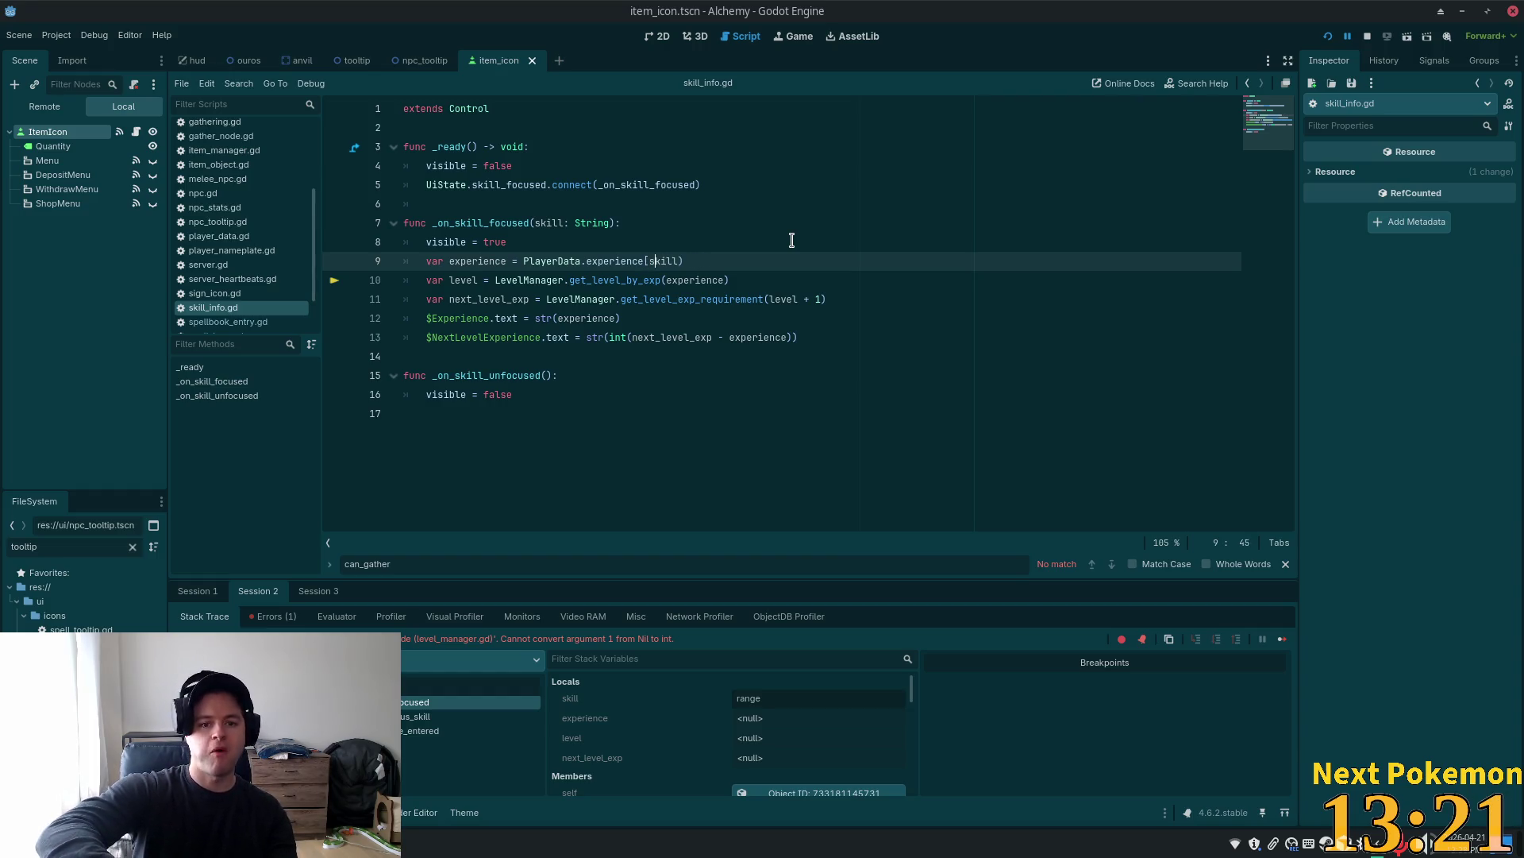
pyautogui.press('Right')
pyautogui.press('Delete')
pyautogui.write(']')
pyautogui.hotkey('ctrl', 's')
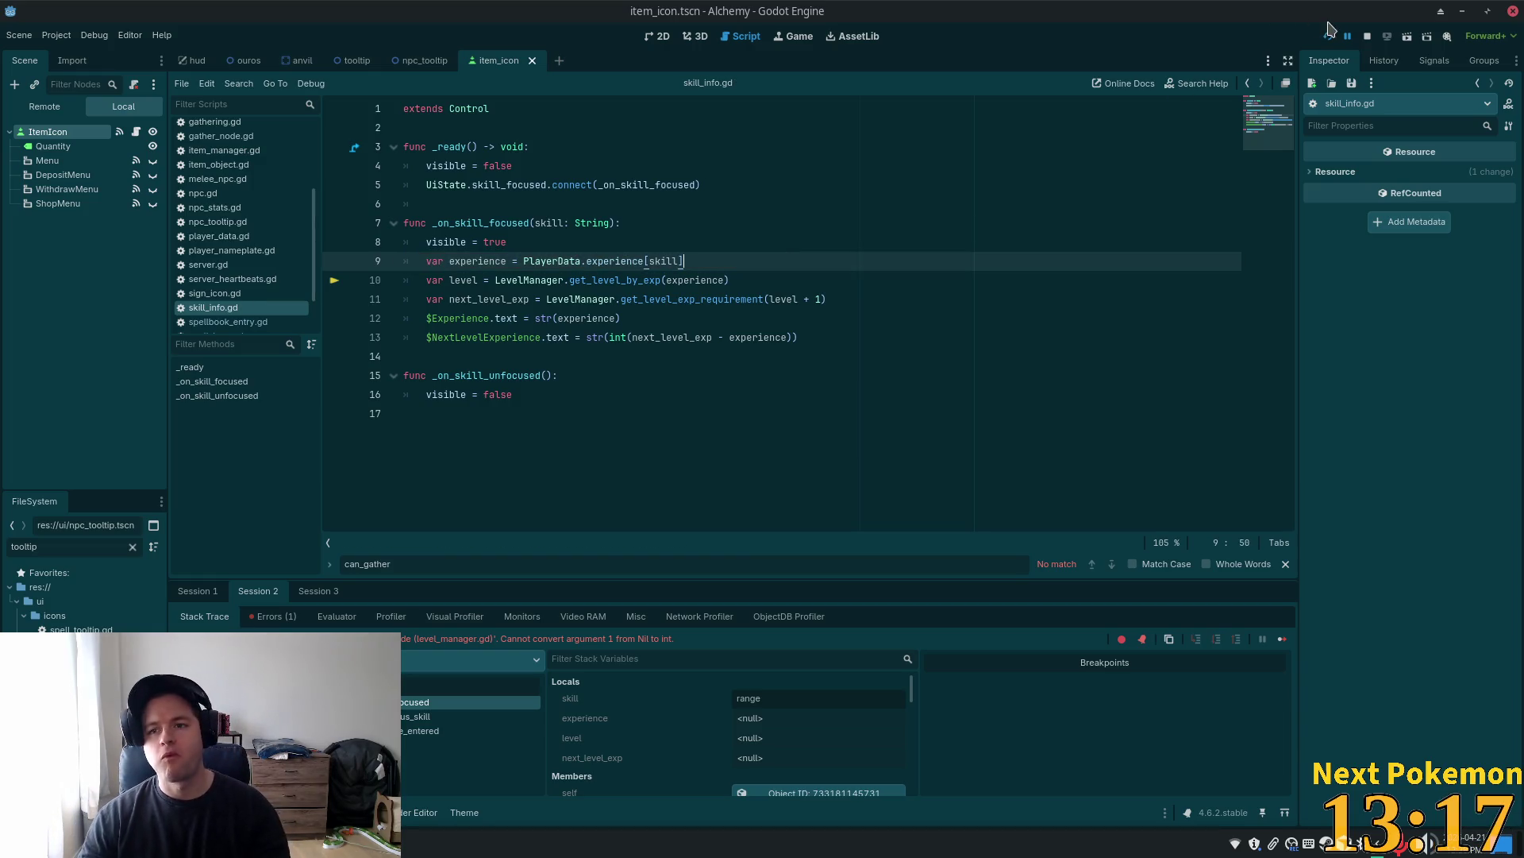
pyautogui.click(1326, 38)
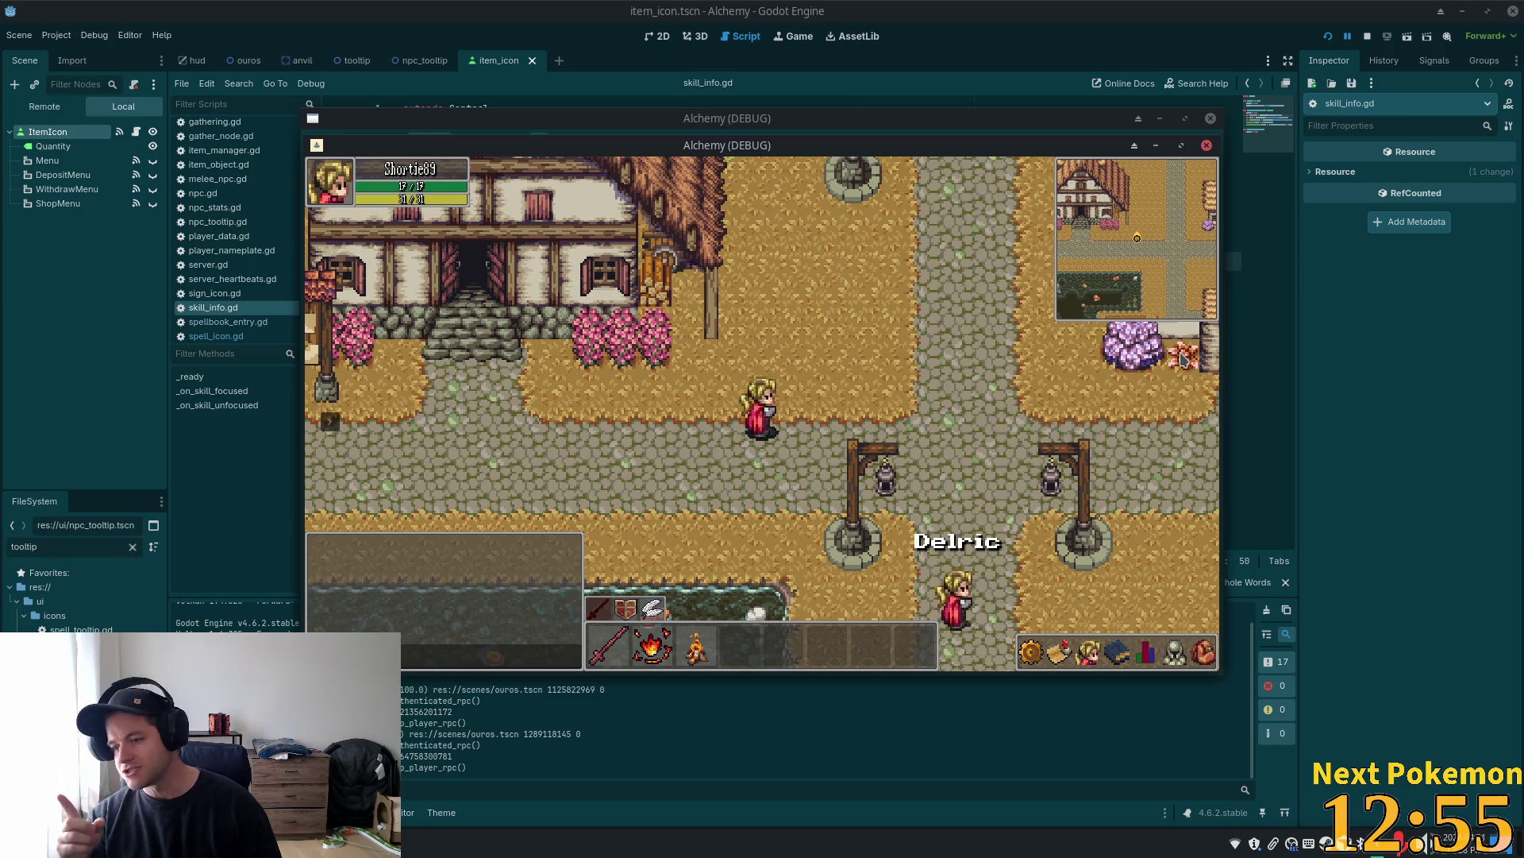
# Rearrange the two game windows and walk the second player's character toward the first
pyautogui.moveTo(992, 145)
pyautogui.mouseDown()
pyautogui.moveTo(709, 165)
pyautogui.moveTo(1151, 73)
pyautogui.moveTo(1190, 79)
pyautogui.mouseUp()
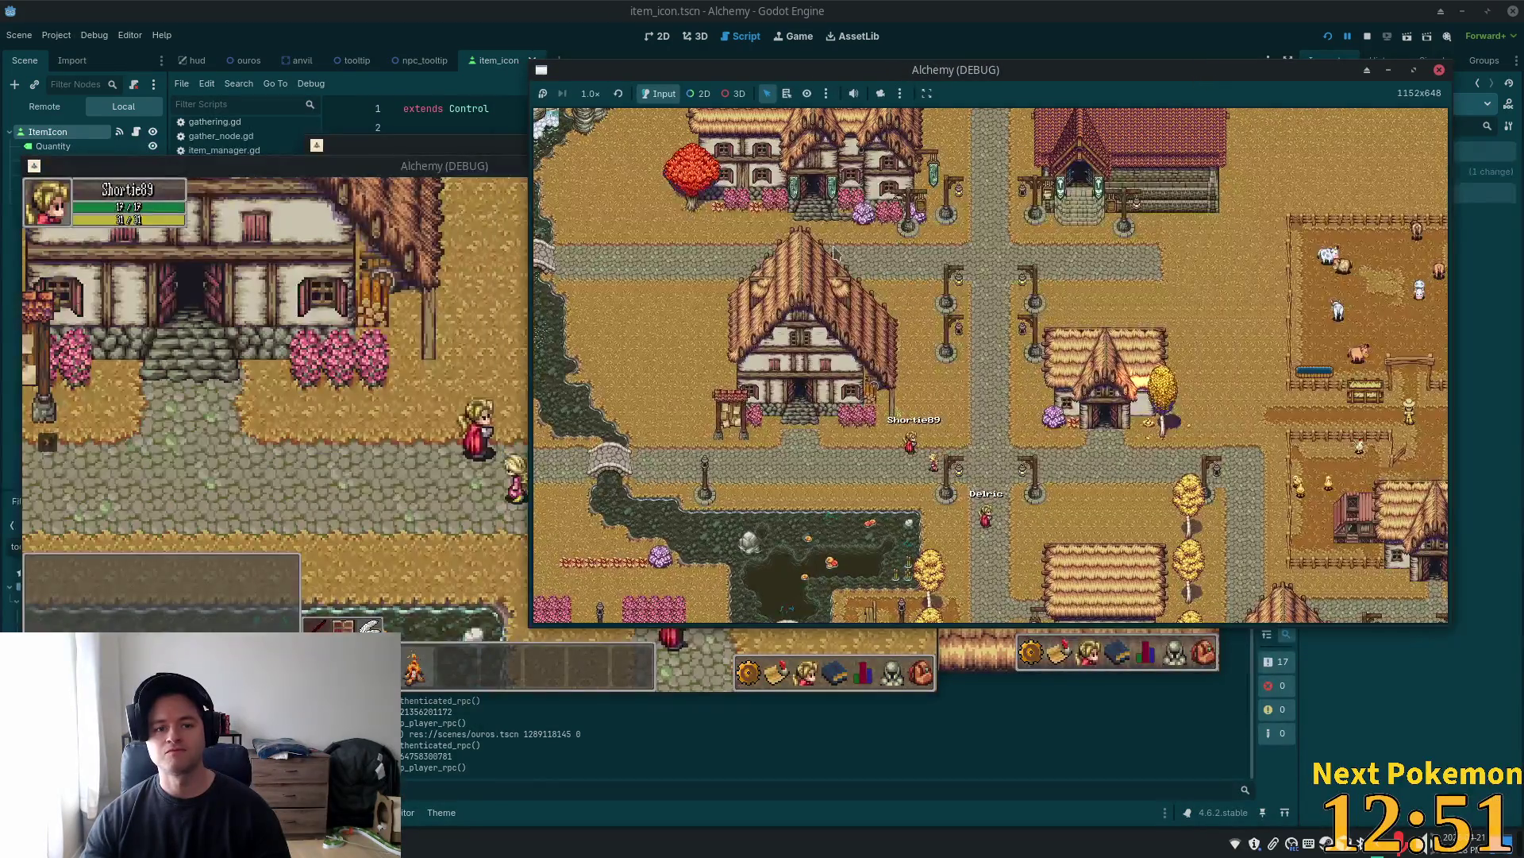
pyautogui.click(945, 361)
pyautogui.moveTo(794, 145); pyautogui.dragTo(1148, 229)
pyautogui.press('Up')
pyautogui.press('Left')
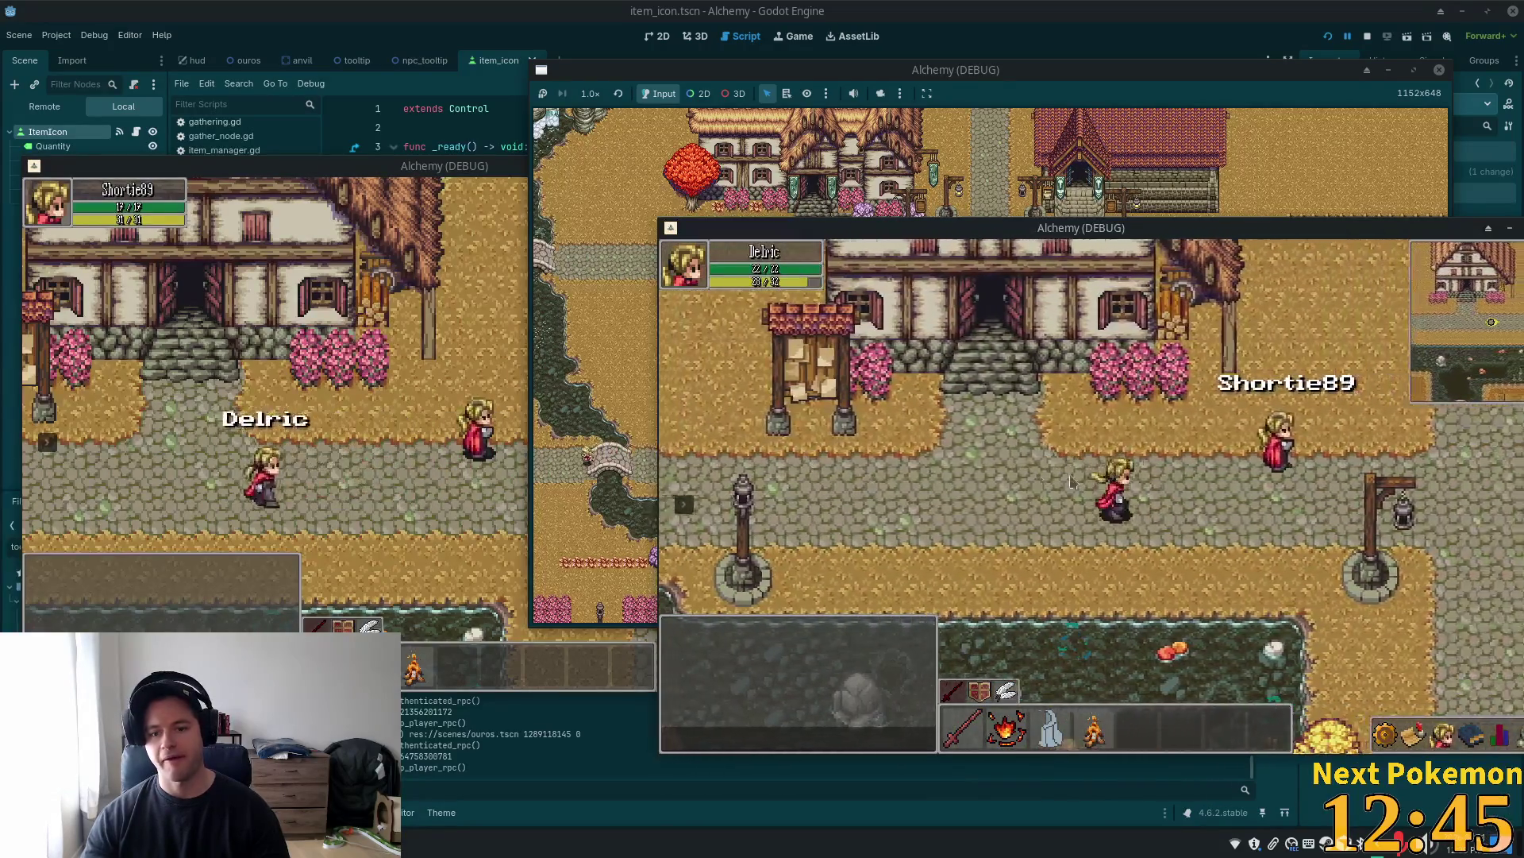
pyautogui.press('Right')
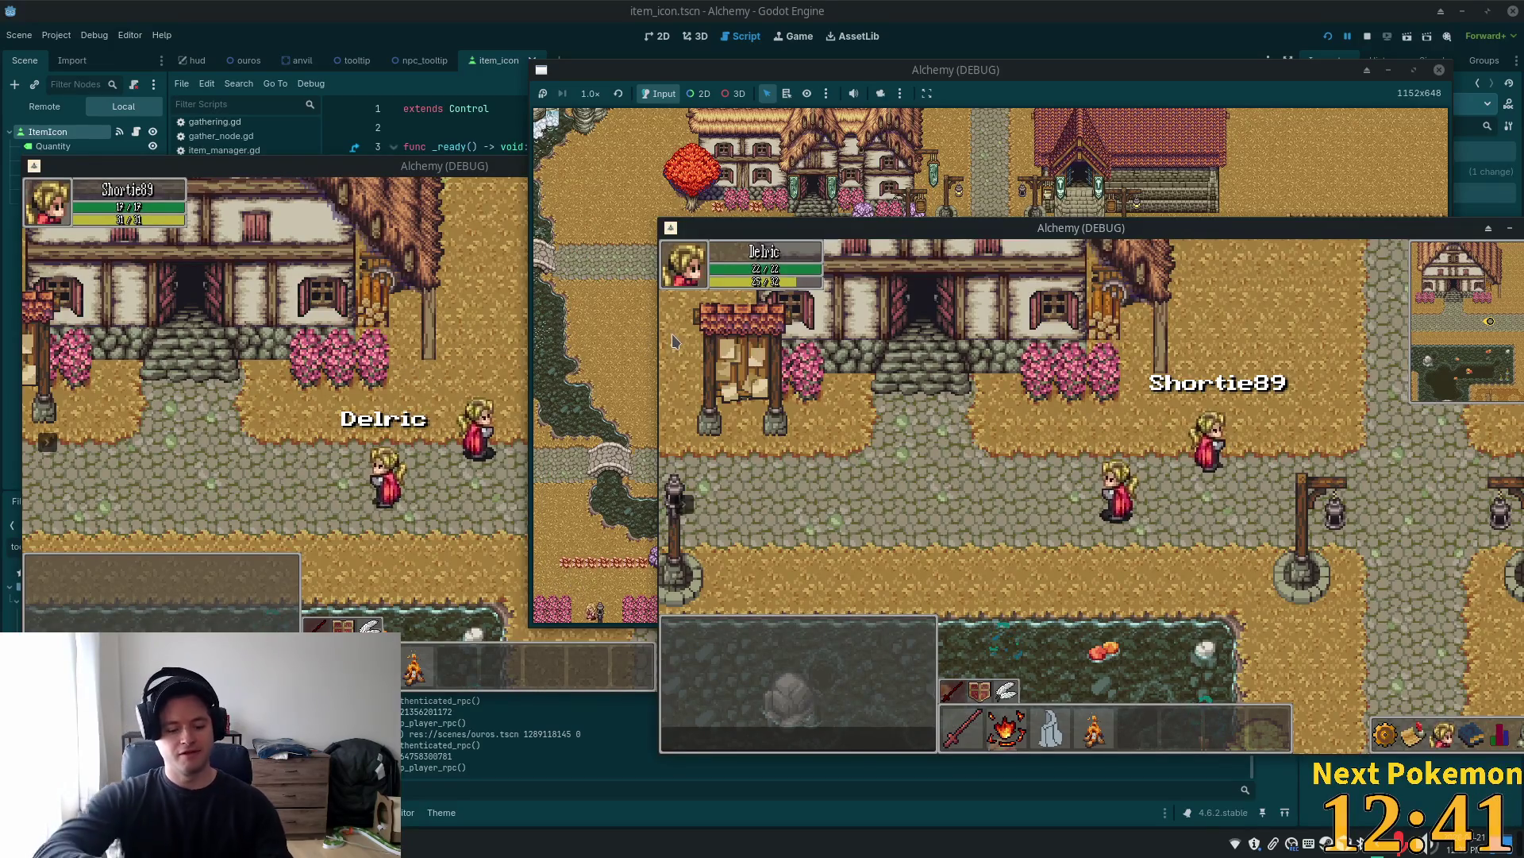
# Send 'hi' in the second player's game chat
pyautogui.write('hi')
pyautogui.press('Return')
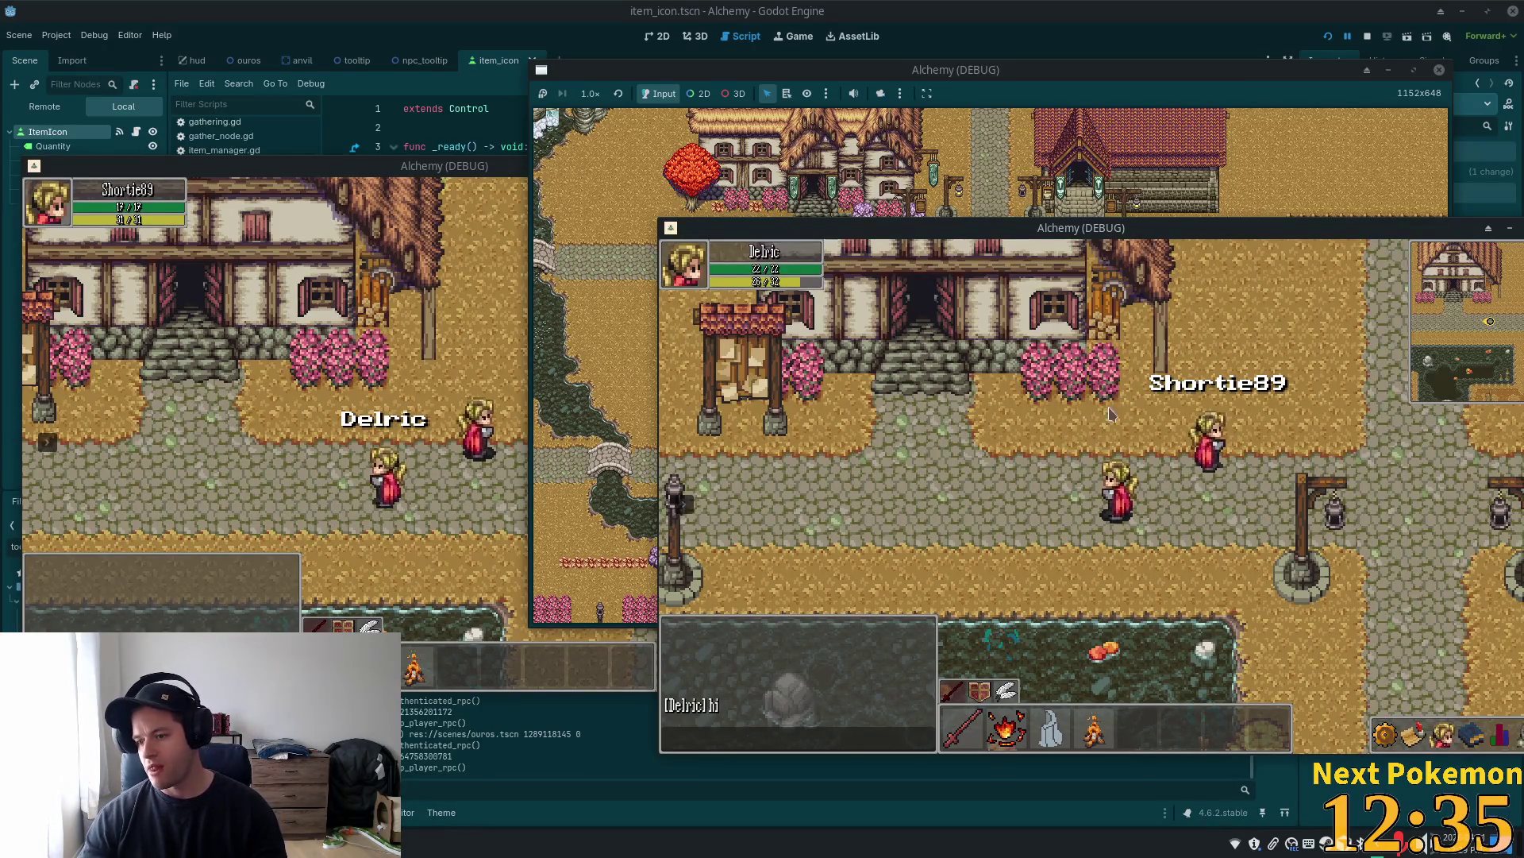
pyautogui.click(1056, 155)
pyautogui.scroll(-5, 978, 383)
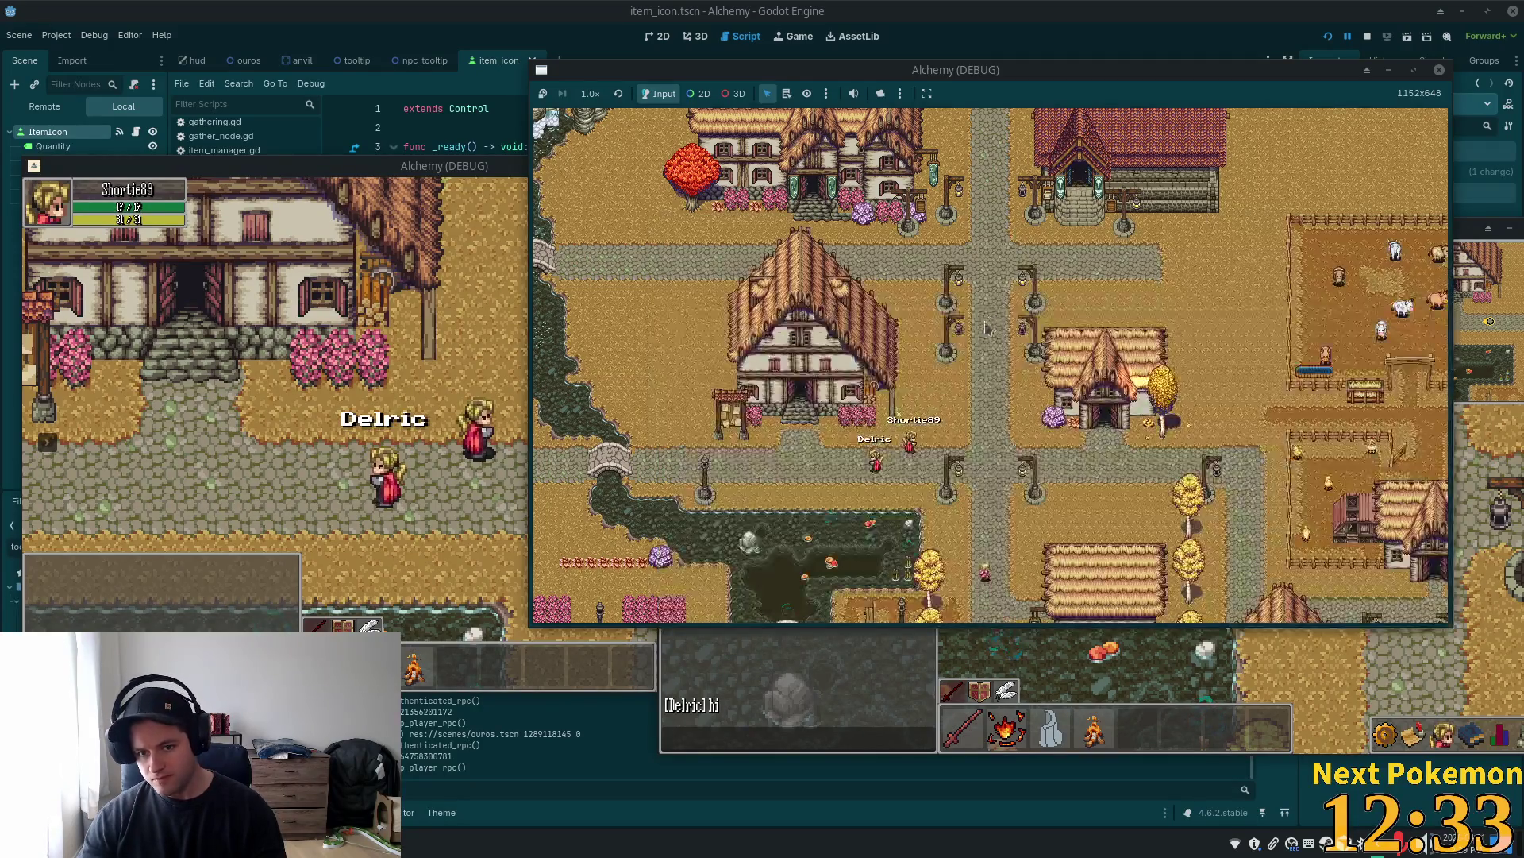
pyautogui.press('w')
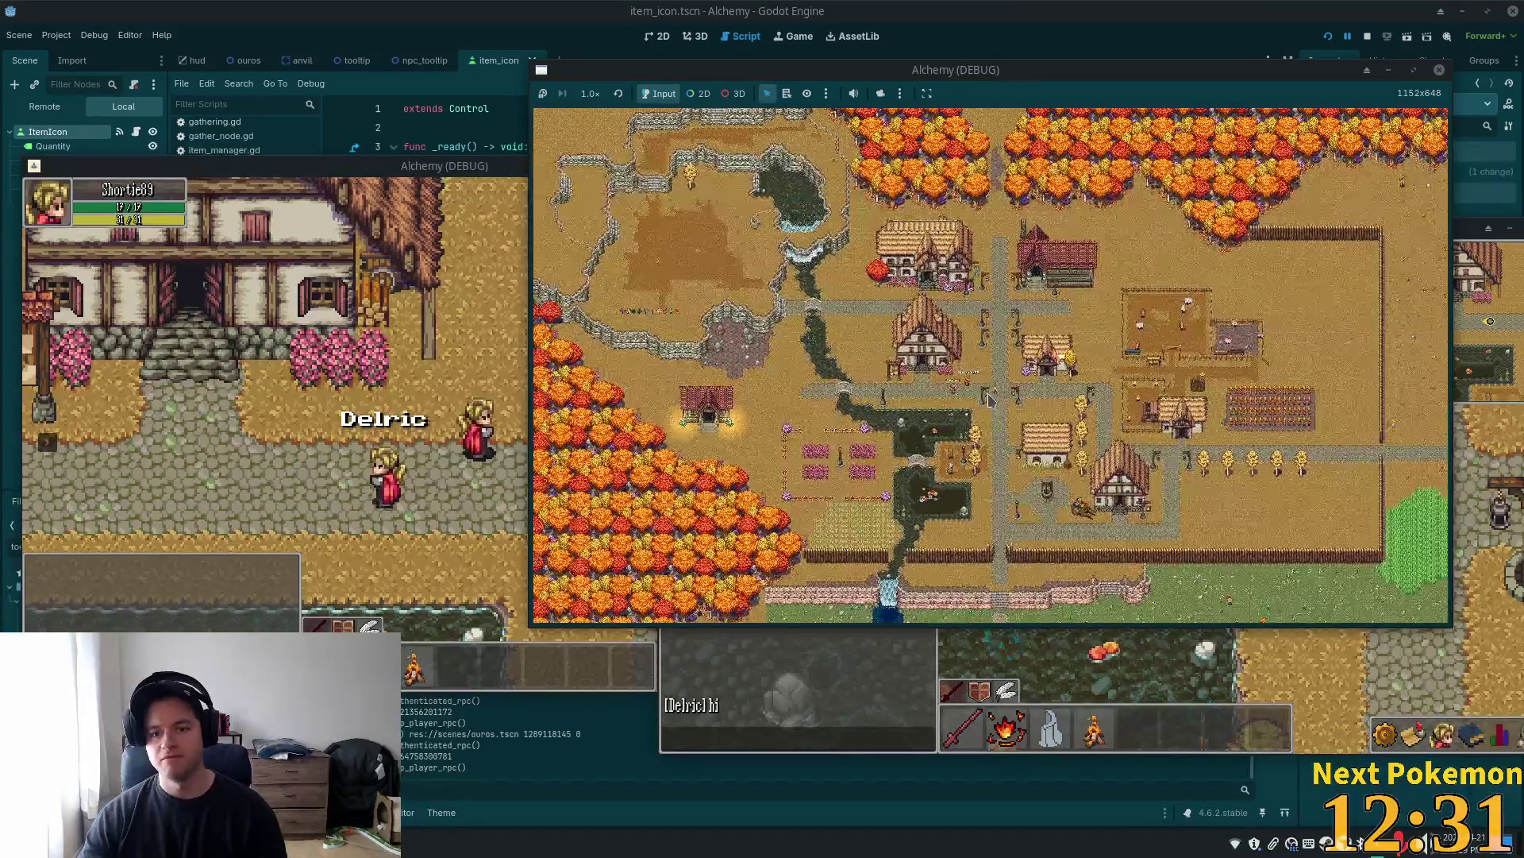
pyautogui.press('w')
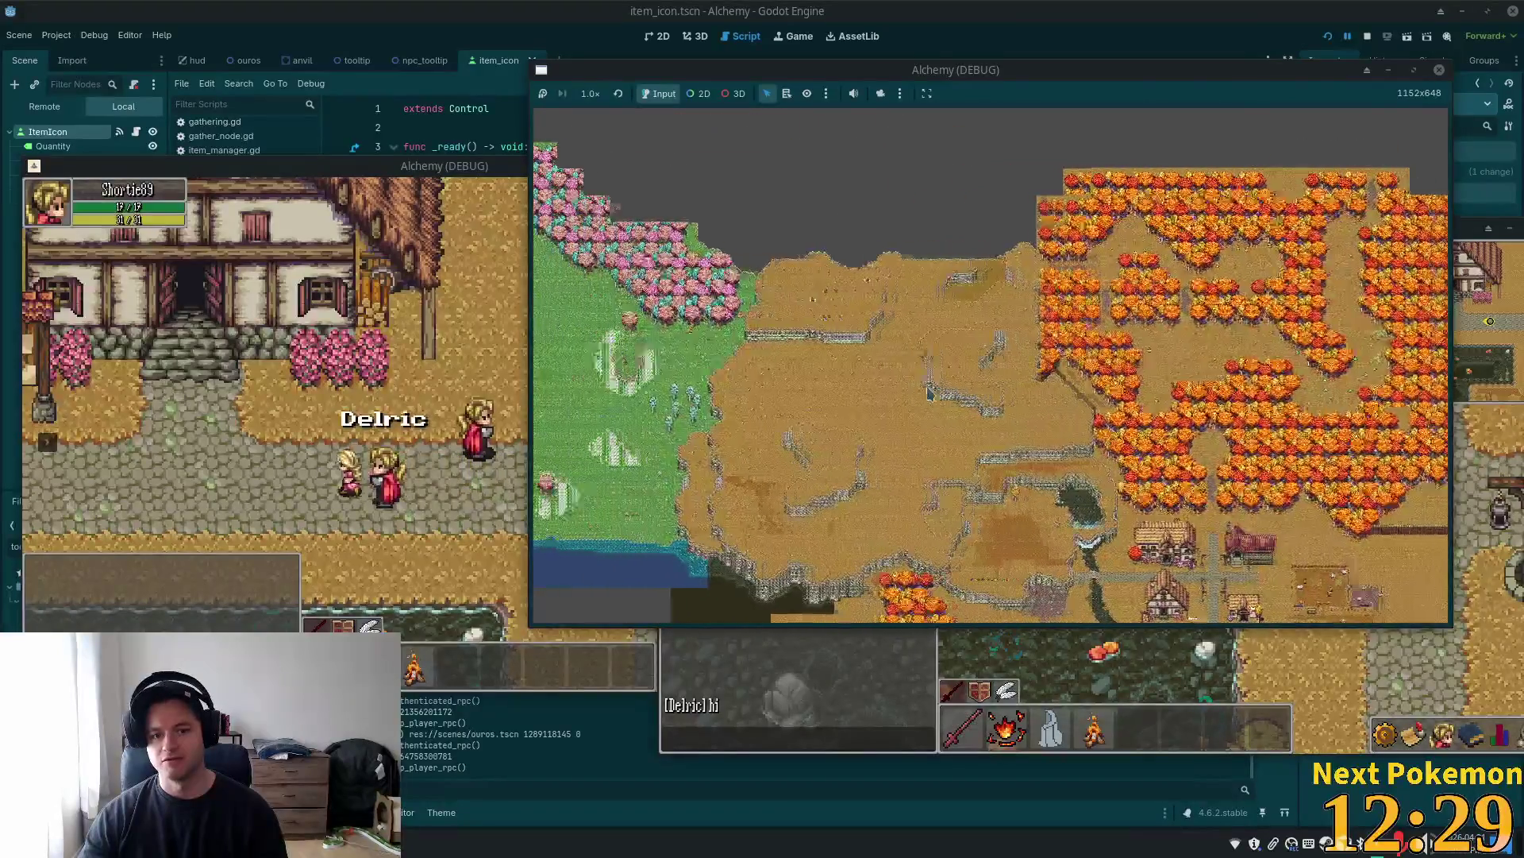
pyautogui.press('w')
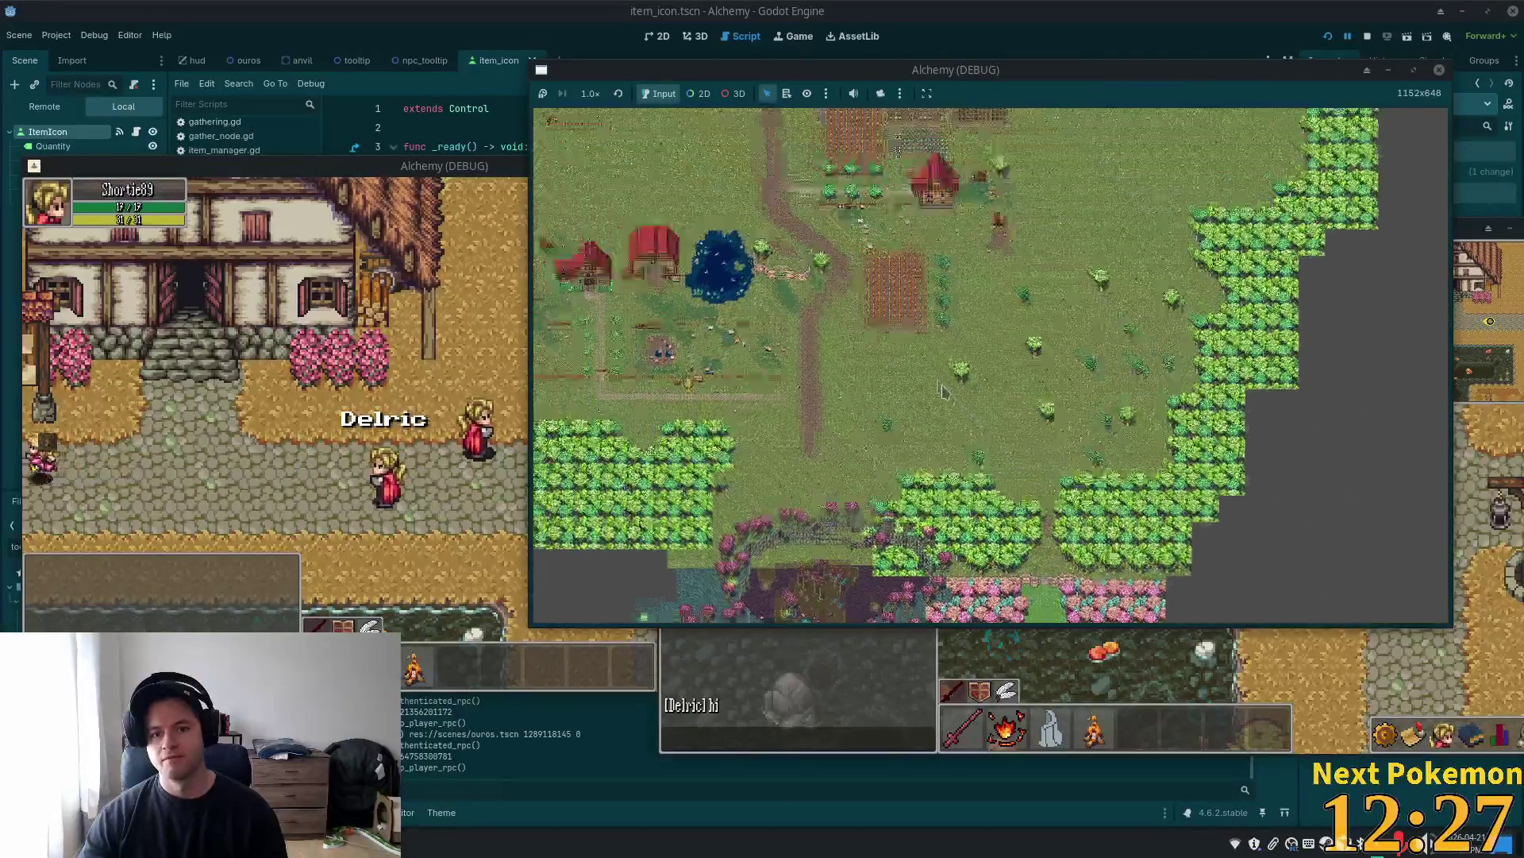
pyautogui.press('s')
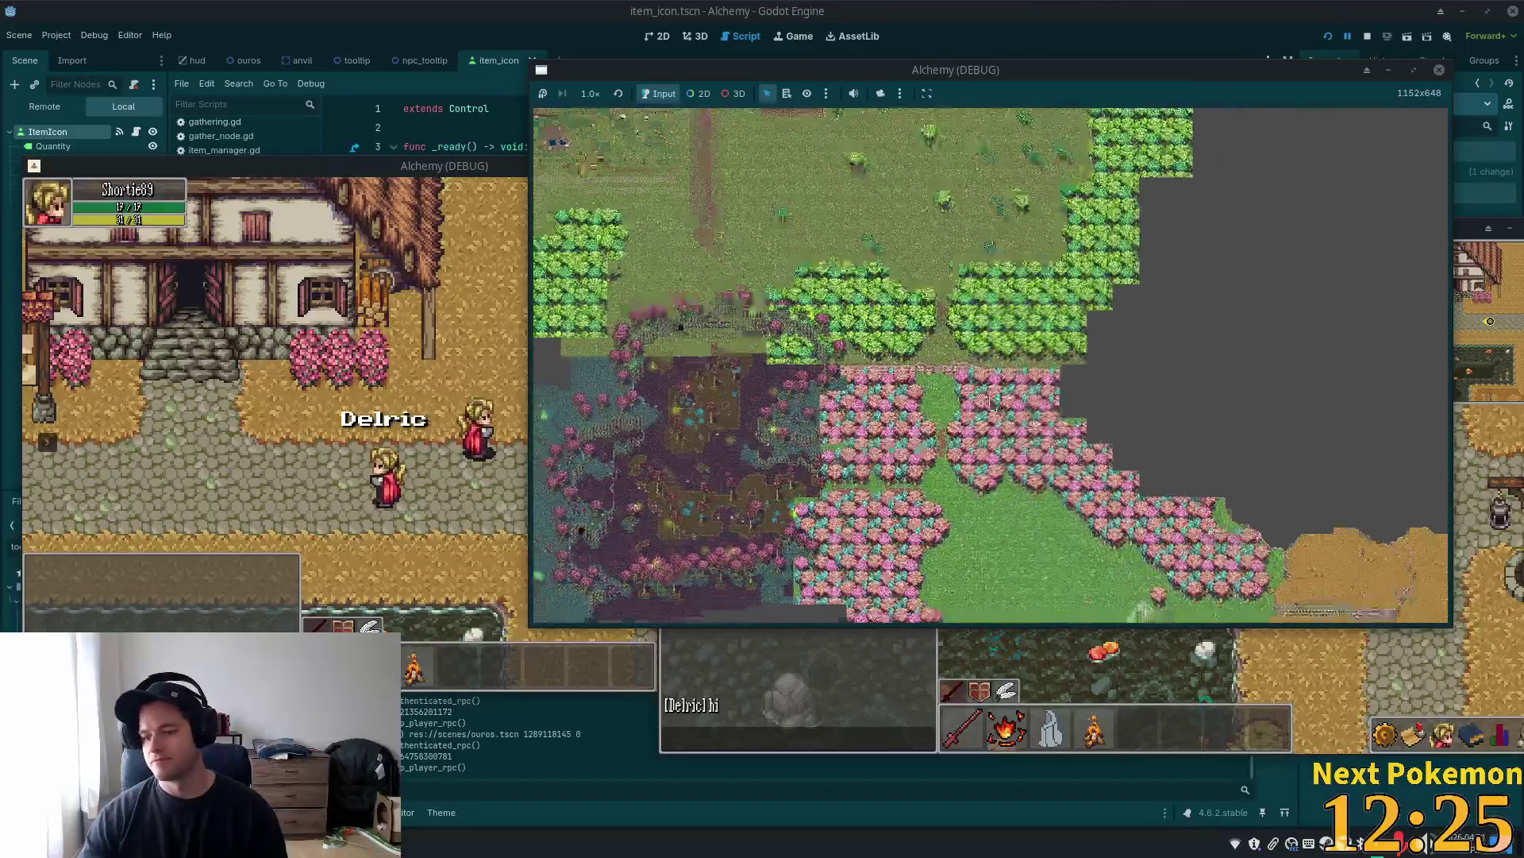
pyautogui.press('s')
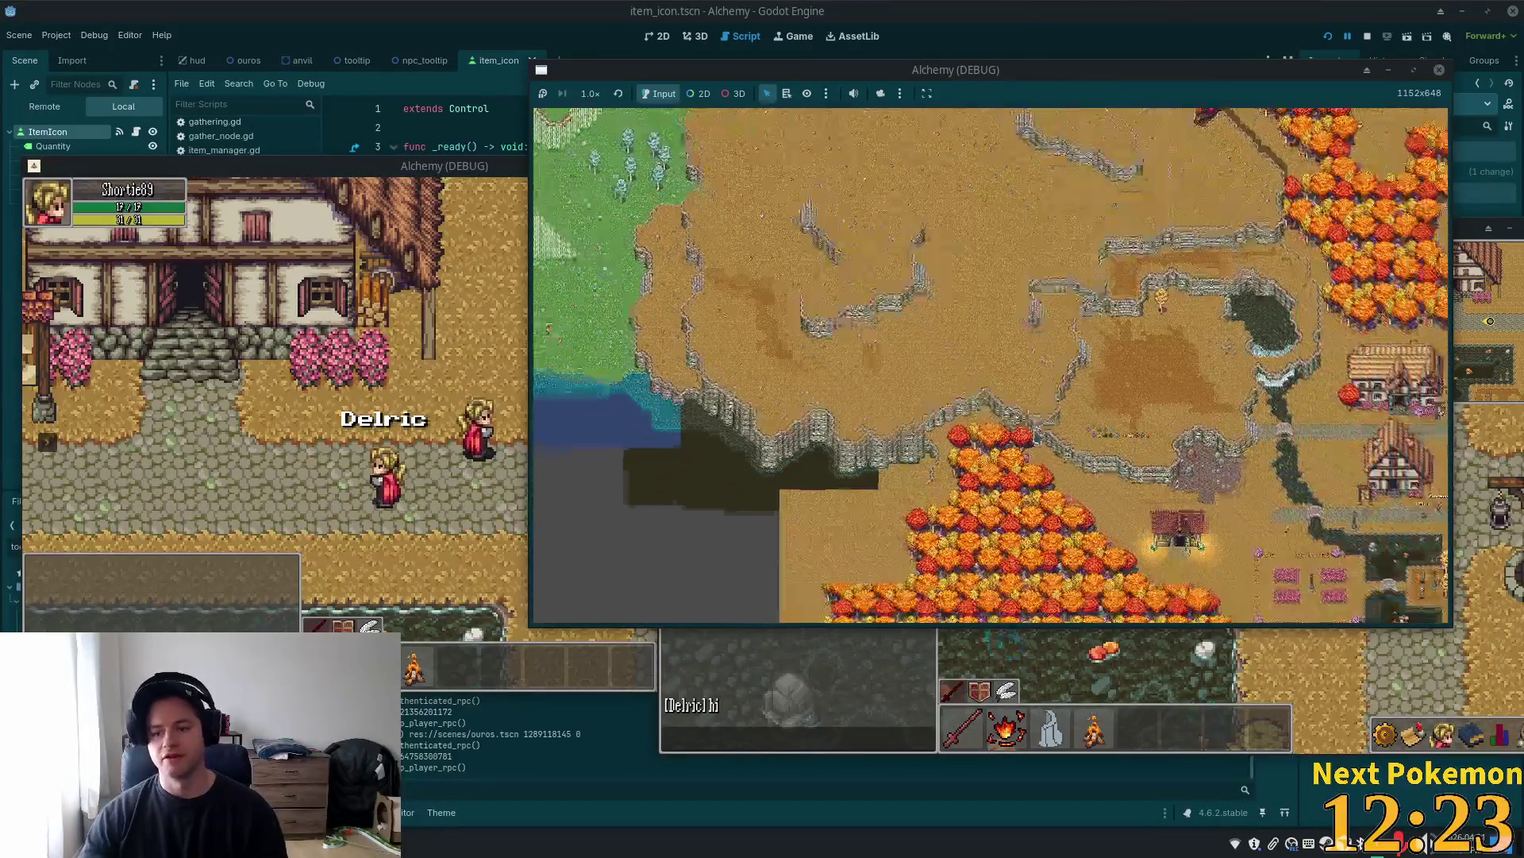
pyautogui.scroll(5, 993, 465)
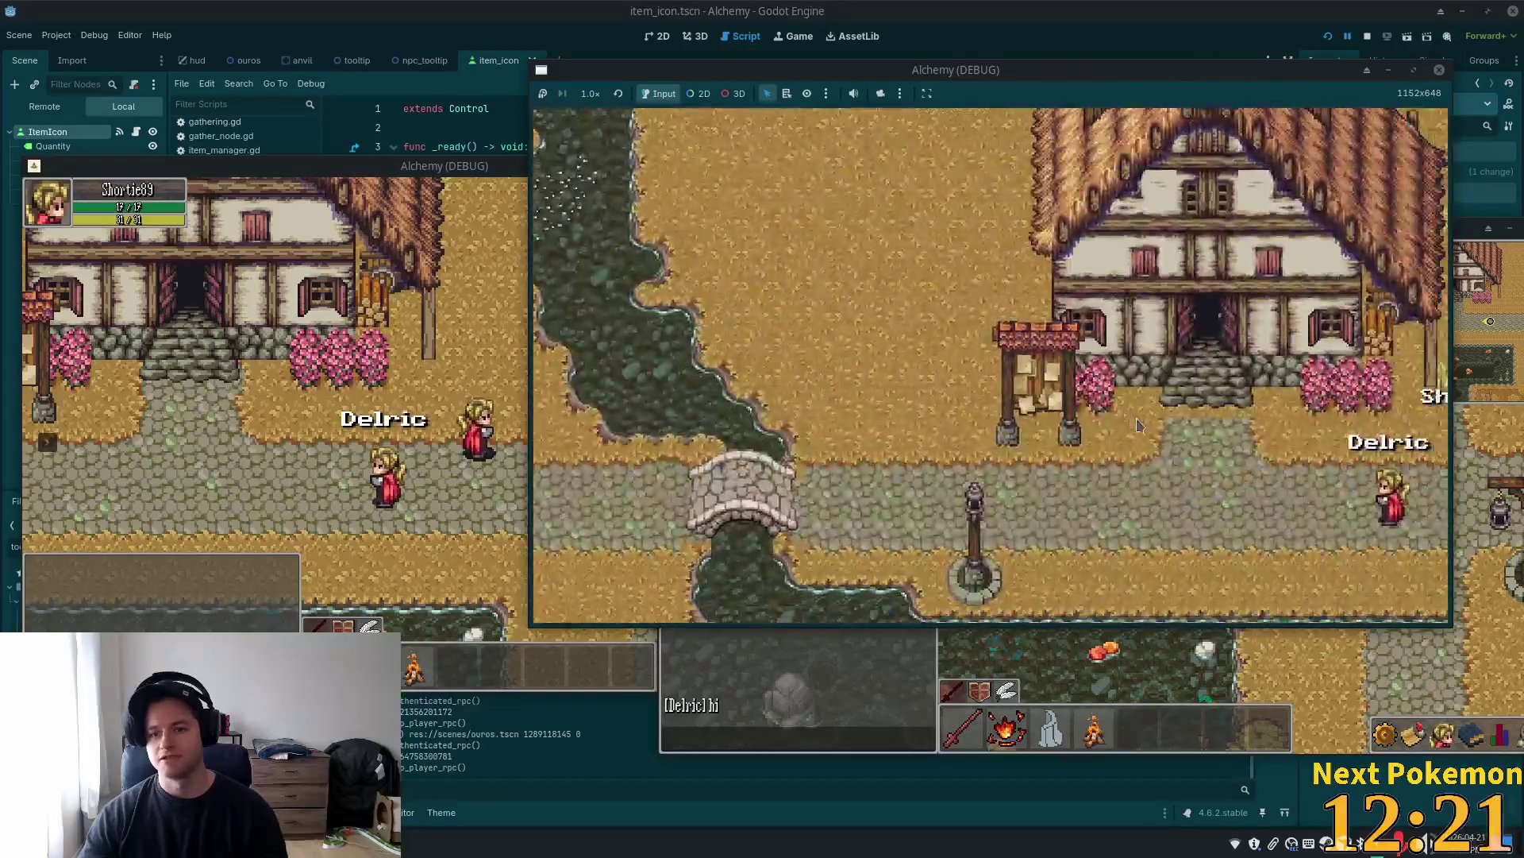
pyautogui.press('s')
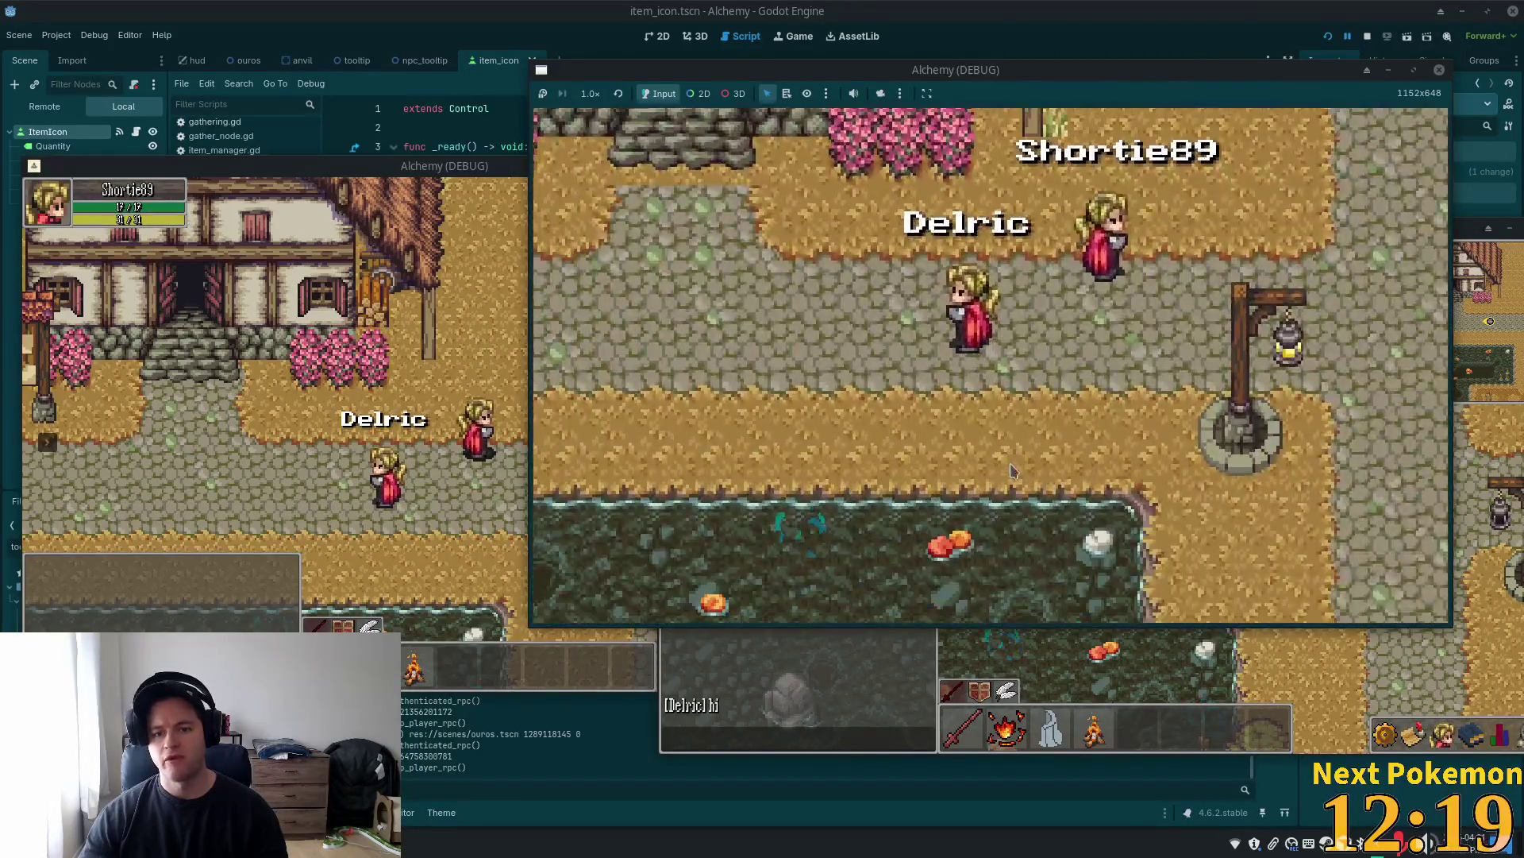
pyautogui.scroll(-3, 1033, 449)
pyautogui.scroll(-3, 1050, 441)
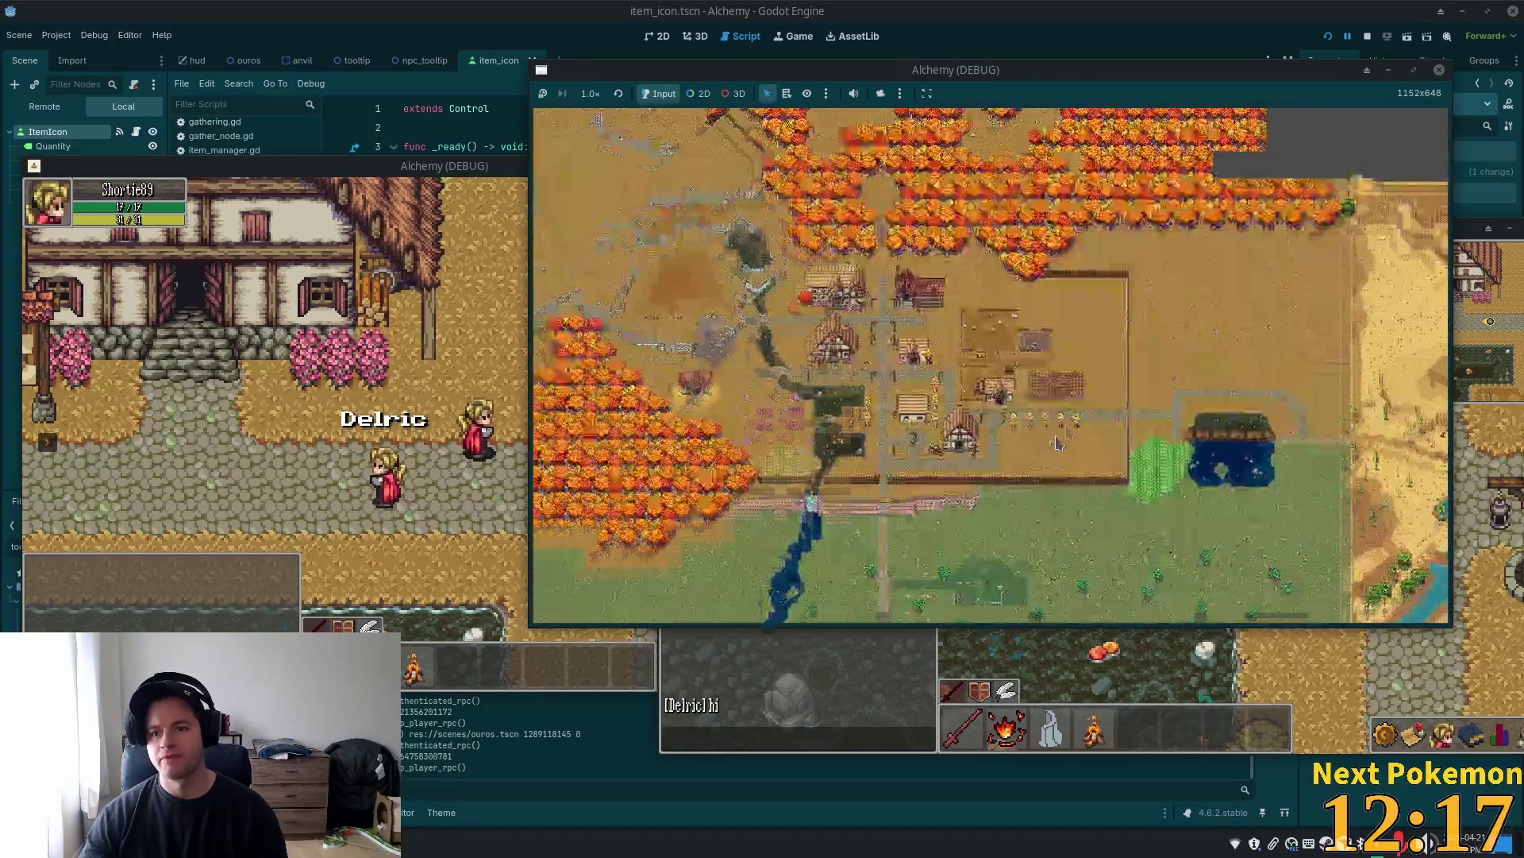
pyautogui.press('d')
pyautogui.press('s')
pyautogui.press('a')
pyautogui.press('w')
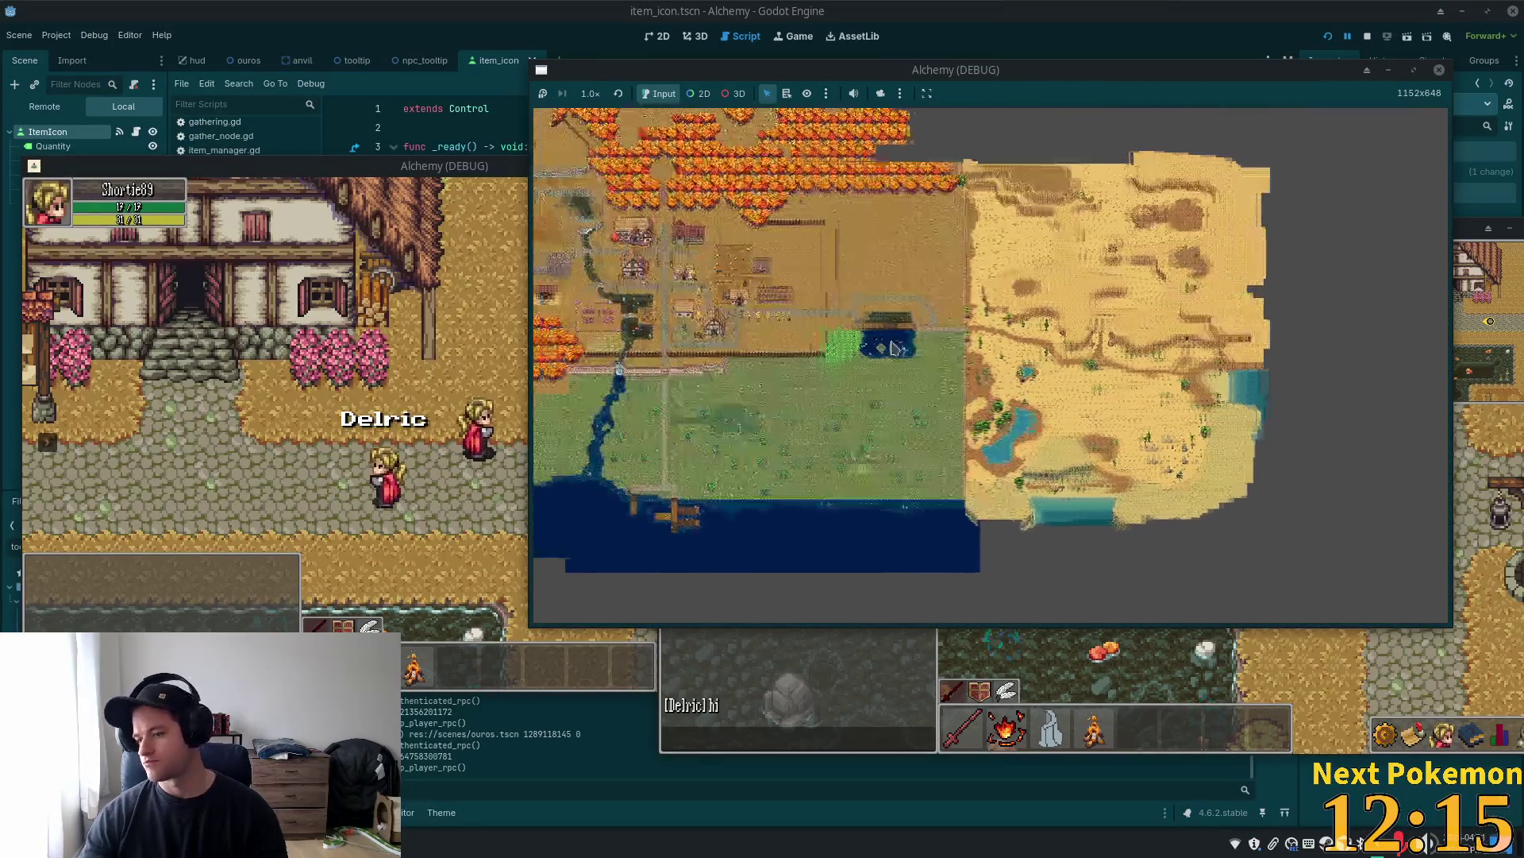
pyautogui.scroll(5, 950, 358)
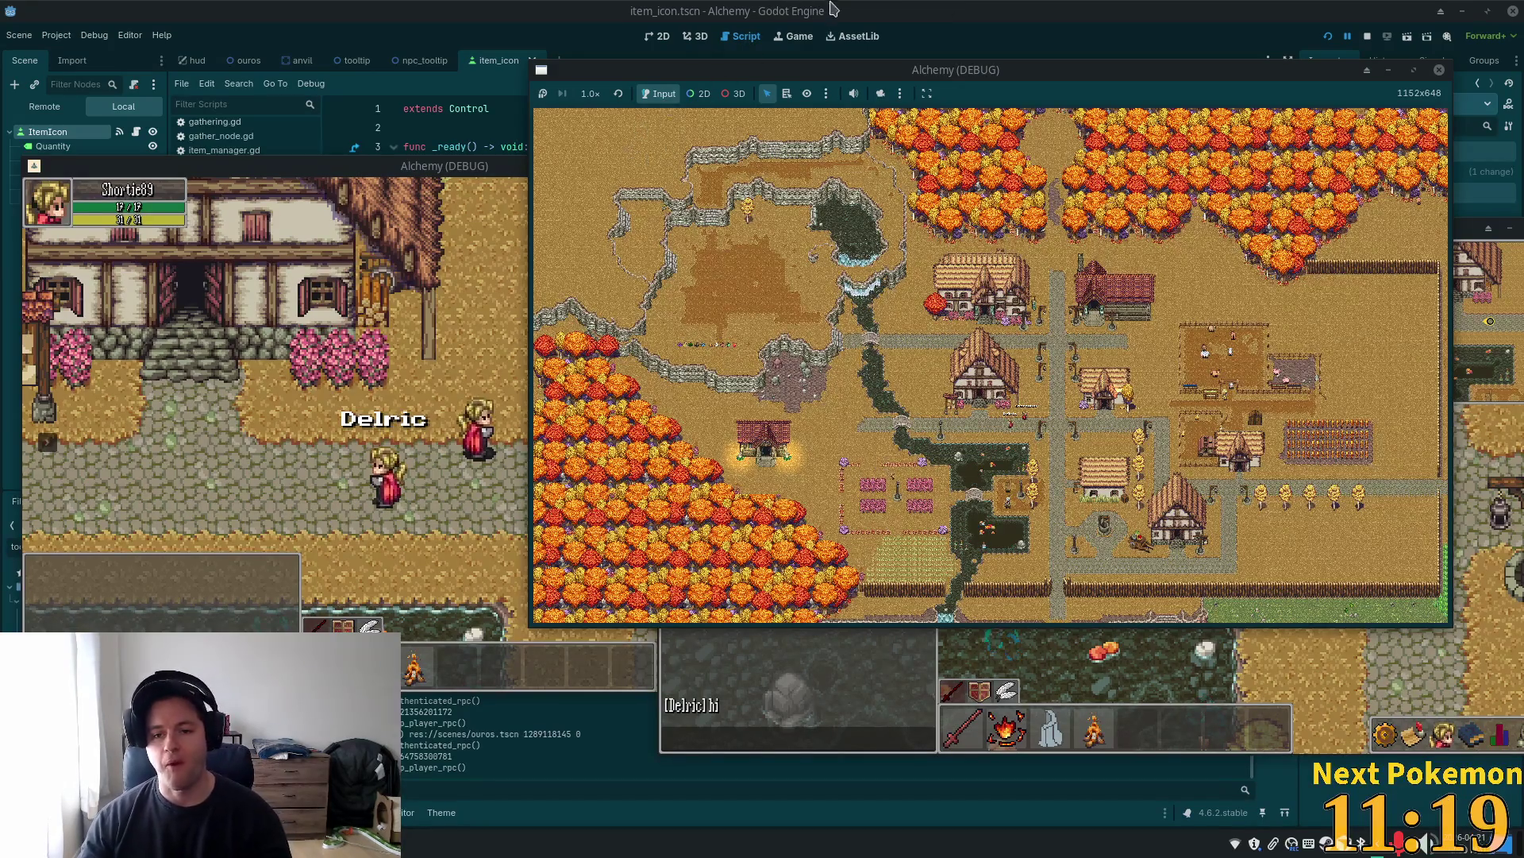
# Walk the first player's character north, then west across the bridge to the farm
pyautogui.click(426, 441)
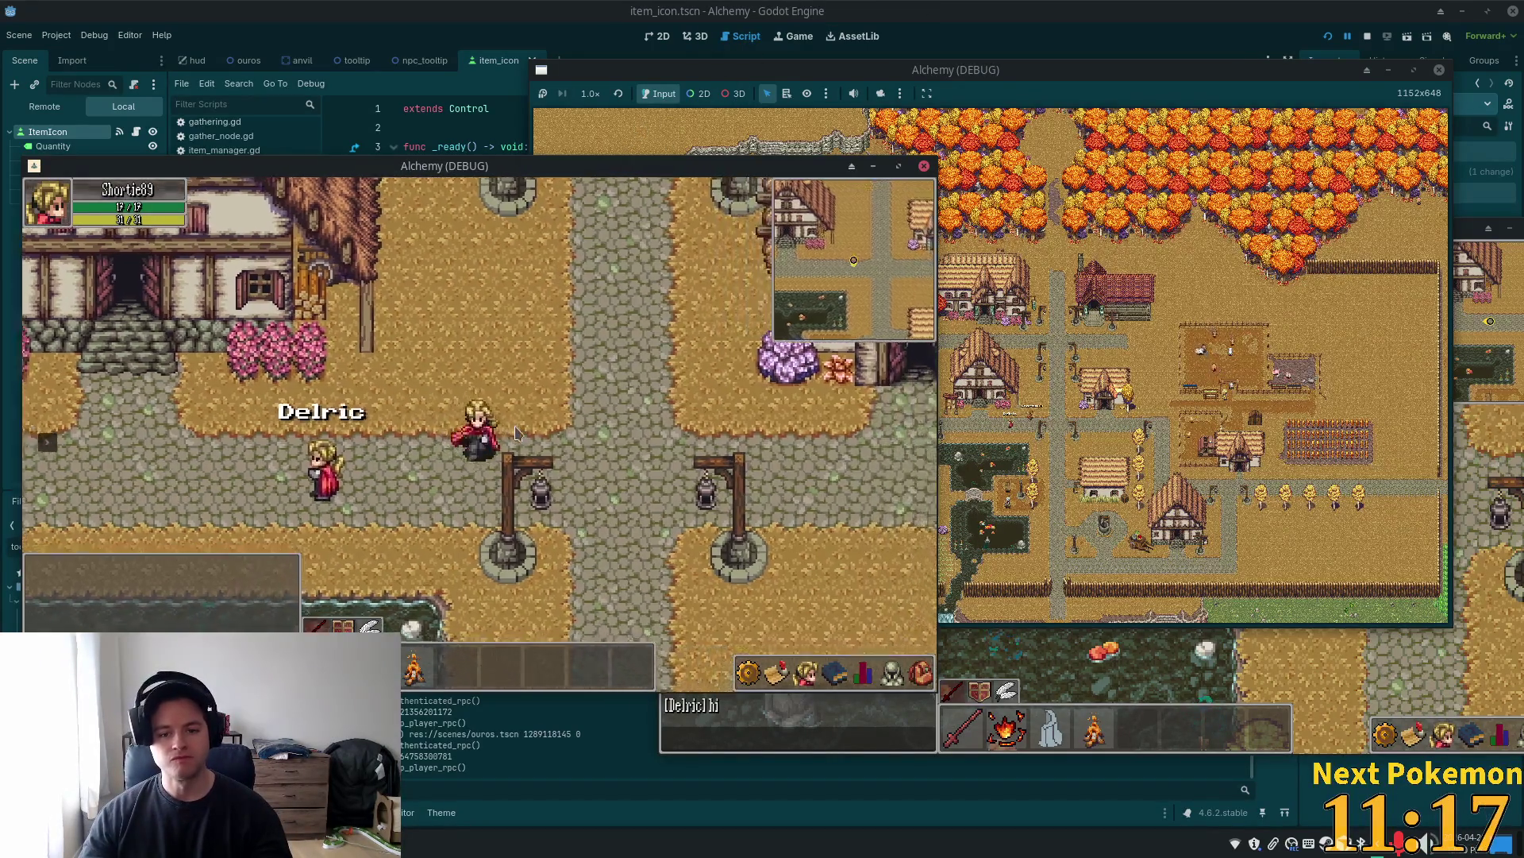
pyautogui.press('s')
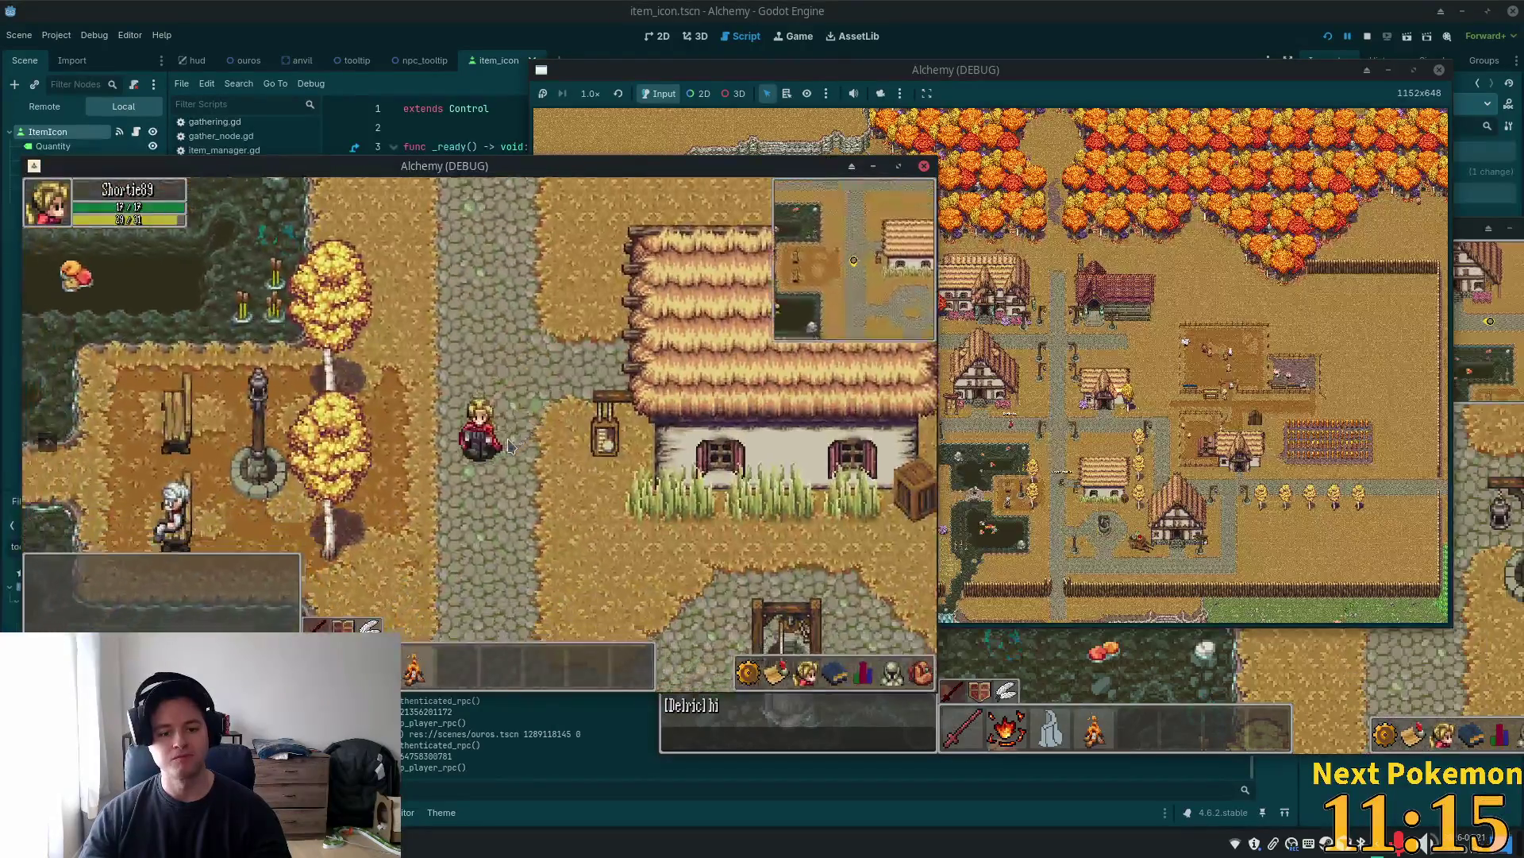
pyautogui.press('w')
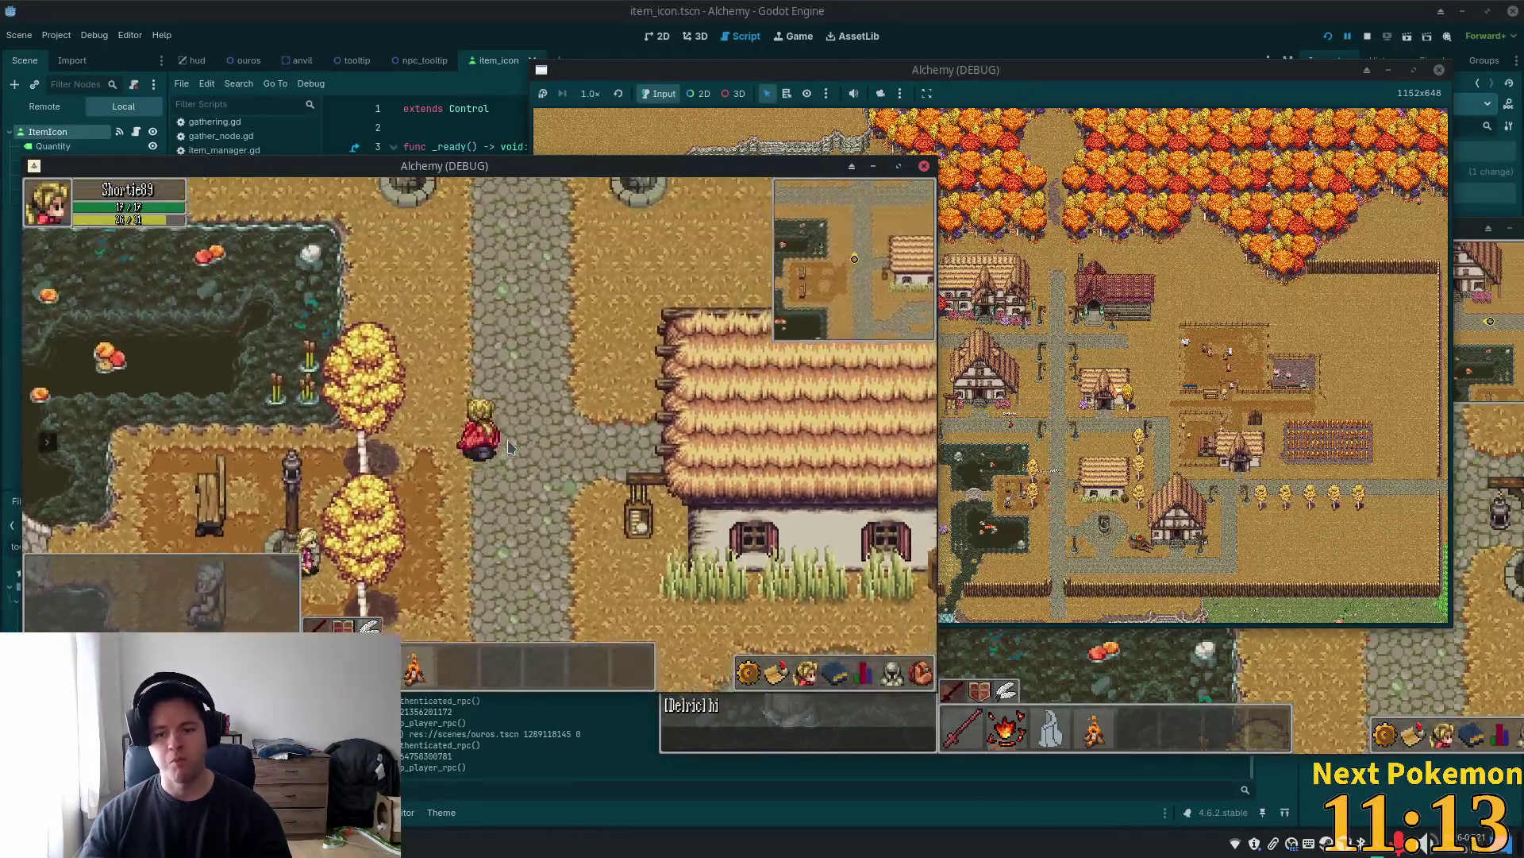
pyautogui.press('w')
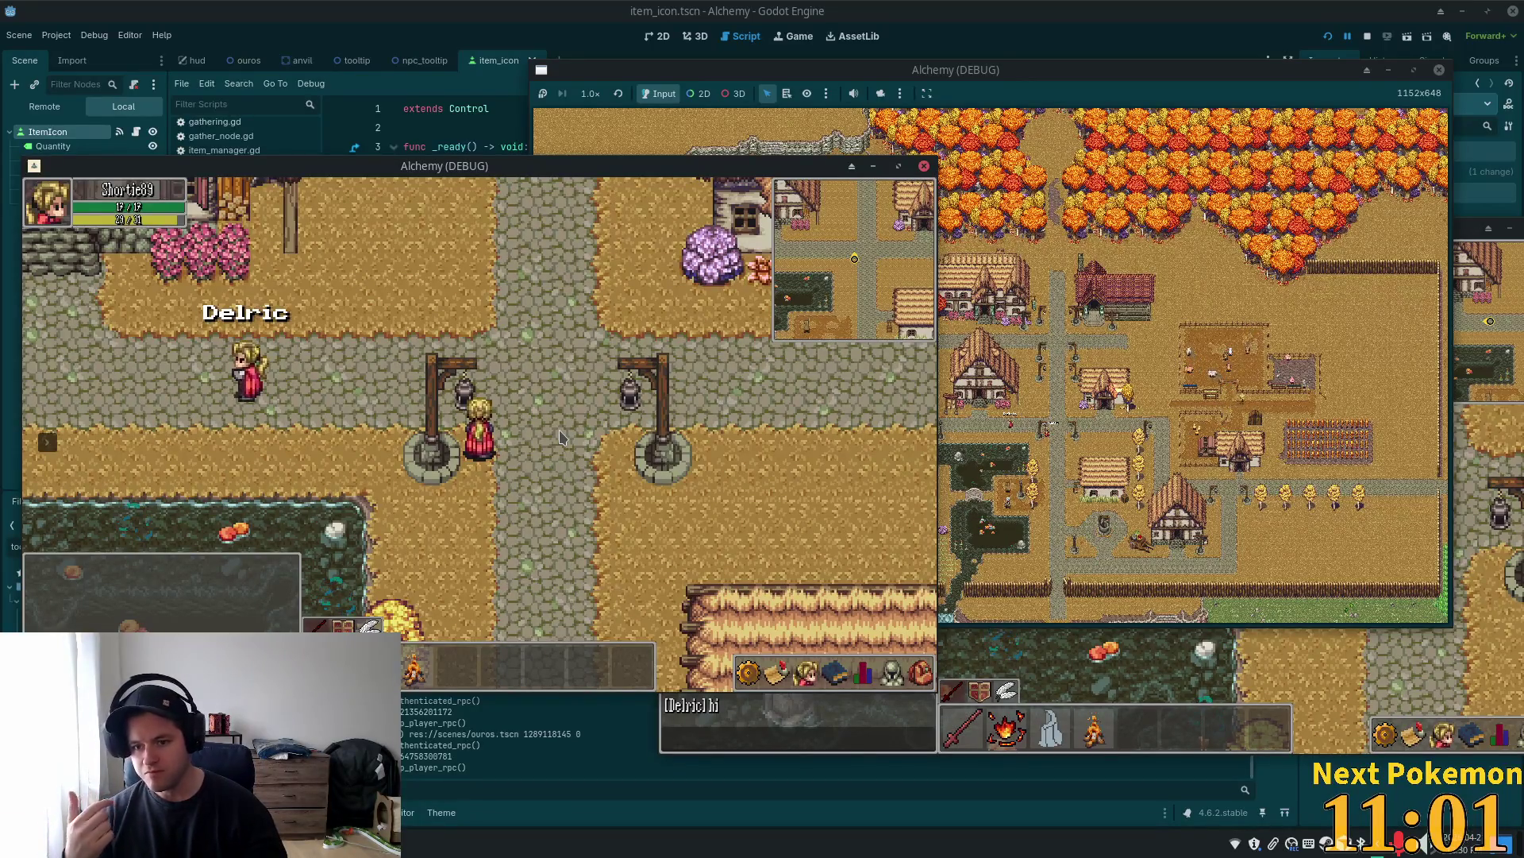
pyautogui.press('w')
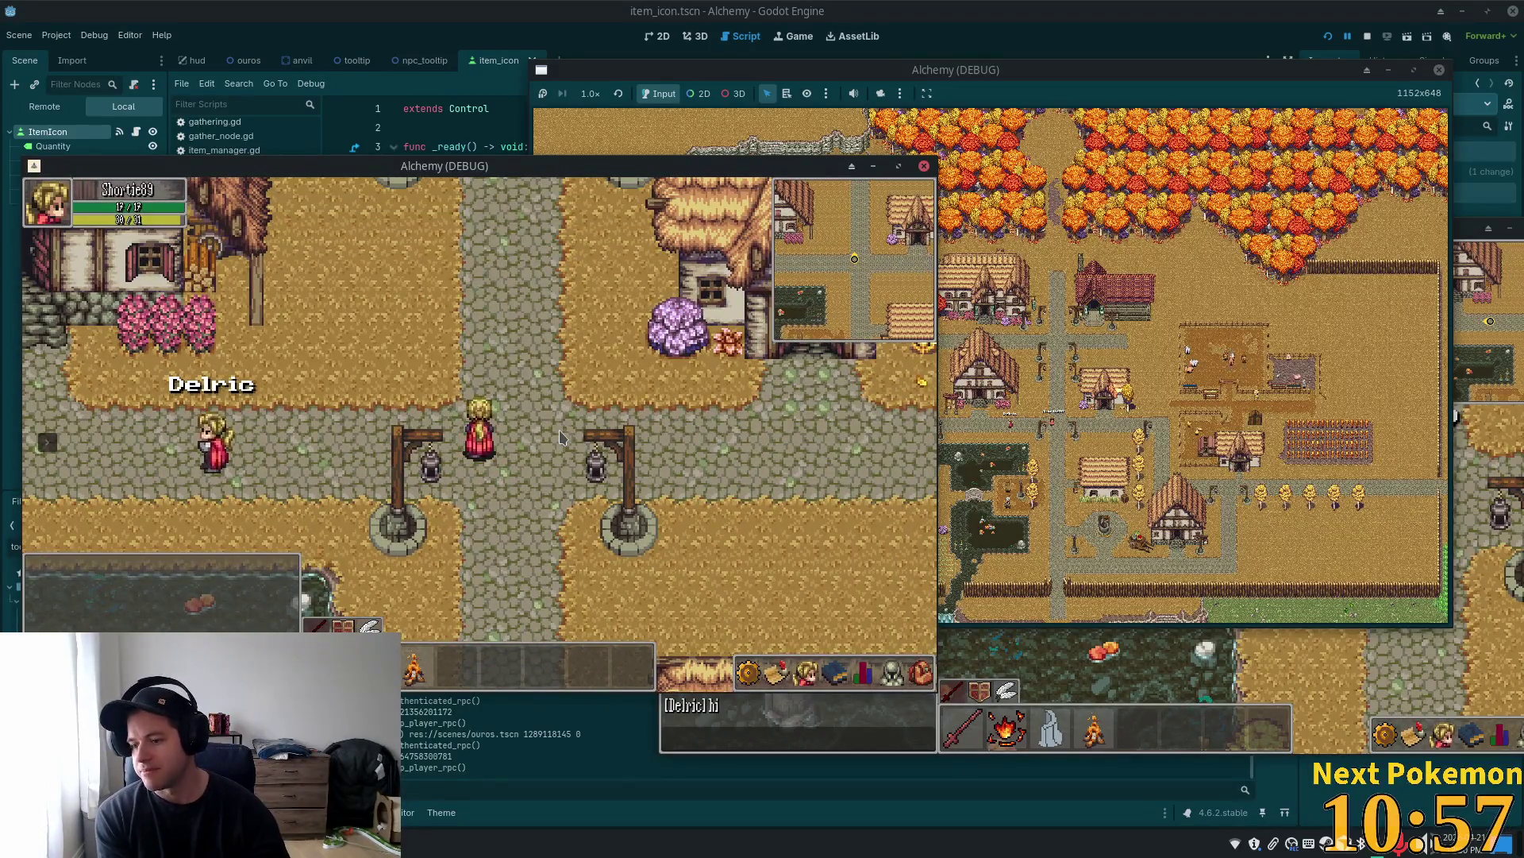
pyautogui.press('a')
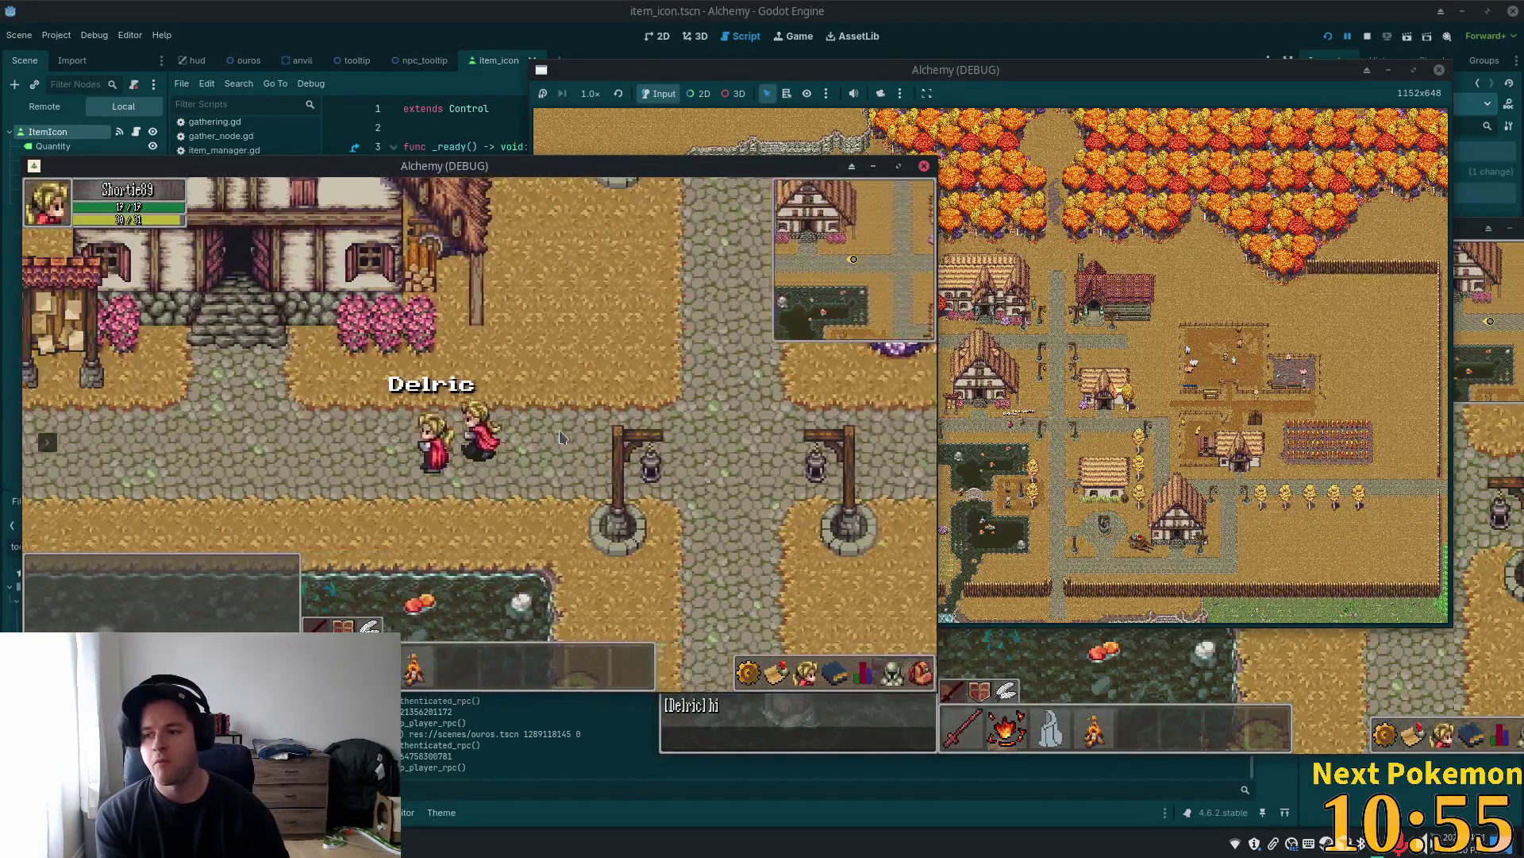
pyautogui.press('a')
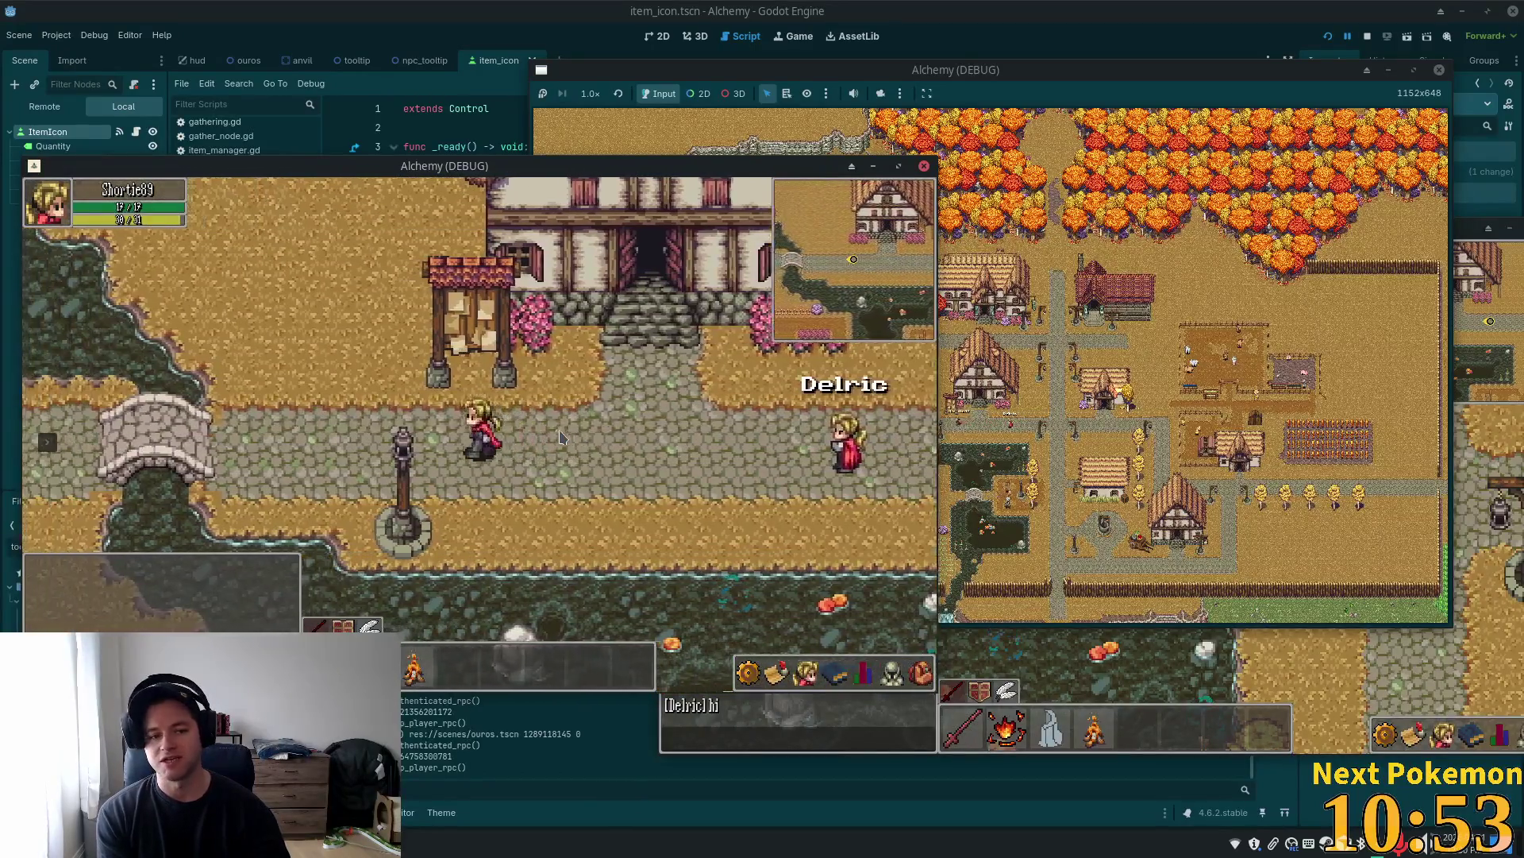
pyautogui.press('a')
# Toggle the stats panel, walk back east to the well plaza, and enter Ouros Well
pyautogui.click(865, 662)
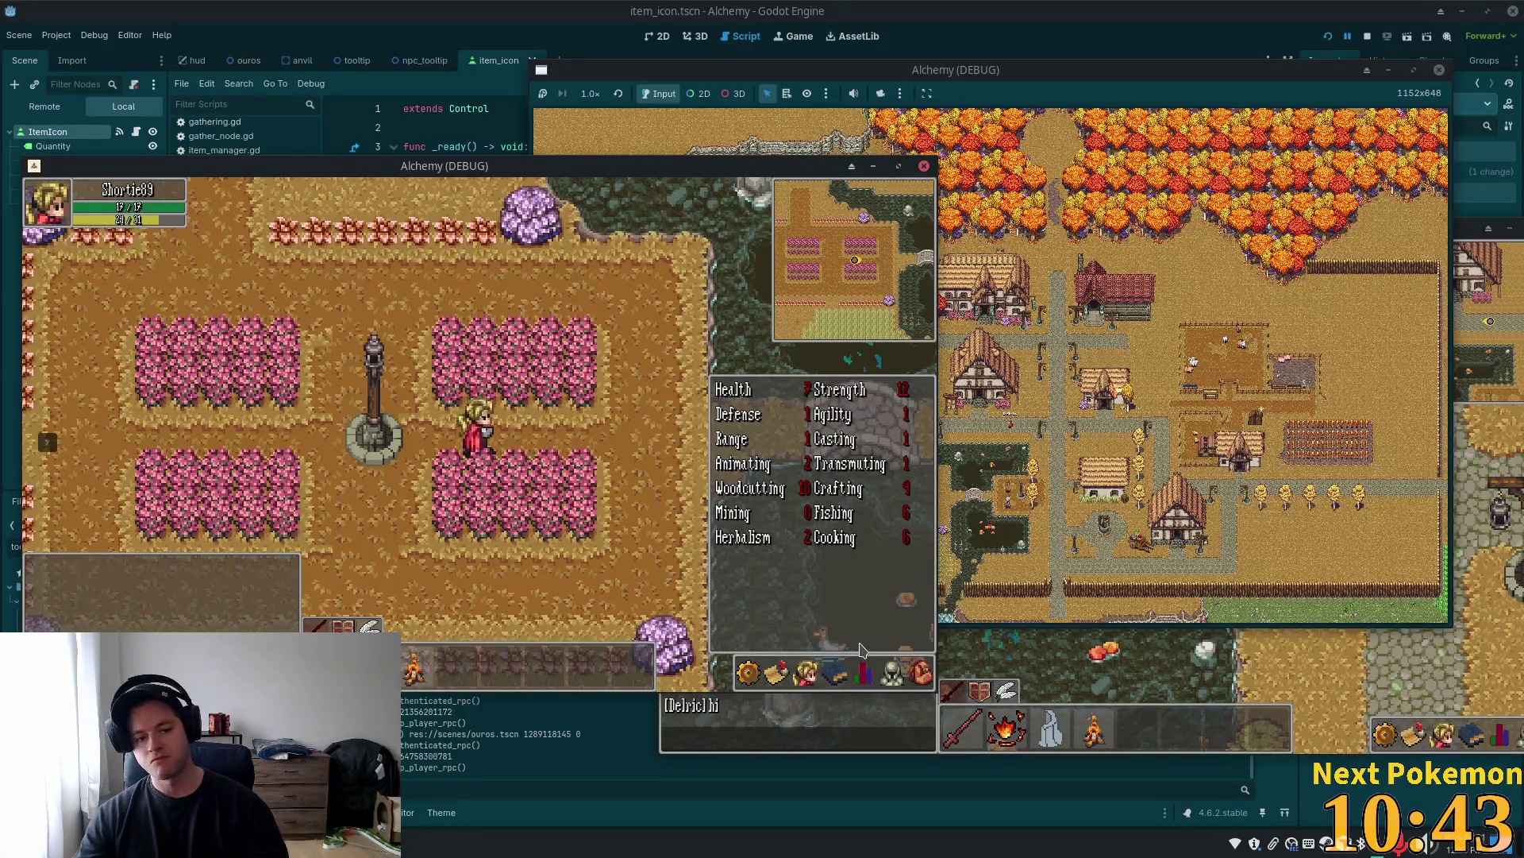
pyautogui.press('w')
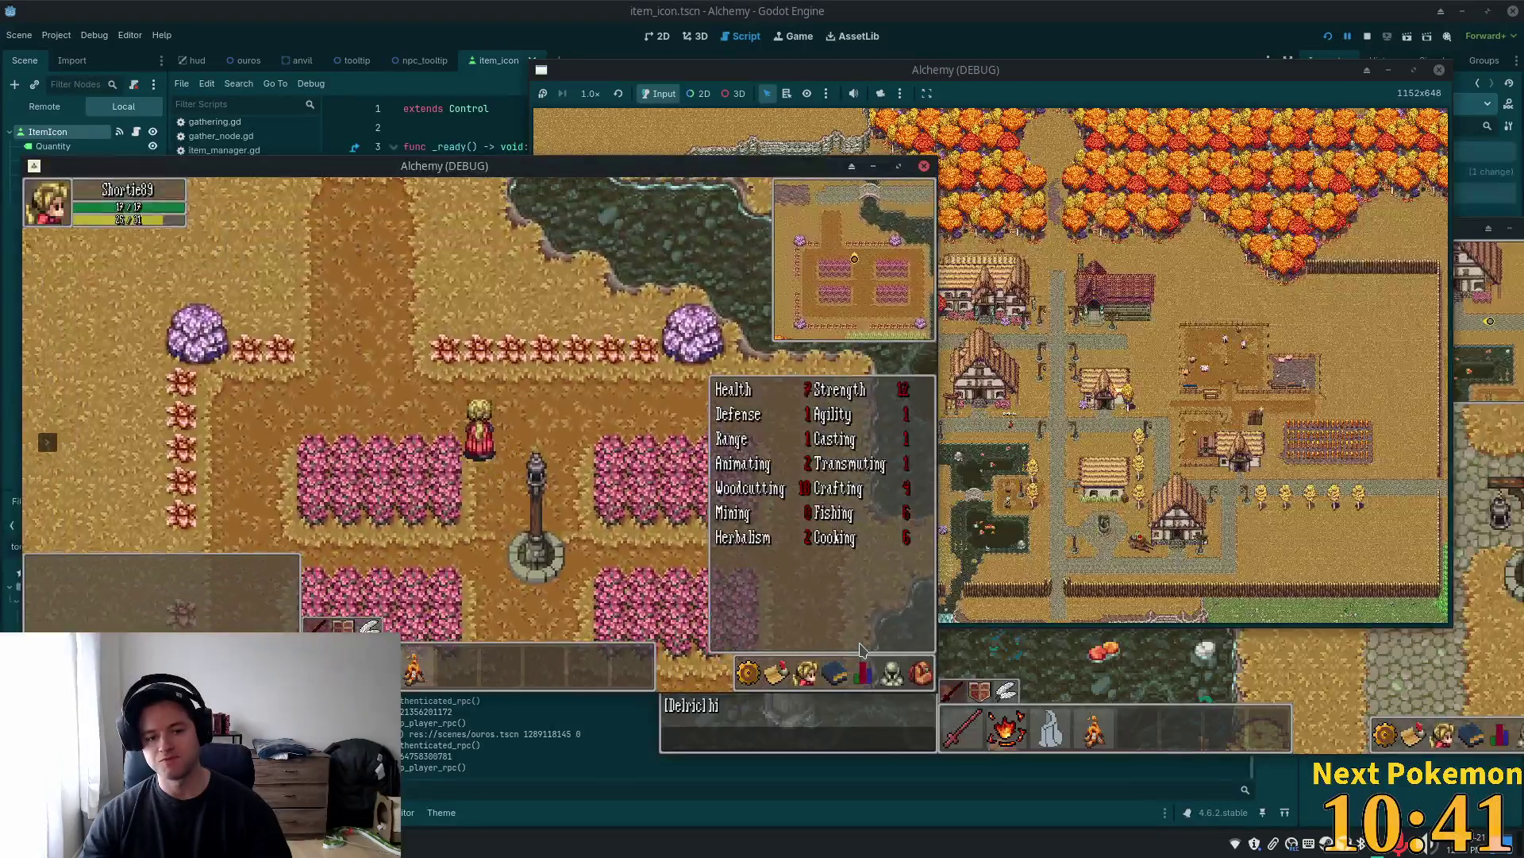
pyautogui.press('d')
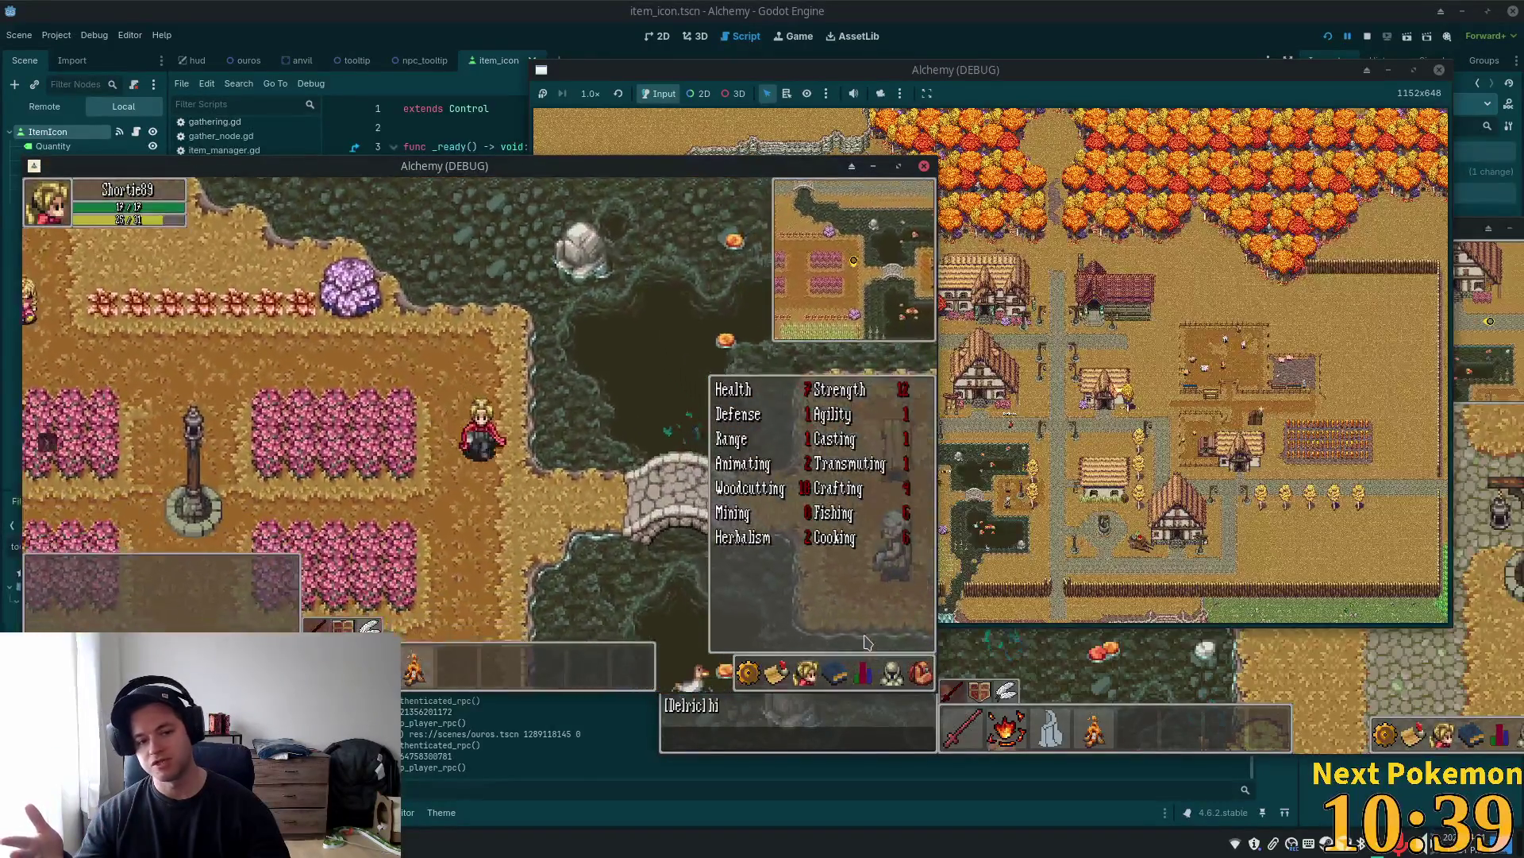
pyautogui.press('d')
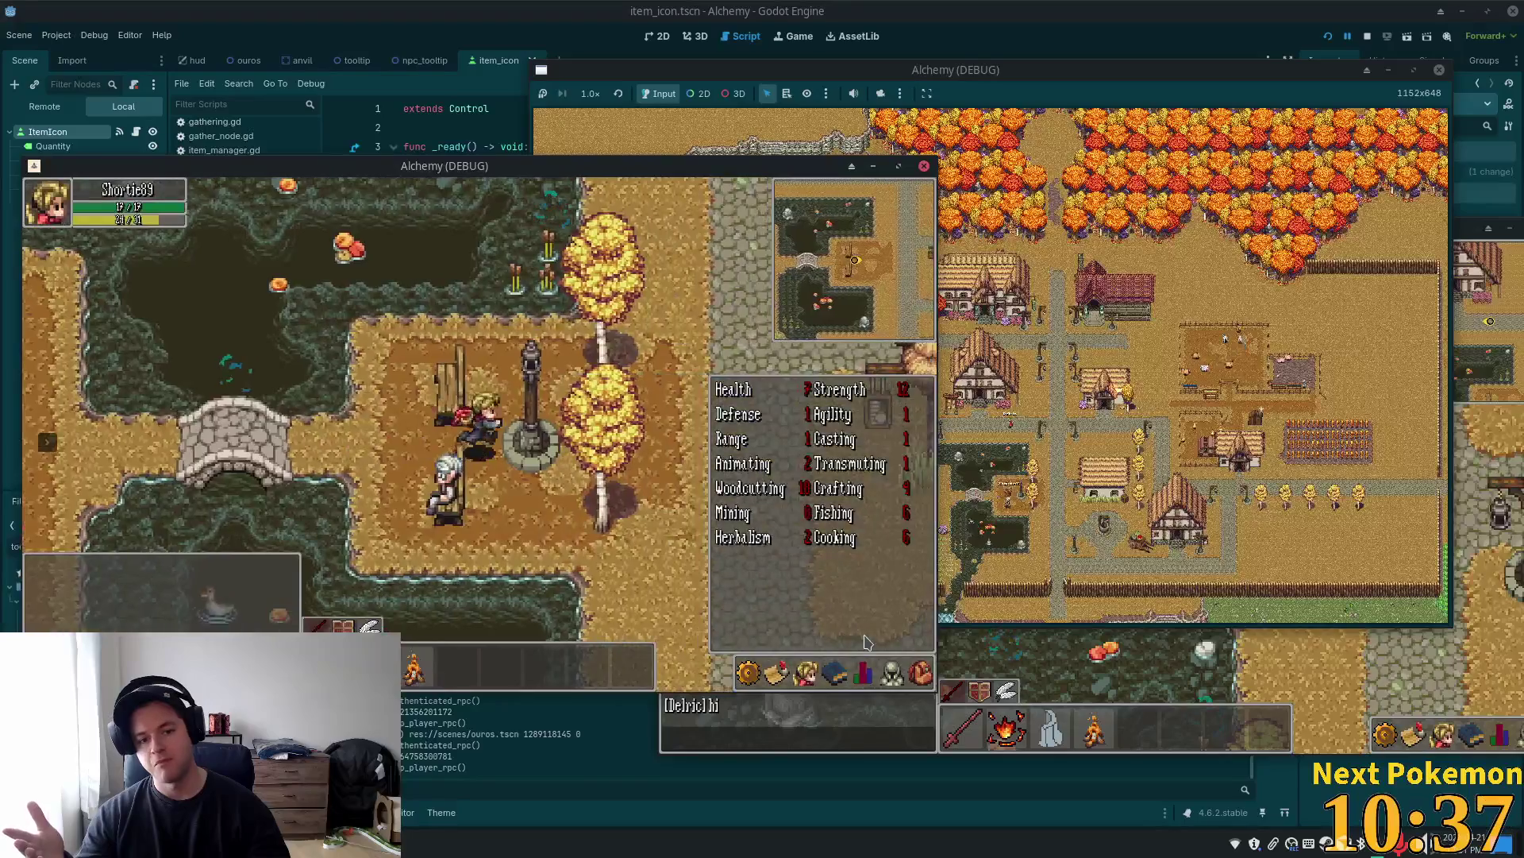
pyautogui.press('d')
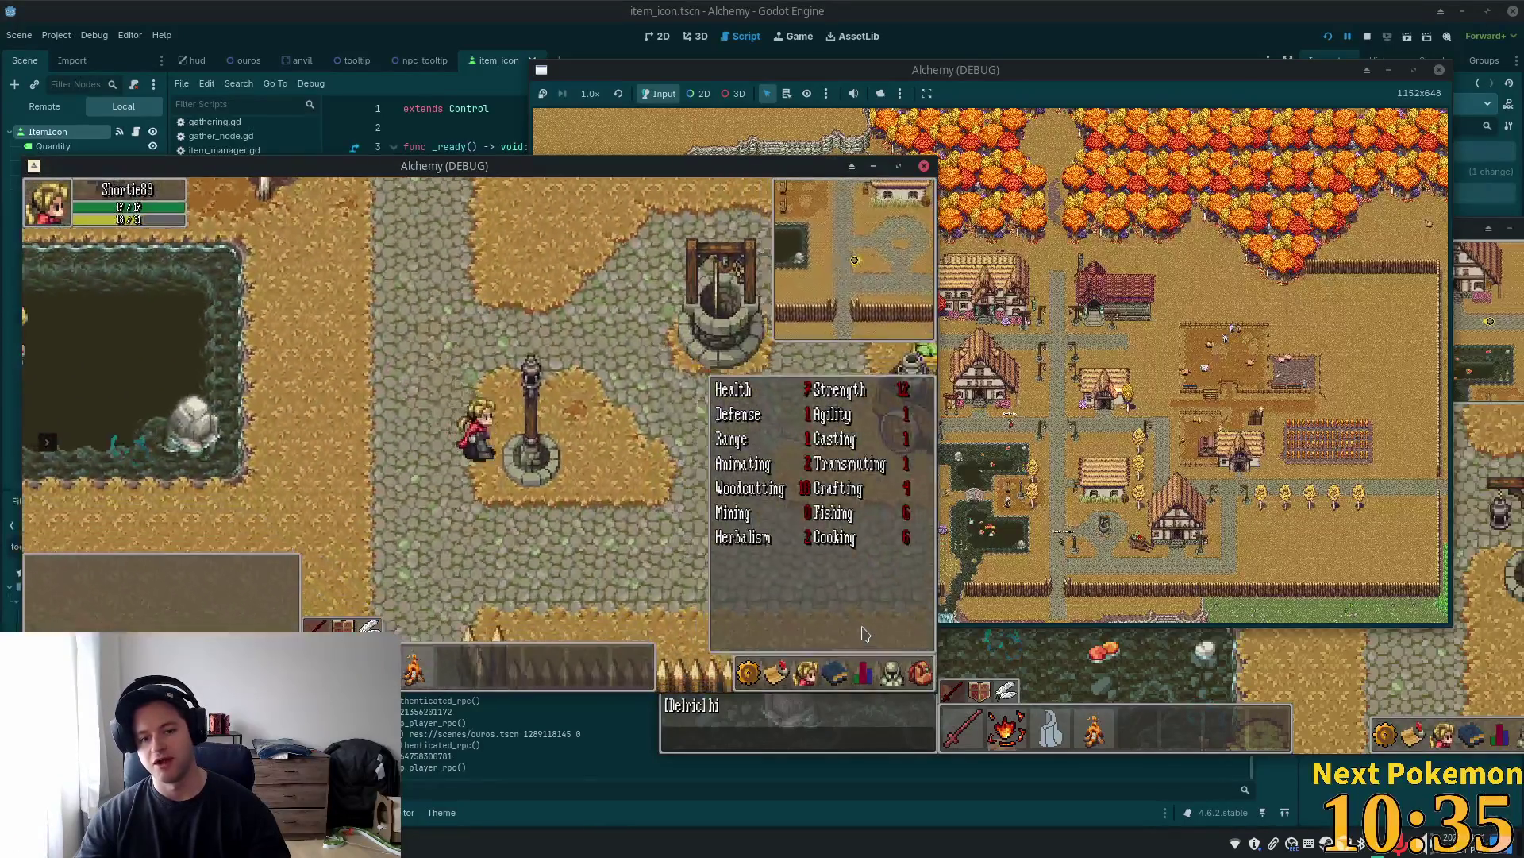
pyautogui.press('w')
pyautogui.click(480, 378)
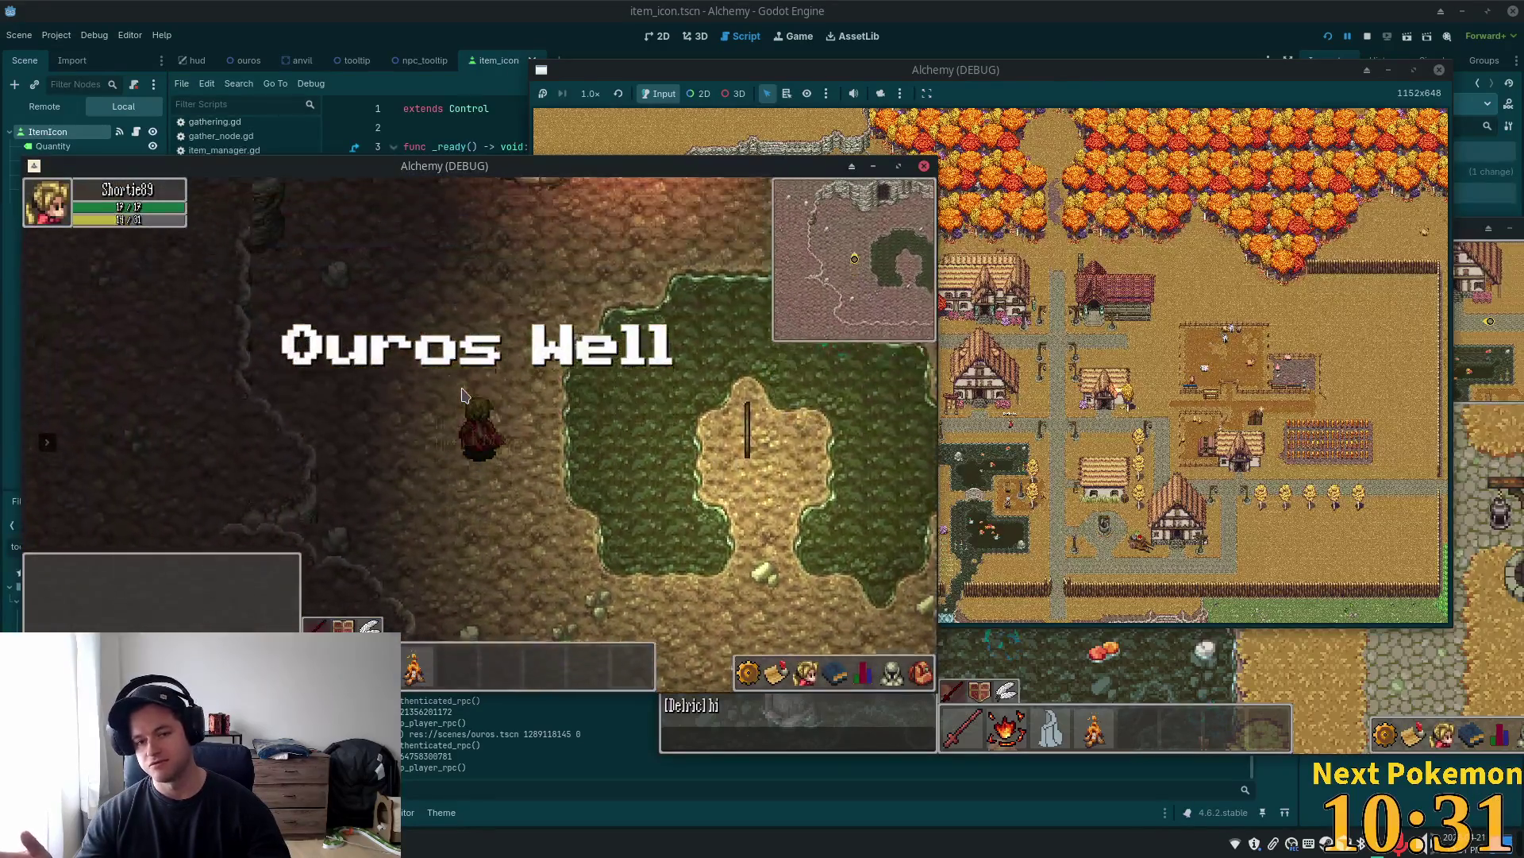
pyautogui.press('w')
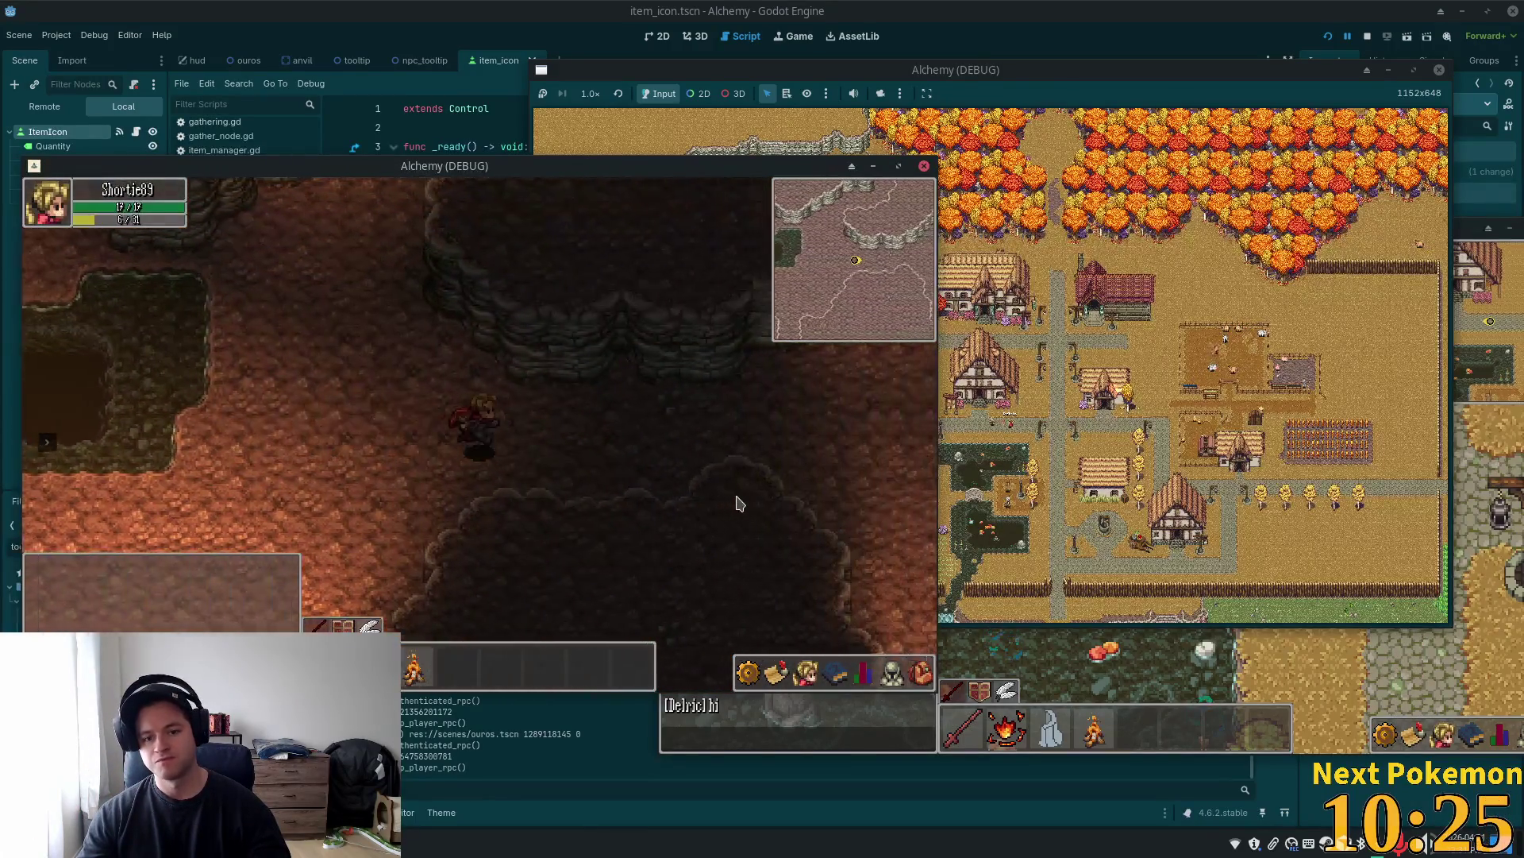
# Walk the character through the cave and south into the Ouros Well clearing
pyautogui.press('d')
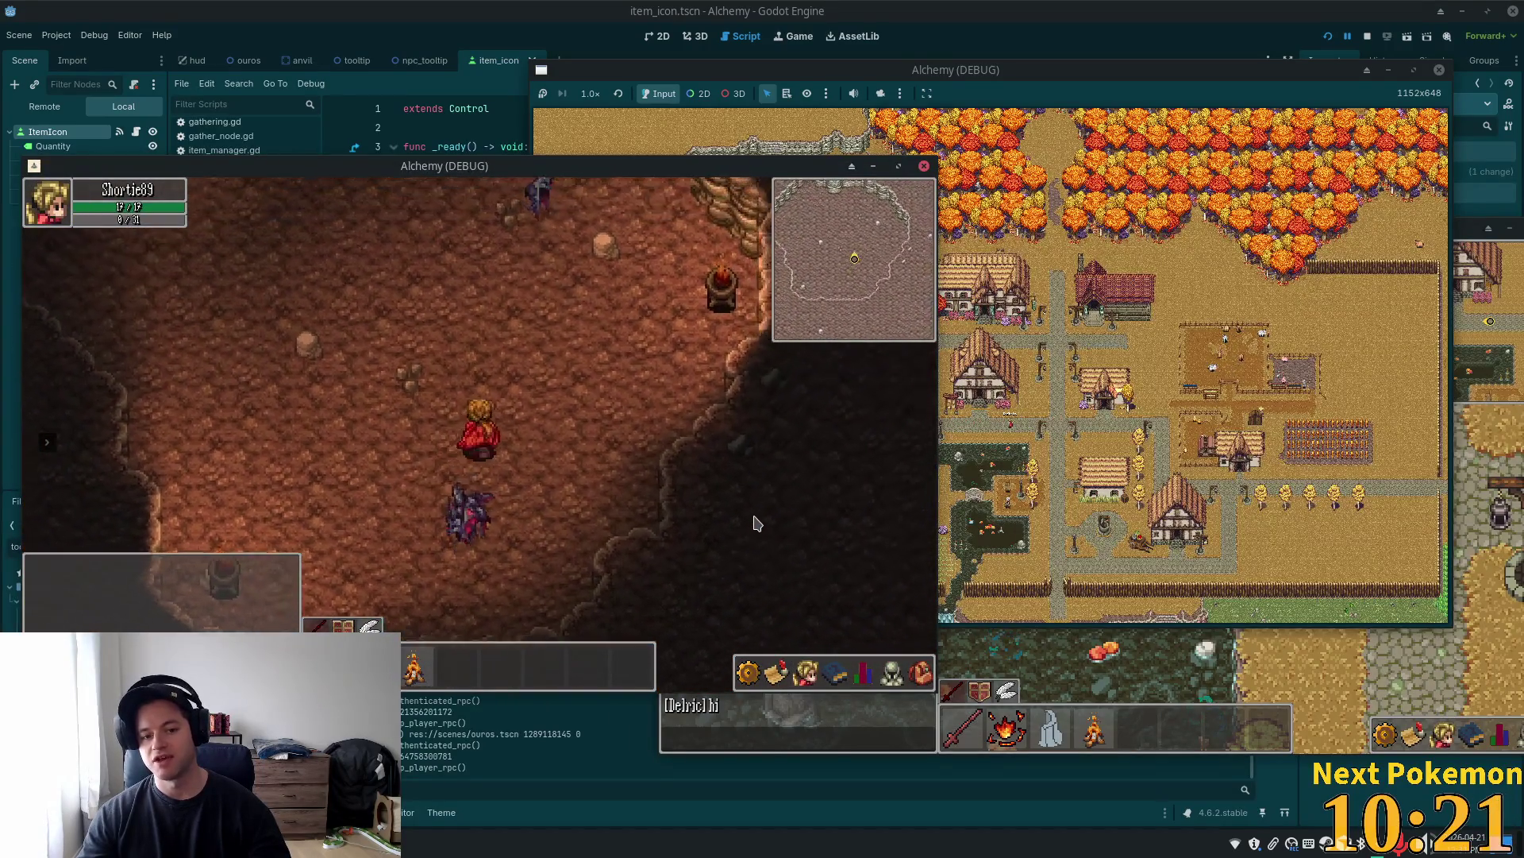
pyautogui.press('w')
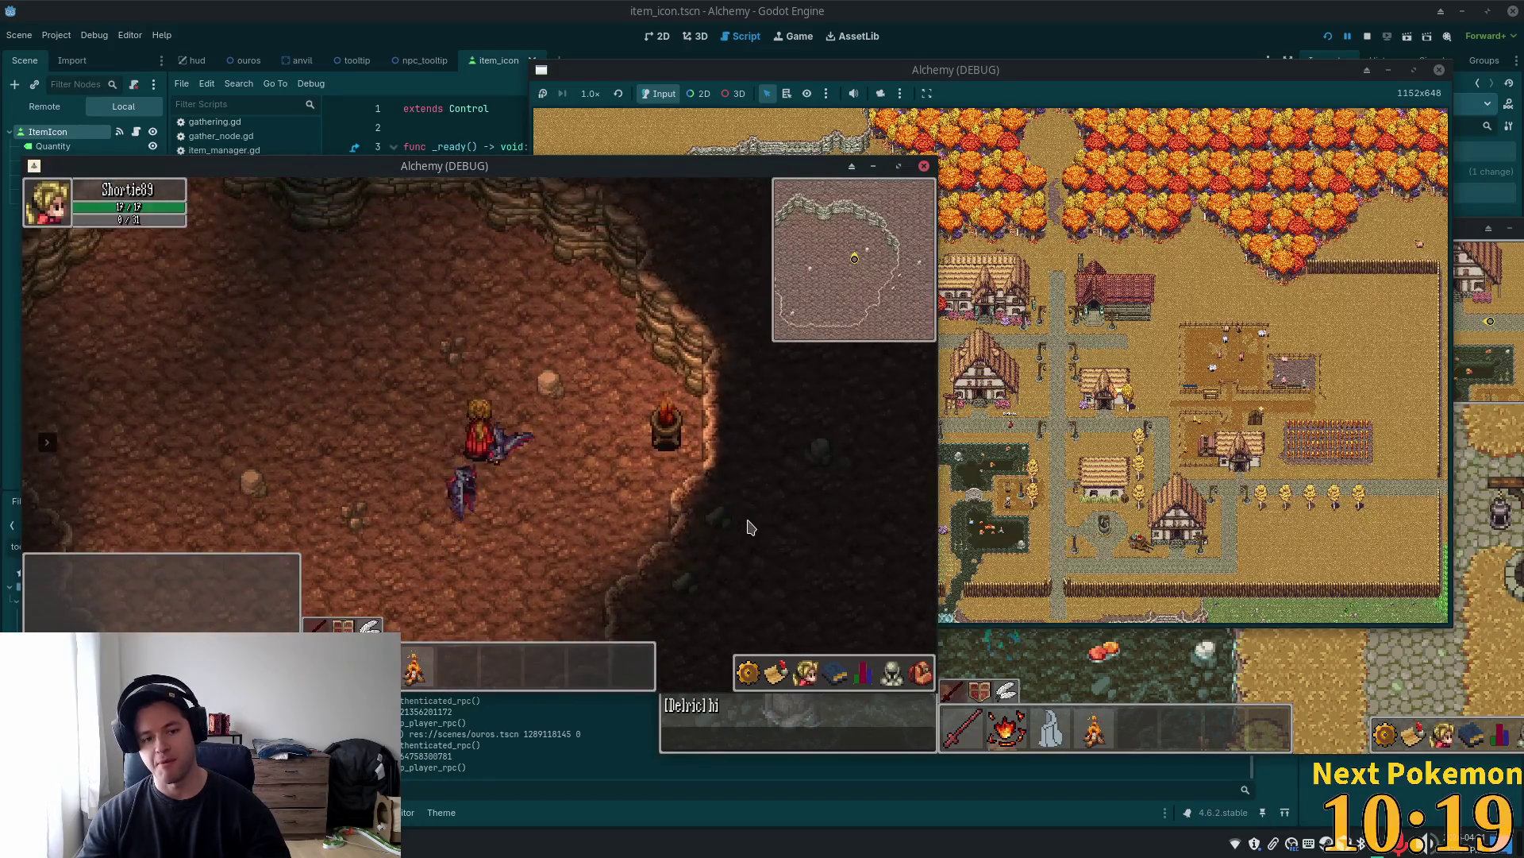
pyautogui.press('a')
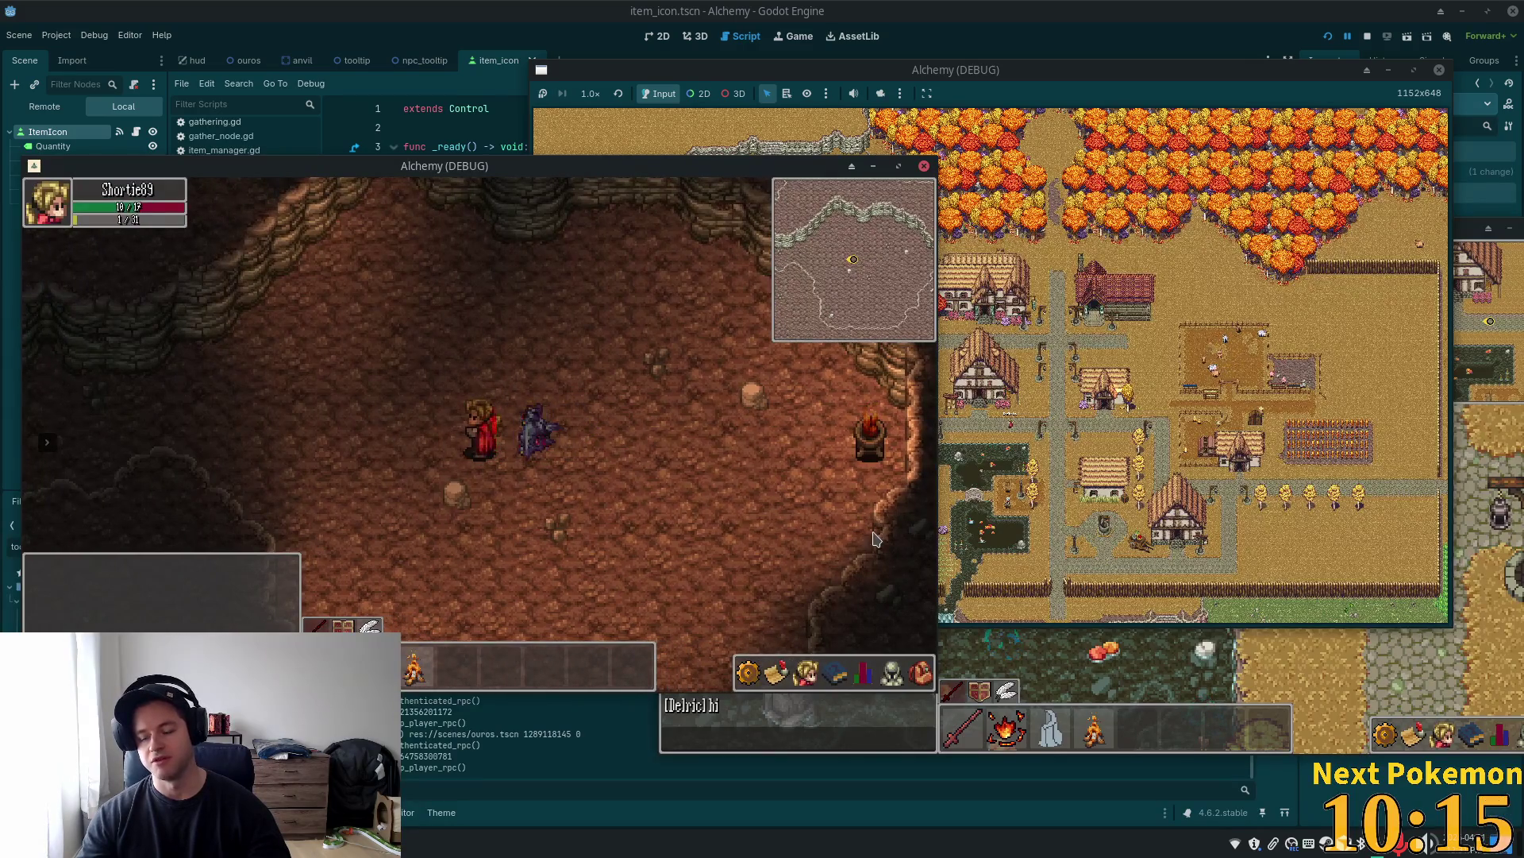
pyautogui.press('a')
pyautogui.press('s')
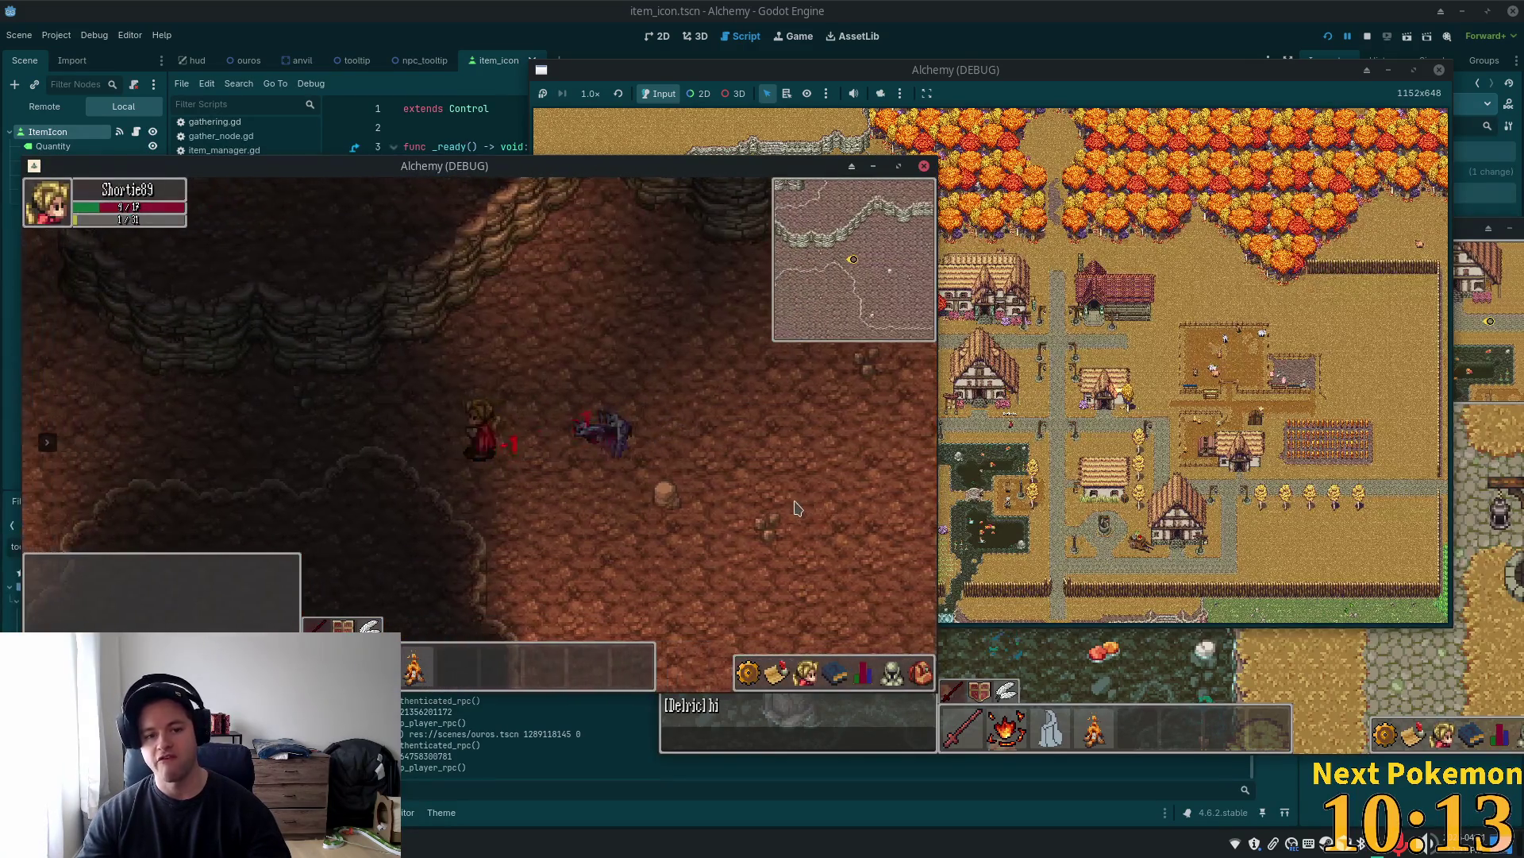
pyautogui.press('s')
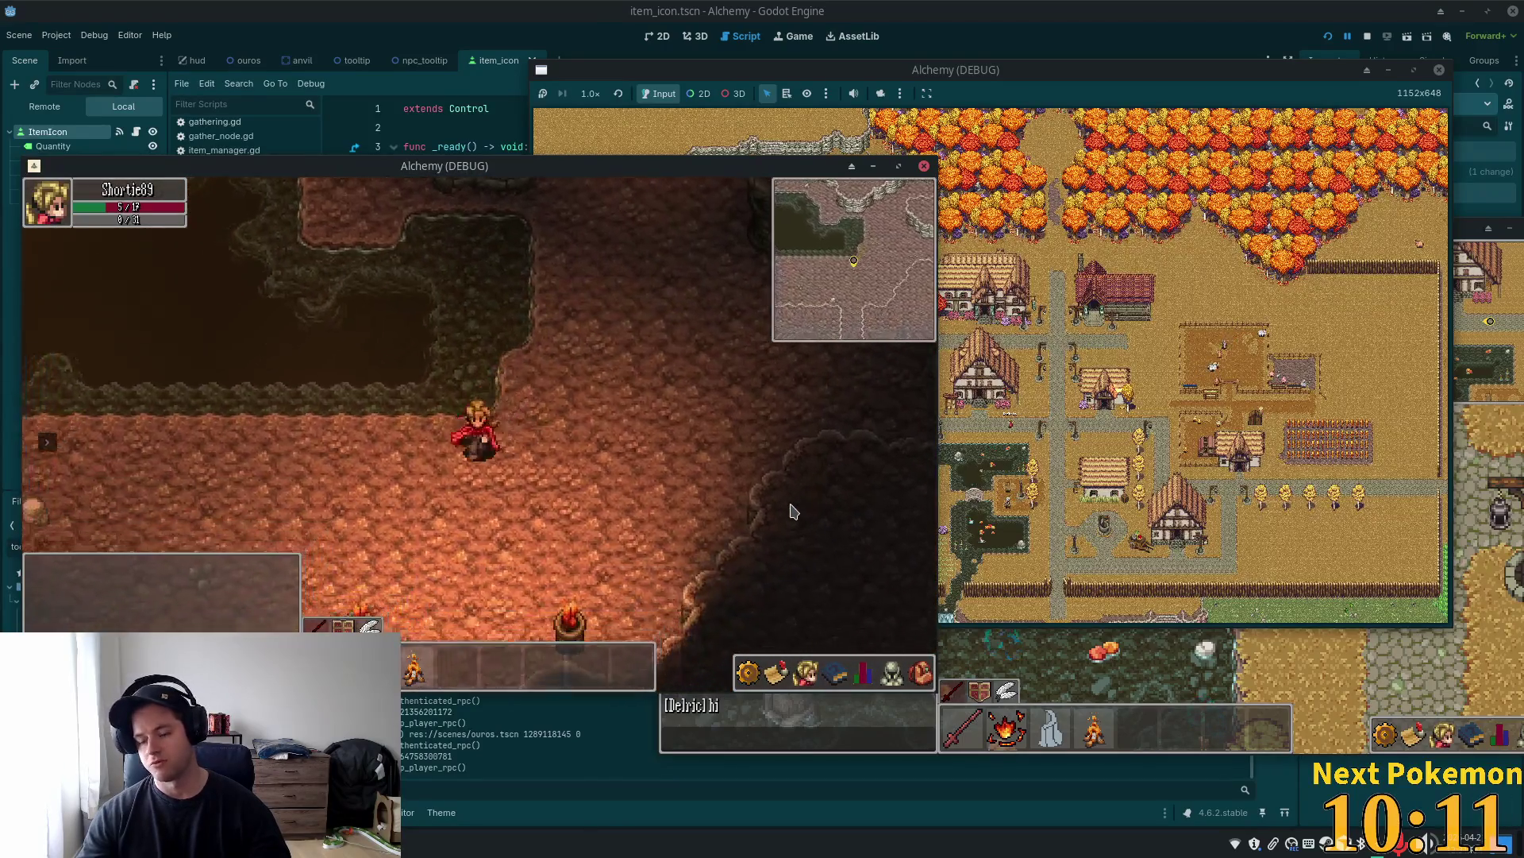
pyautogui.press('s')
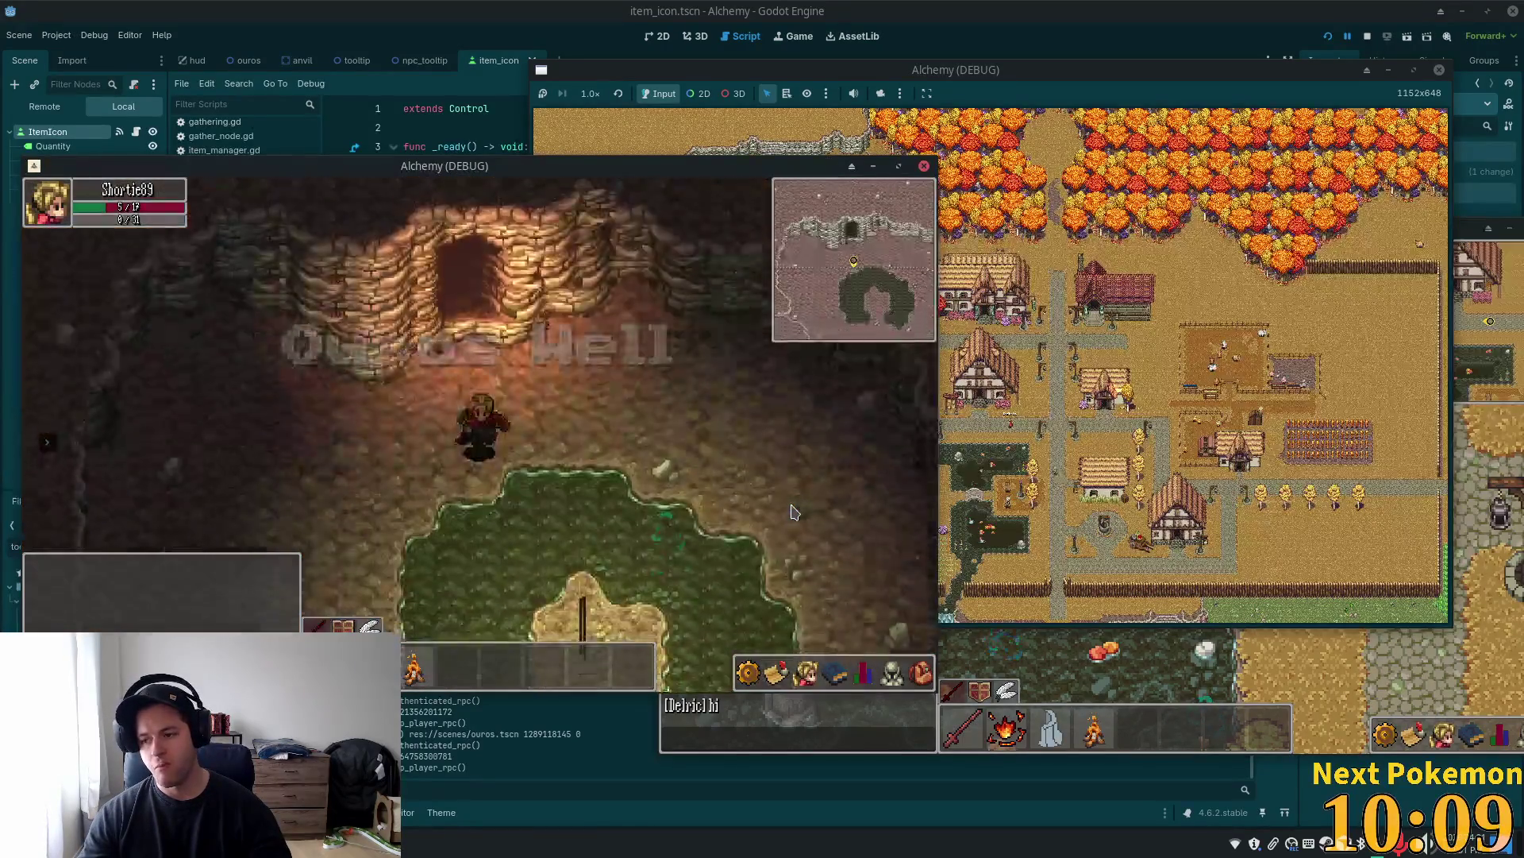
pyautogui.press('s')
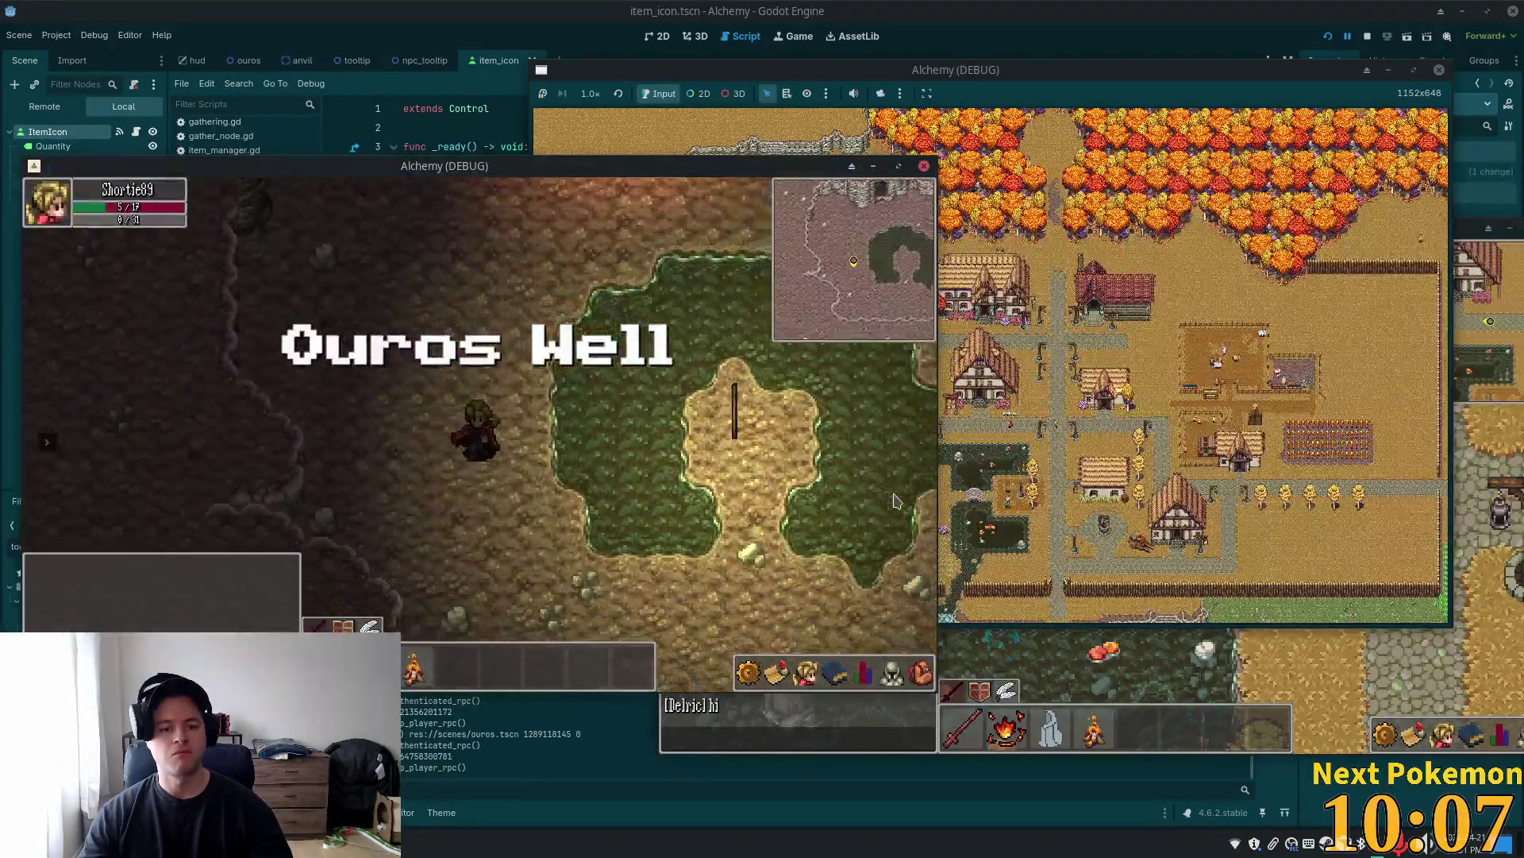
pyautogui.press('d')
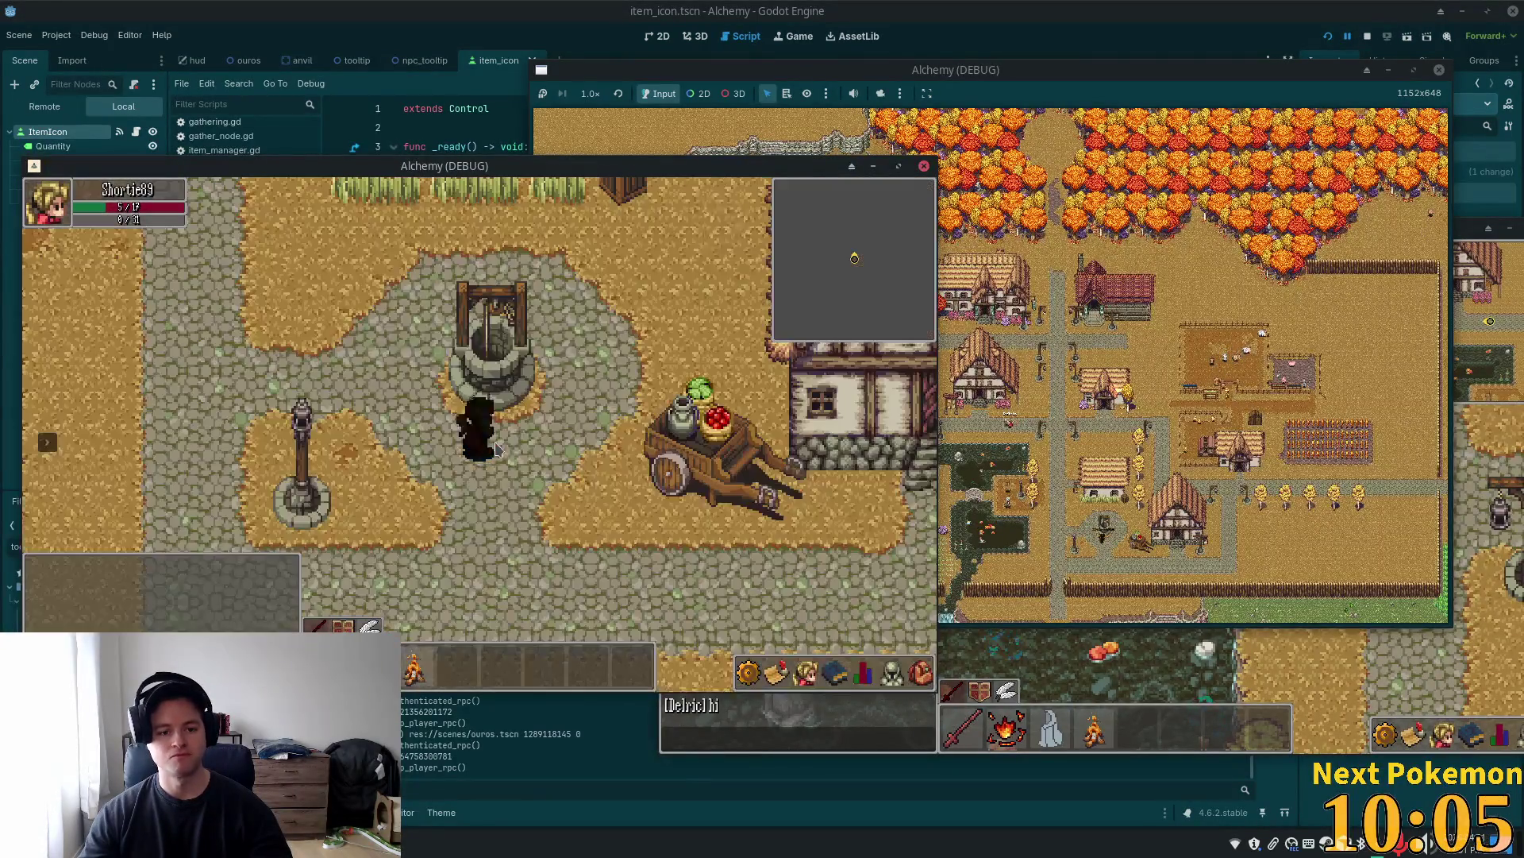
# Walk south through Ouros and the Fields of Ouros to the pier, return north, and open the skill stats panel
pyautogui.press('s')
pyautogui.press('s')
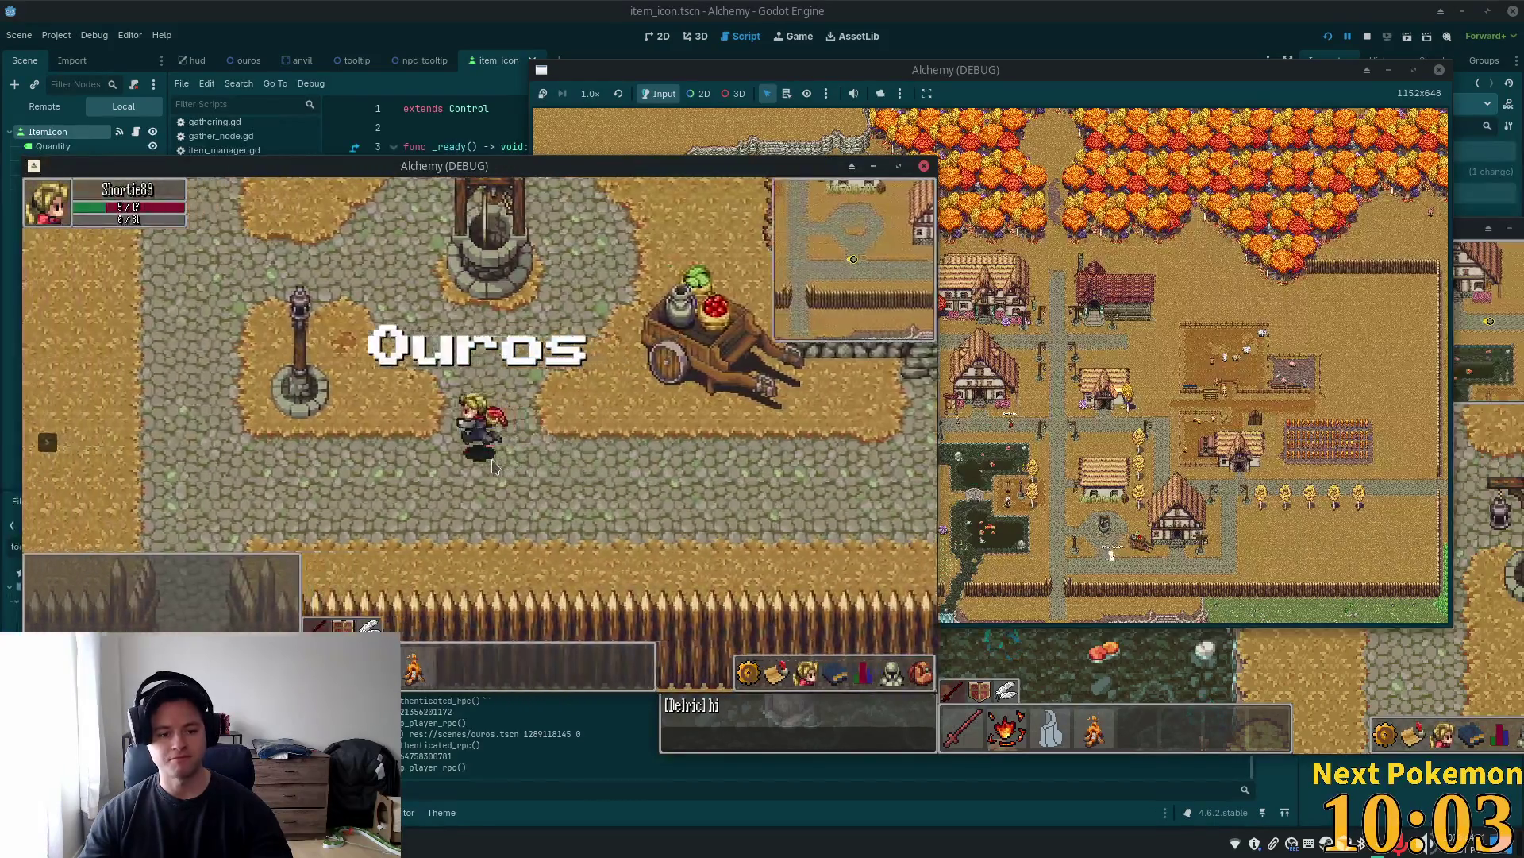
pyautogui.press('s')
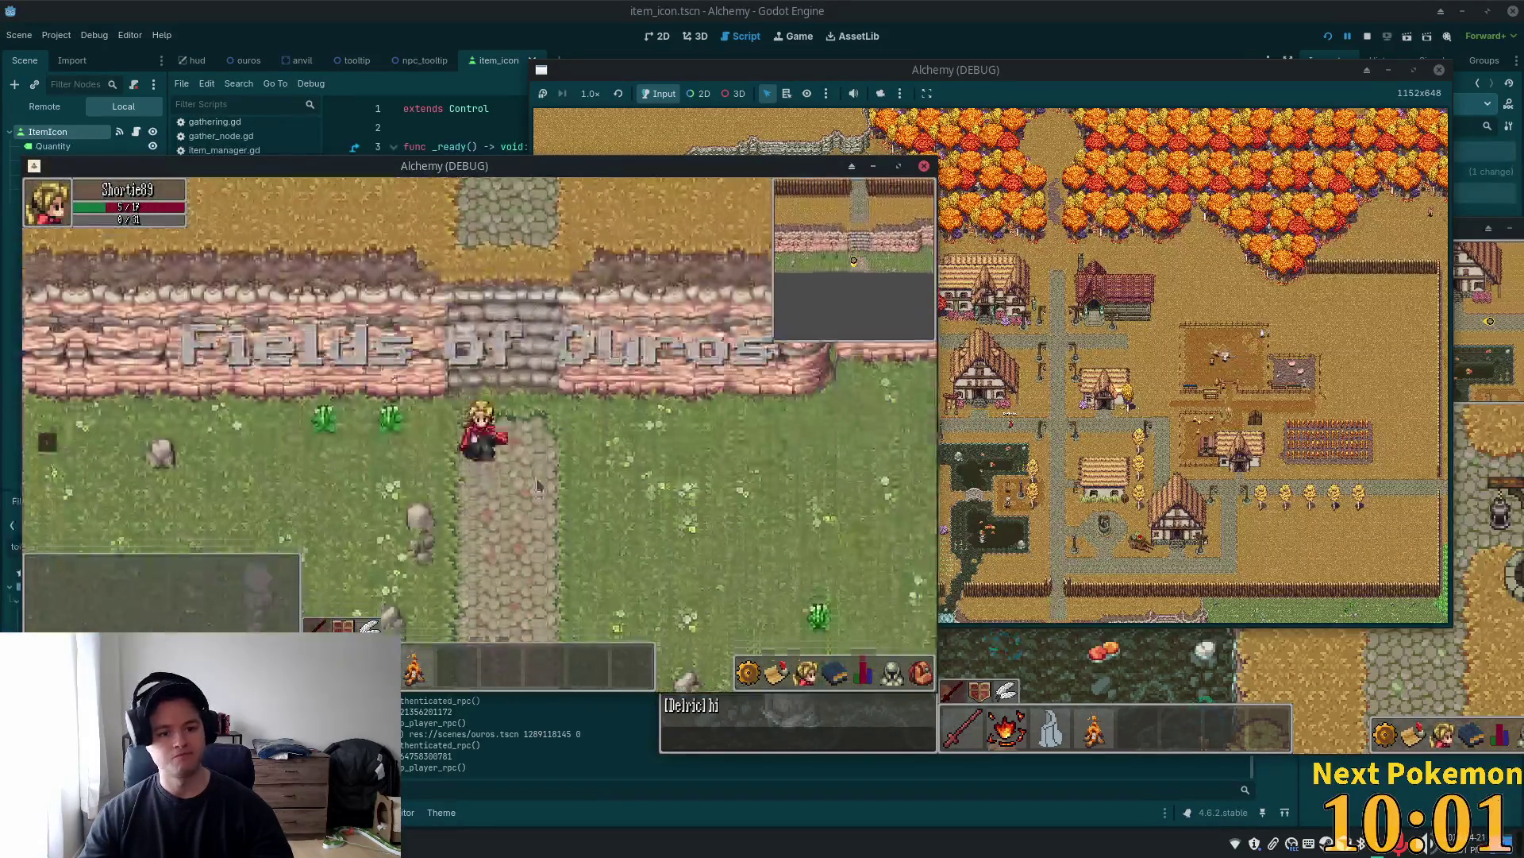
pyautogui.press('s')
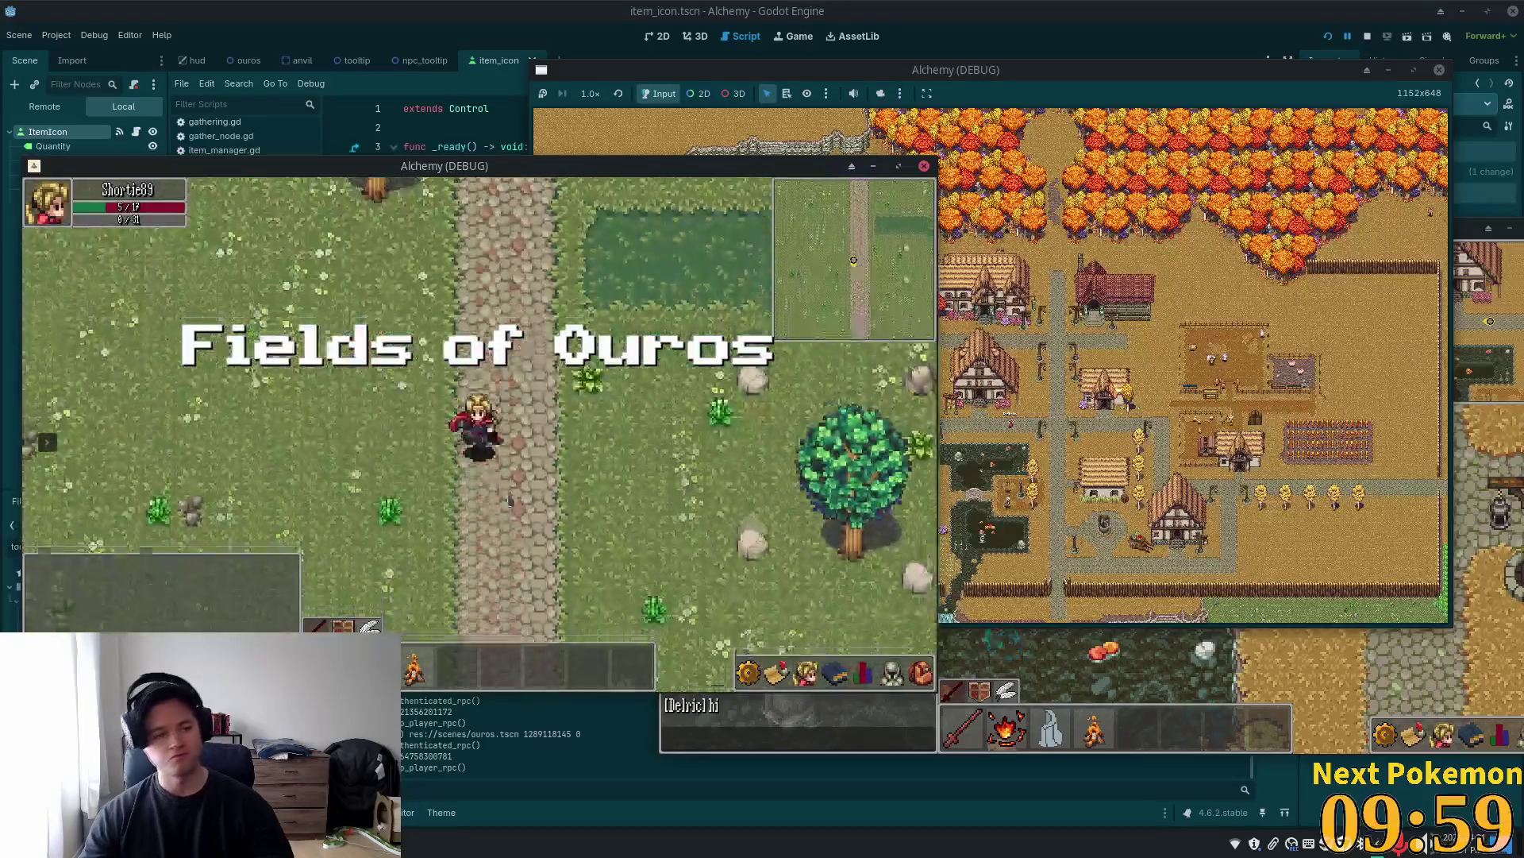
pyautogui.press('s')
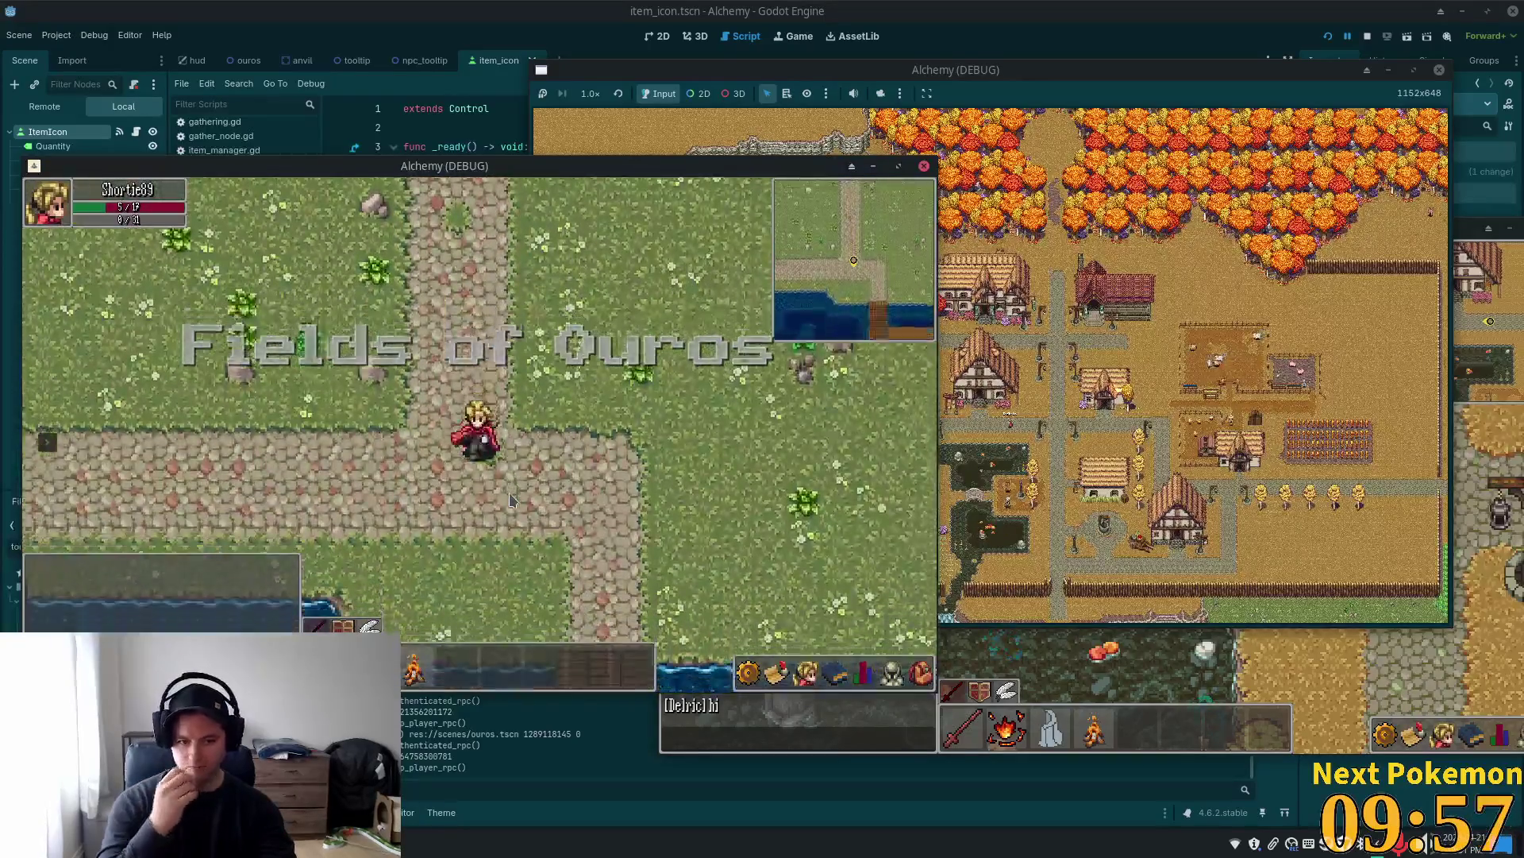
pyautogui.press('s')
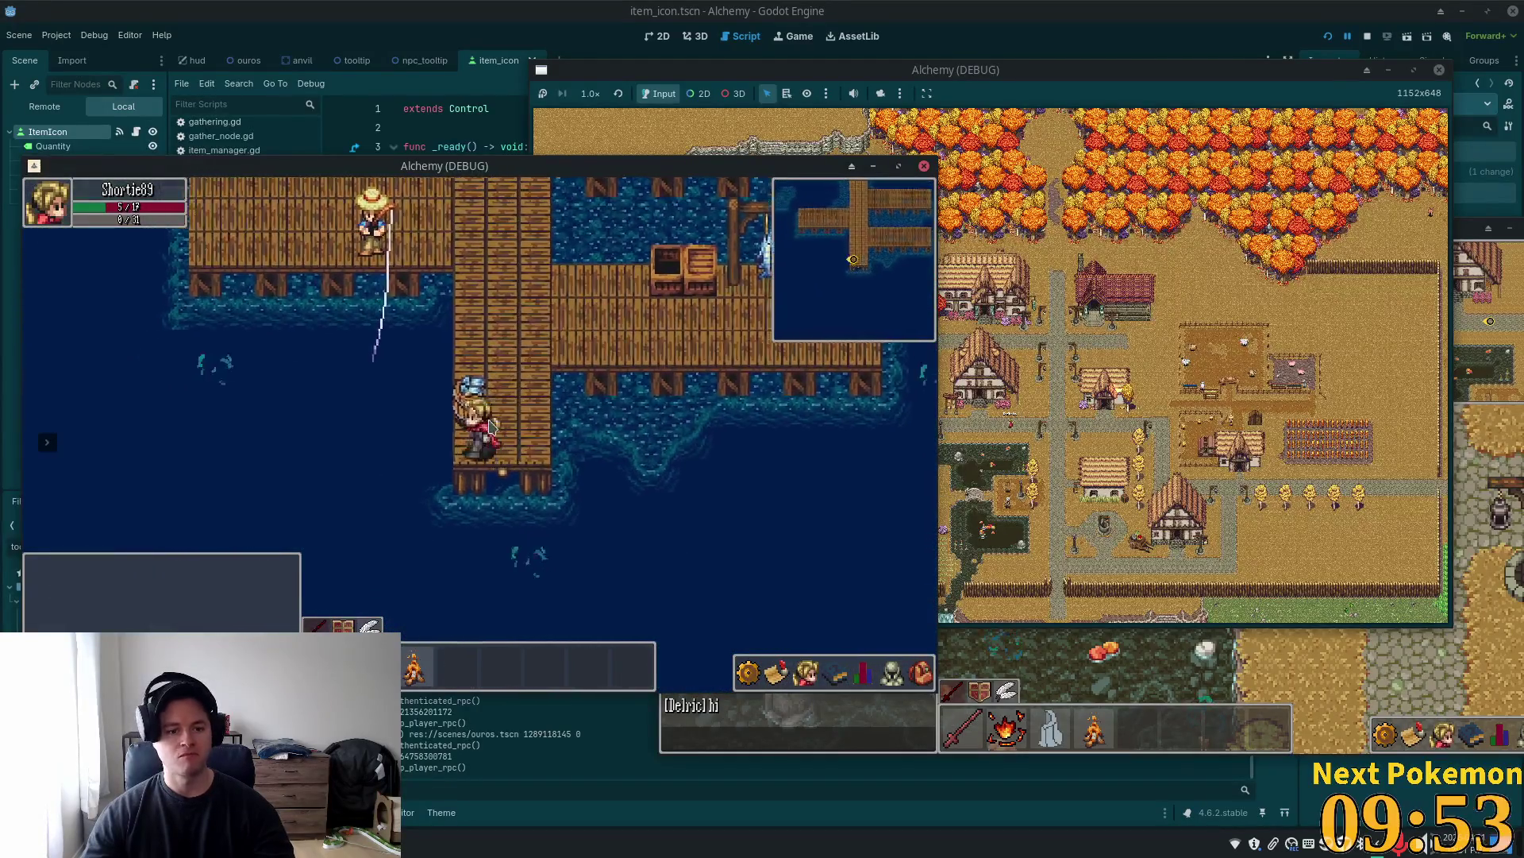
pyautogui.press('w')
pyautogui.press('w')
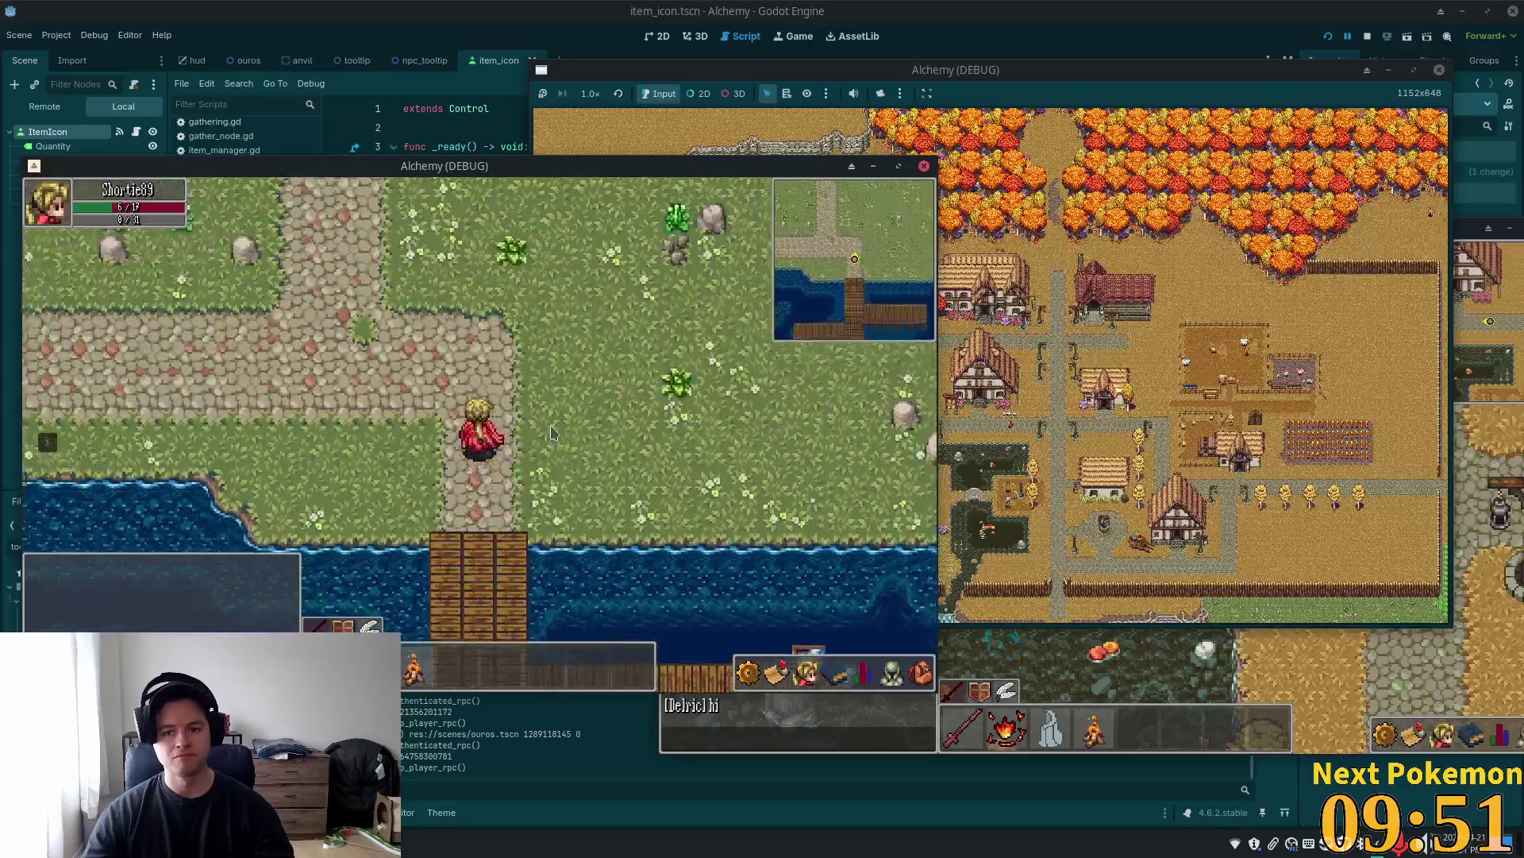
pyautogui.press('w')
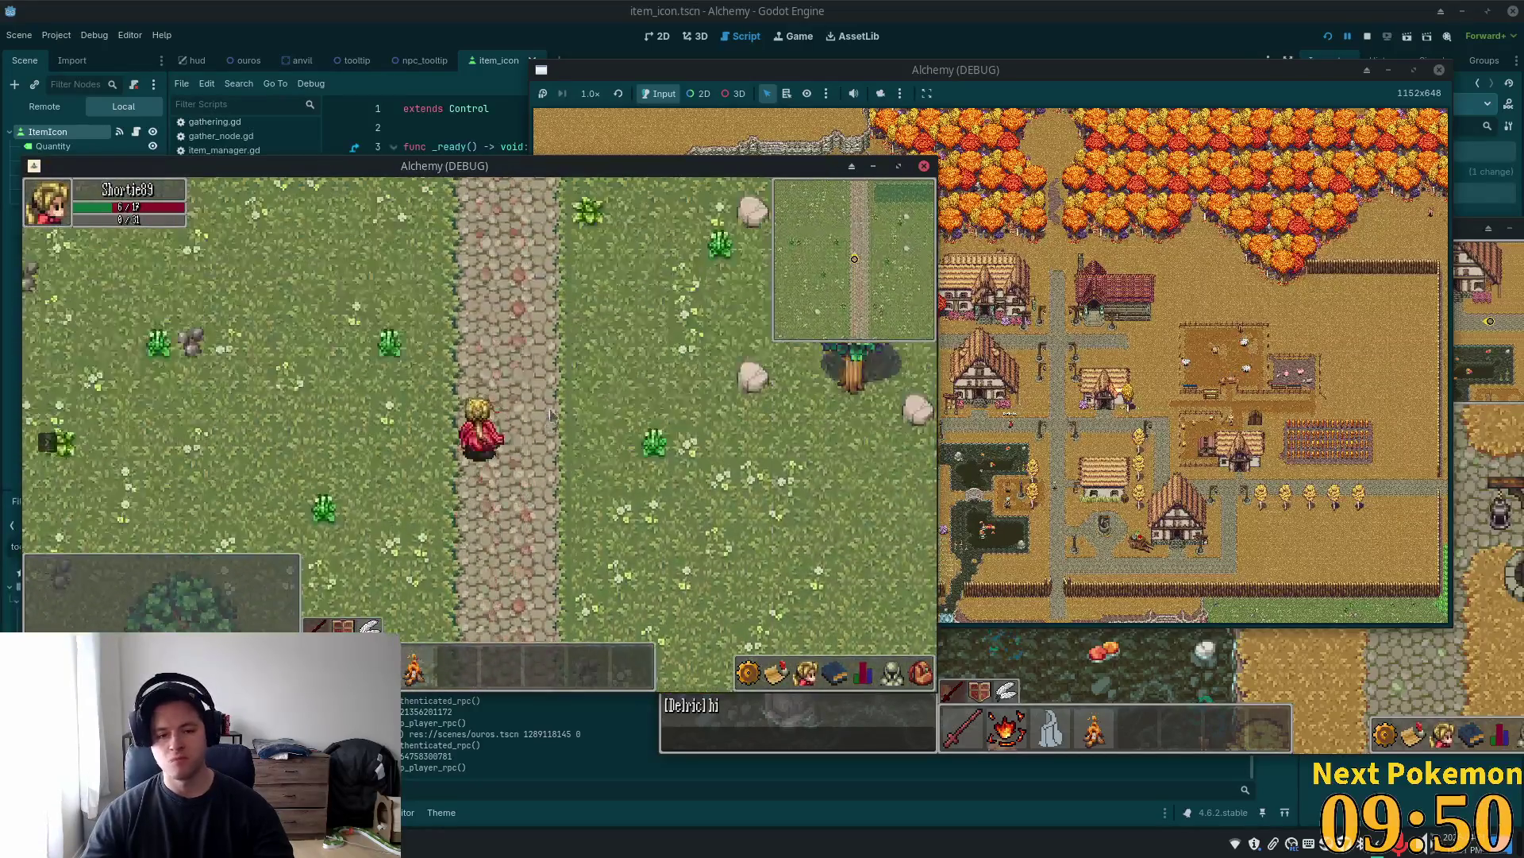
pyautogui.press('w')
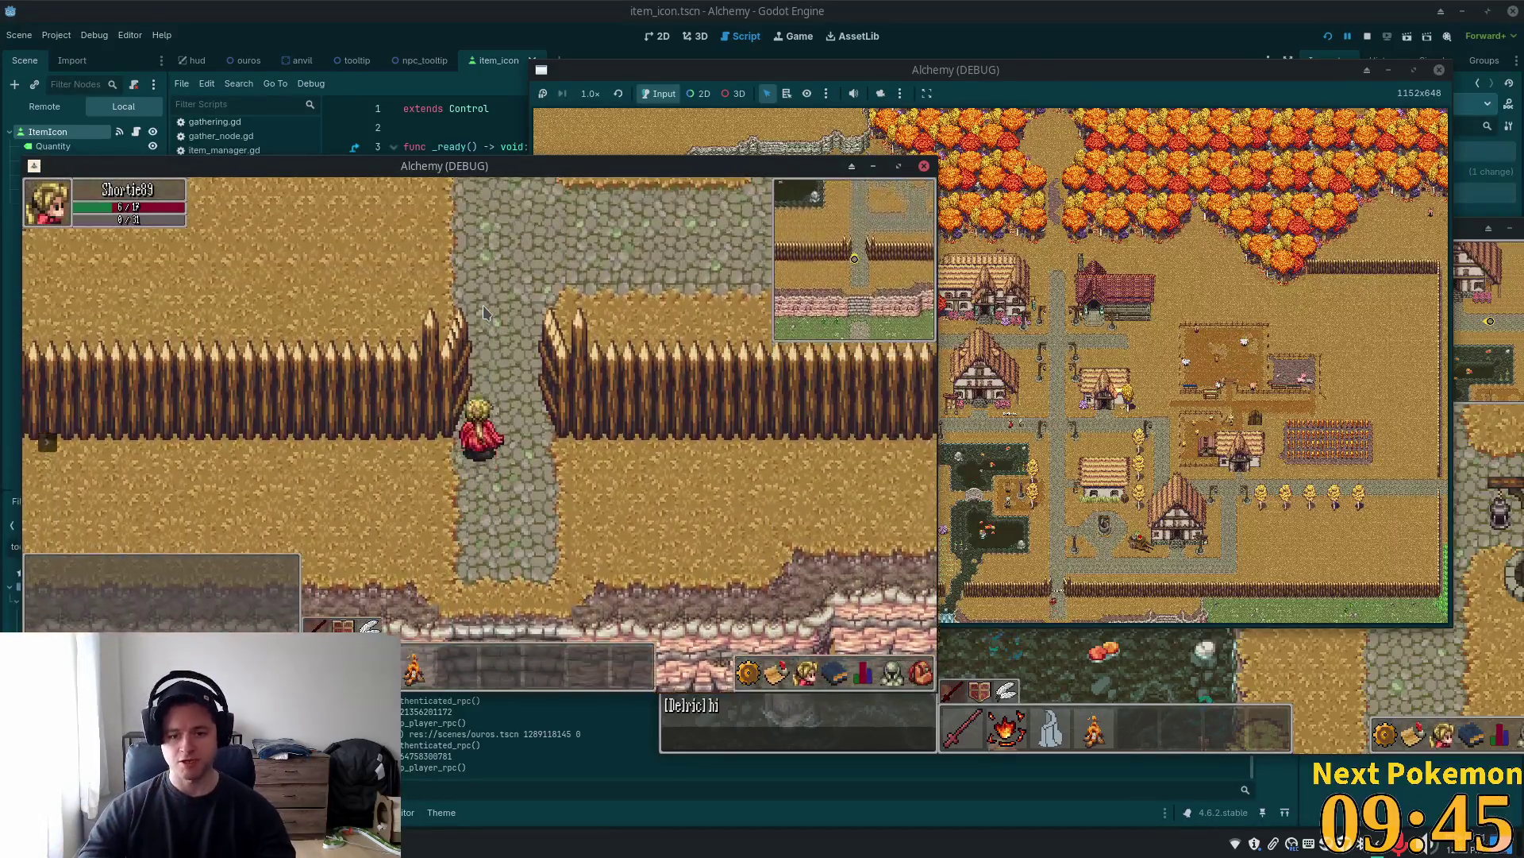
pyautogui.click(862, 673)
# Walk north into Ouros, then bring the Godot editor showing skill_info.gd to the front
pyautogui.press('w')
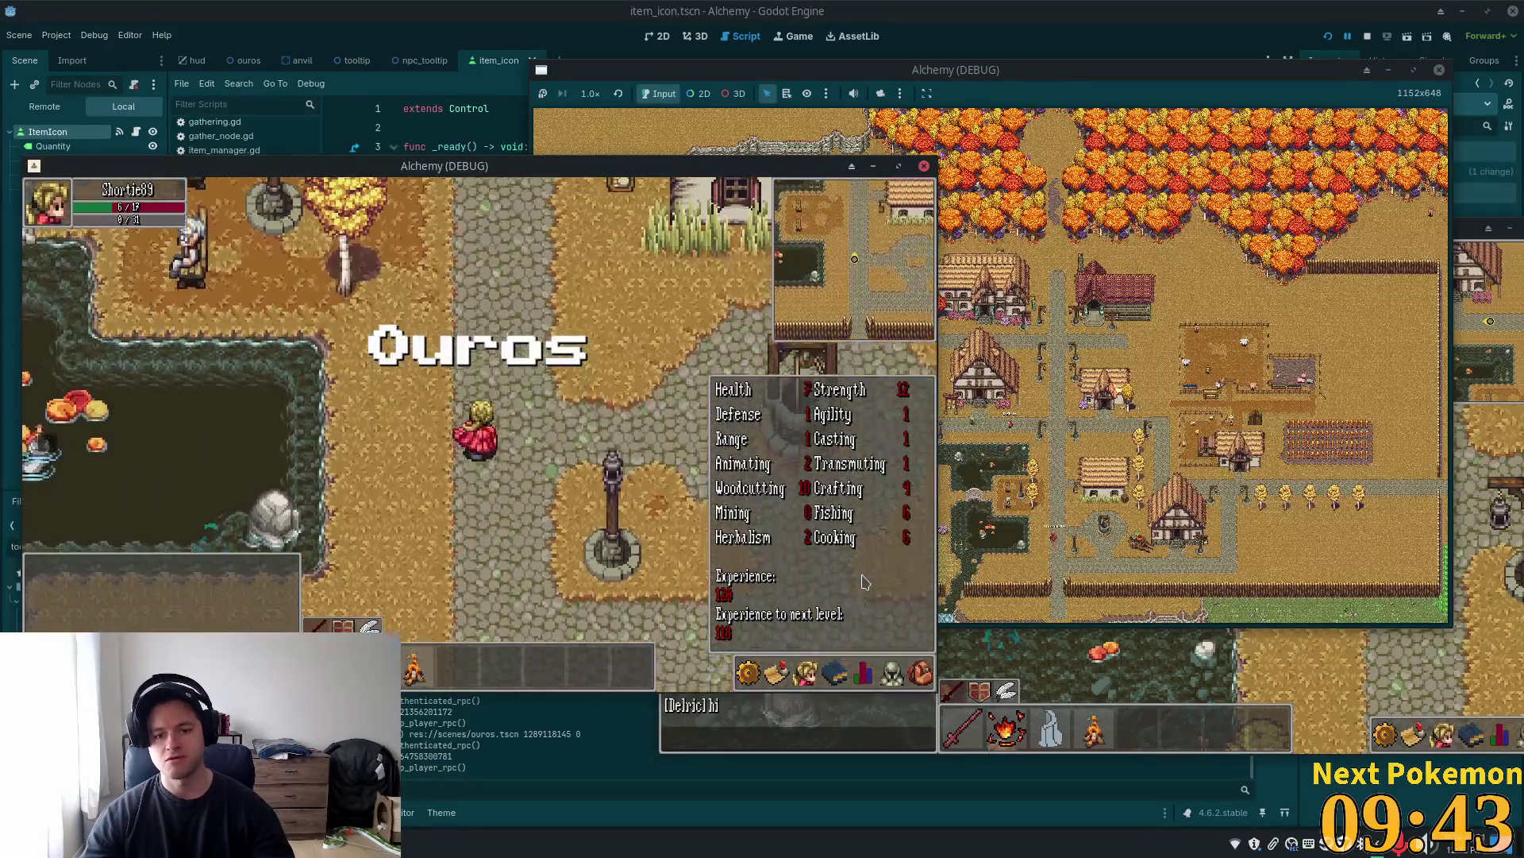
pyautogui.press('w')
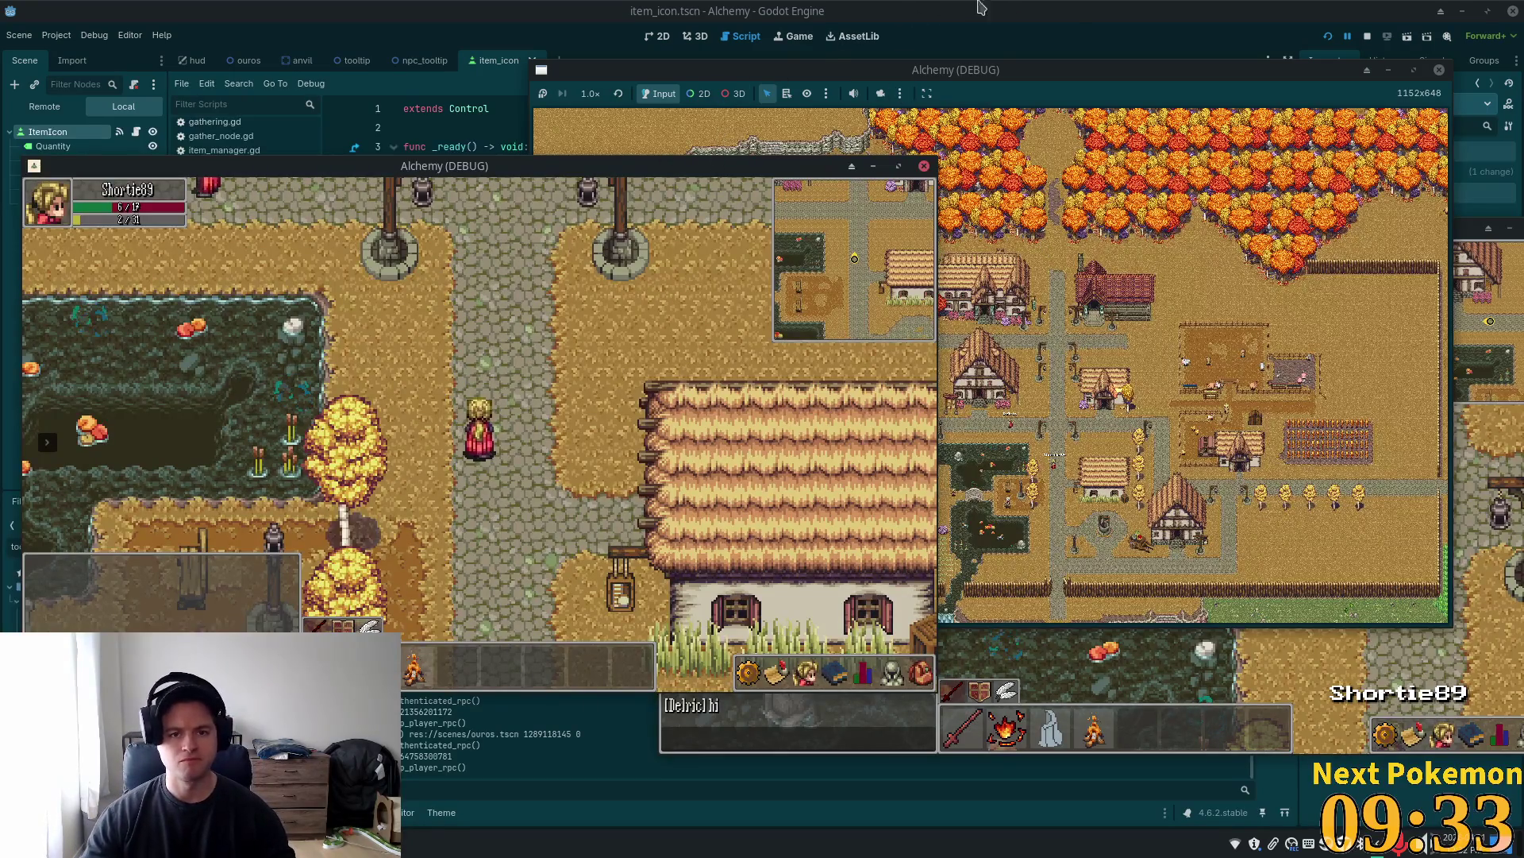
pyautogui.click(1055, 16)
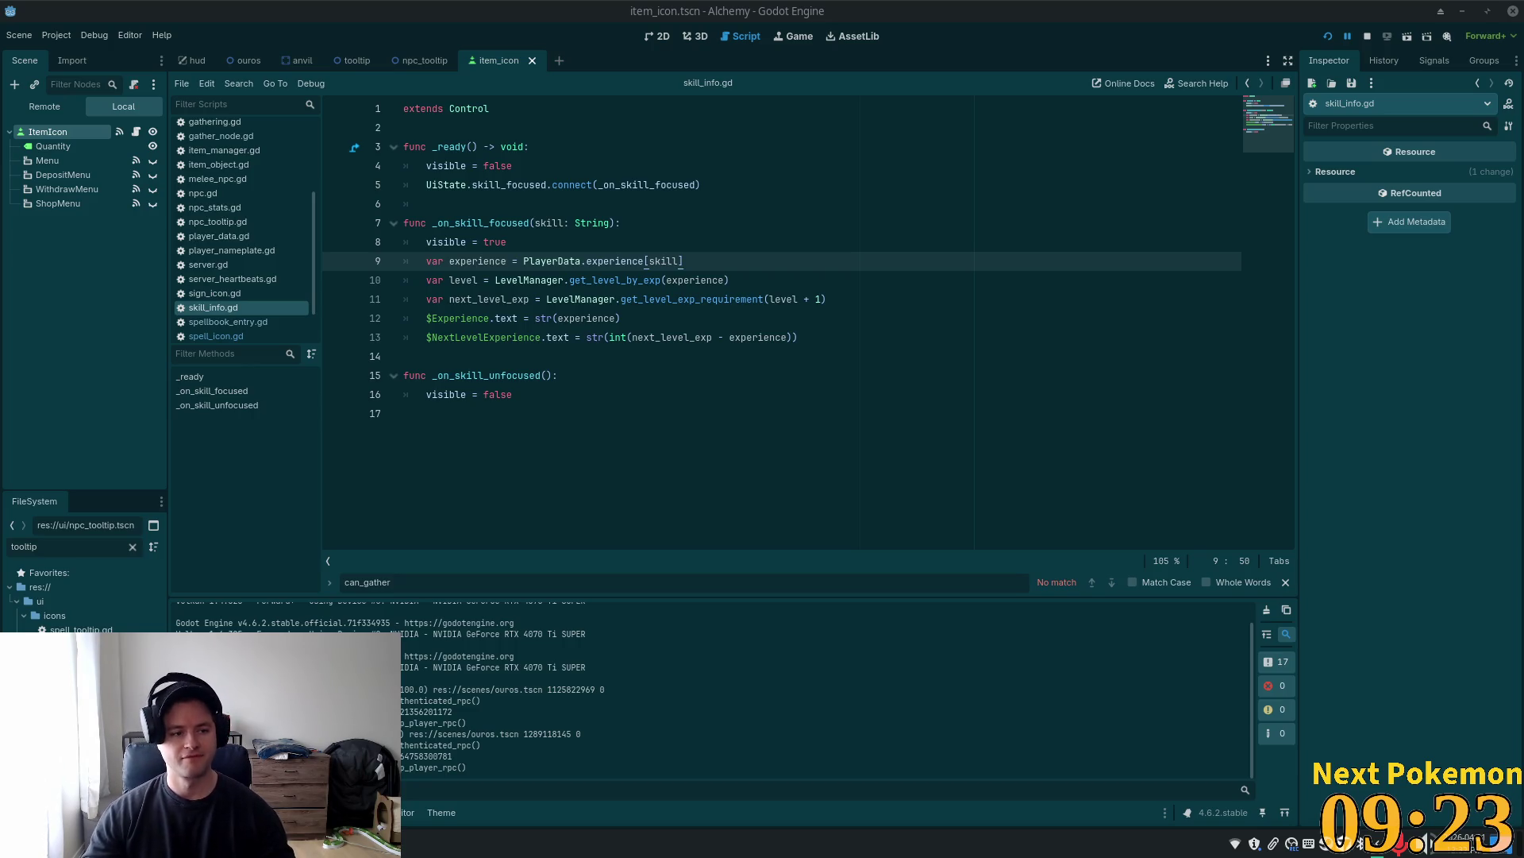
# Switch from the Godot editor to VS Code showing skill_row.gd
pyautogui.hotkey('alt', 'Tab')
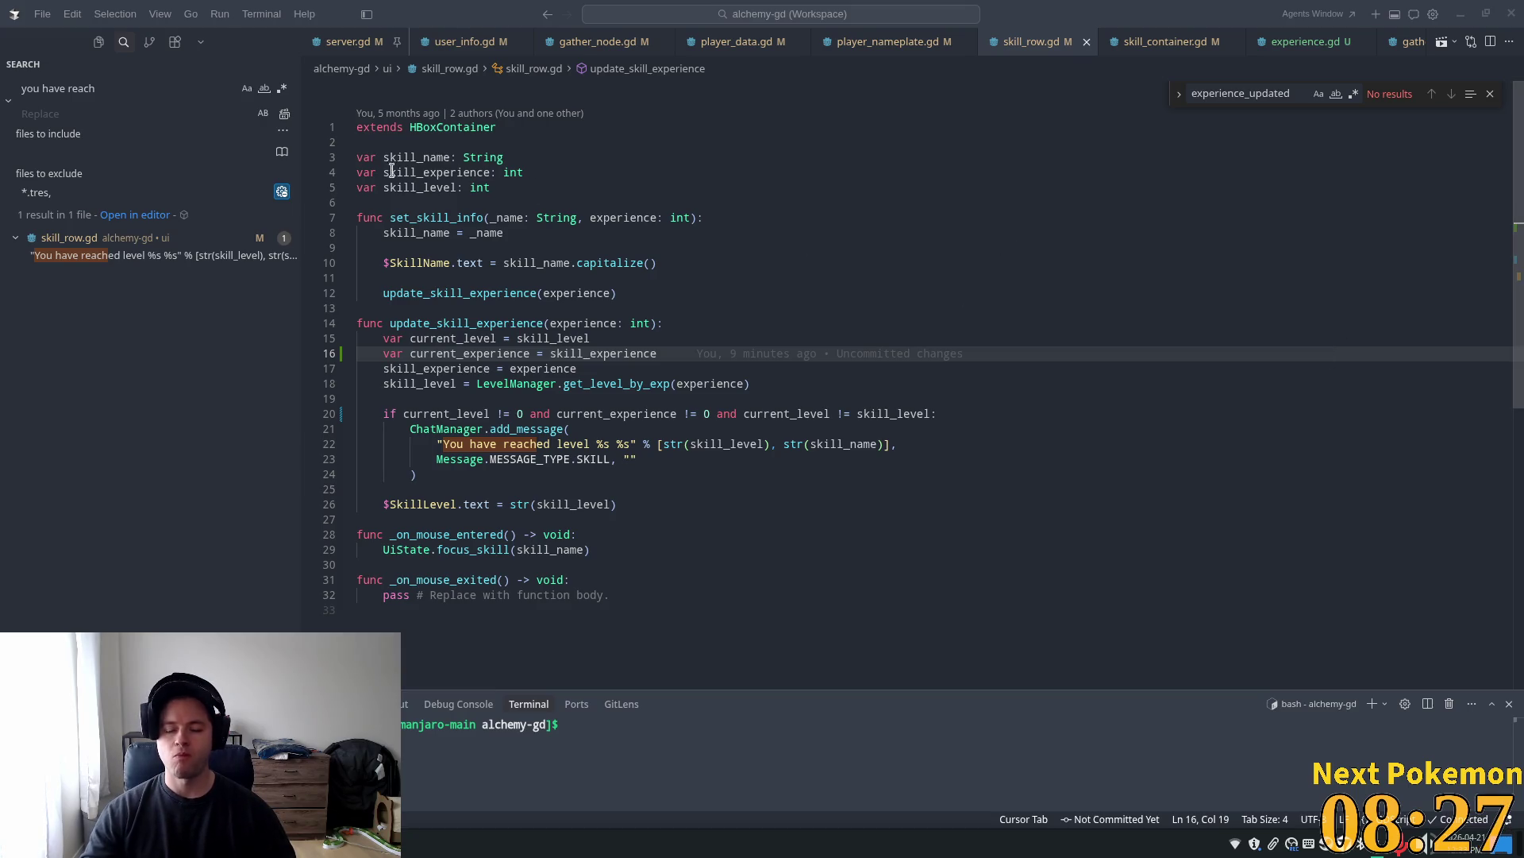
# Review skill_experience uses and the line-21 level-up call in skill_row.gd, then open server.gd
pyautogui.click(721, 304)
pyautogui.click(728, 356)
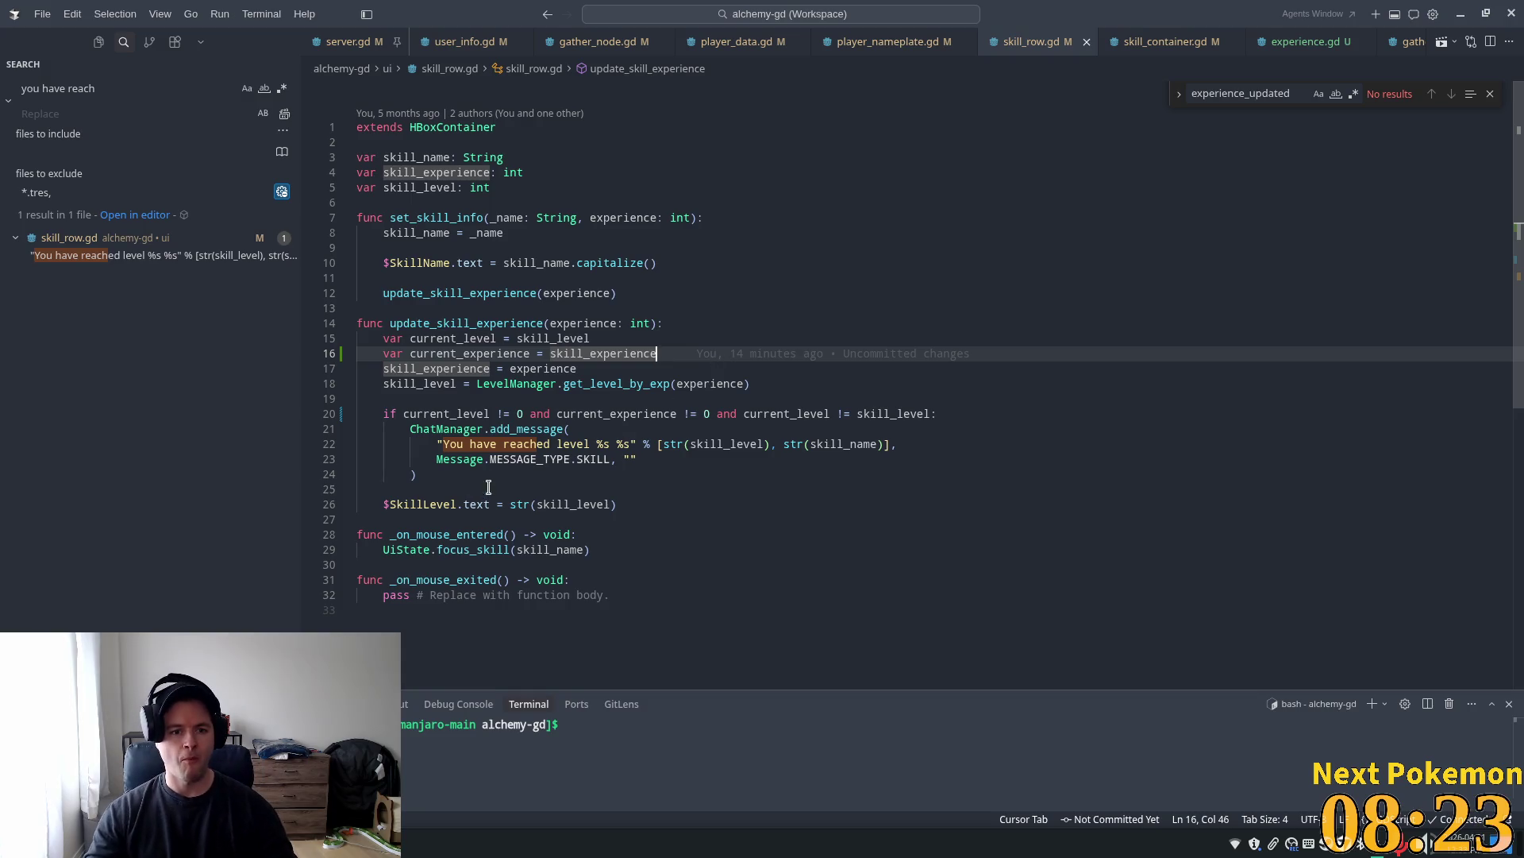
pyautogui.click(594, 268)
pyautogui.click(682, 427)
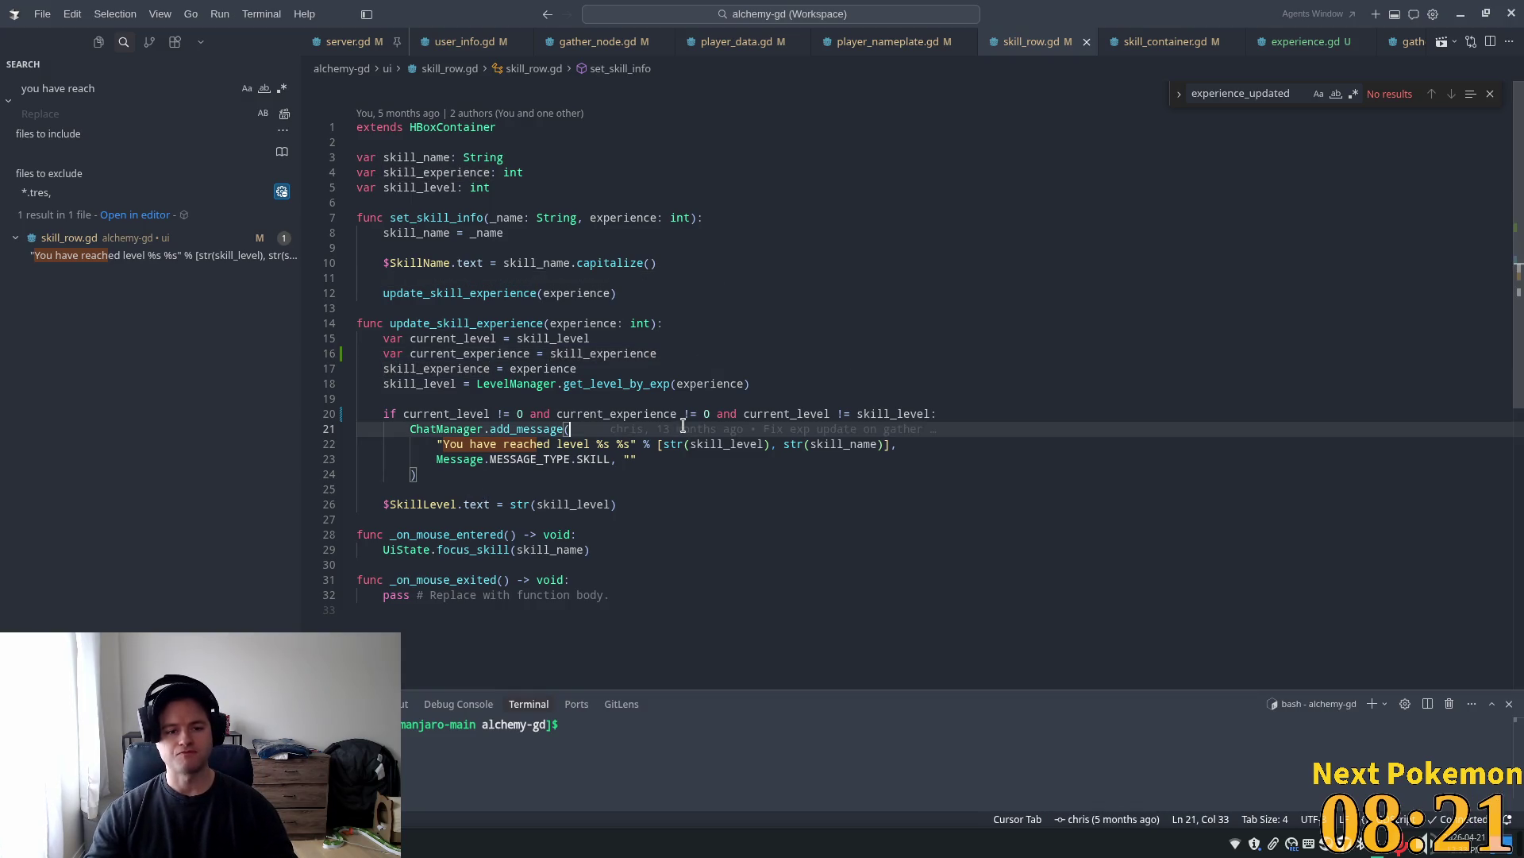
pyautogui.click(362, 42)
# Search the workspace for players[client_id].experience and open the third match at line 1061
pyautogui.doubleClick(482, 332)
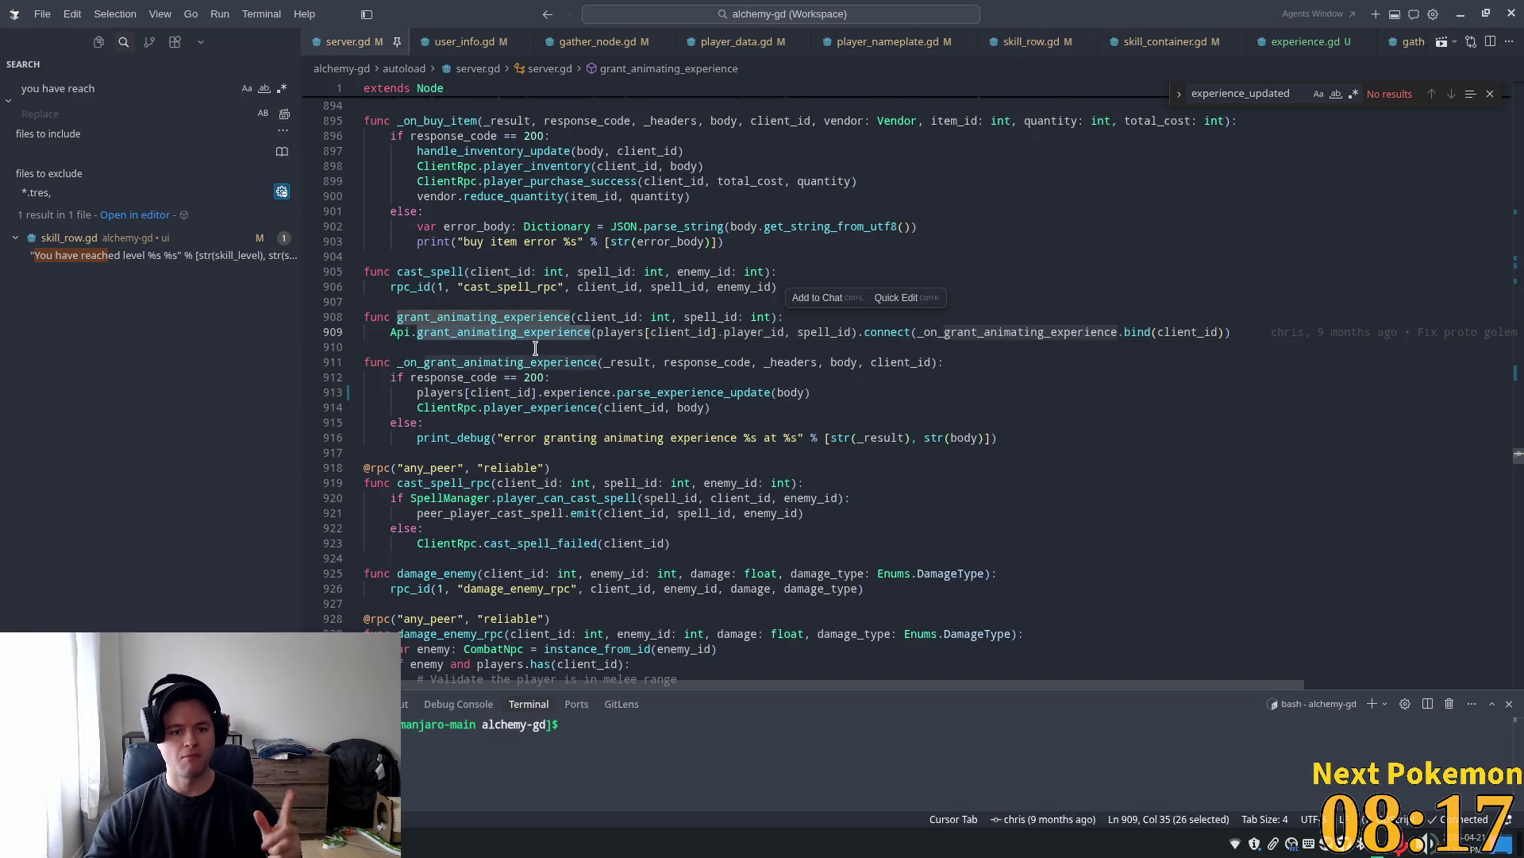
pyautogui.doubleClick(475, 408)
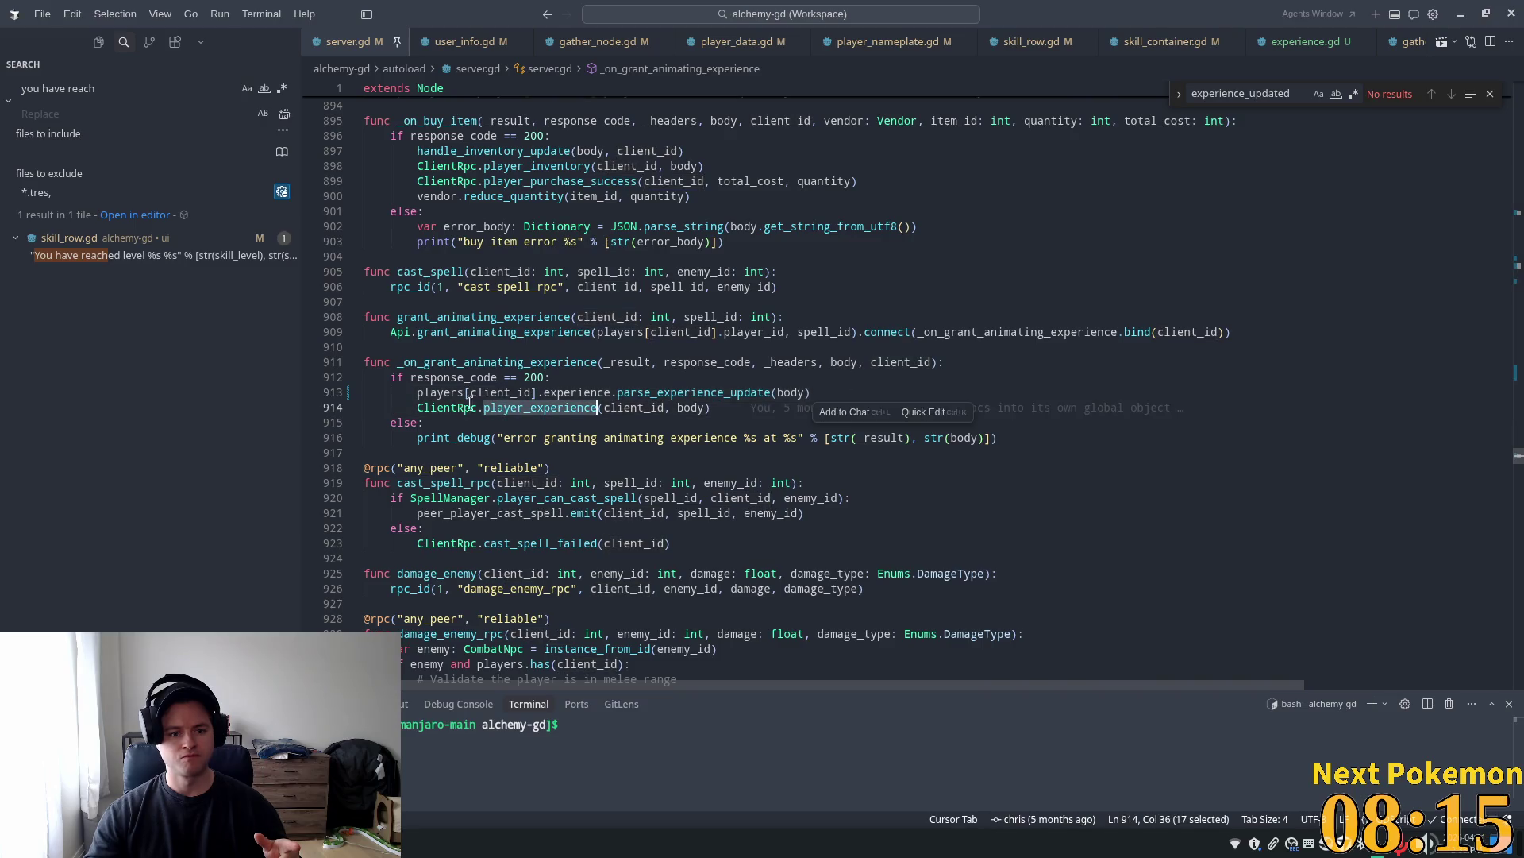
pyautogui.doubleClick(605, 393)
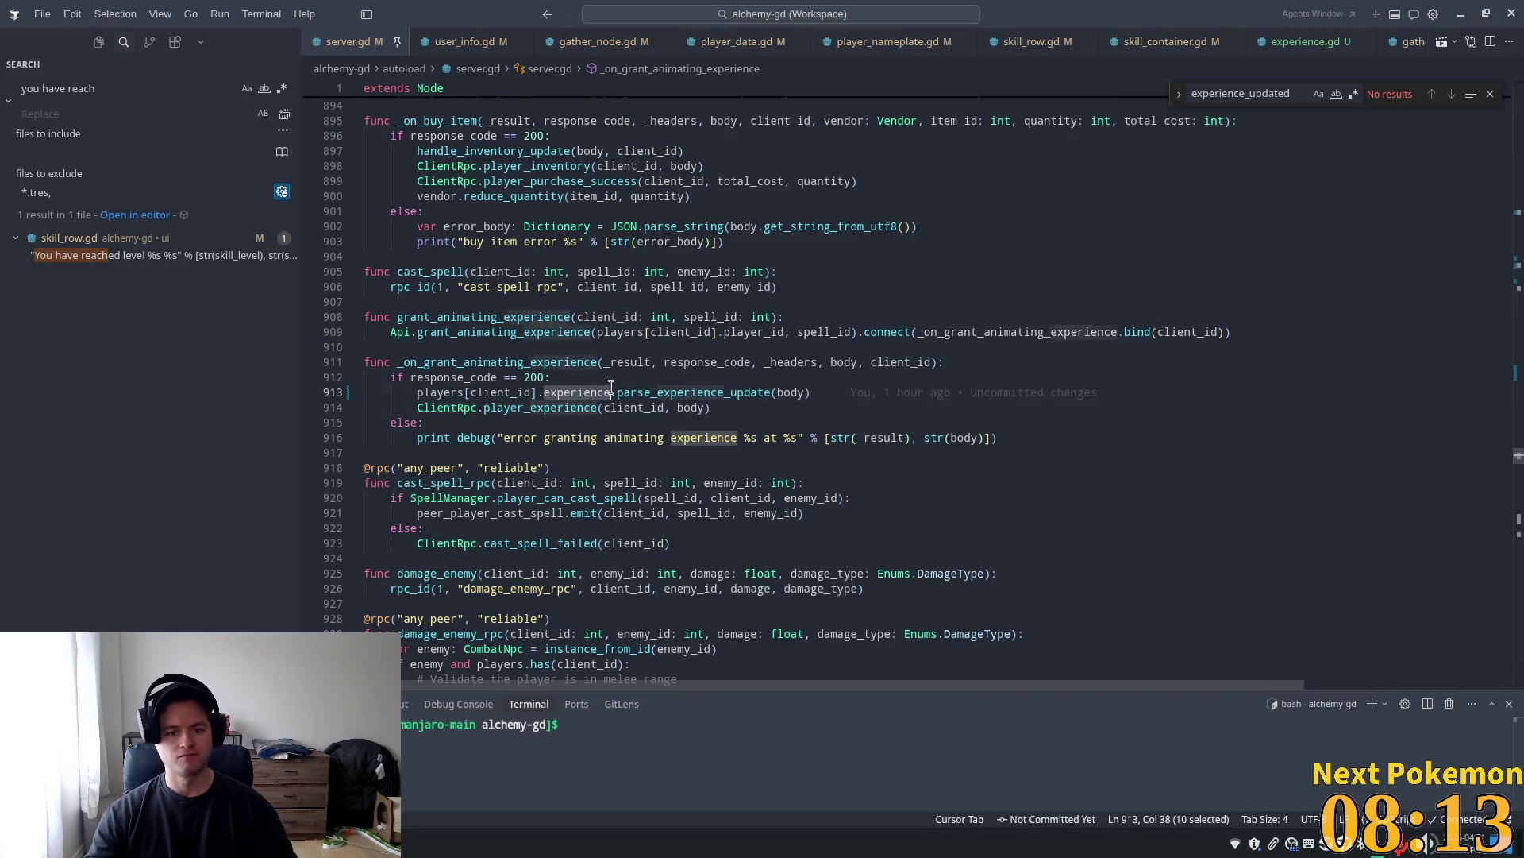
pyautogui.click(116, 88)
pyautogui.hotkey('ctrl', 'a')
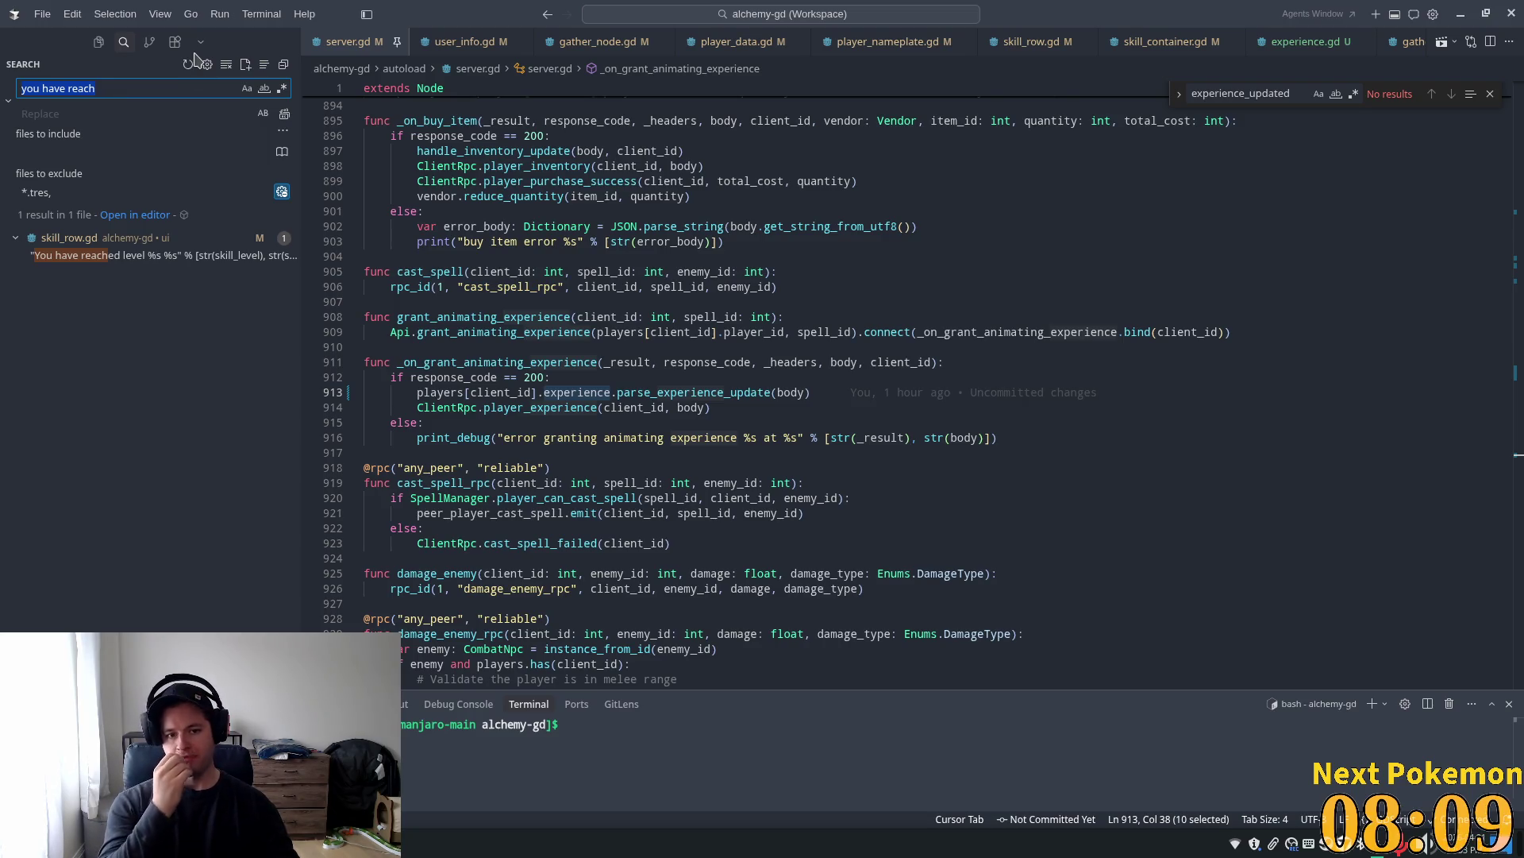
pyautogui.moveTo(610, 392); pyautogui.dragTo(418, 392)
pyautogui.tripleClick(147, 90)
pyautogui.write('players[client_id].experience')
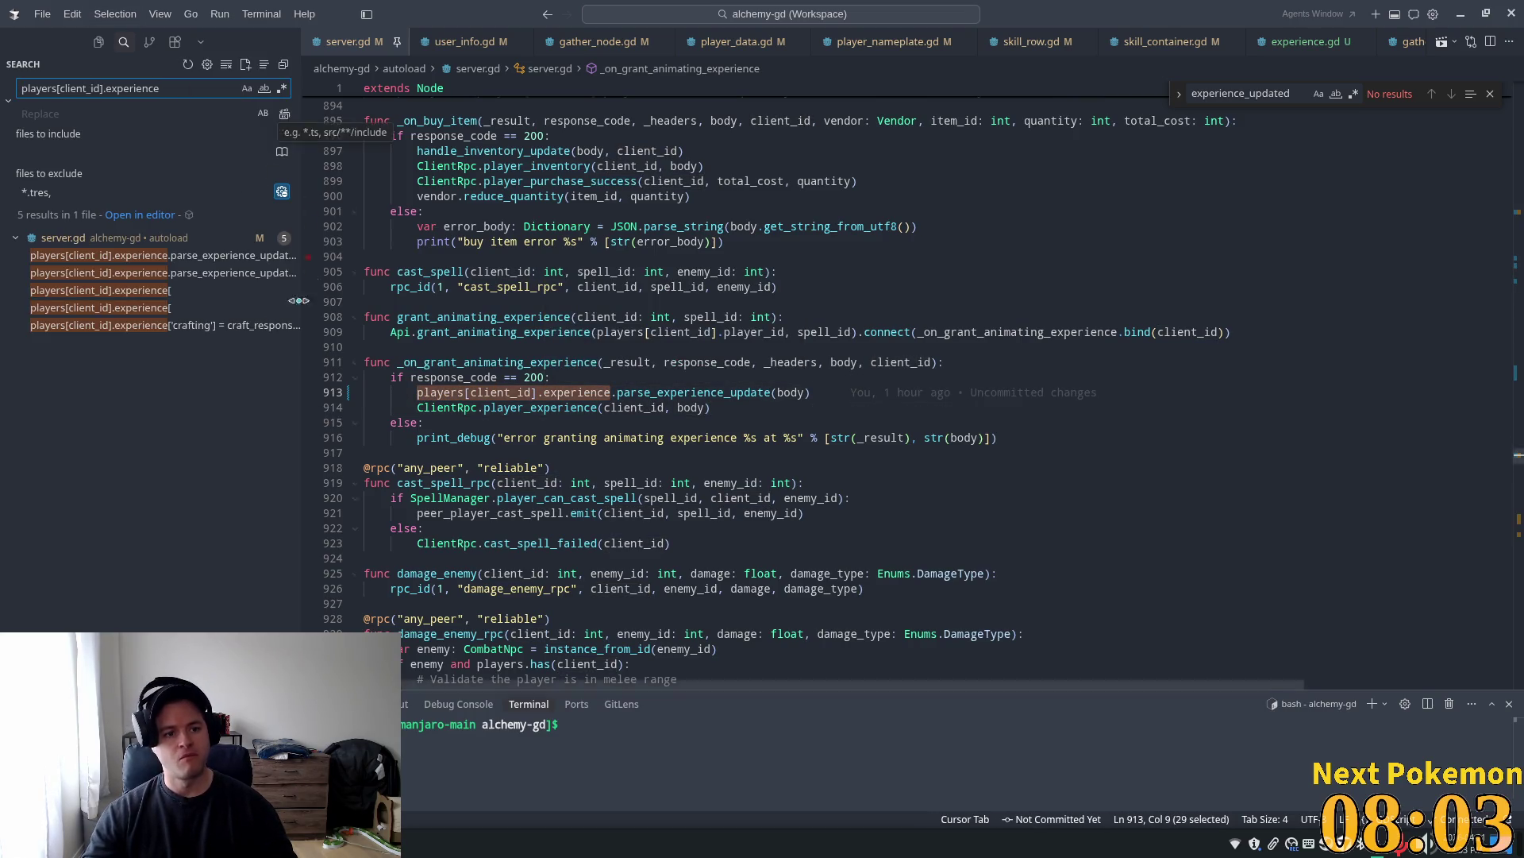
pyautogui.click(112, 292)
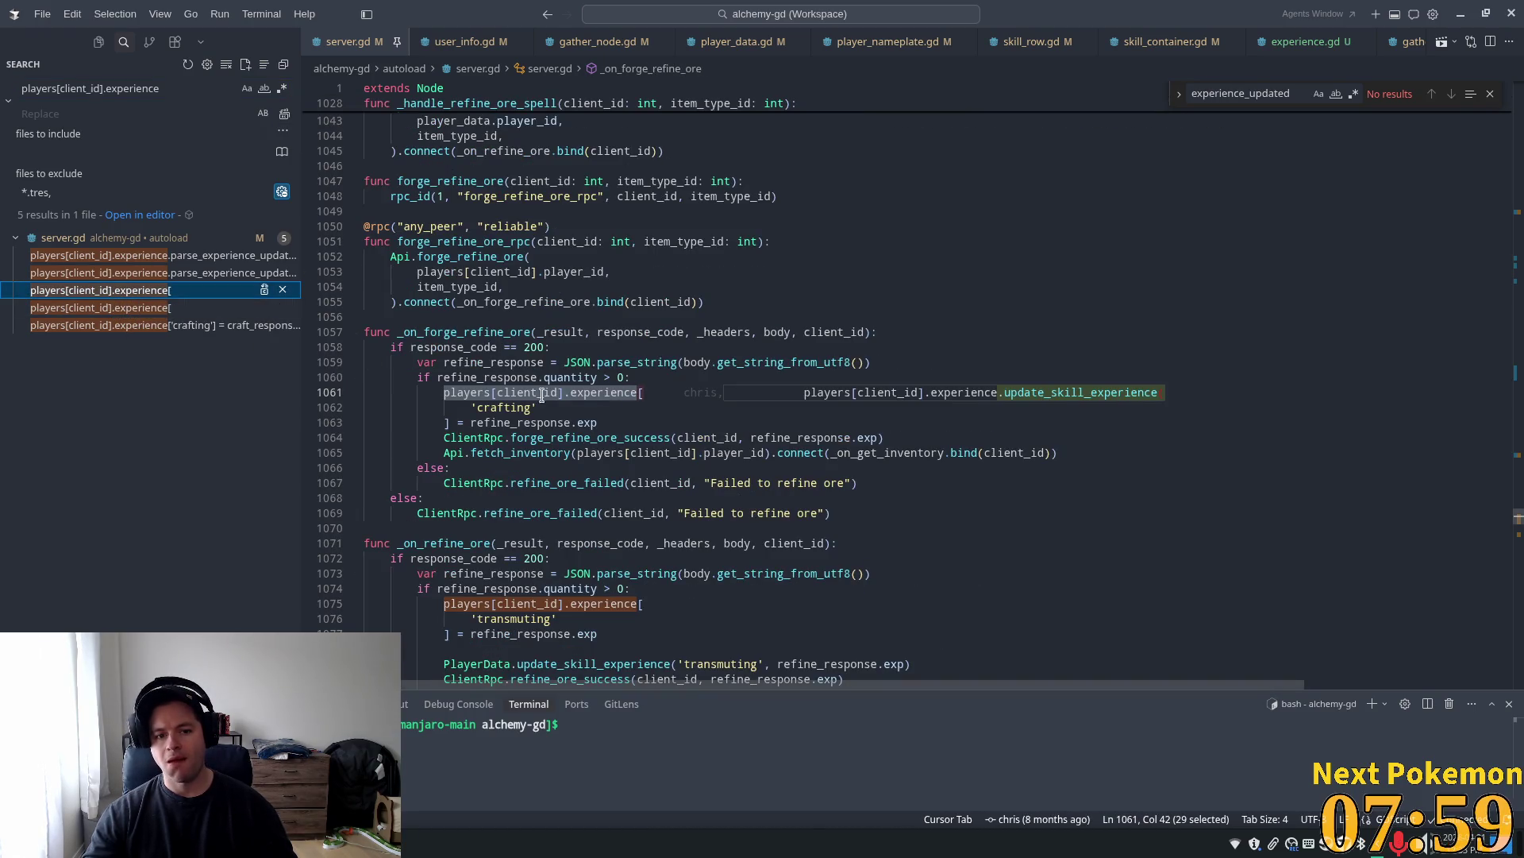
# Inspect the 'crafting' experience assignment and else branch on lines 1062–1068 of server.gd
pyautogui.click(530, 422)
pyautogui.doubleClick(505, 407)
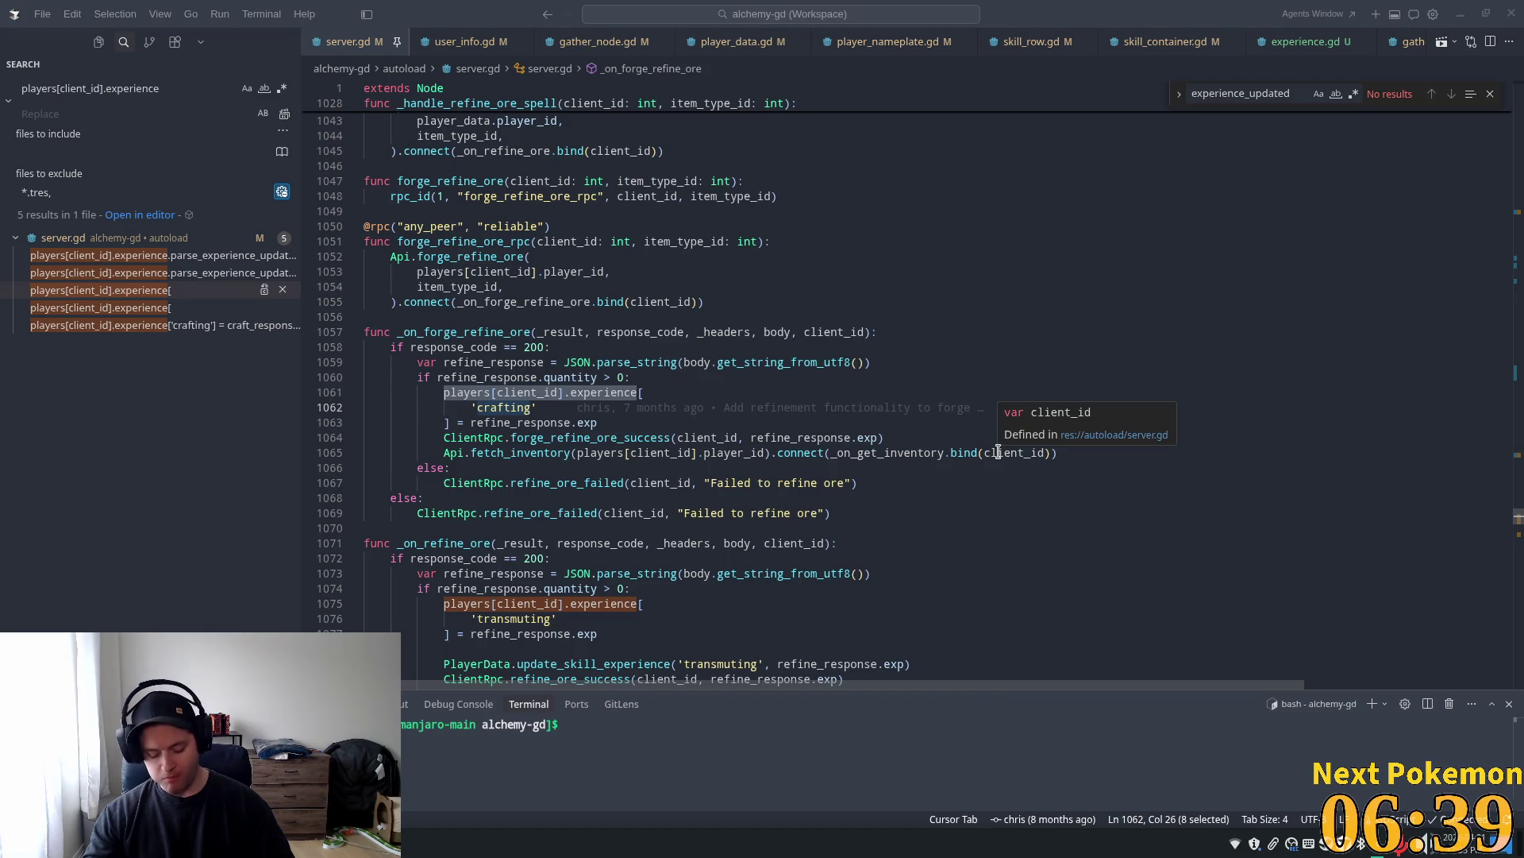
pyautogui.click(583, 499)
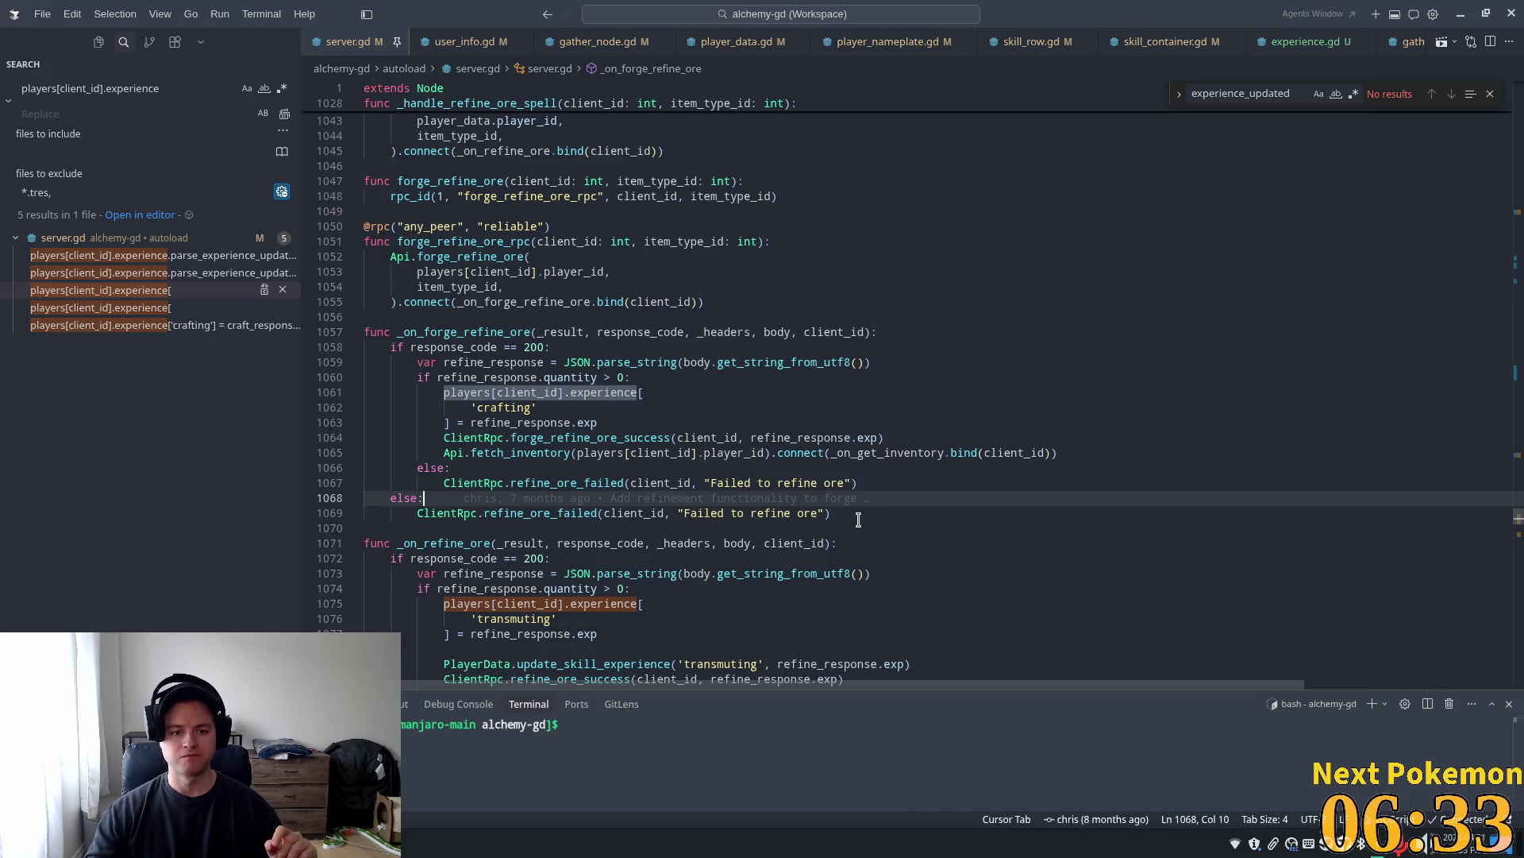
pyautogui.click(546, 408)
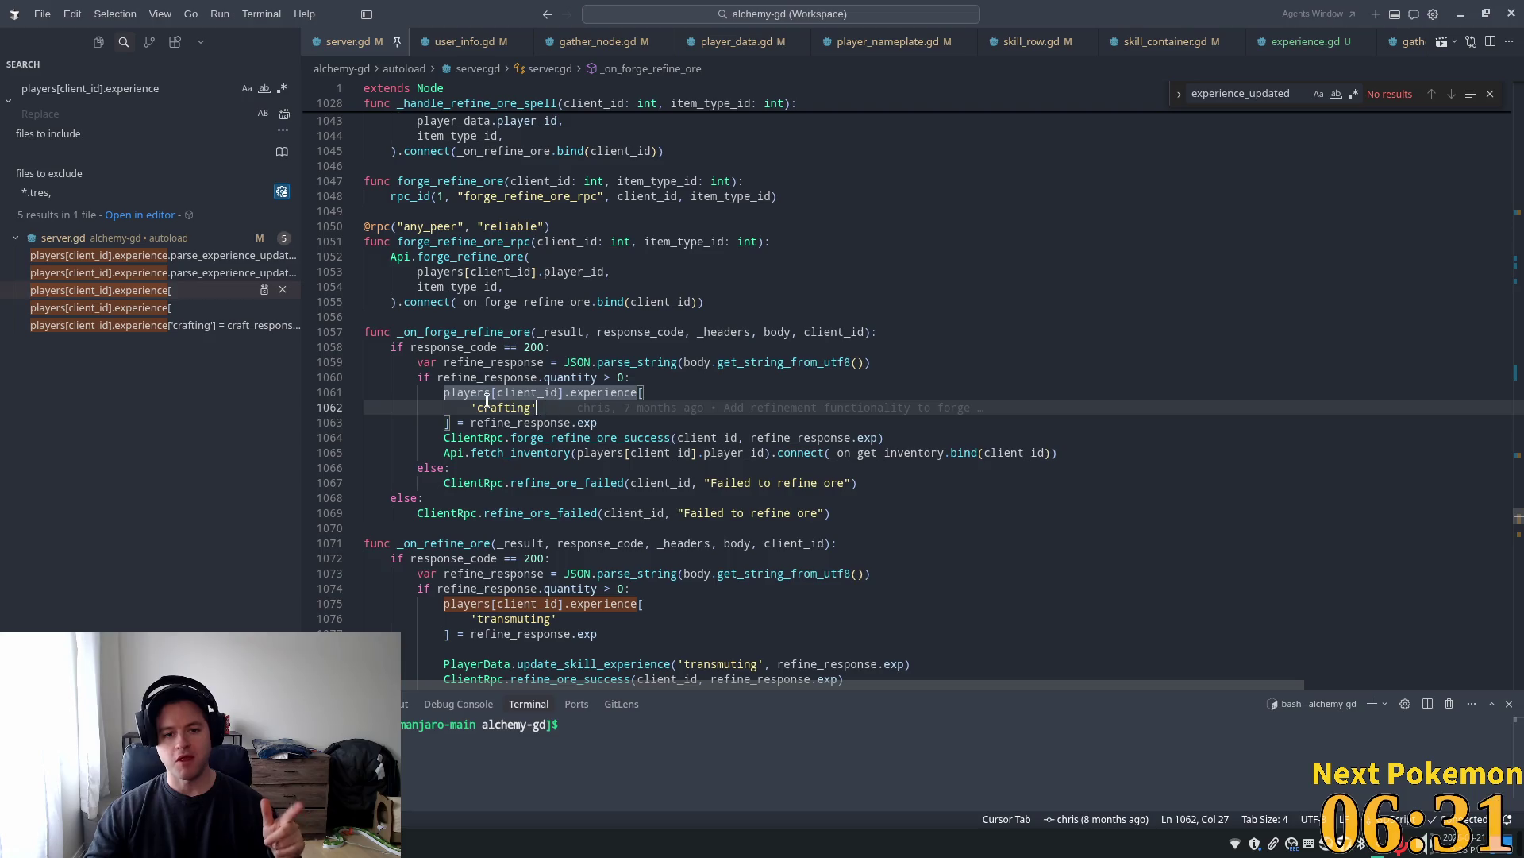
pyautogui.tripleClick(494, 409)
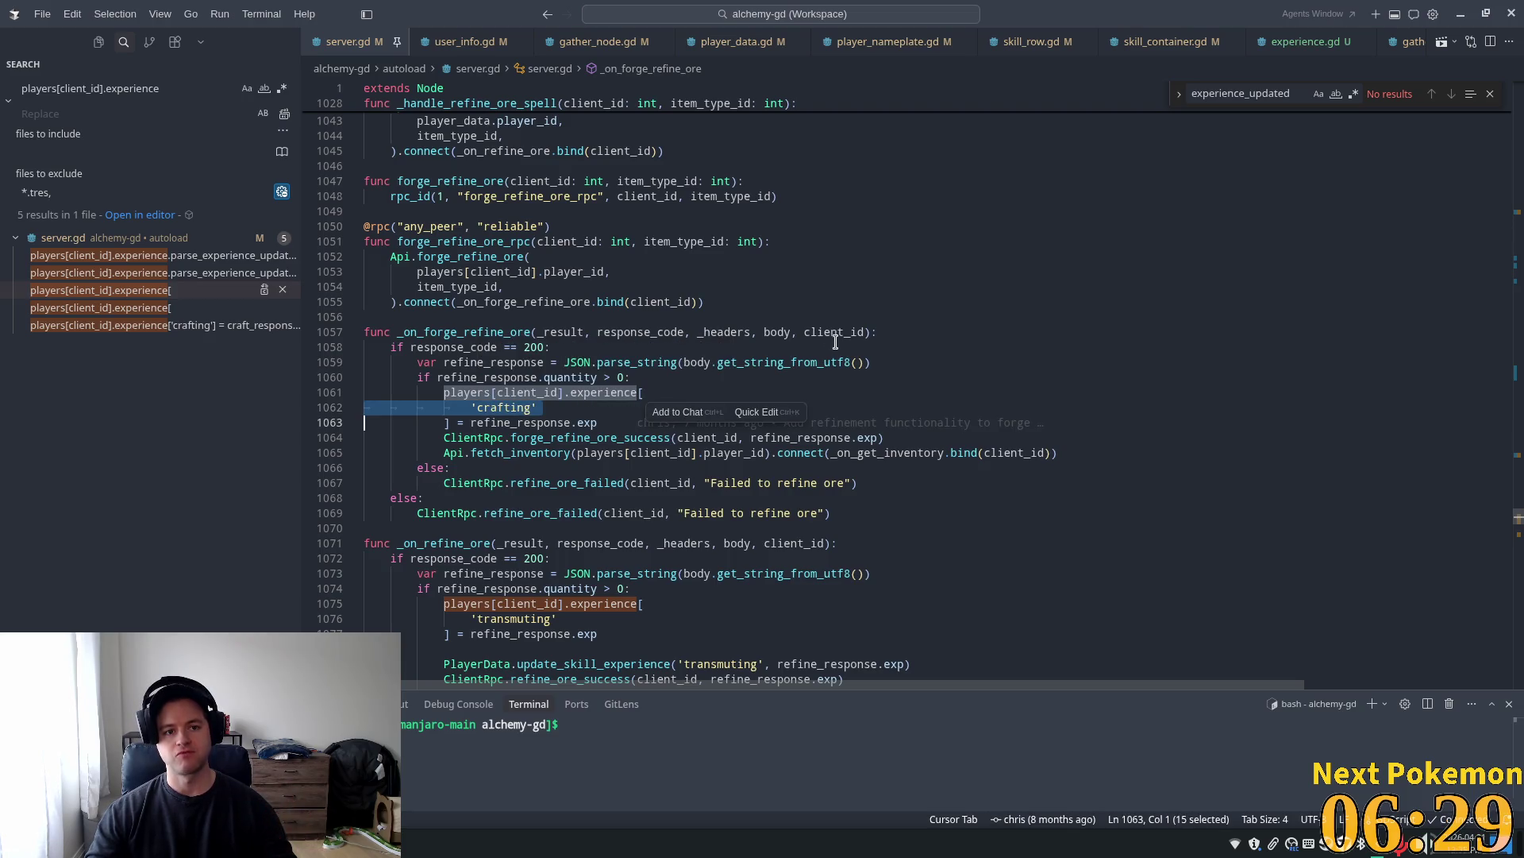
# Follow experience_updated into player_data.gd, then view the Experience class in experience.gd
pyautogui.hotkey('ctrl', 'Tab')
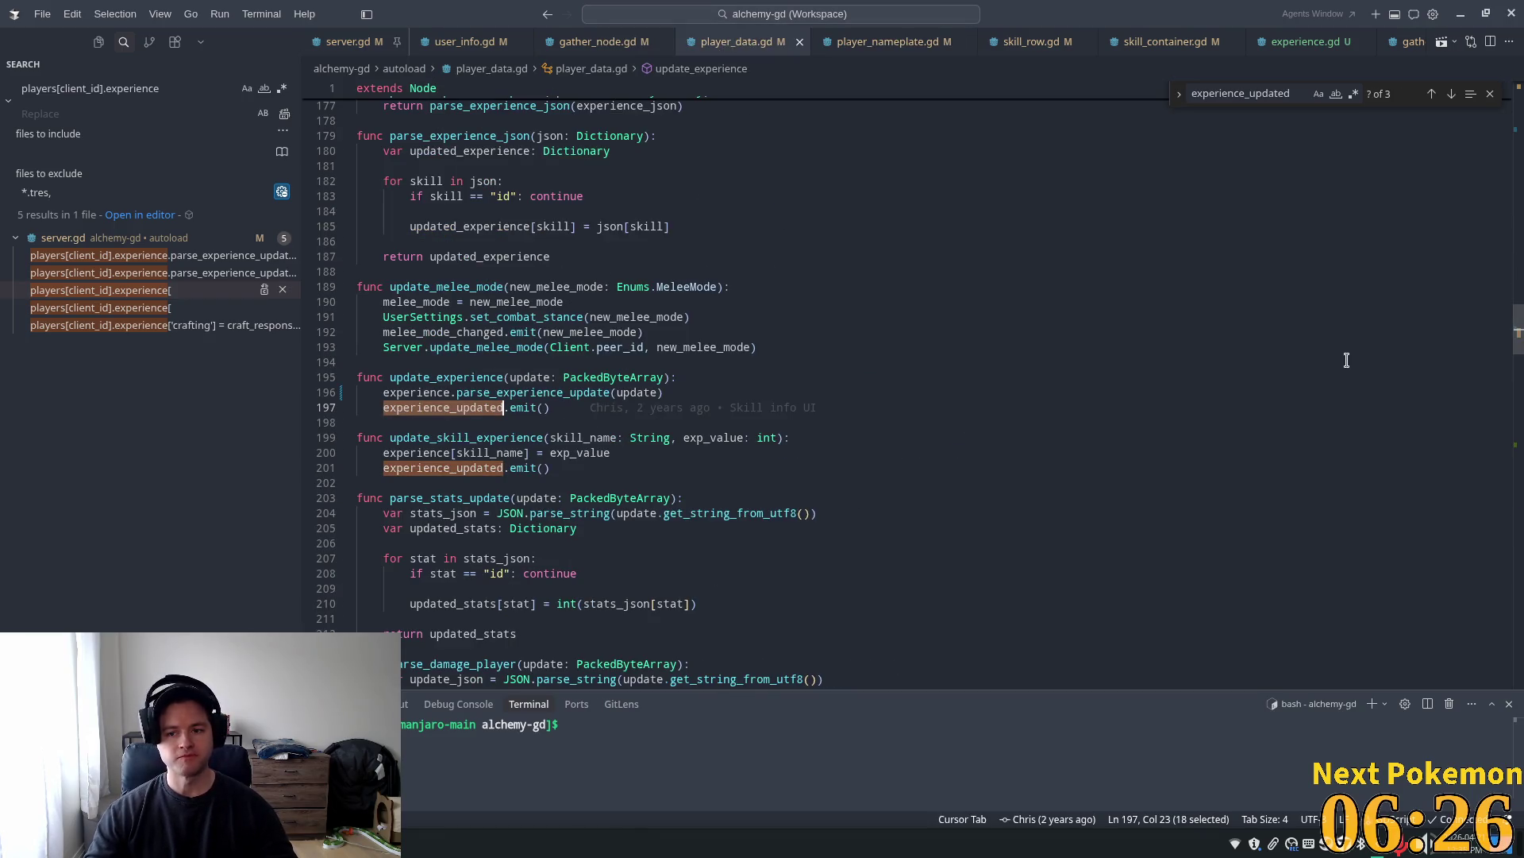
pyautogui.scroll(3, 487, 339)
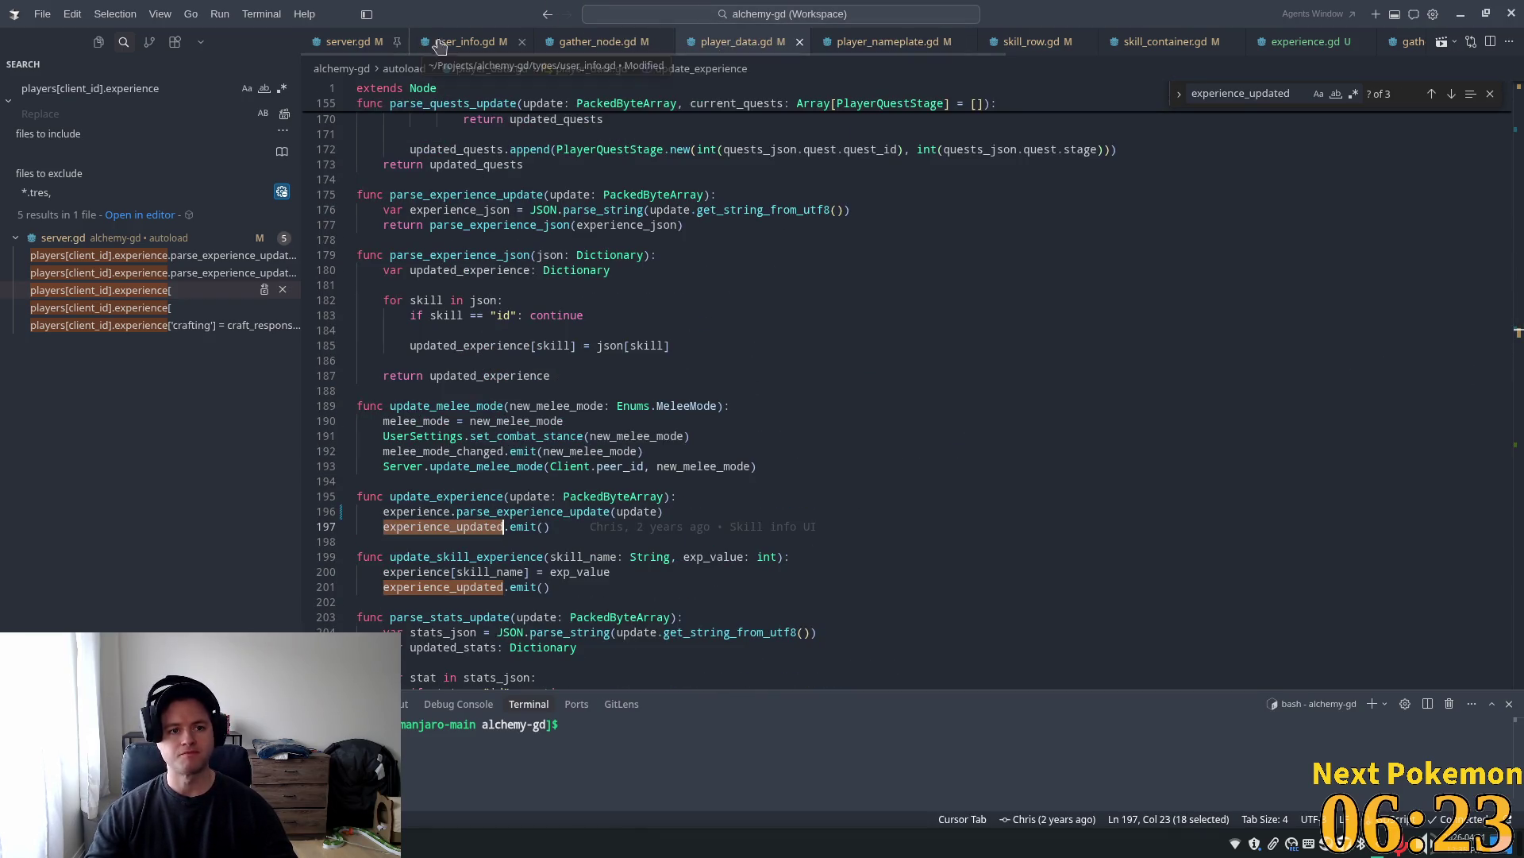
pyautogui.click(1325, 45)
pyautogui.scroll(4, 707, 405)
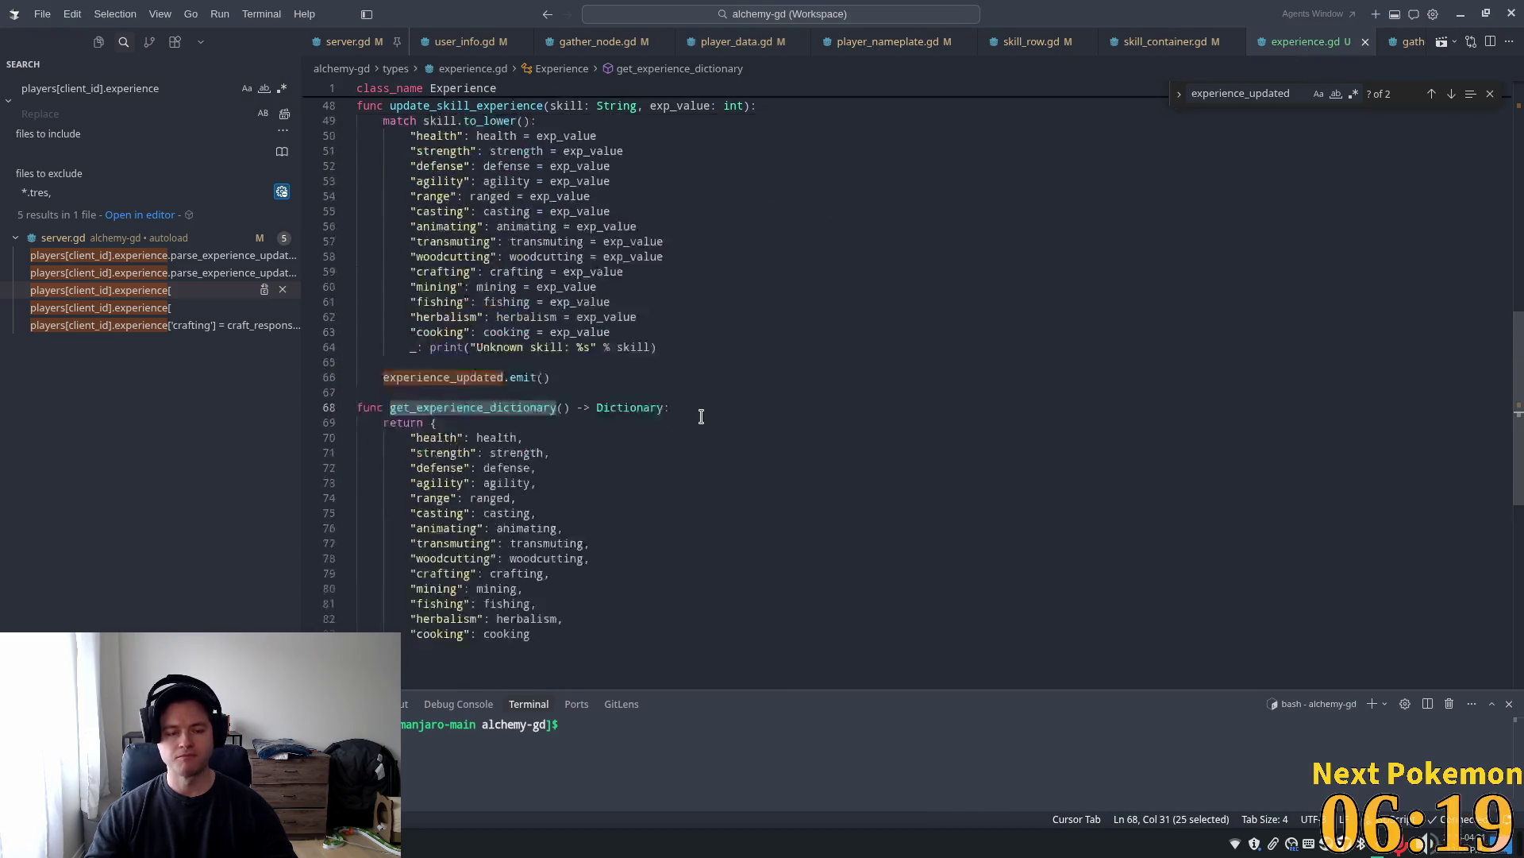
# Remove the partial print line from experience.gd, save it, and open player_data.gd
pyautogui.click(519, 402)
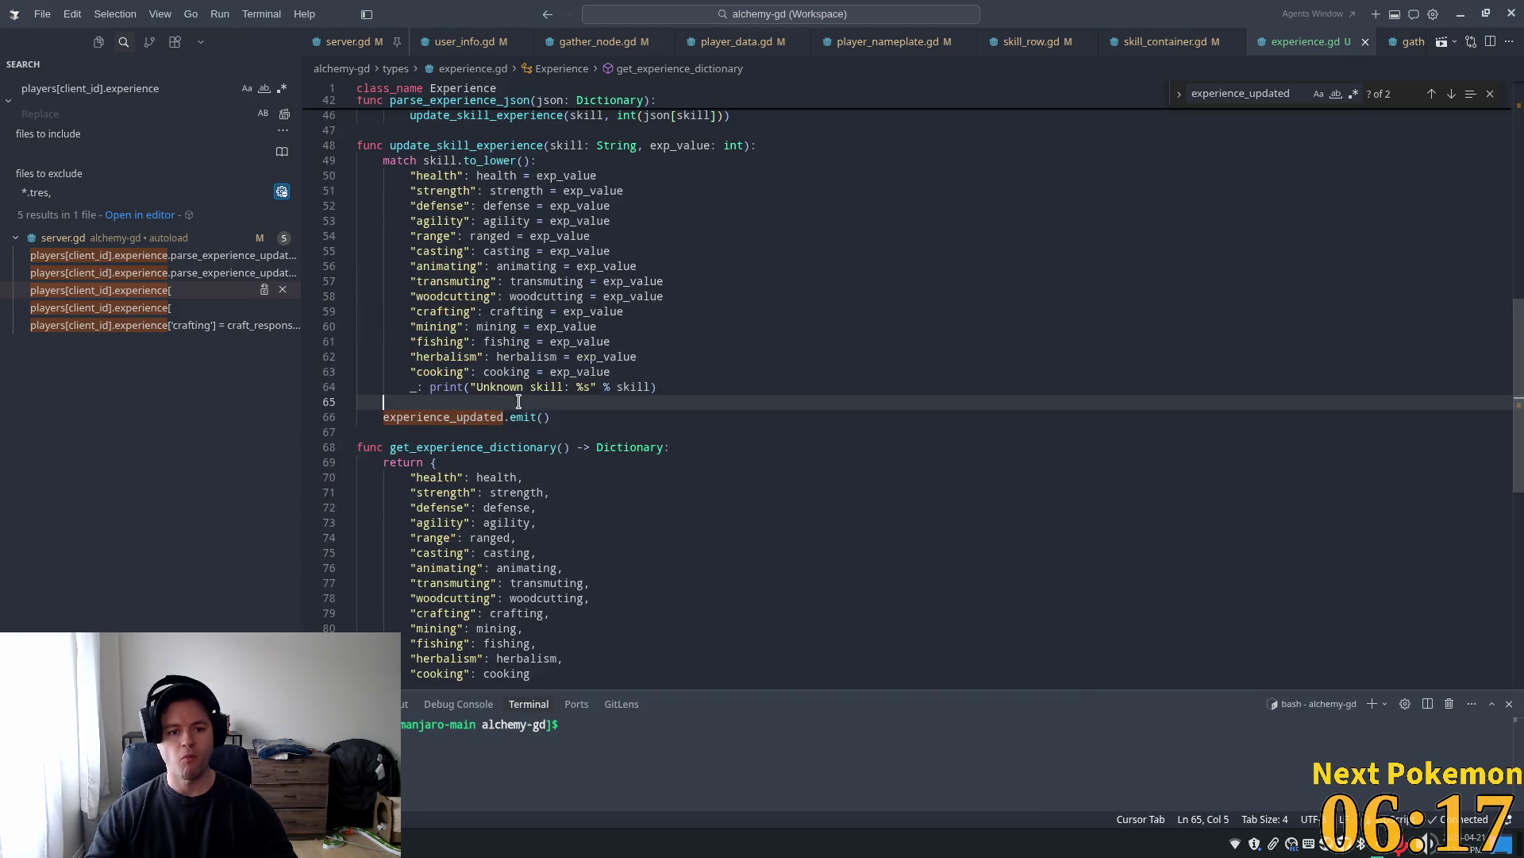
pyautogui.press('Return')
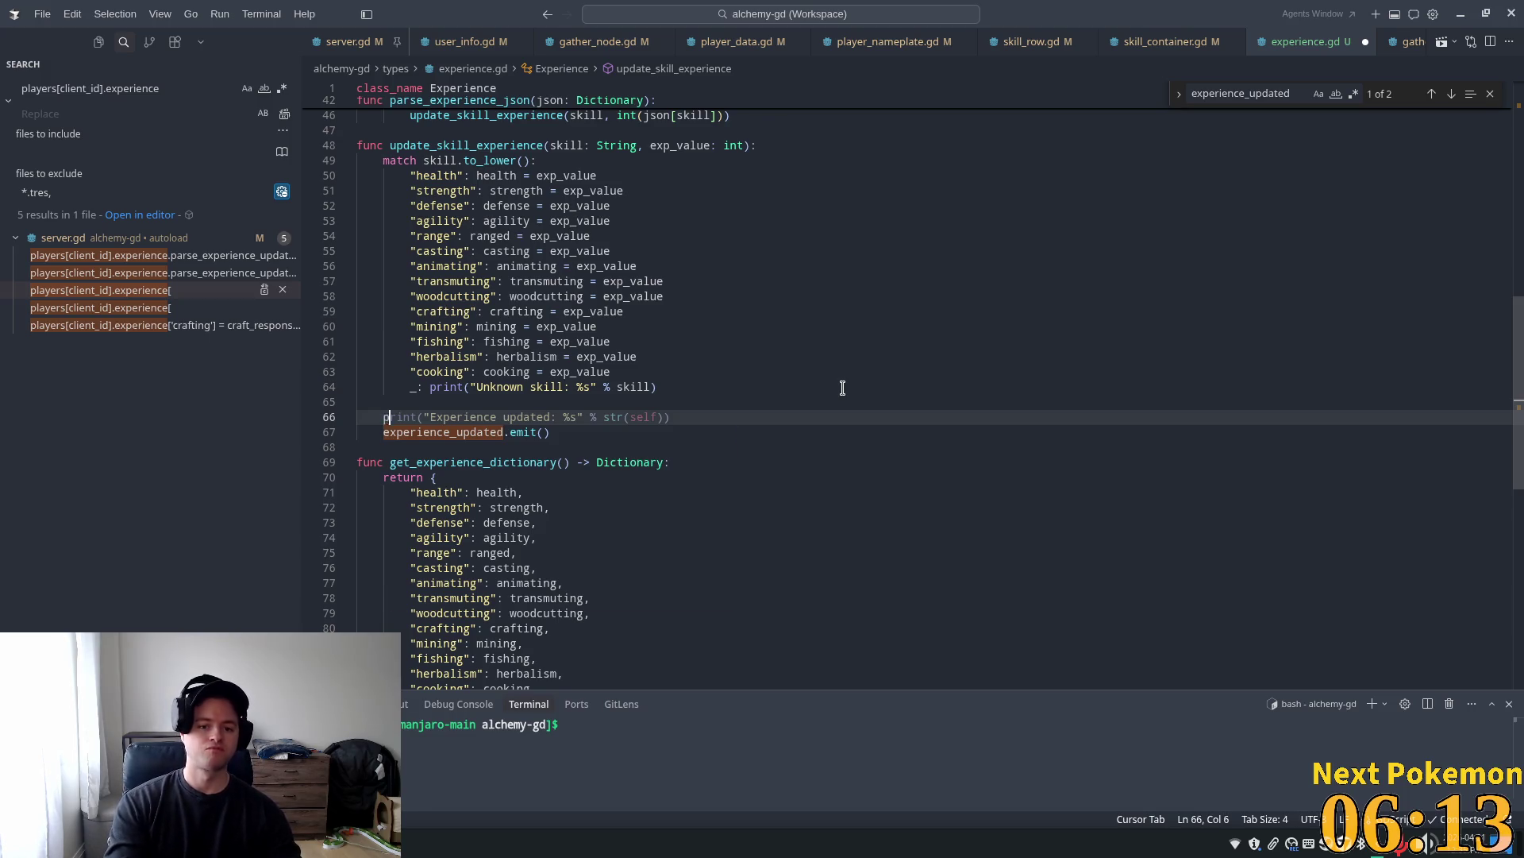
pyautogui.write('print(')
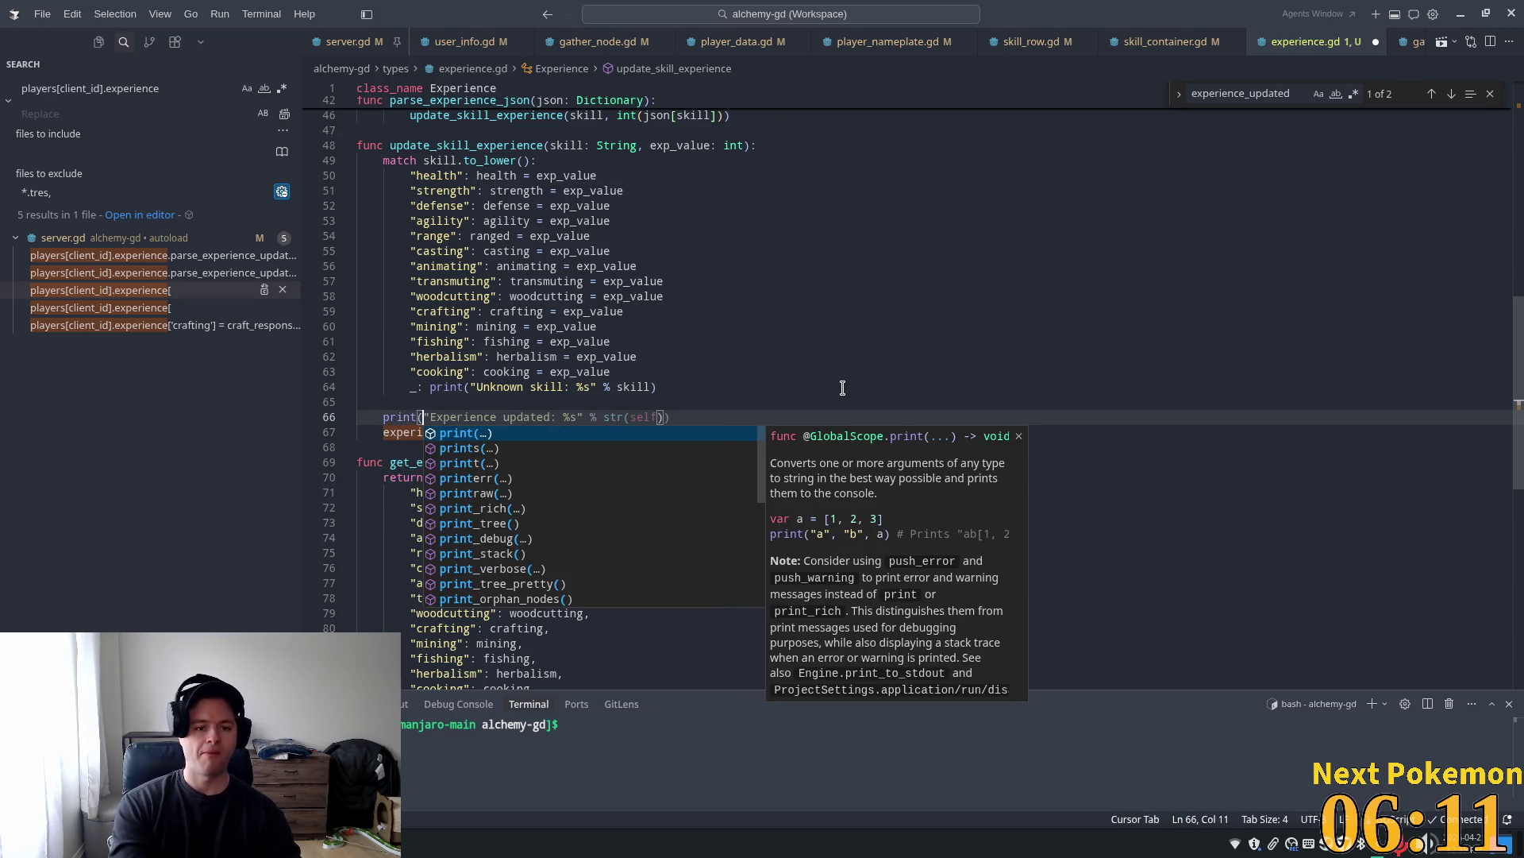
pyautogui.press('BackSpace')
pyautogui.press('BackSpace')
pyautogui.press('BackSpace')
pyautogui.press('BackSpace')
pyautogui.press('BackSpace')
pyautogui.press('BackSpace')
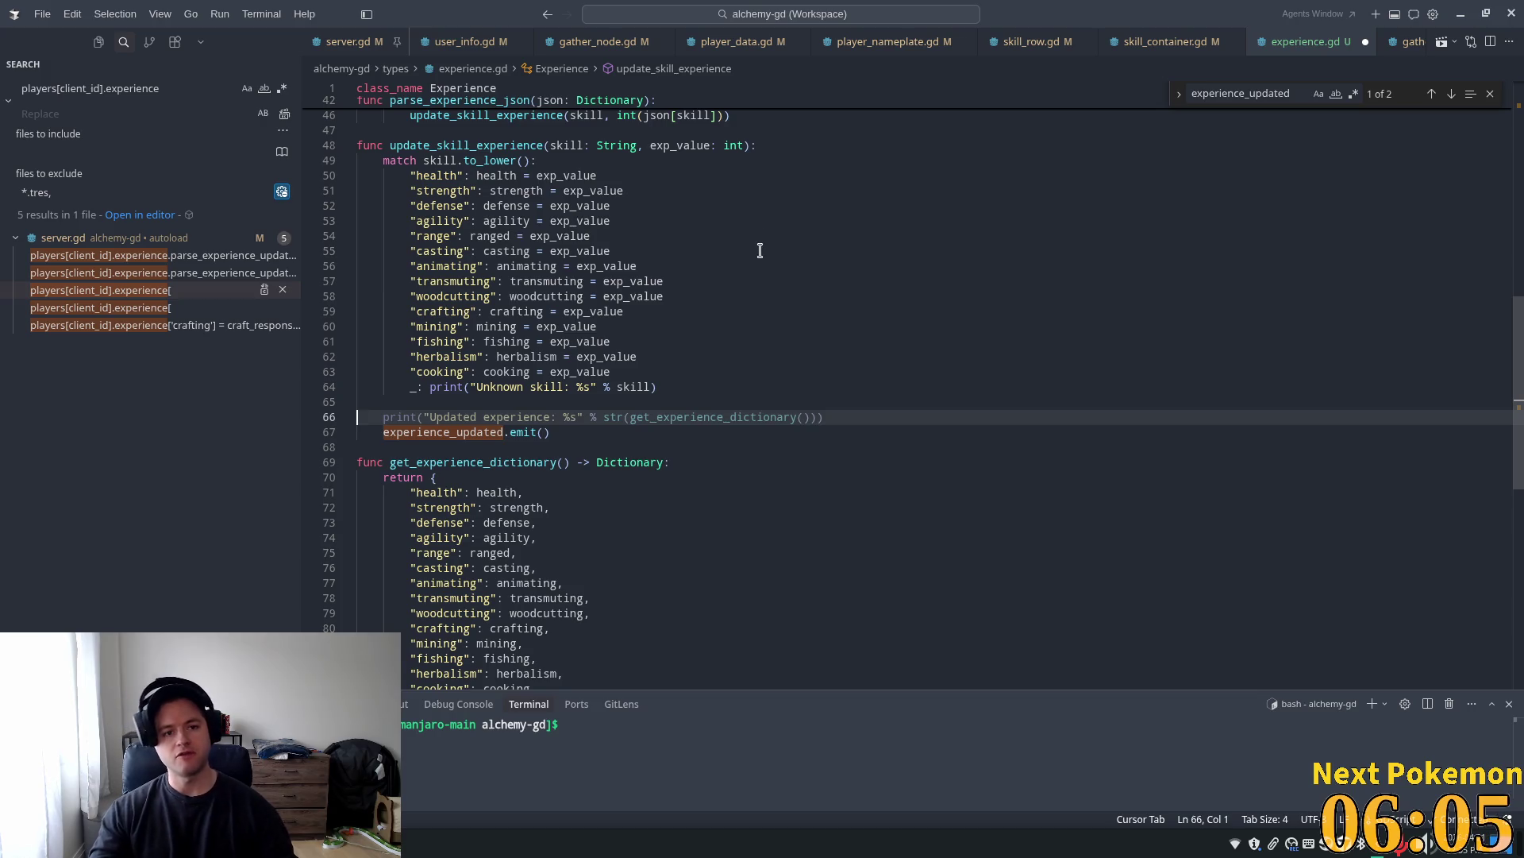
pyautogui.press('BackSpace')
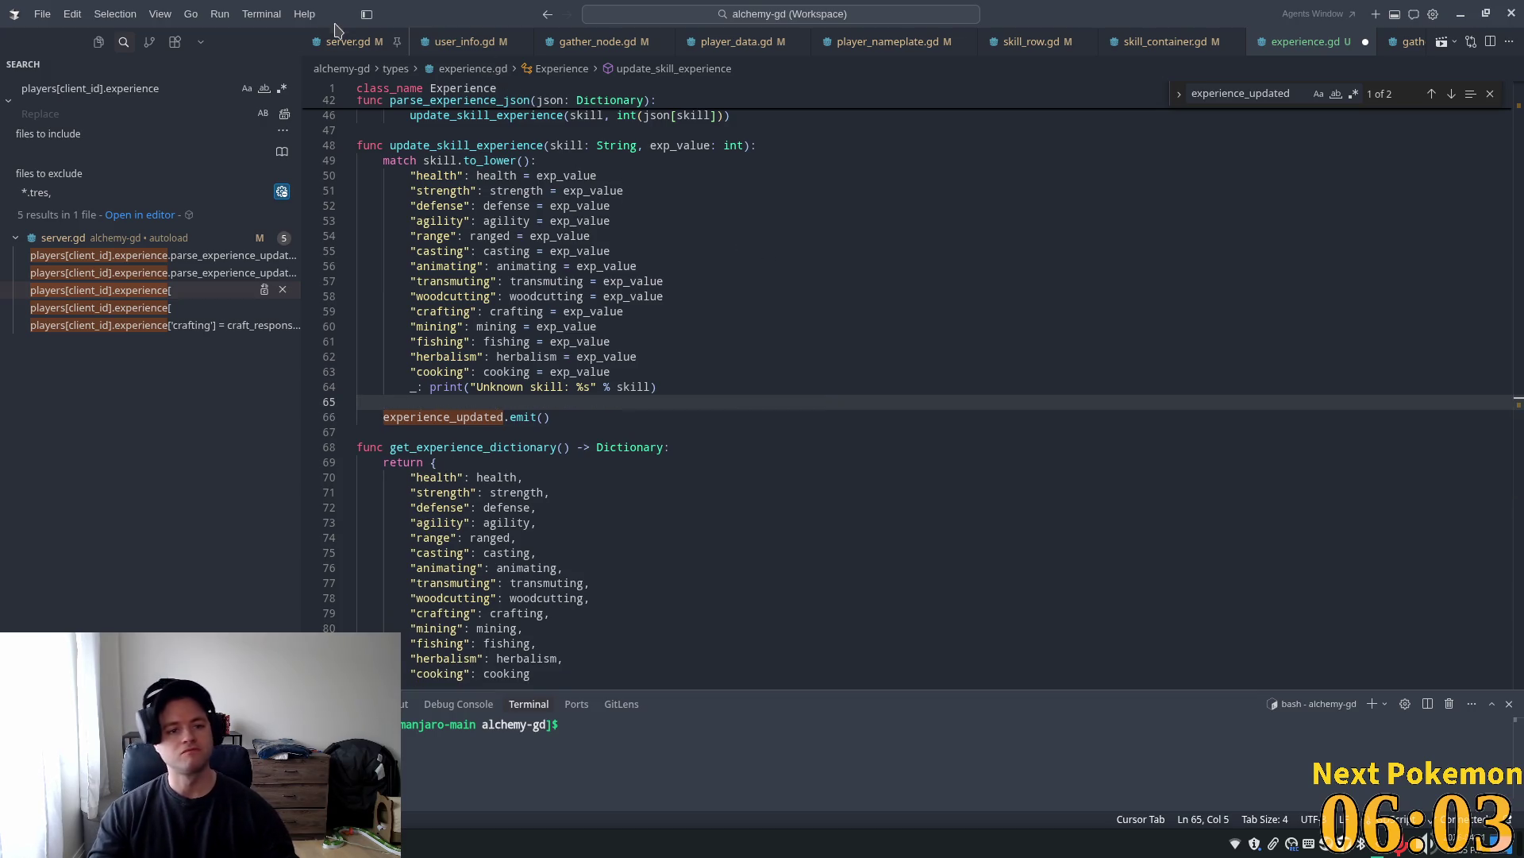
pyautogui.hotkey('ctrl', 's')
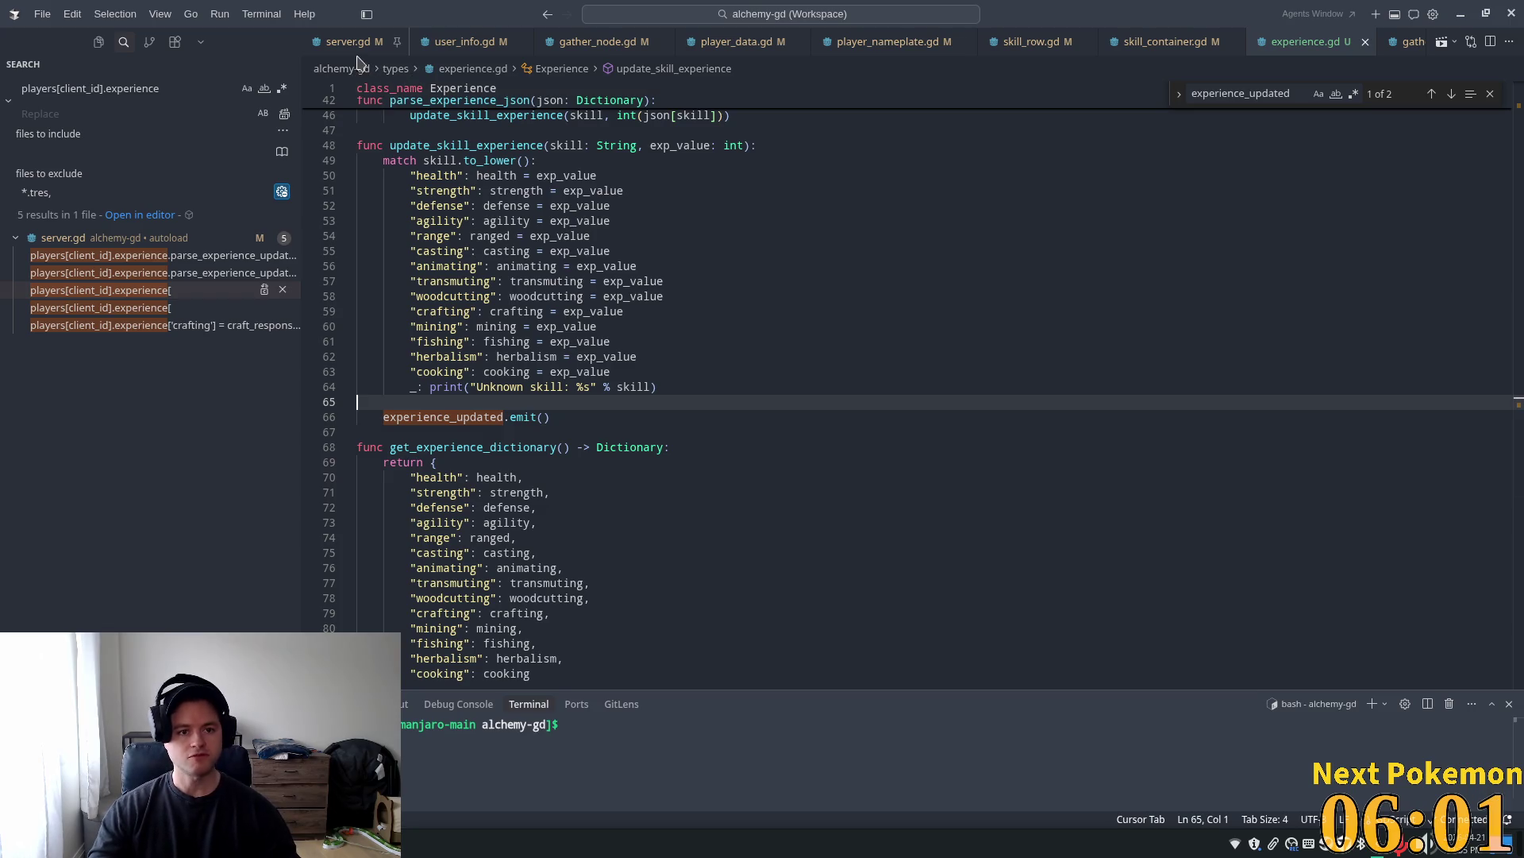
pyautogui.click(735, 41)
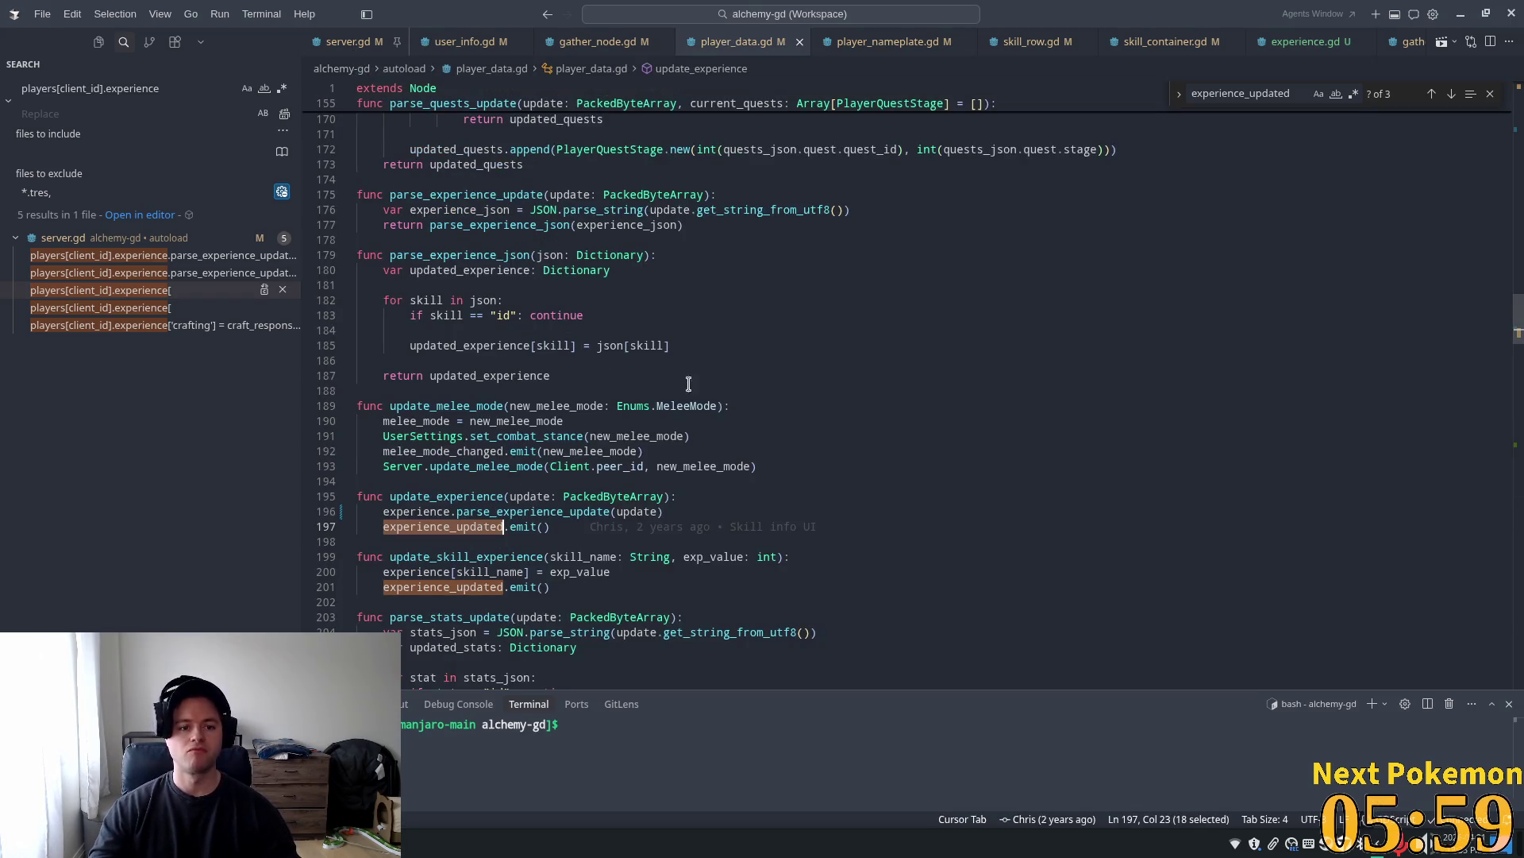
# Scroll through player_data.gd looking for experience-related code
pyautogui.moveTo(1517, 317)
pyautogui.mouseDown()
pyautogui.moveTo(1518, 99)
pyautogui.moveTo(1518, 234)
pyautogui.moveTo(1501, 231)
pyautogui.mouseUp()
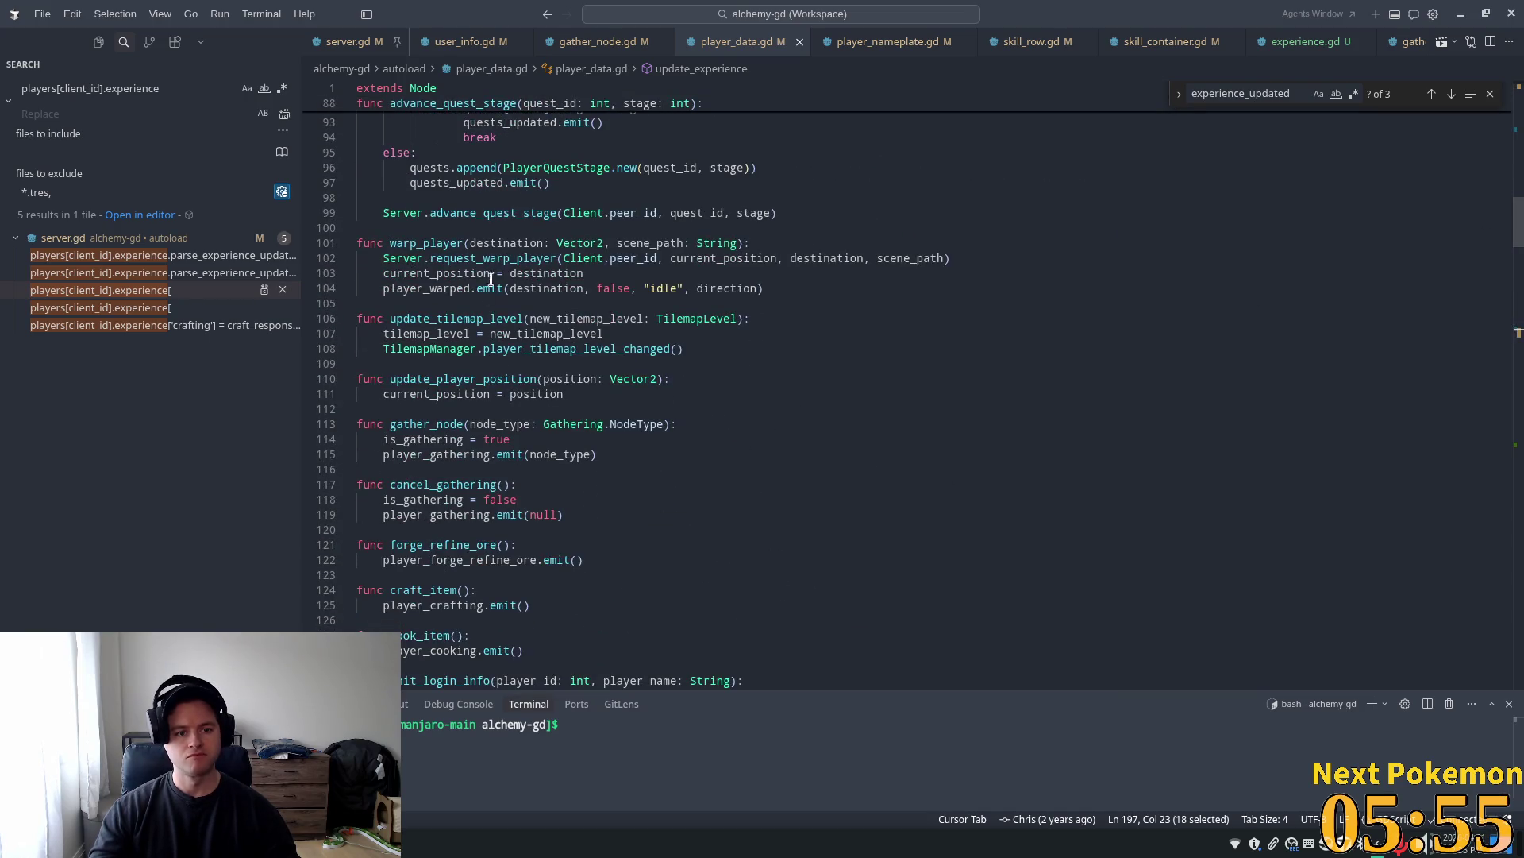
pyautogui.moveTo(543, 352)
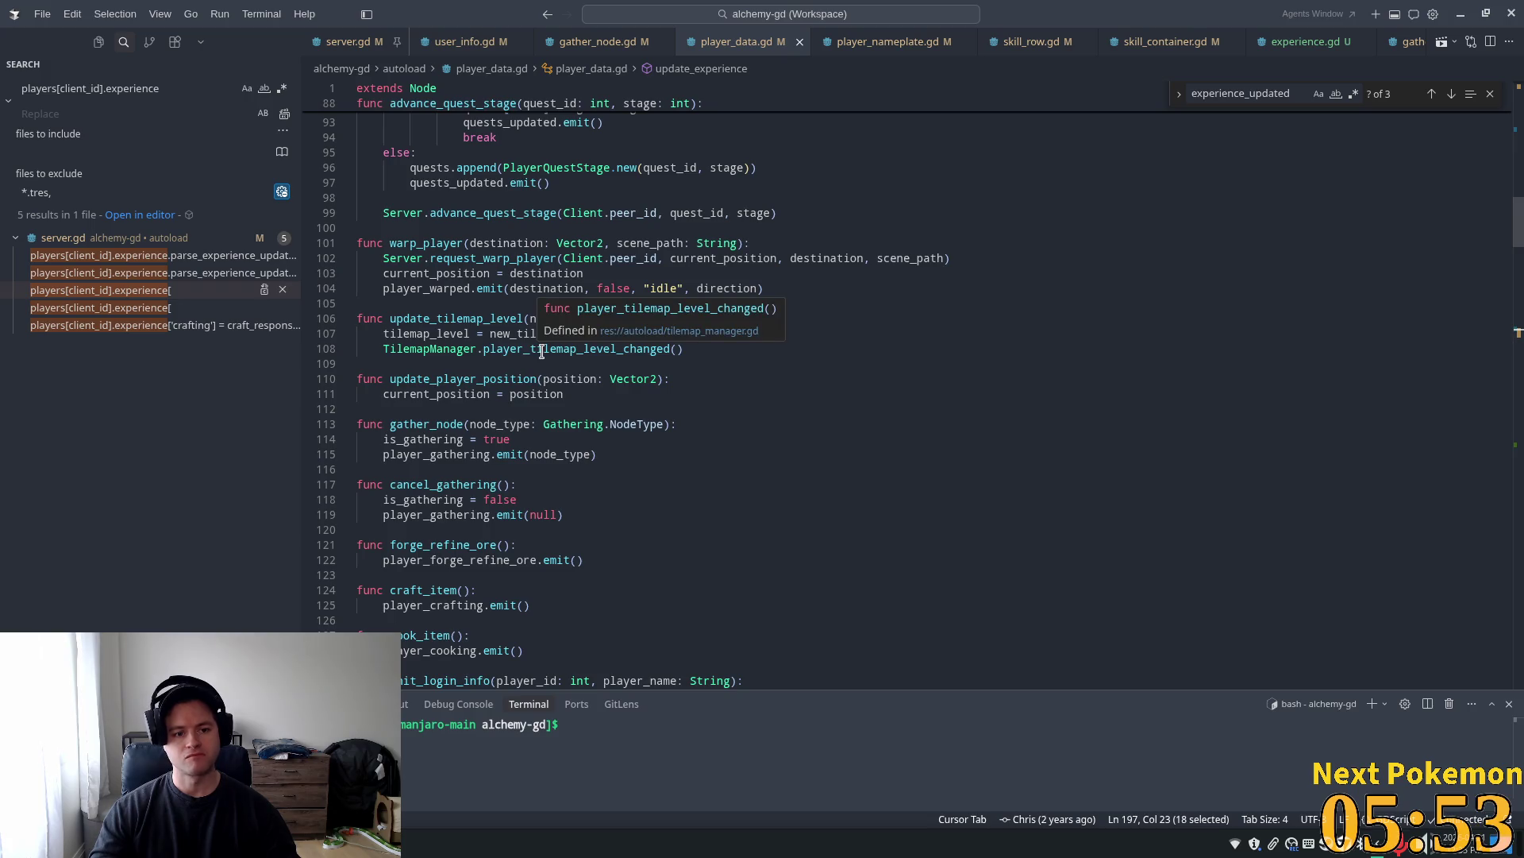
pyautogui.scroll(-4, 548, 565)
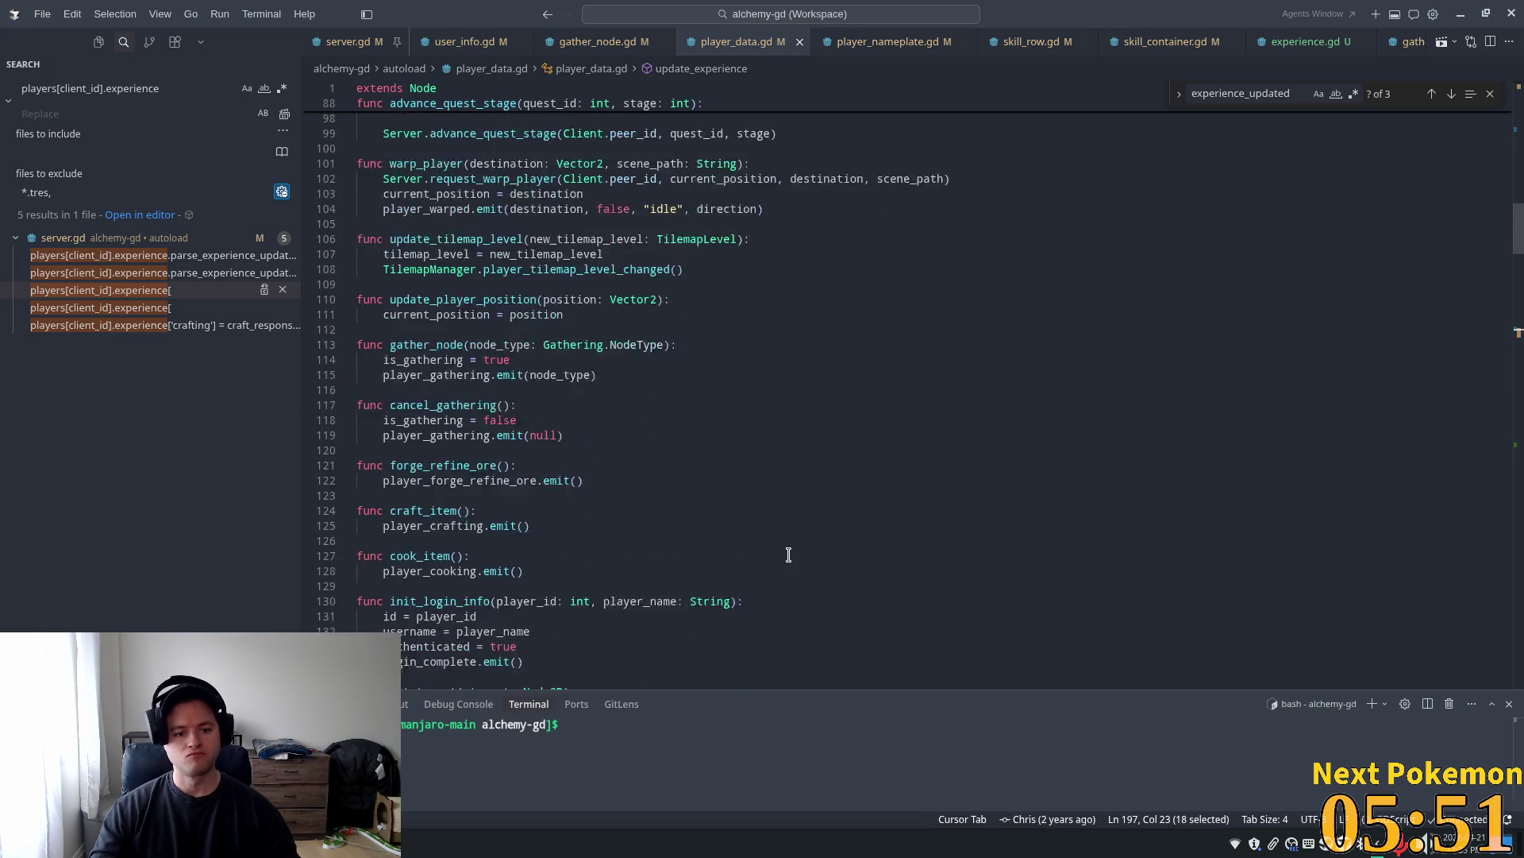
pyautogui.scroll(-2, 787, 556)
pyautogui.scroll(-2, 787, 556)
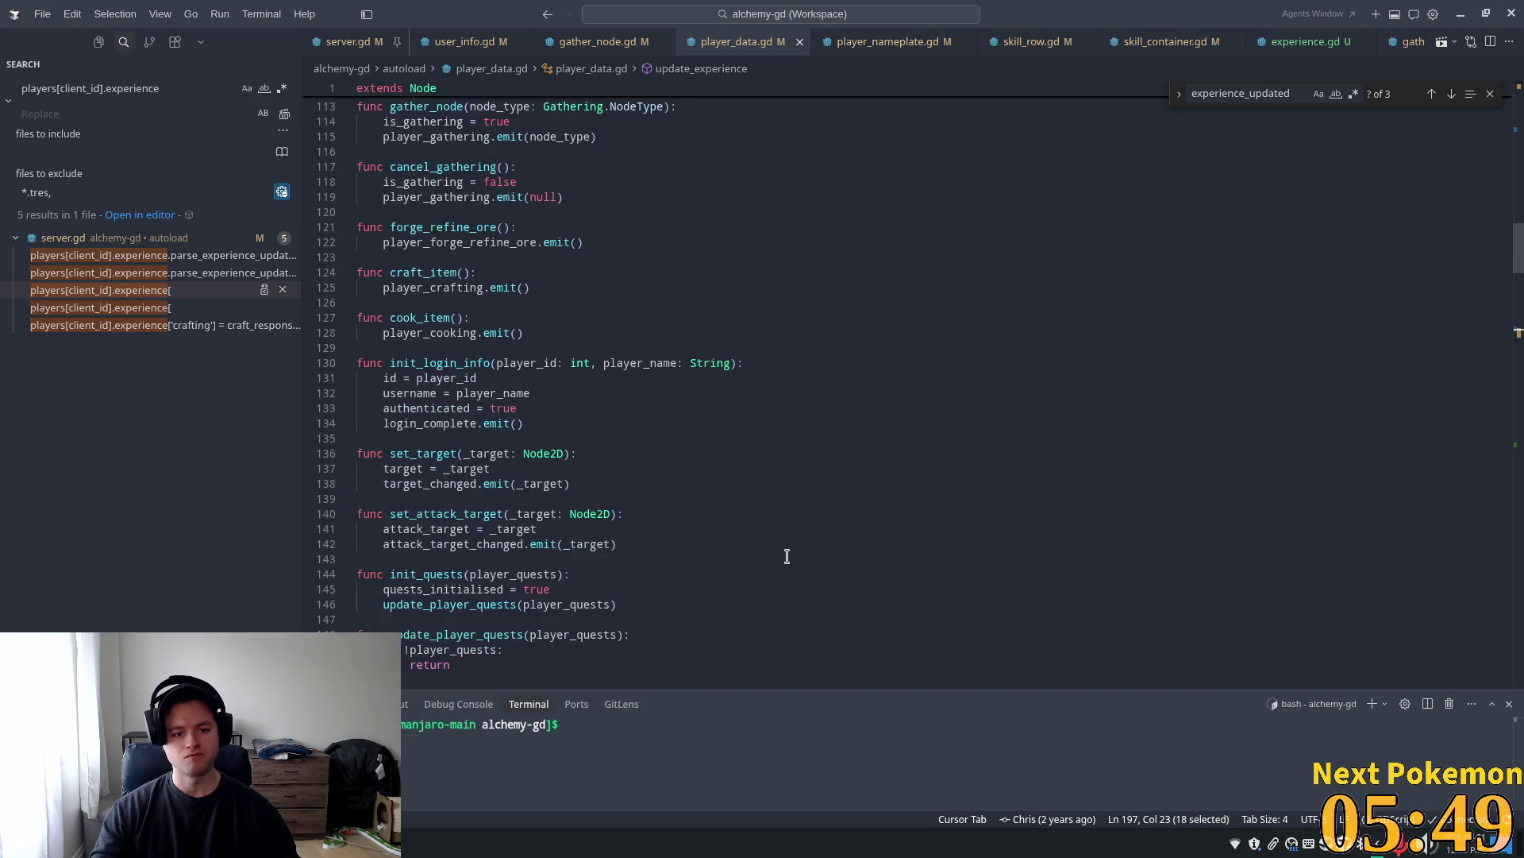
pyautogui.scroll(-2, 667, 524)
pyautogui.click(657, 526)
pyautogui.scroll(-3, 670, 521)
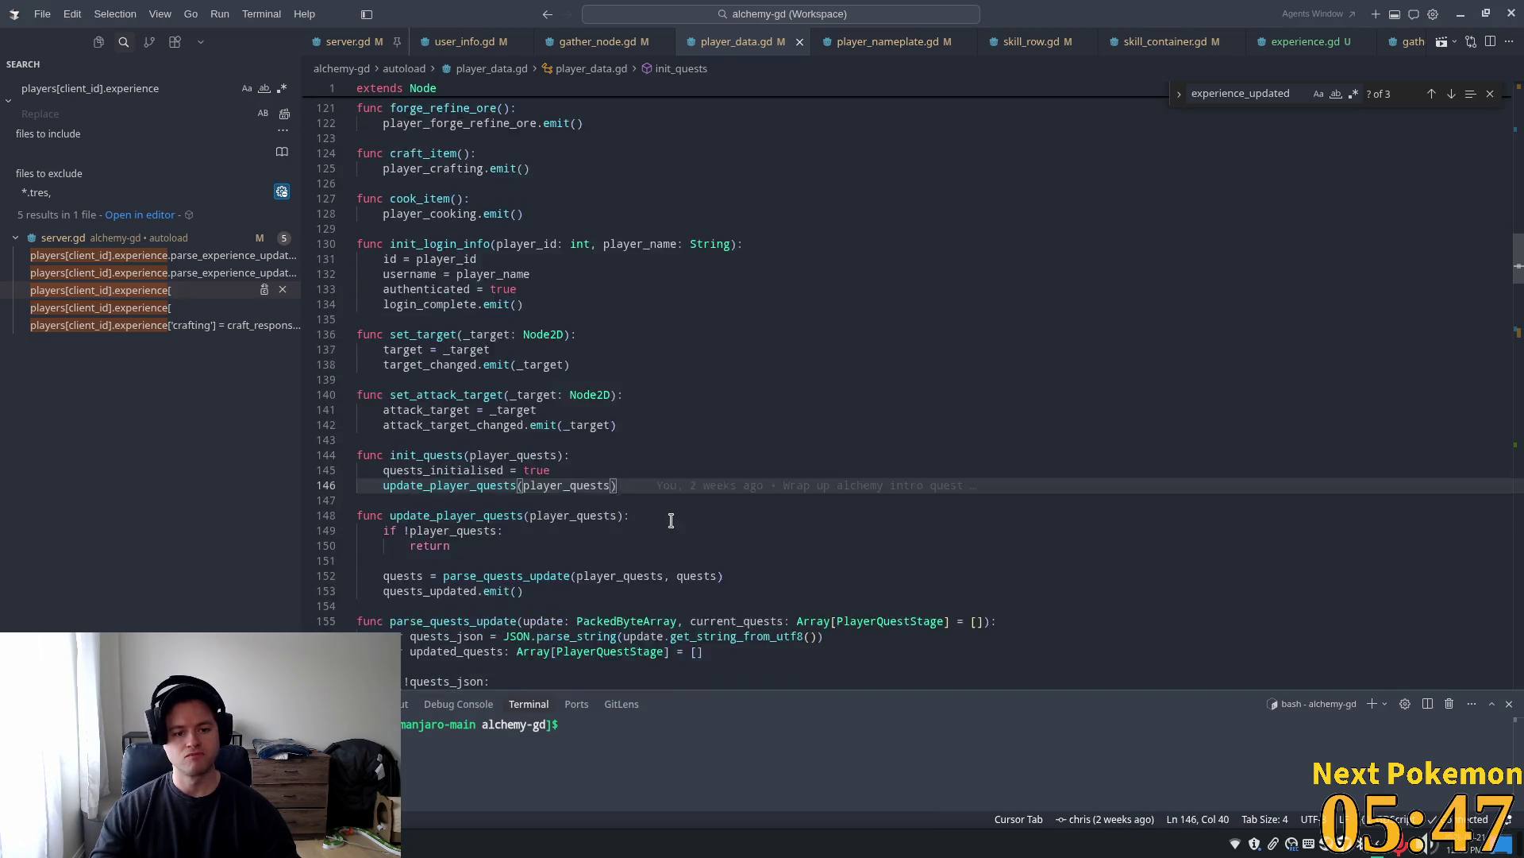
# Find 'experience' in player_data.gd (19 matches) and select parse_experience_update
pyautogui.hotkey('ctrl', 'f')
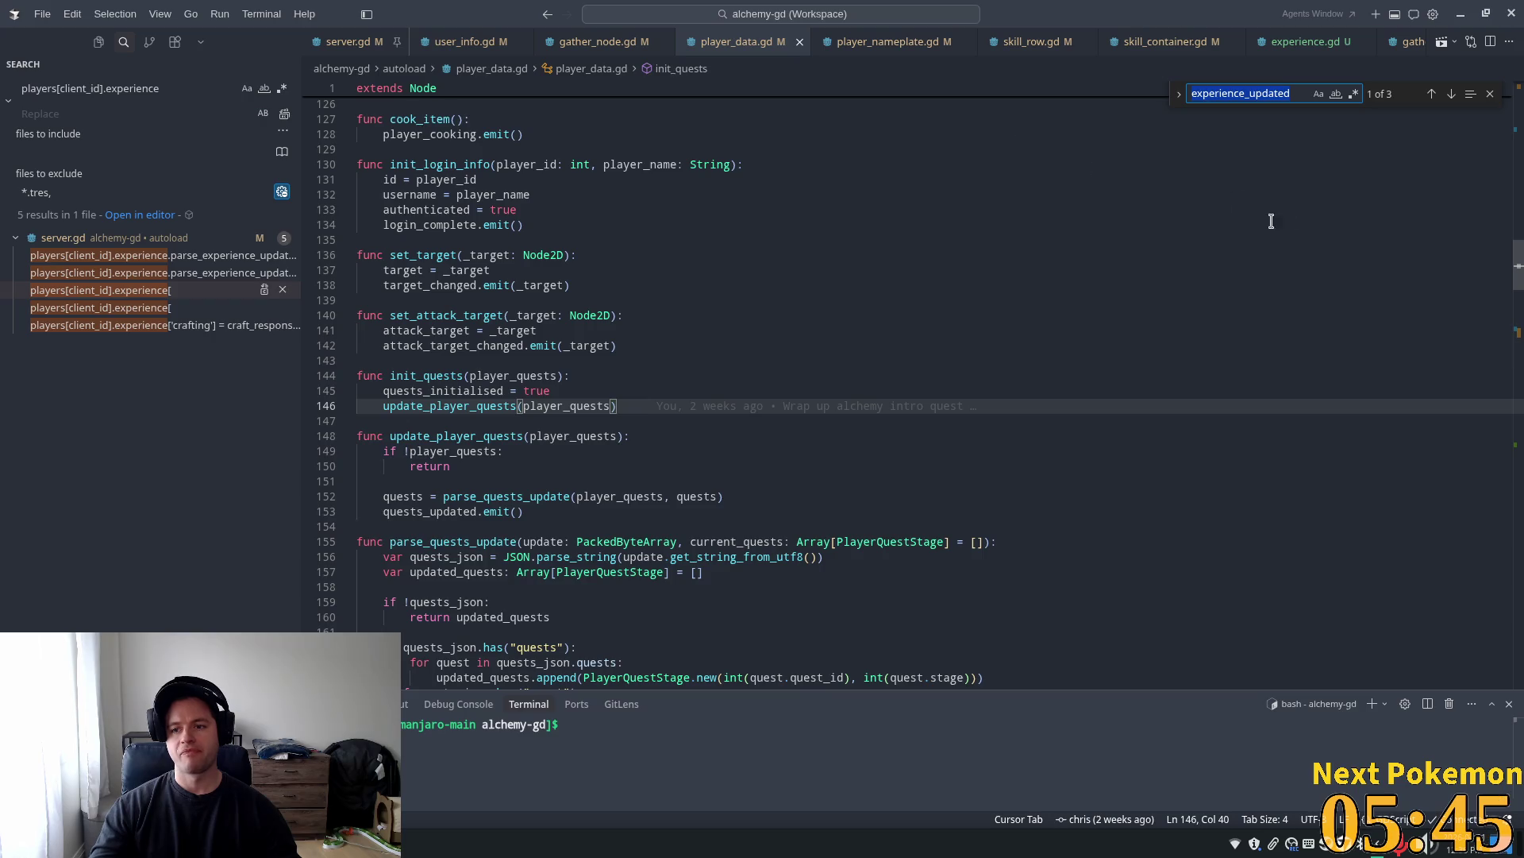
pyautogui.write('e')
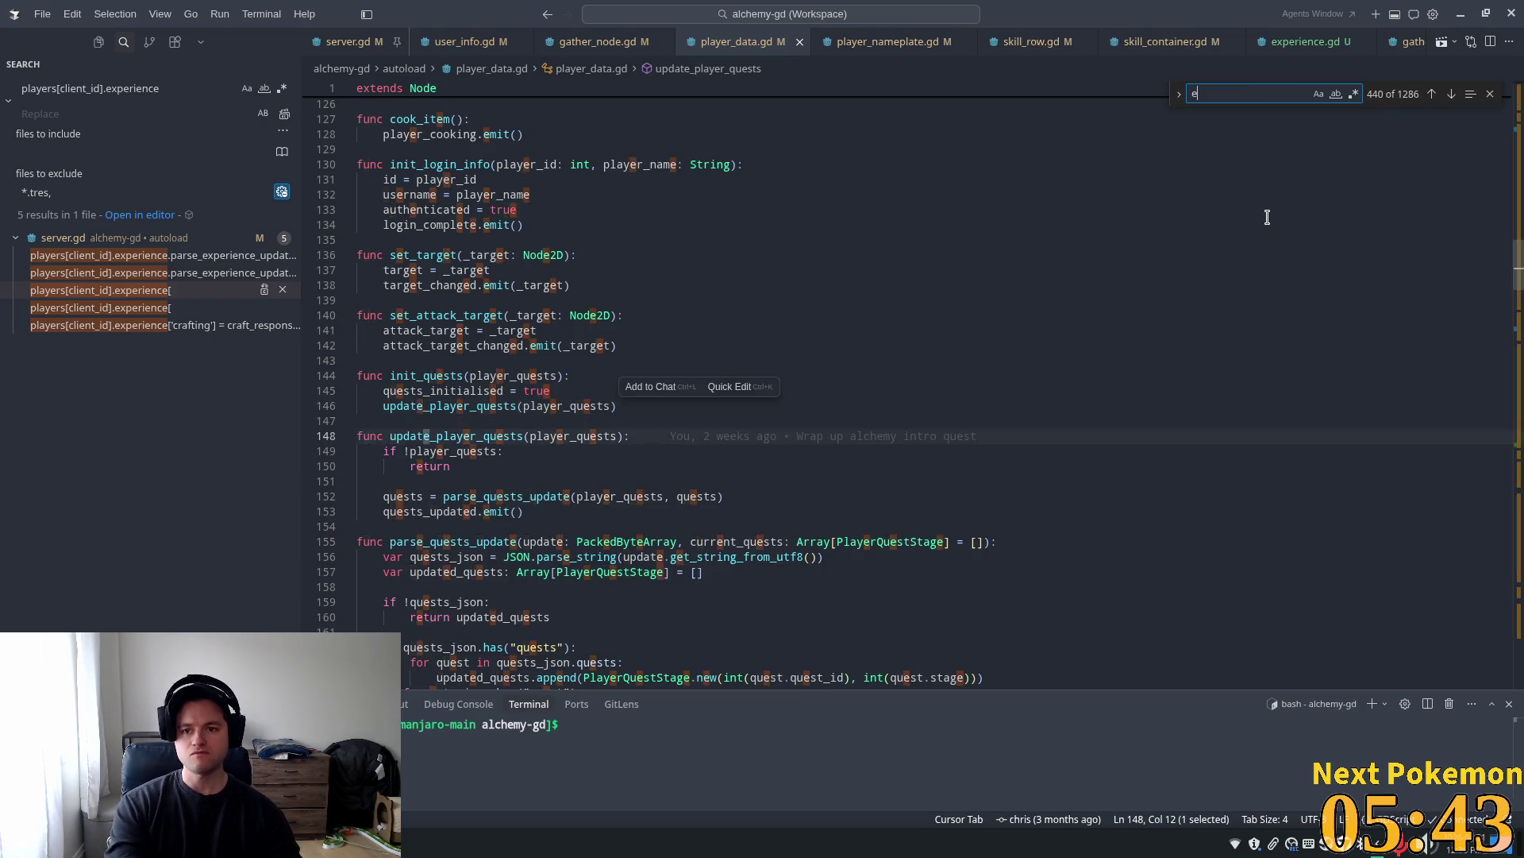
pyautogui.write('xperience')
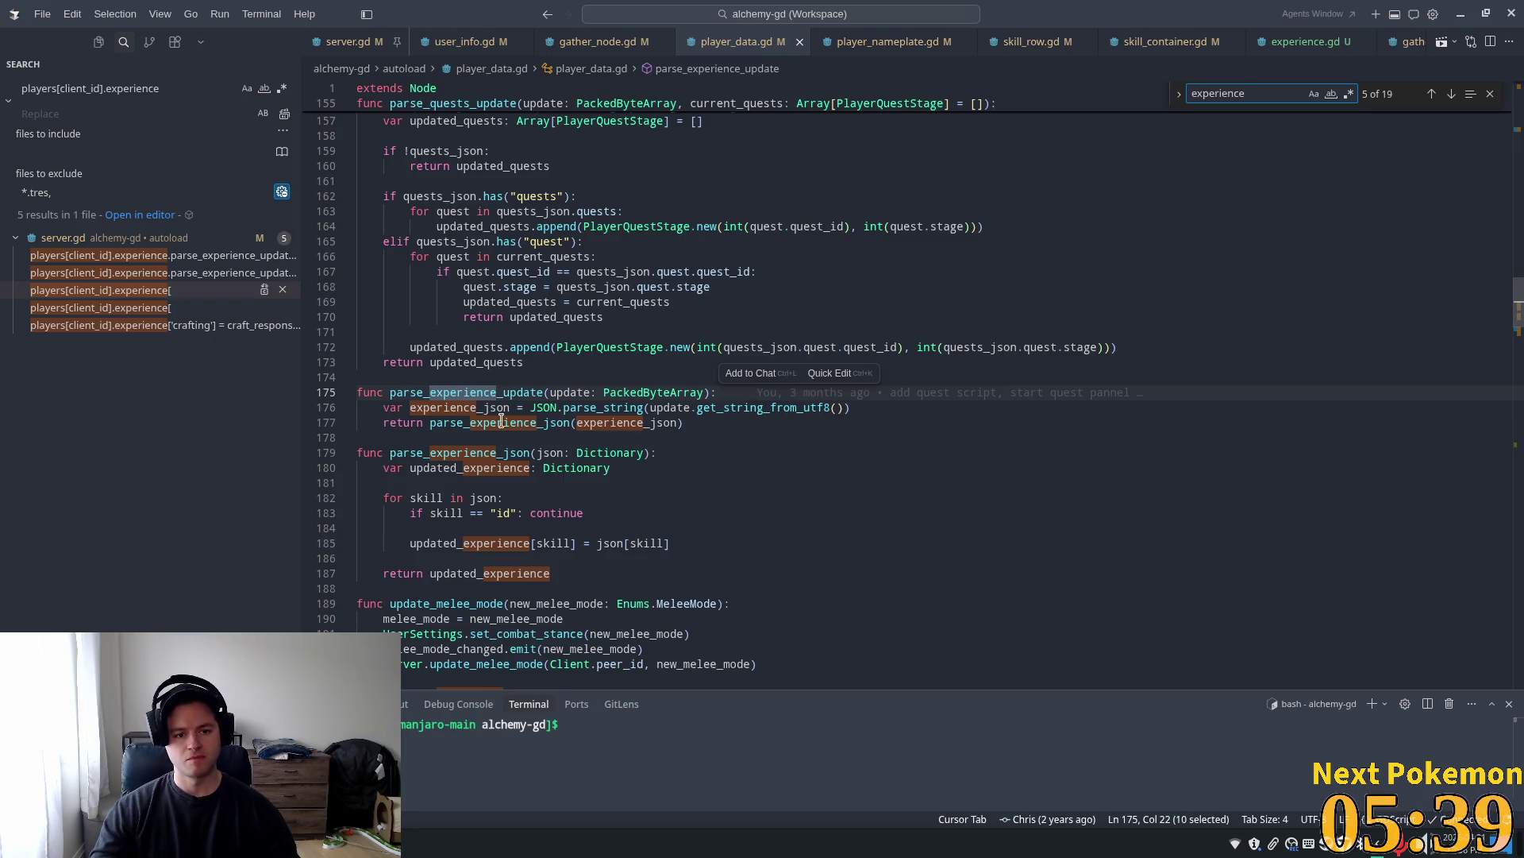
pyautogui.doubleClick(464, 394)
pyautogui.scroll(3, 546, 396)
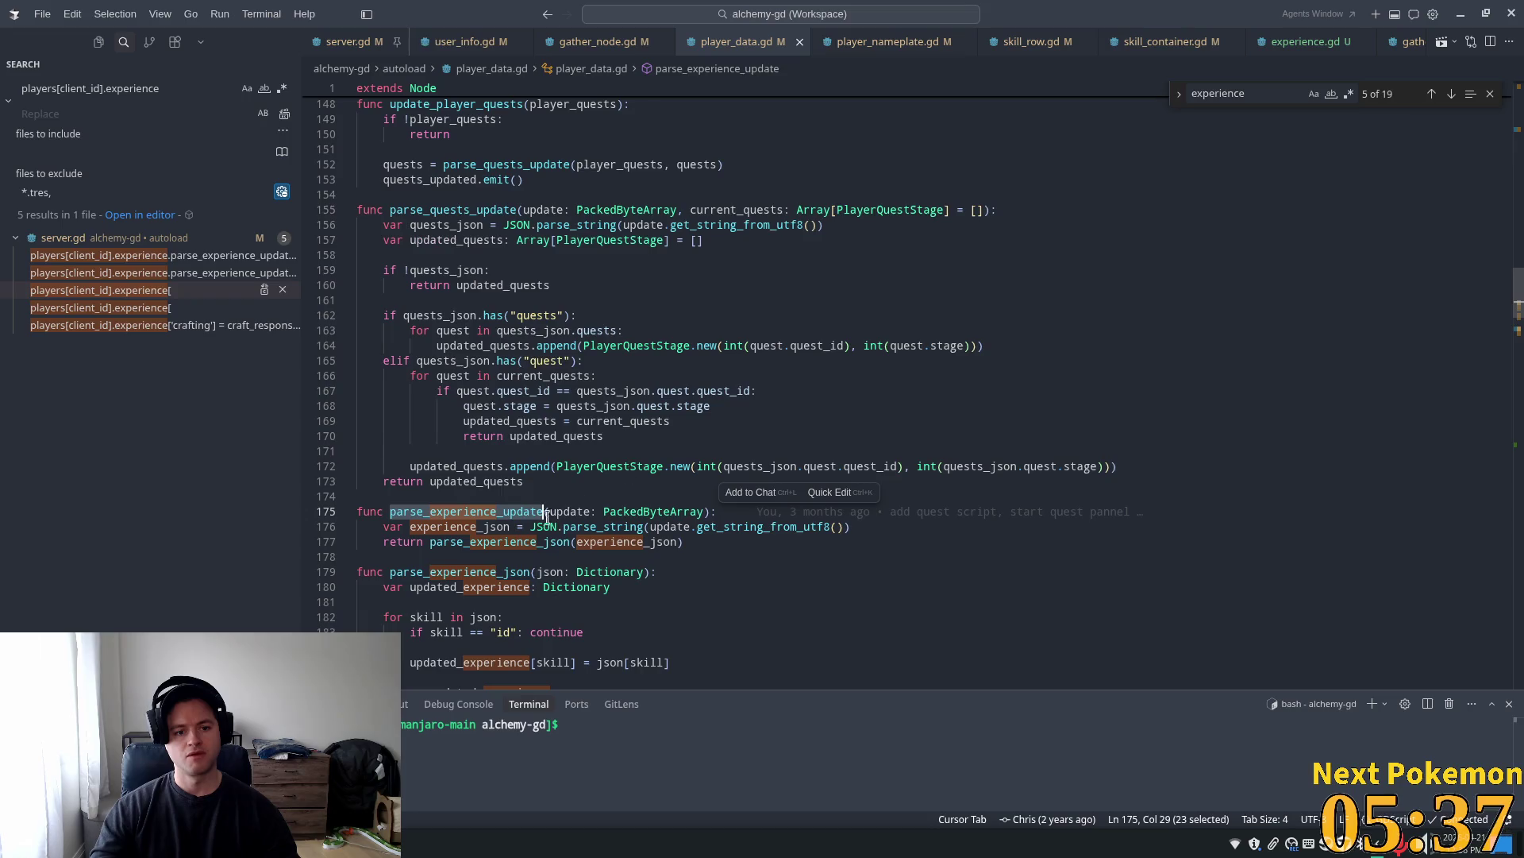
pyautogui.scroll(-2, 508, 518)
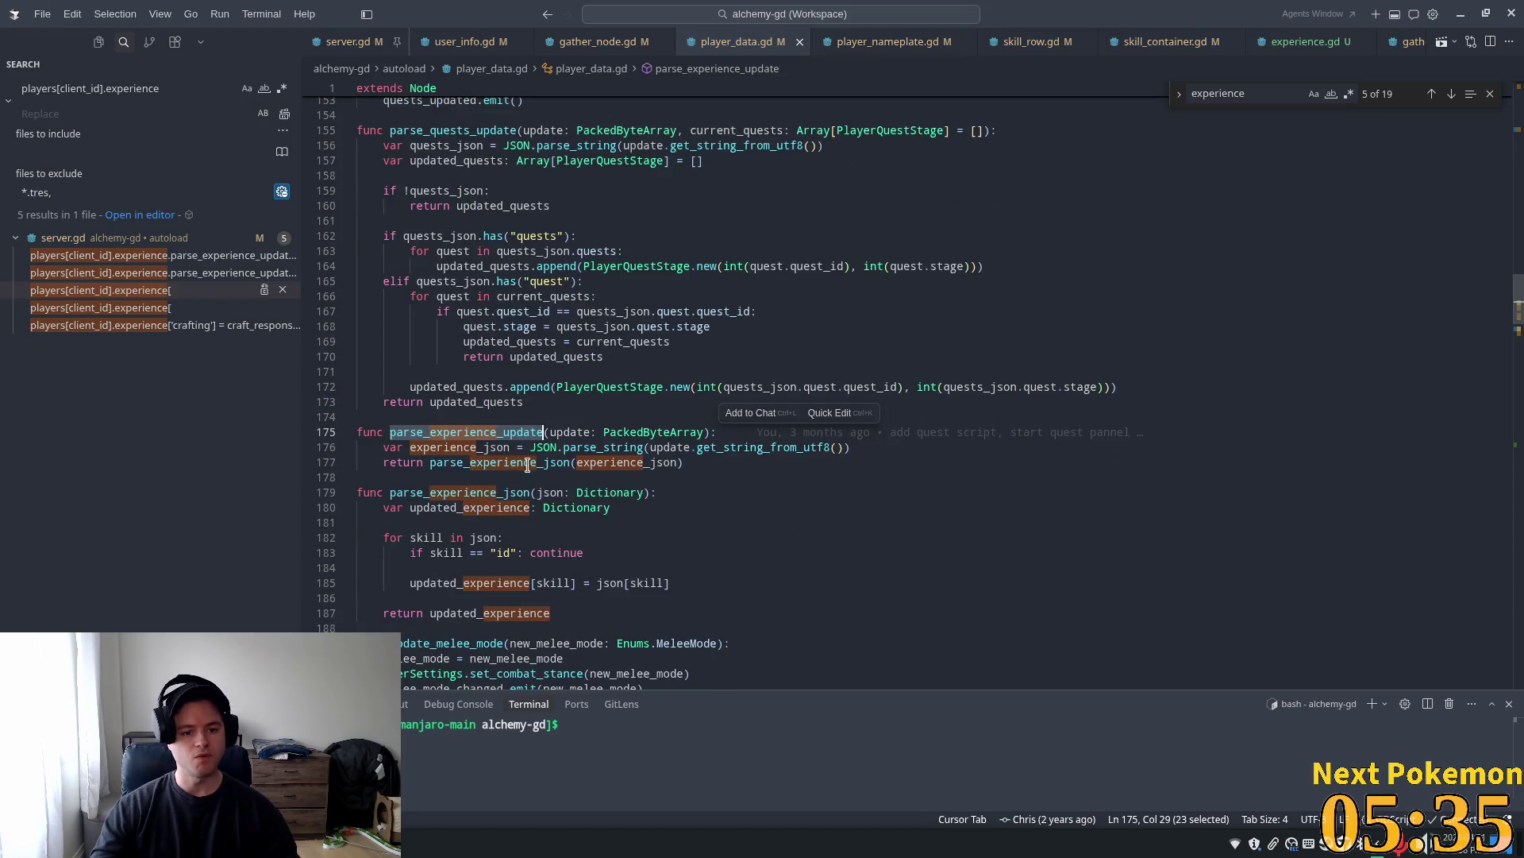
pyautogui.scroll(3, 499, 441)
pyautogui.scroll(2, 681, 432)
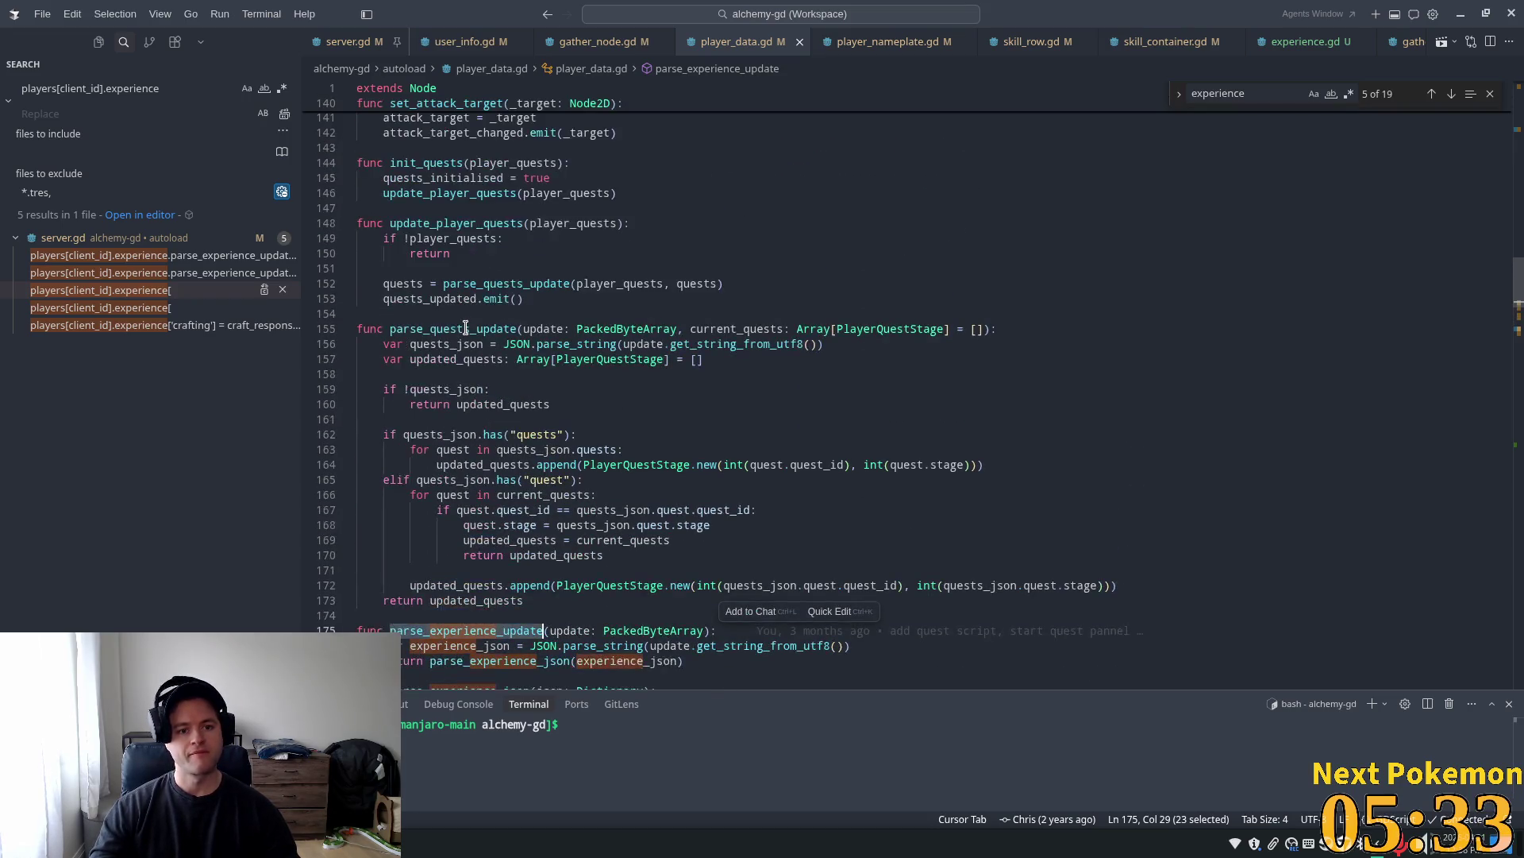
pyautogui.scroll(-3, 502, 537)
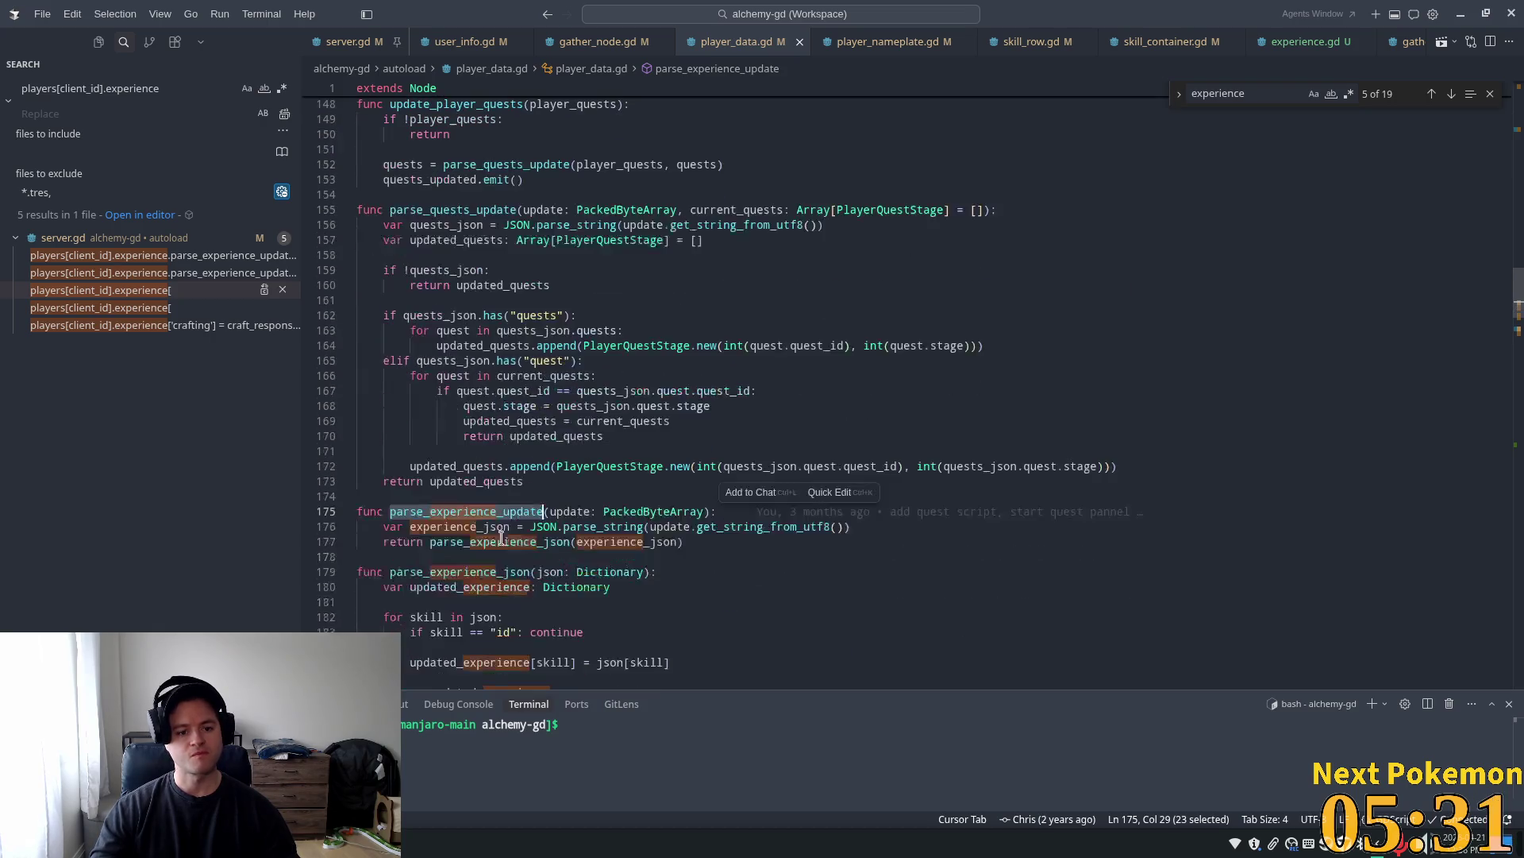
# Locate update_experience's parse call and insert a print statement on the line after it
pyautogui.click(1228, 88)
pyautogui.press('Return')
pyautogui.press('Return')
pyautogui.press('Return')
pyautogui.press('Return')
pyautogui.press('Return')
pyautogui.press('Return')
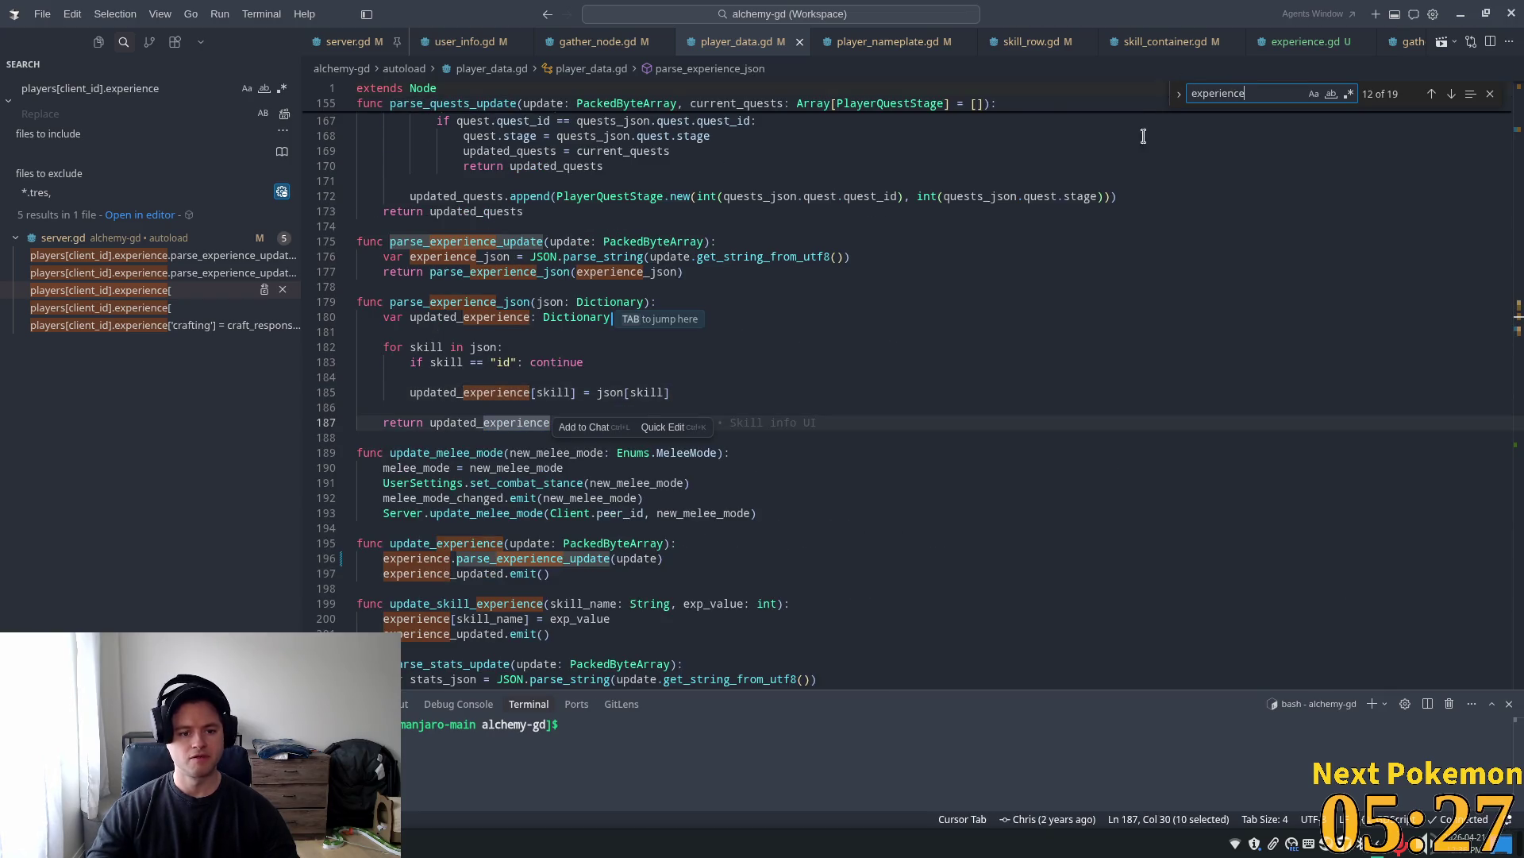
pyautogui.click(679, 475)
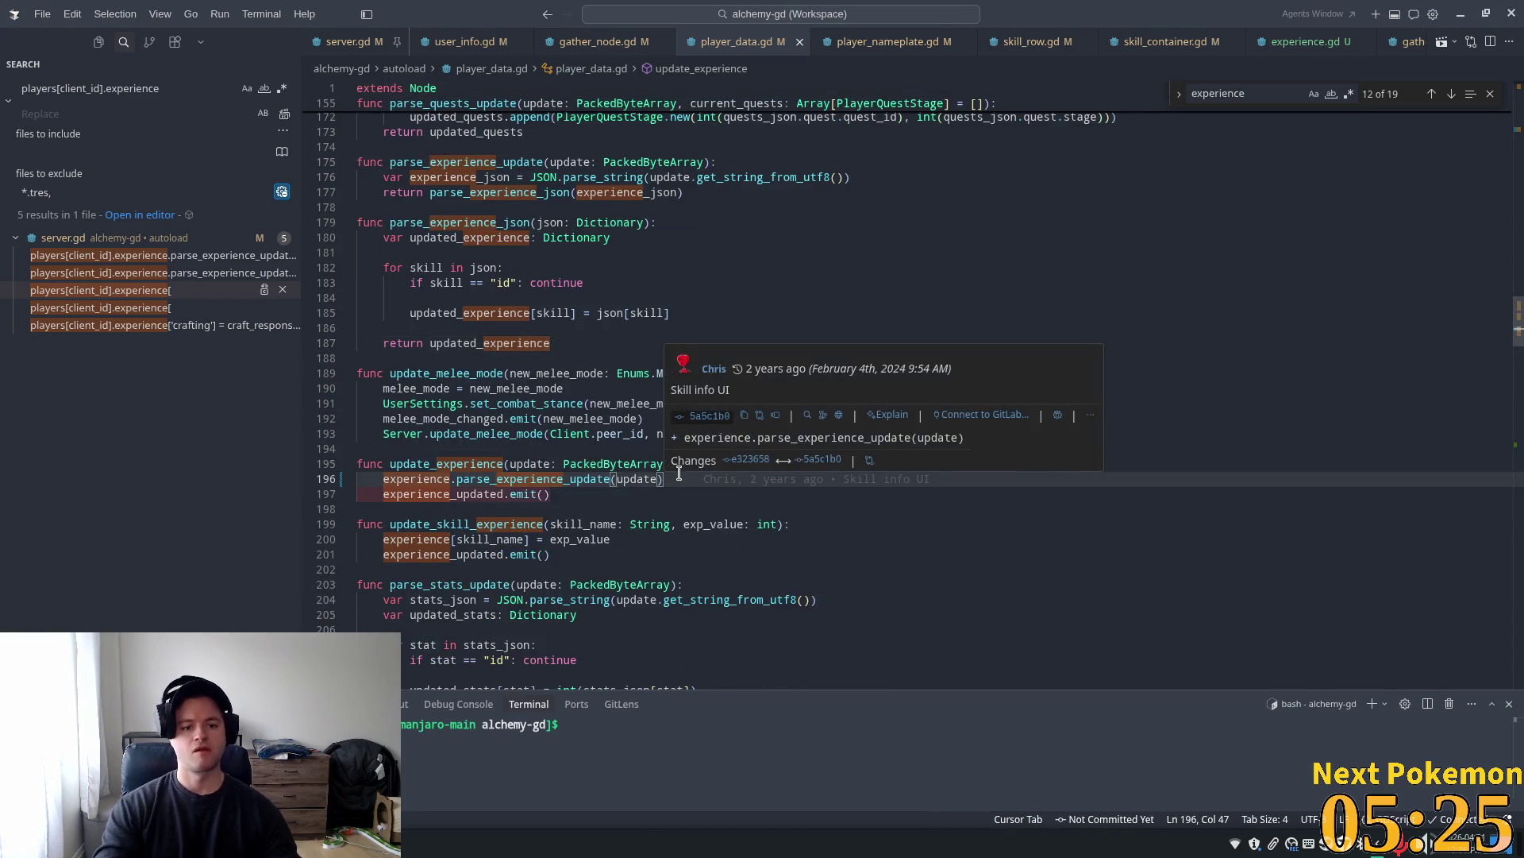
pyautogui.press('Return')
pyautogui.write('print(')
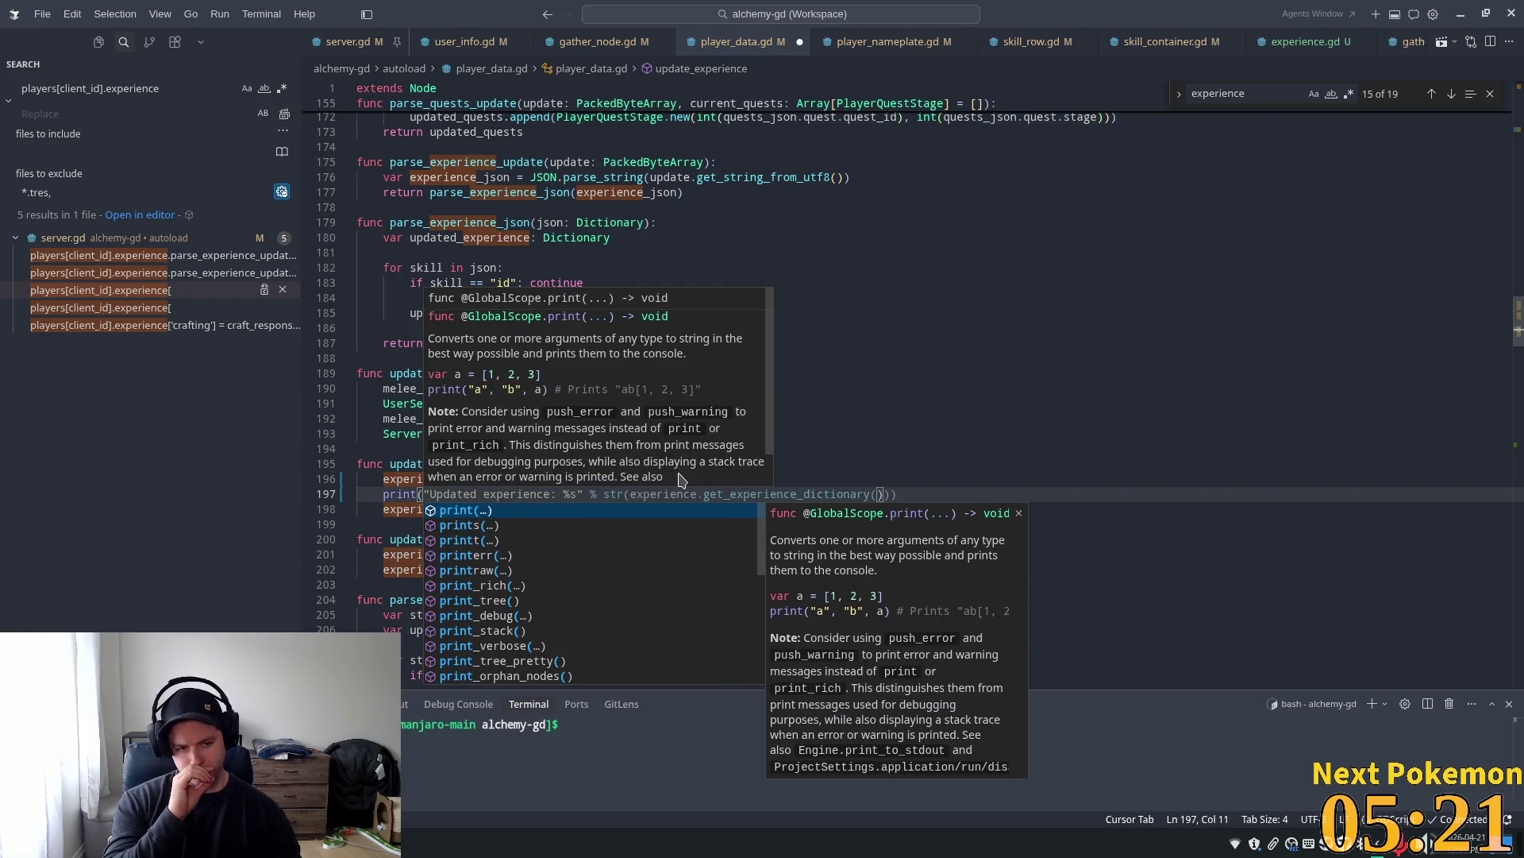
pyautogui.press('Tab')
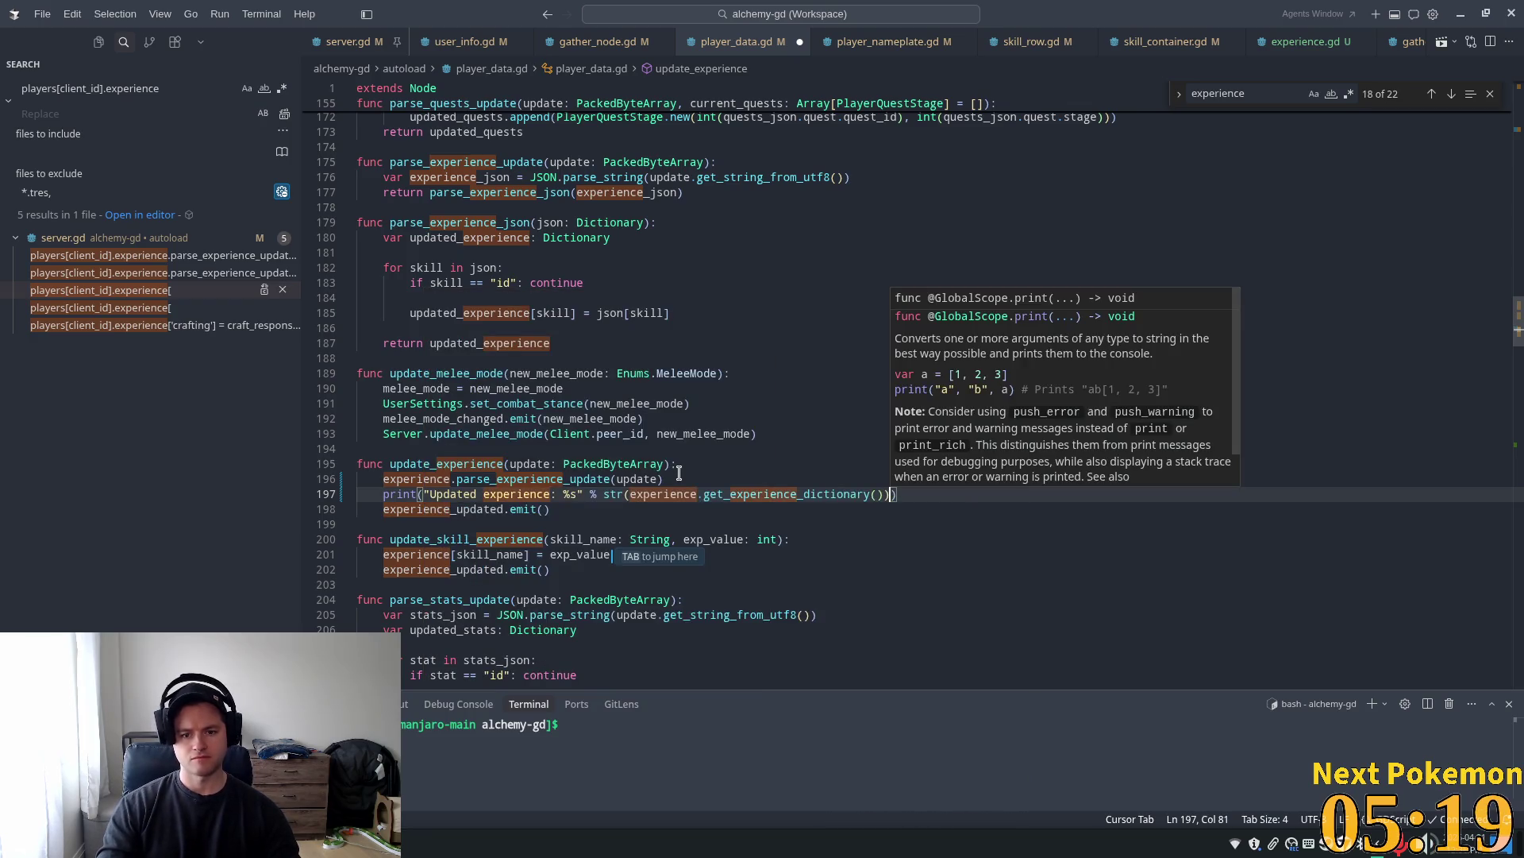
# Make it print "Updated experience: %s" % experience["health"], save, and run the game in Godot
pyautogui.hotkey('ctrl', 'shift', 'Left')
pyautogui.hotkey('ctrl', 'shift', 'Left')
pyautogui.hotkey('ctrl', 'shift', 'Left')
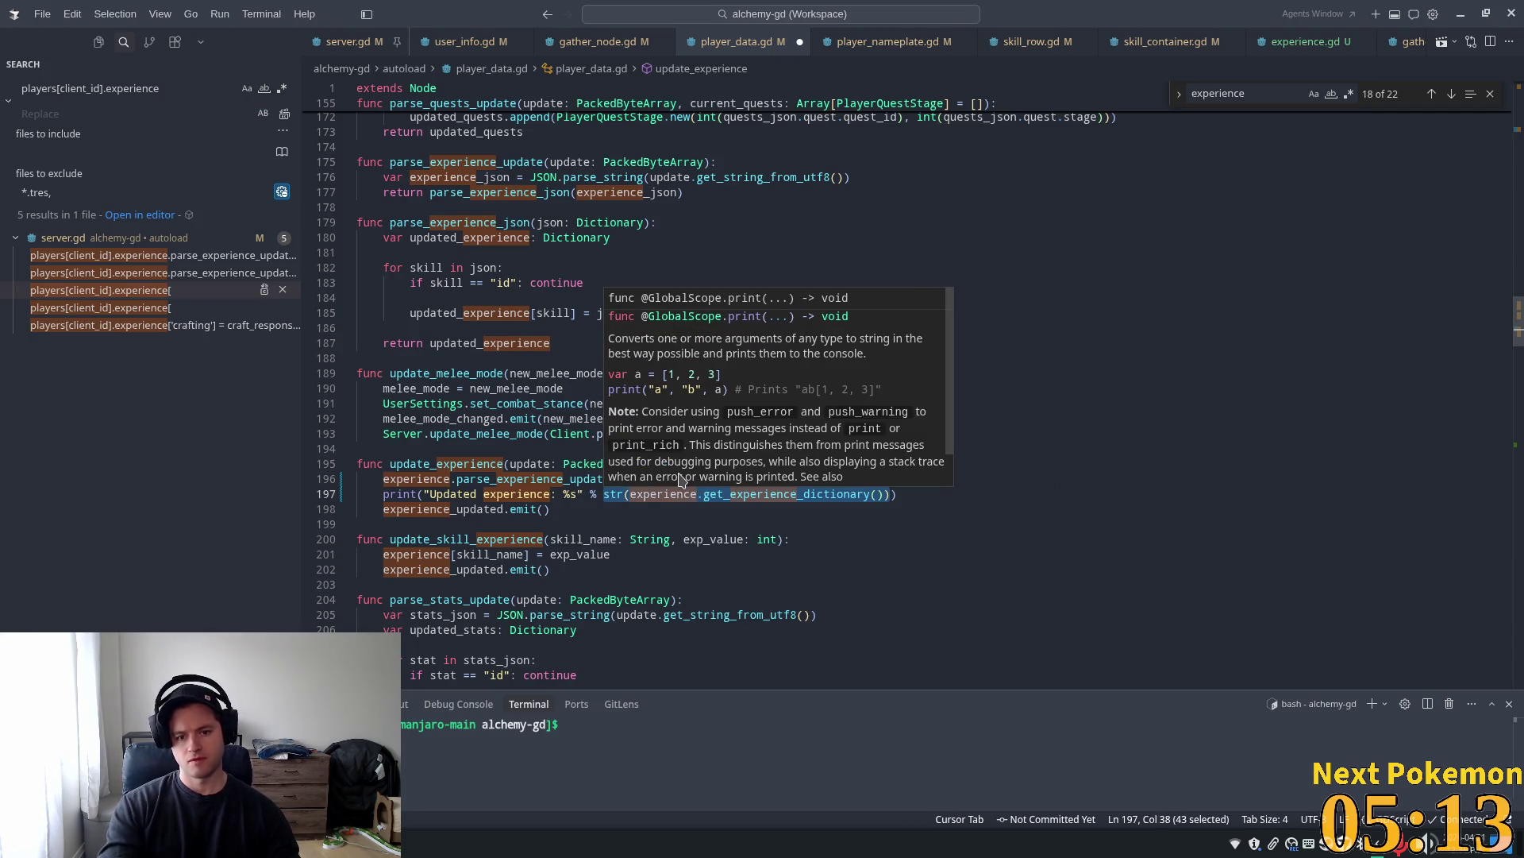
pyautogui.write('% ')
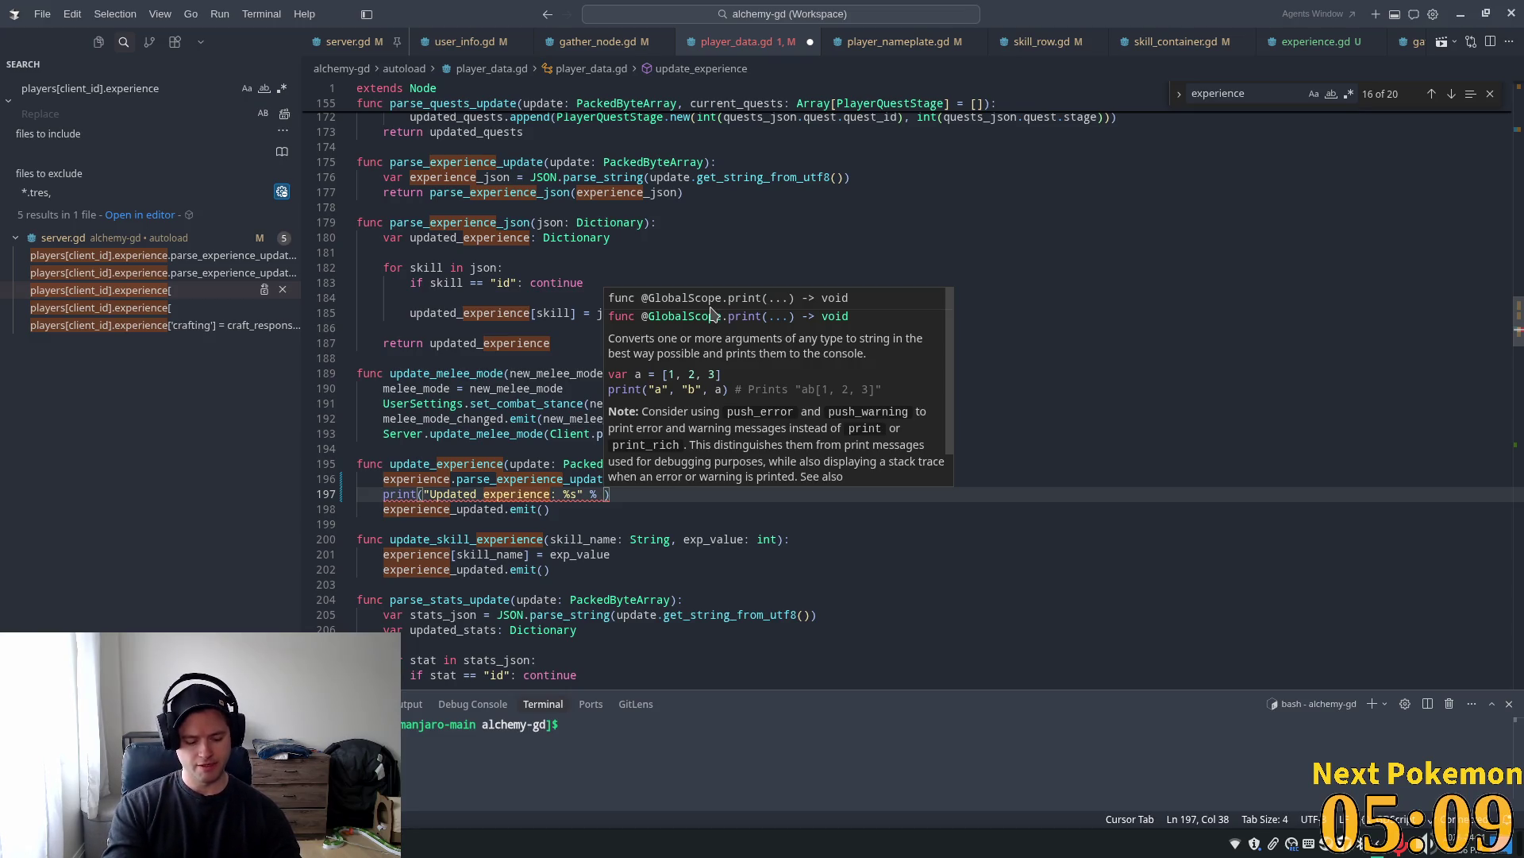
pyautogui.write('exper')
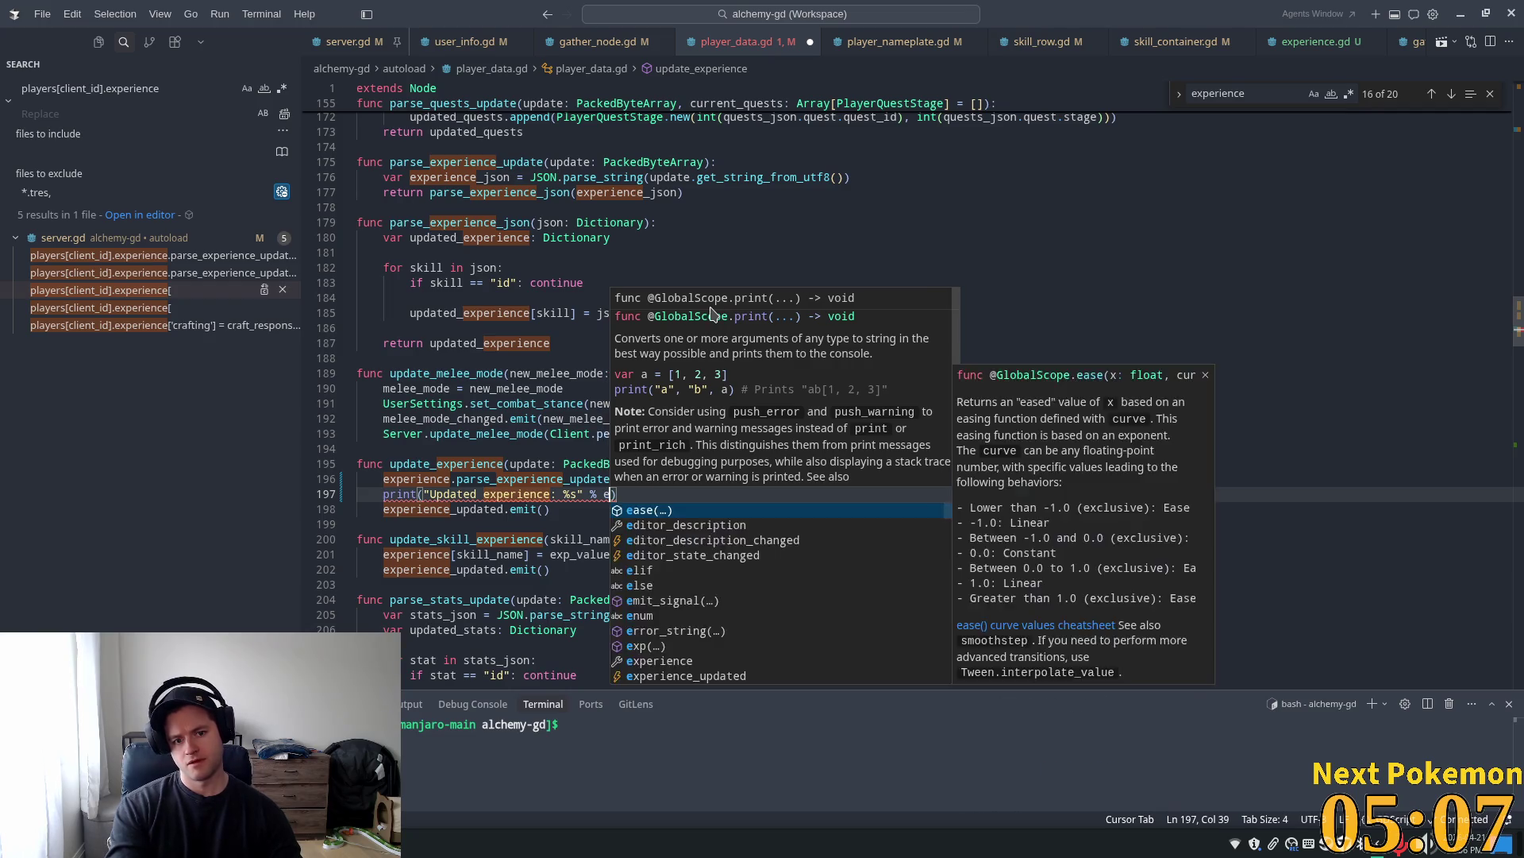
pyautogui.press('Tab')
pyautogui.write('[')
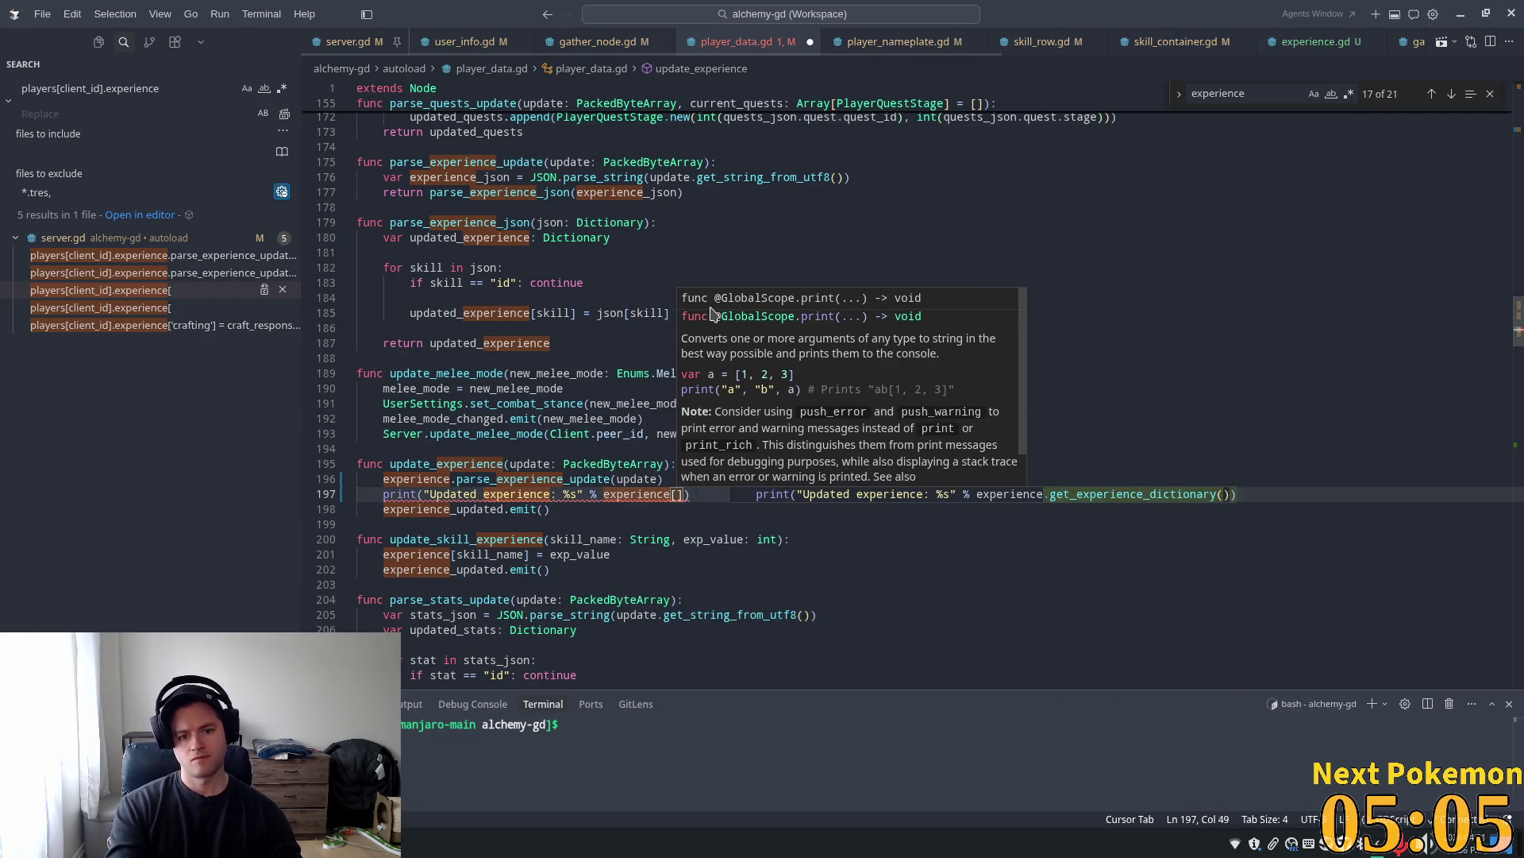
pyautogui.write('hea')
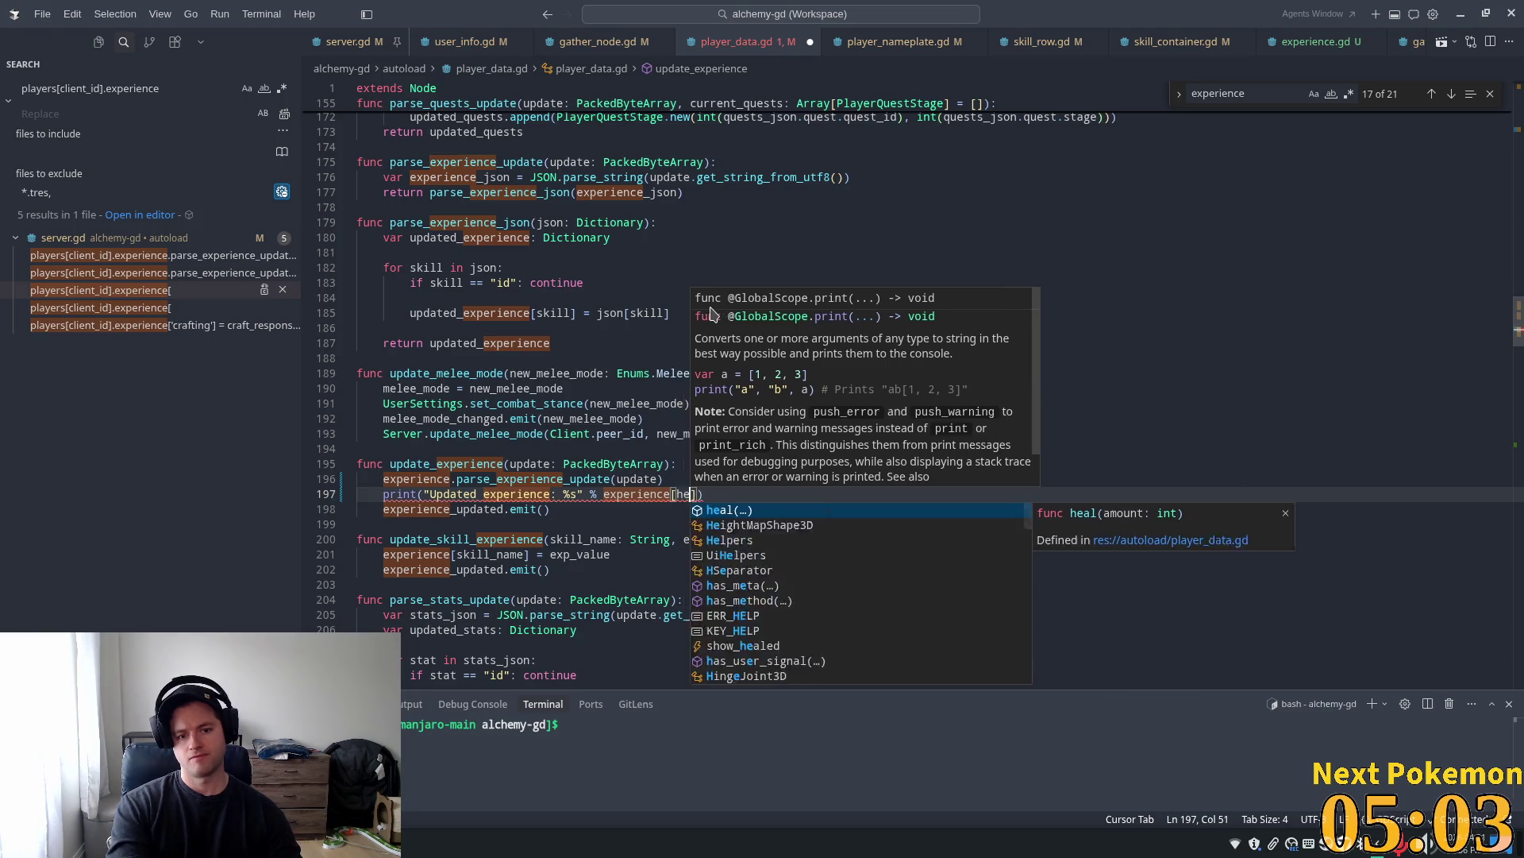
pyautogui.press('BackSpace')
pyautogui.press('BackSpace')
pyautogui.press('BackSpace')
pyautogui.write('"health')
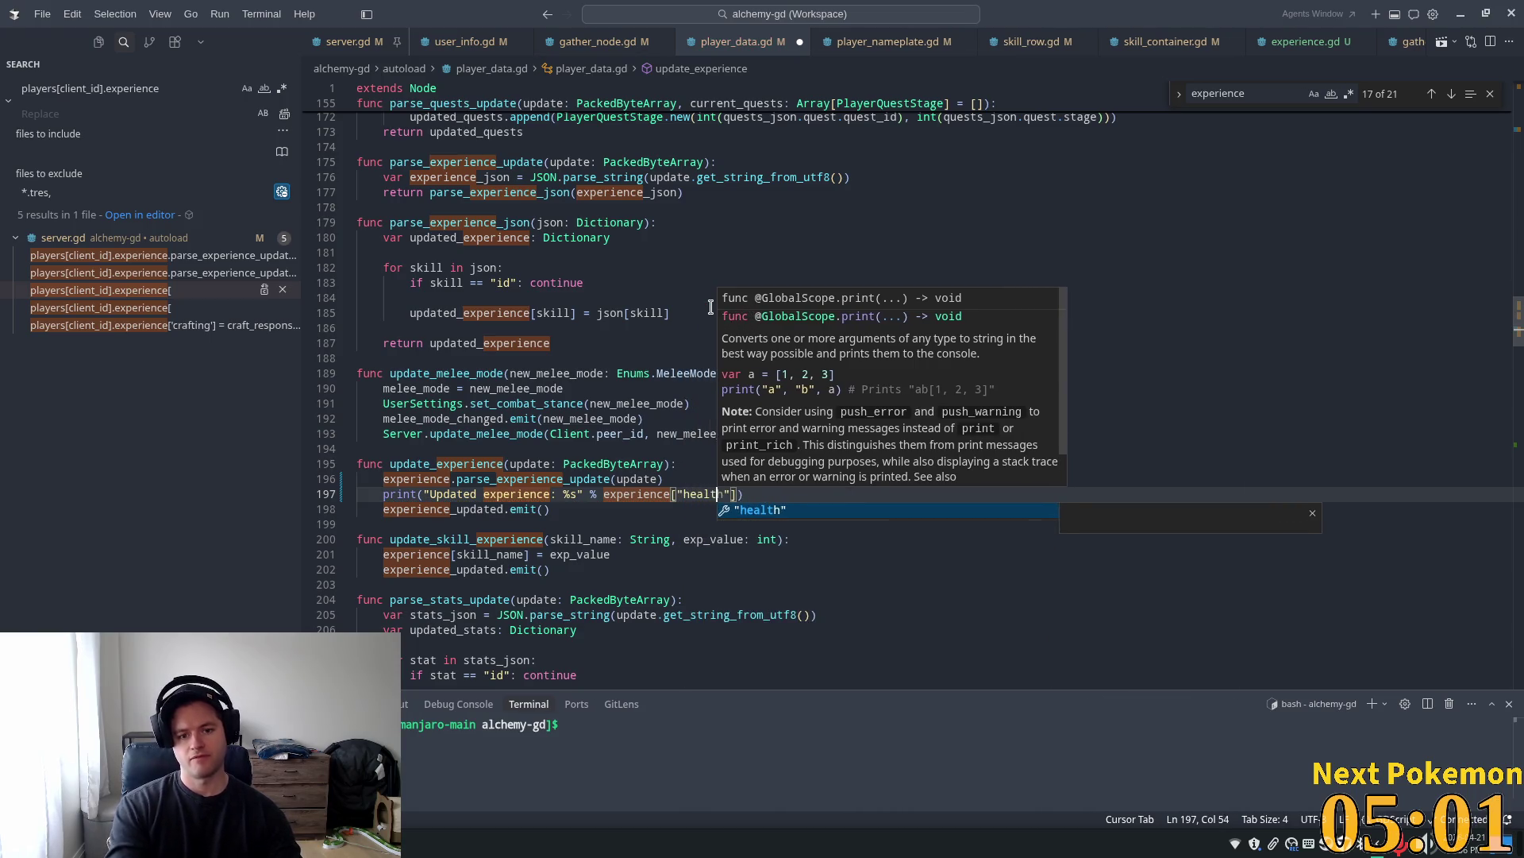
pyautogui.press('End')
pyautogui.hotkey('ctrl', 's')
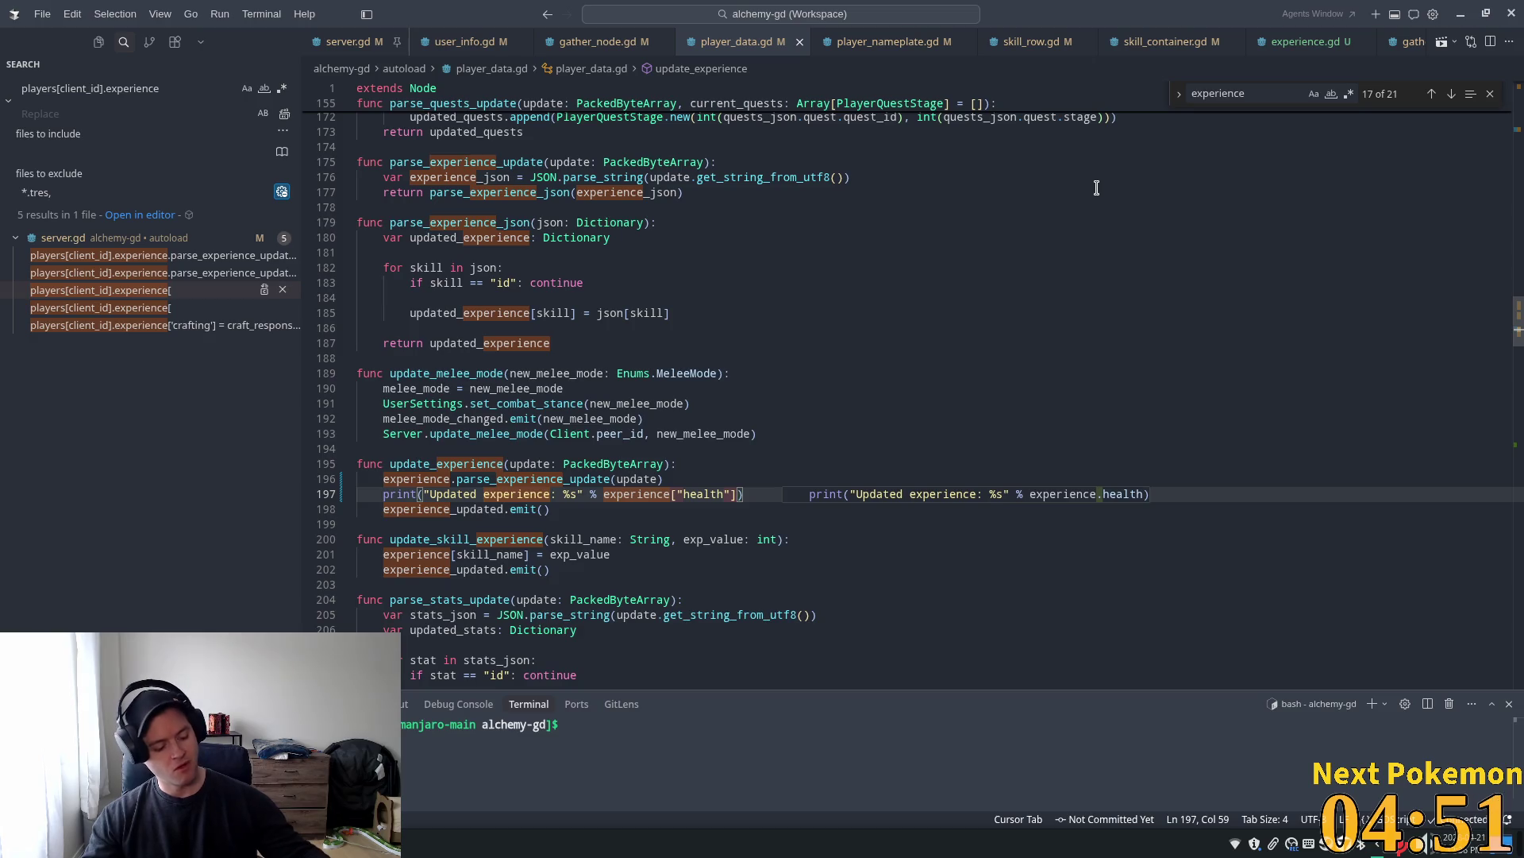
pyautogui.hotkey('alt', 'Tab')
pyautogui.click(1327, 37)
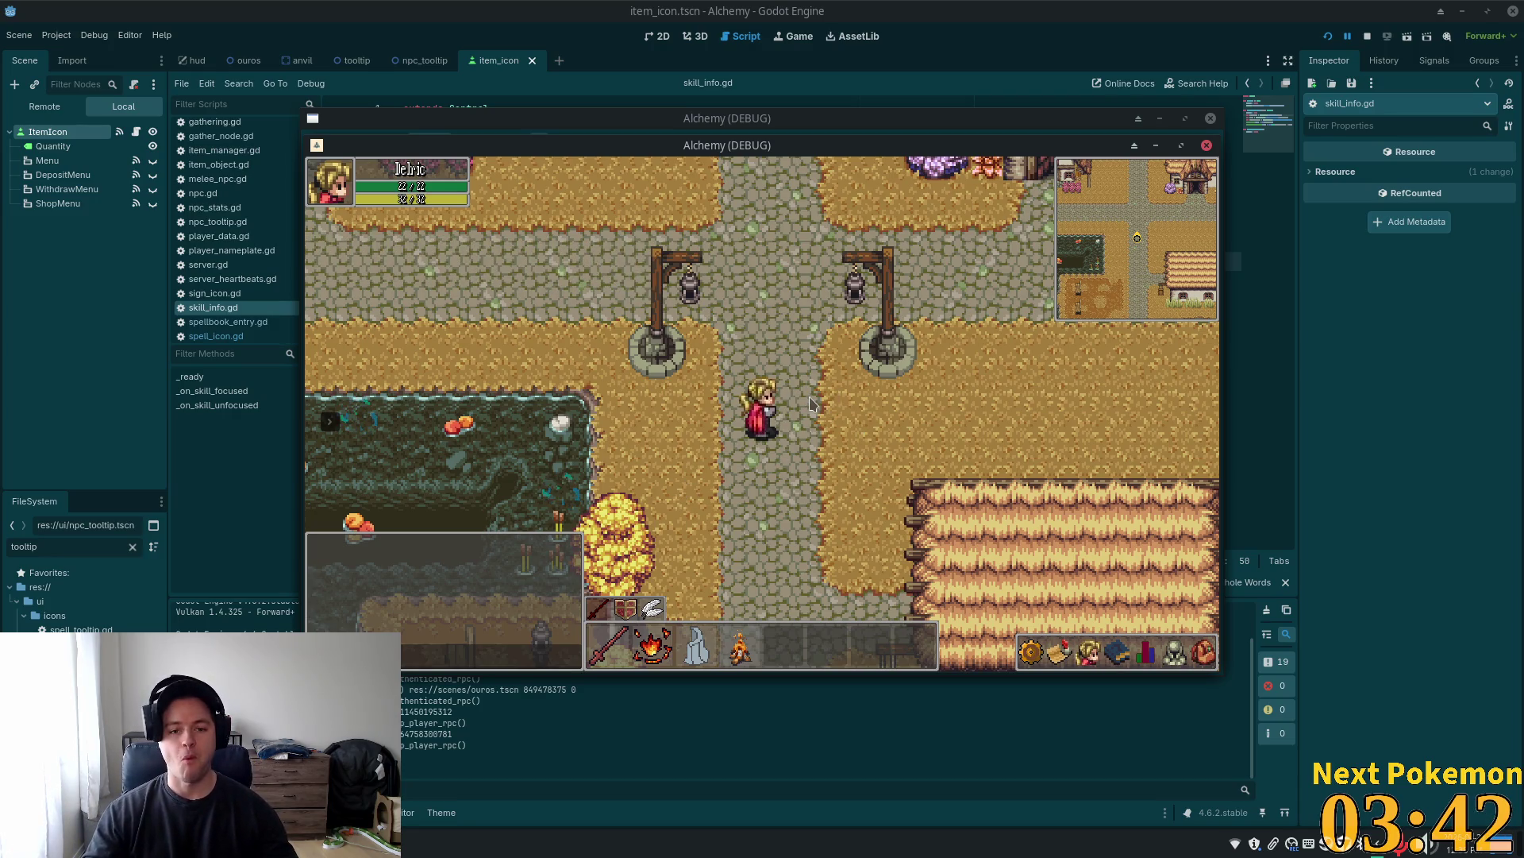
# Walk the character around Ouros, open the skills and stats panel, then walk east
pyautogui.press('w')
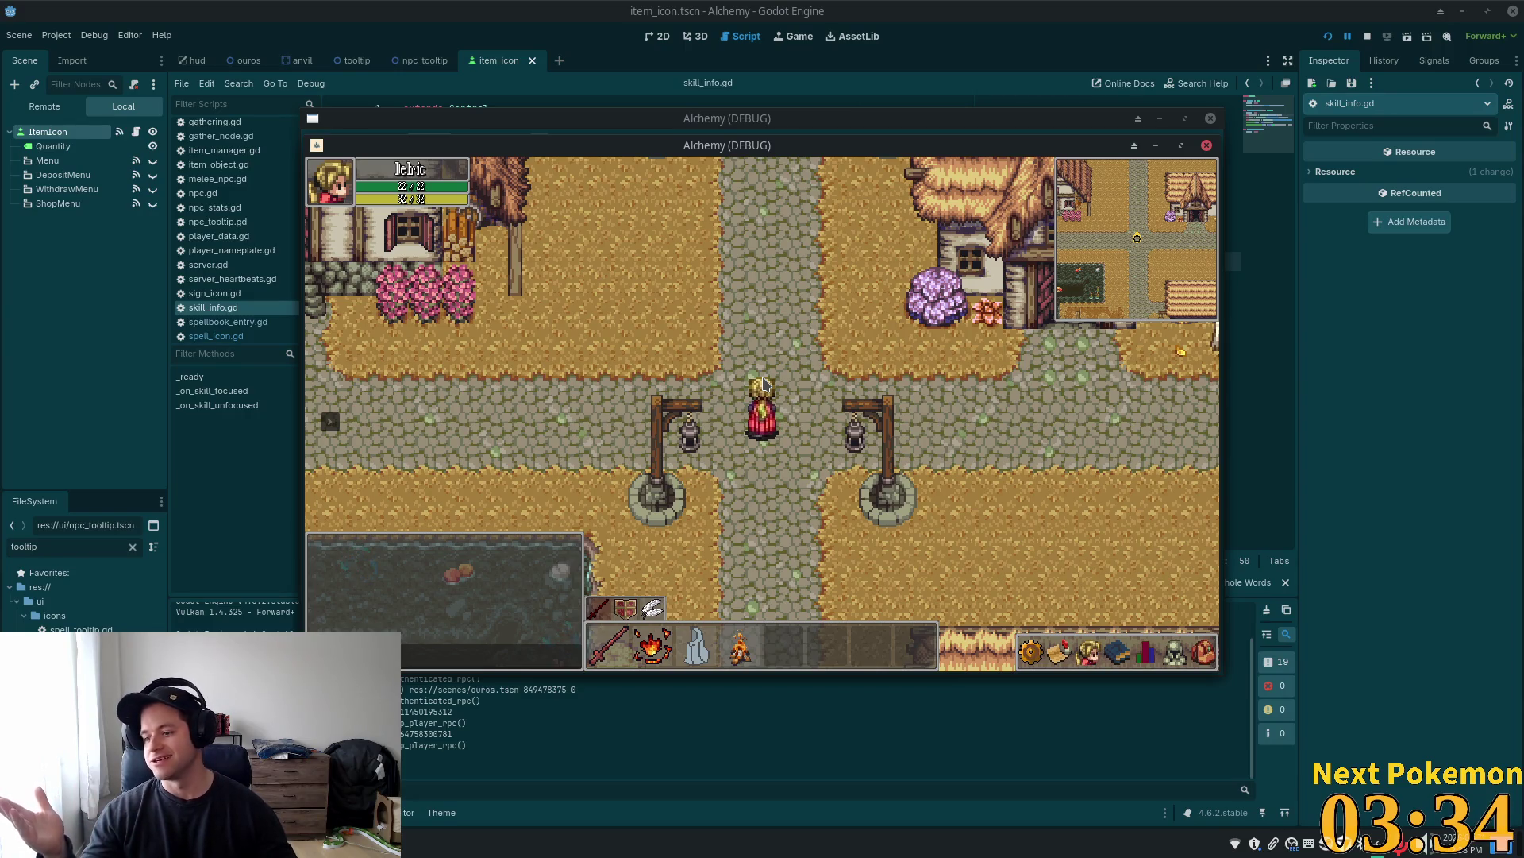
pyautogui.press('s')
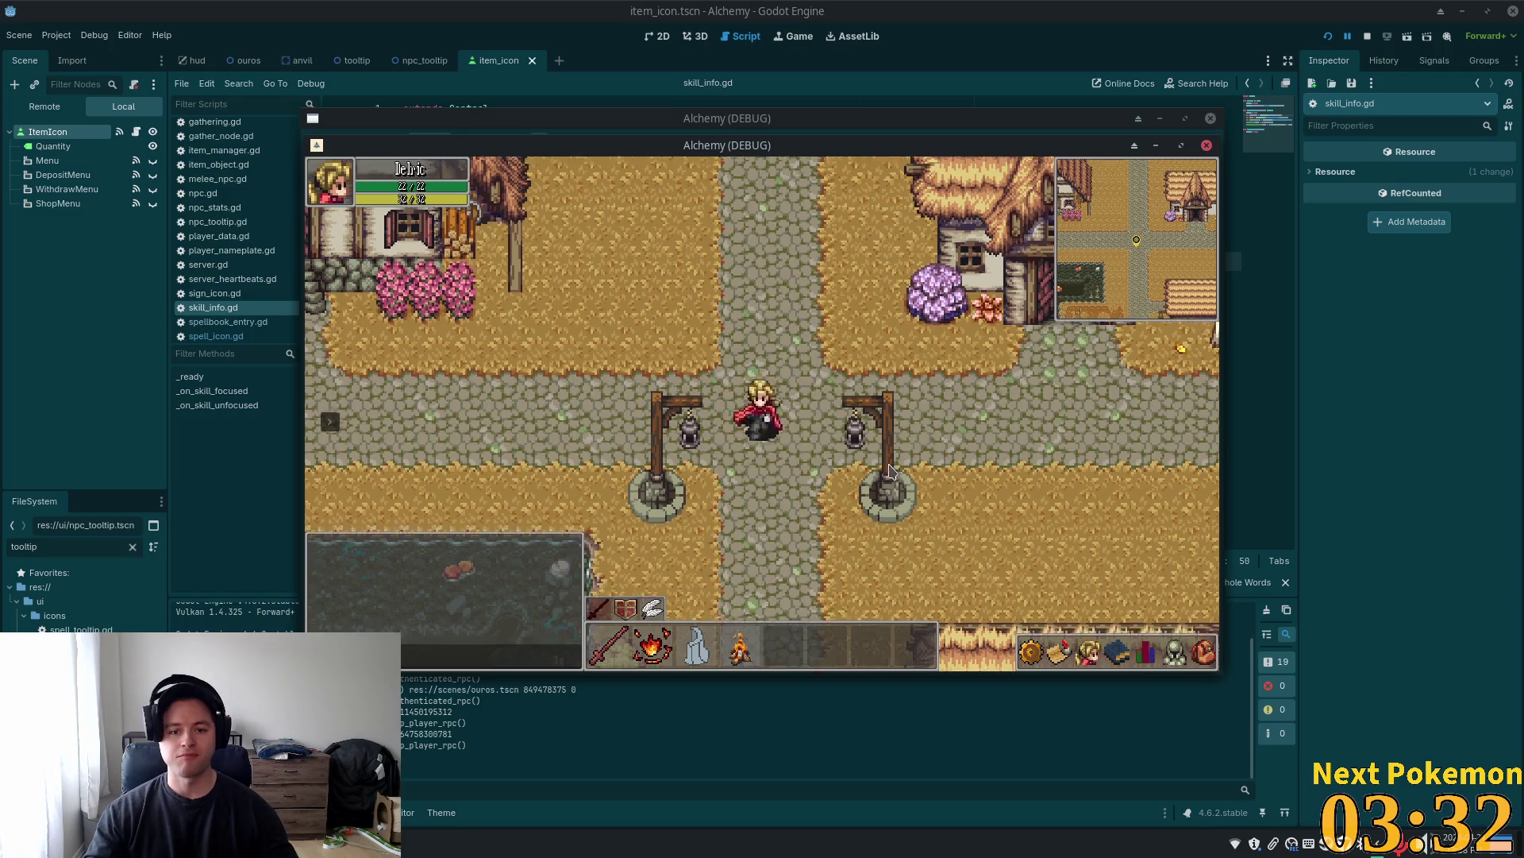
pyautogui.press('s')
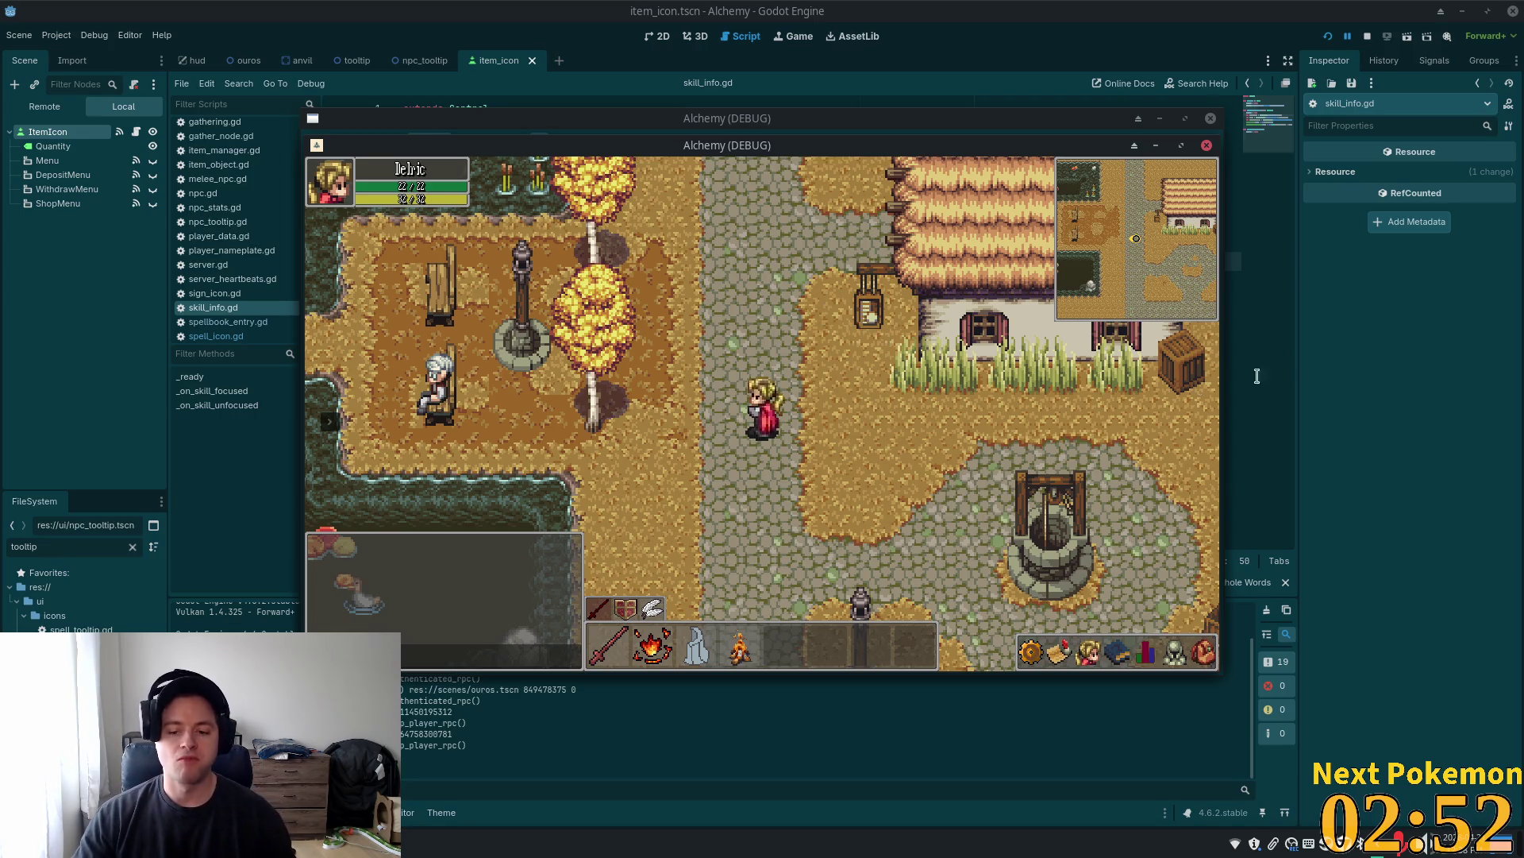
pyautogui.press('w')
pyautogui.click(1146, 653)
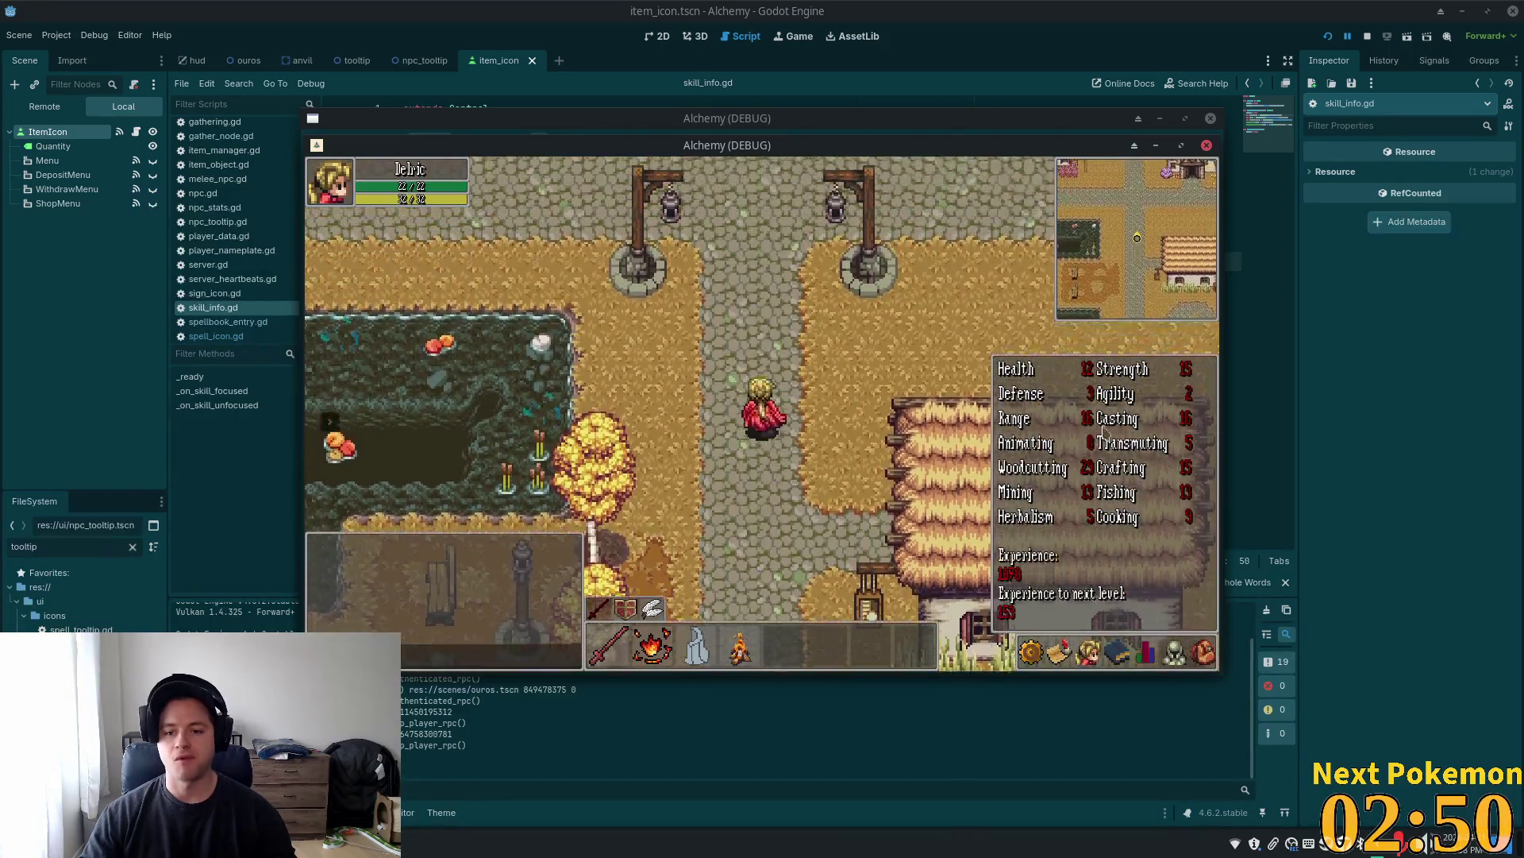
pyautogui.press('d')
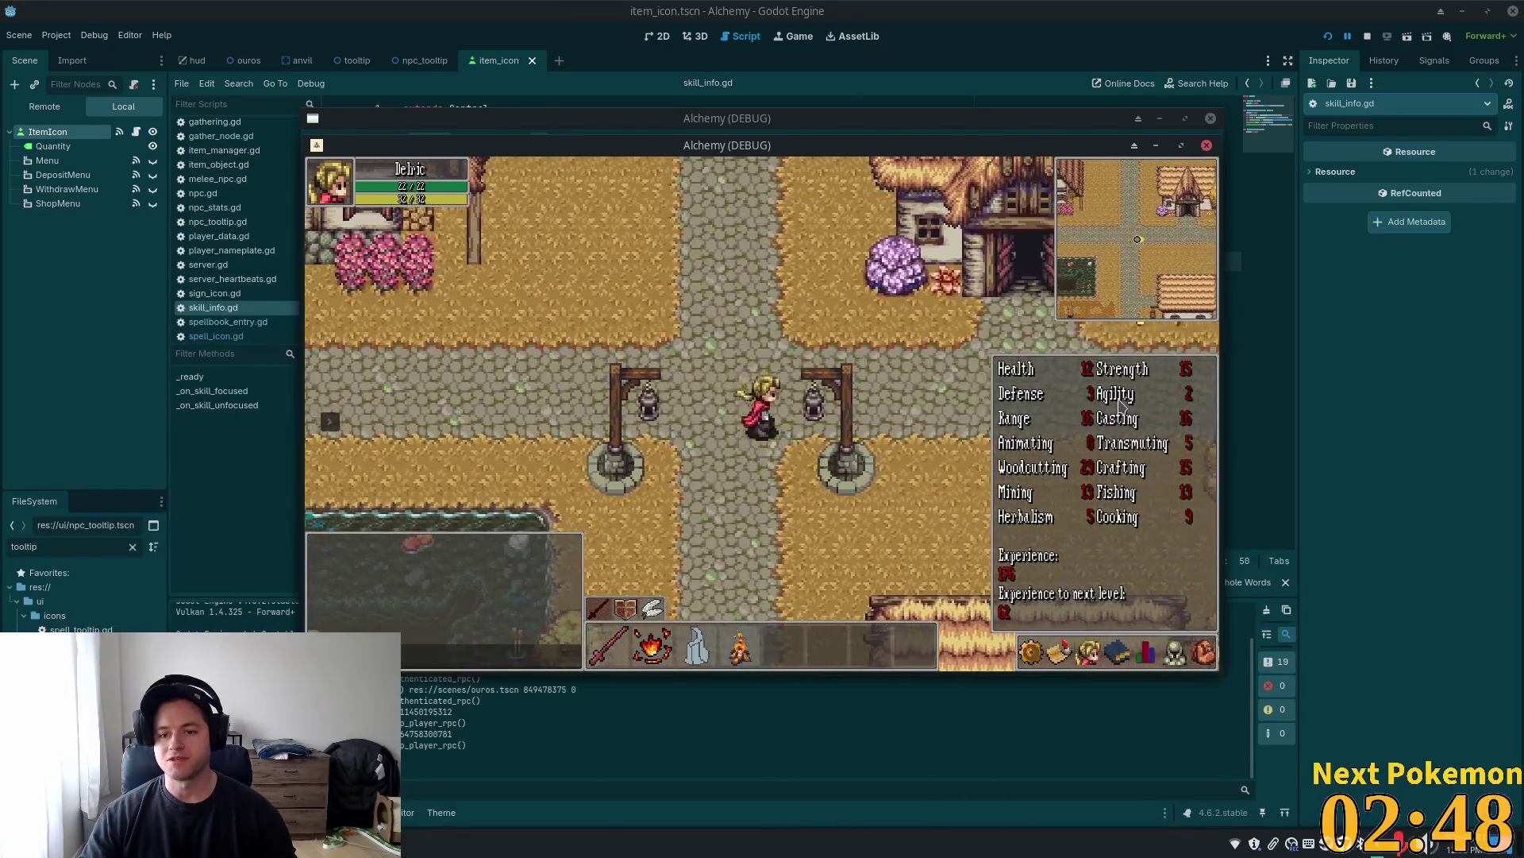
pyautogui.moveTo(1084, 418)
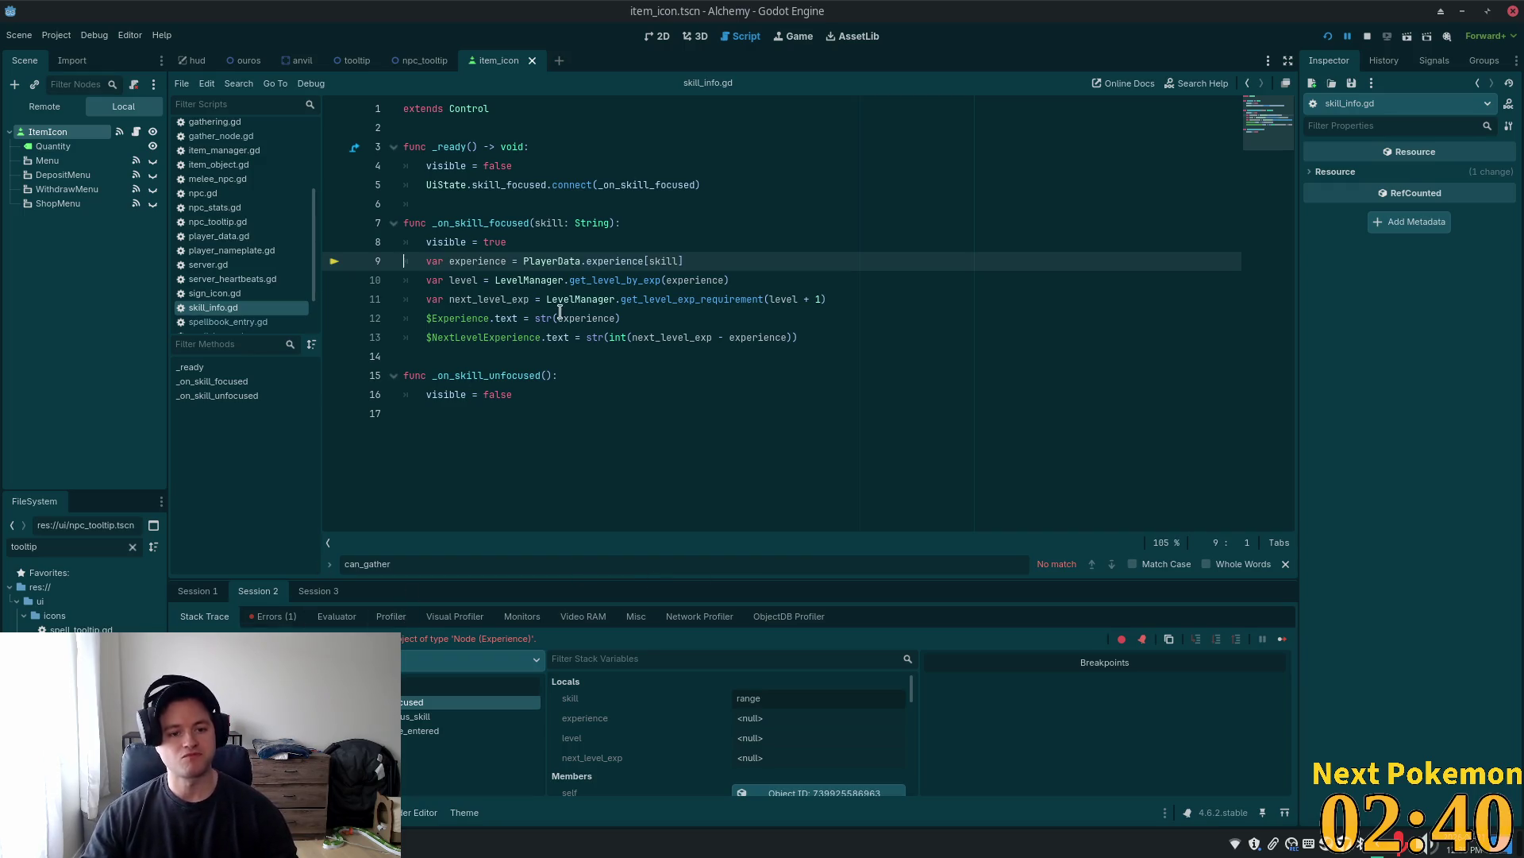
# Inspect PlayerData on line 9 and 'true' on line 8 of skill_info.gd, then bring up Quick Open
pyautogui.doubleClick(578, 260)
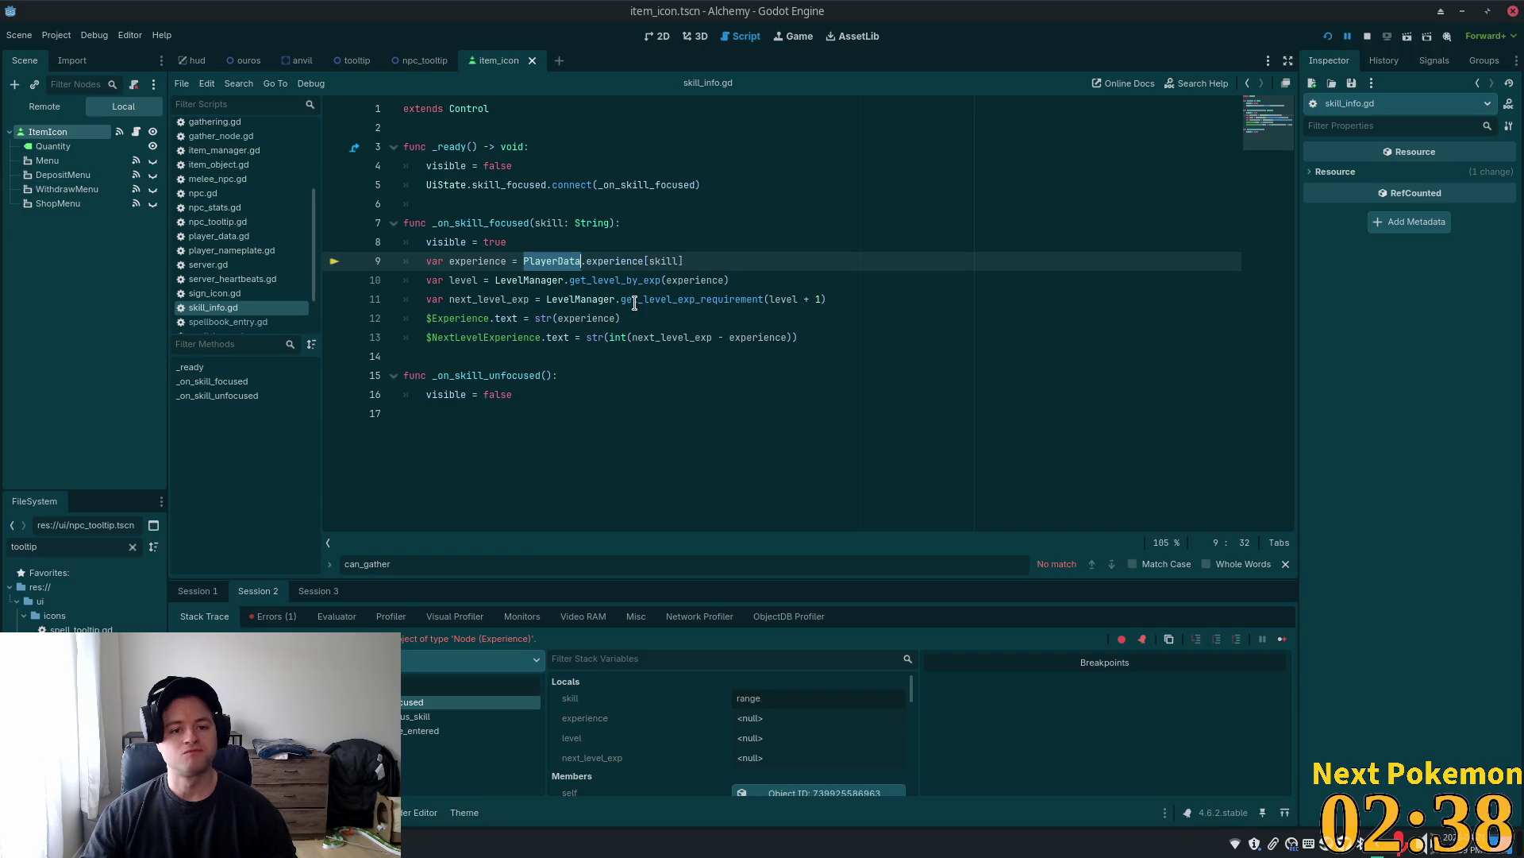
pyautogui.click(566, 259)
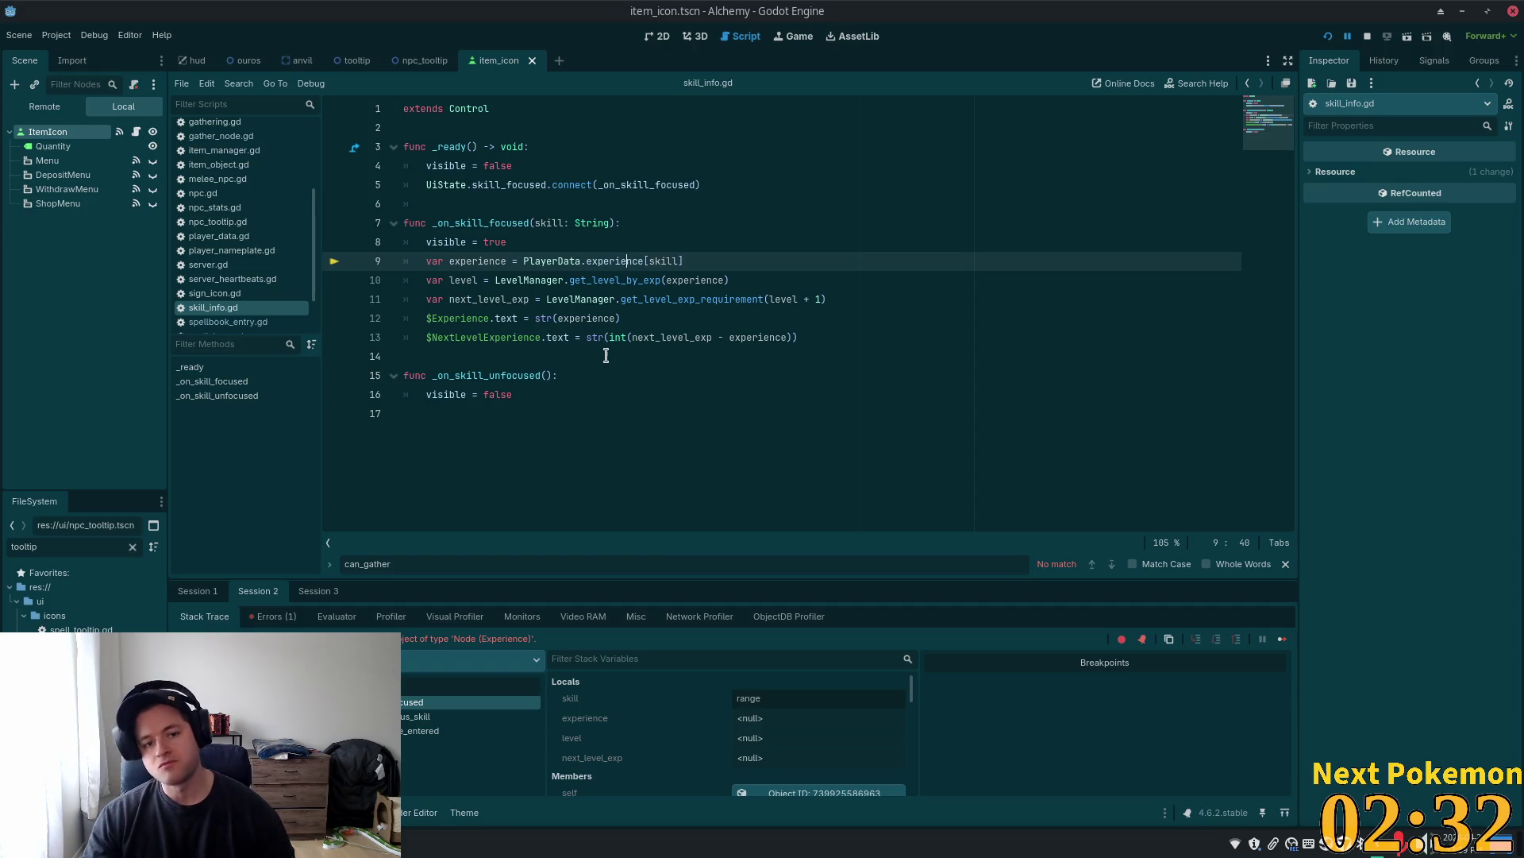
pyautogui.doubleClick(495, 241)
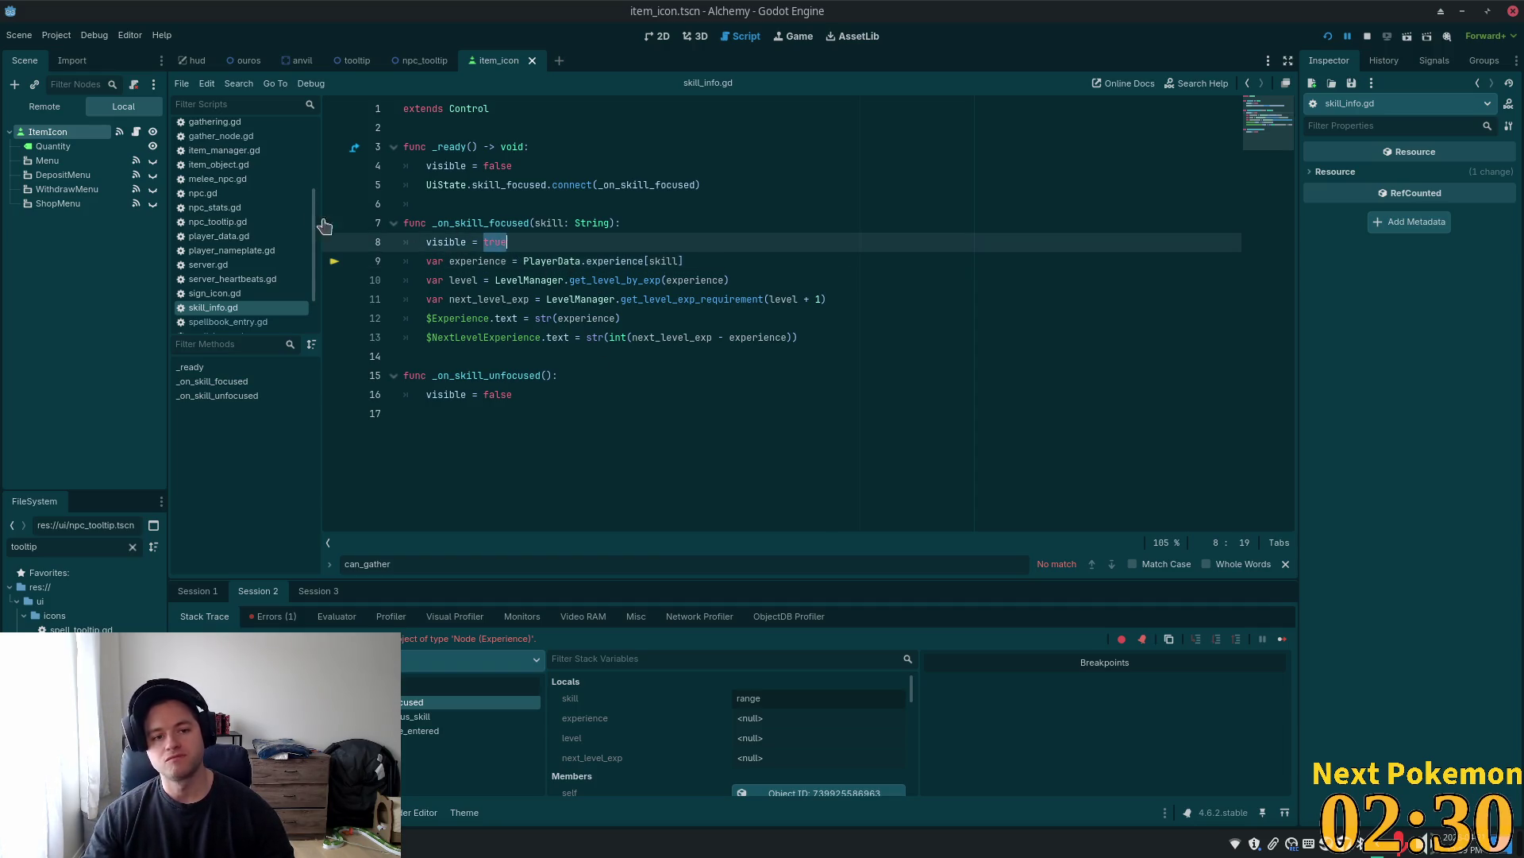
pyautogui.moveTo(627, 300)
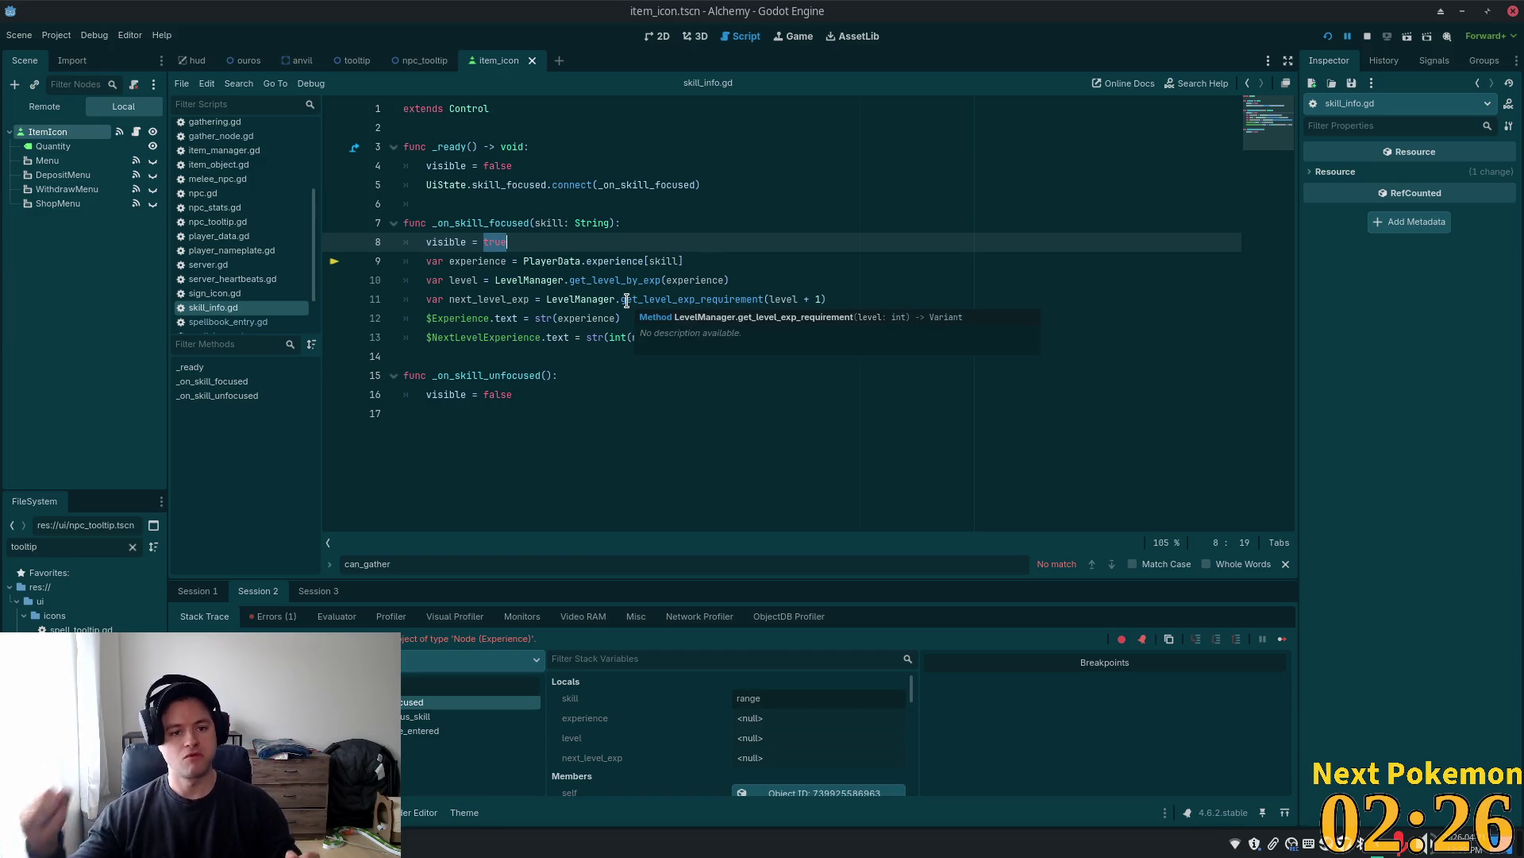
pyautogui.hotkey('shift', 'alt', 'o')
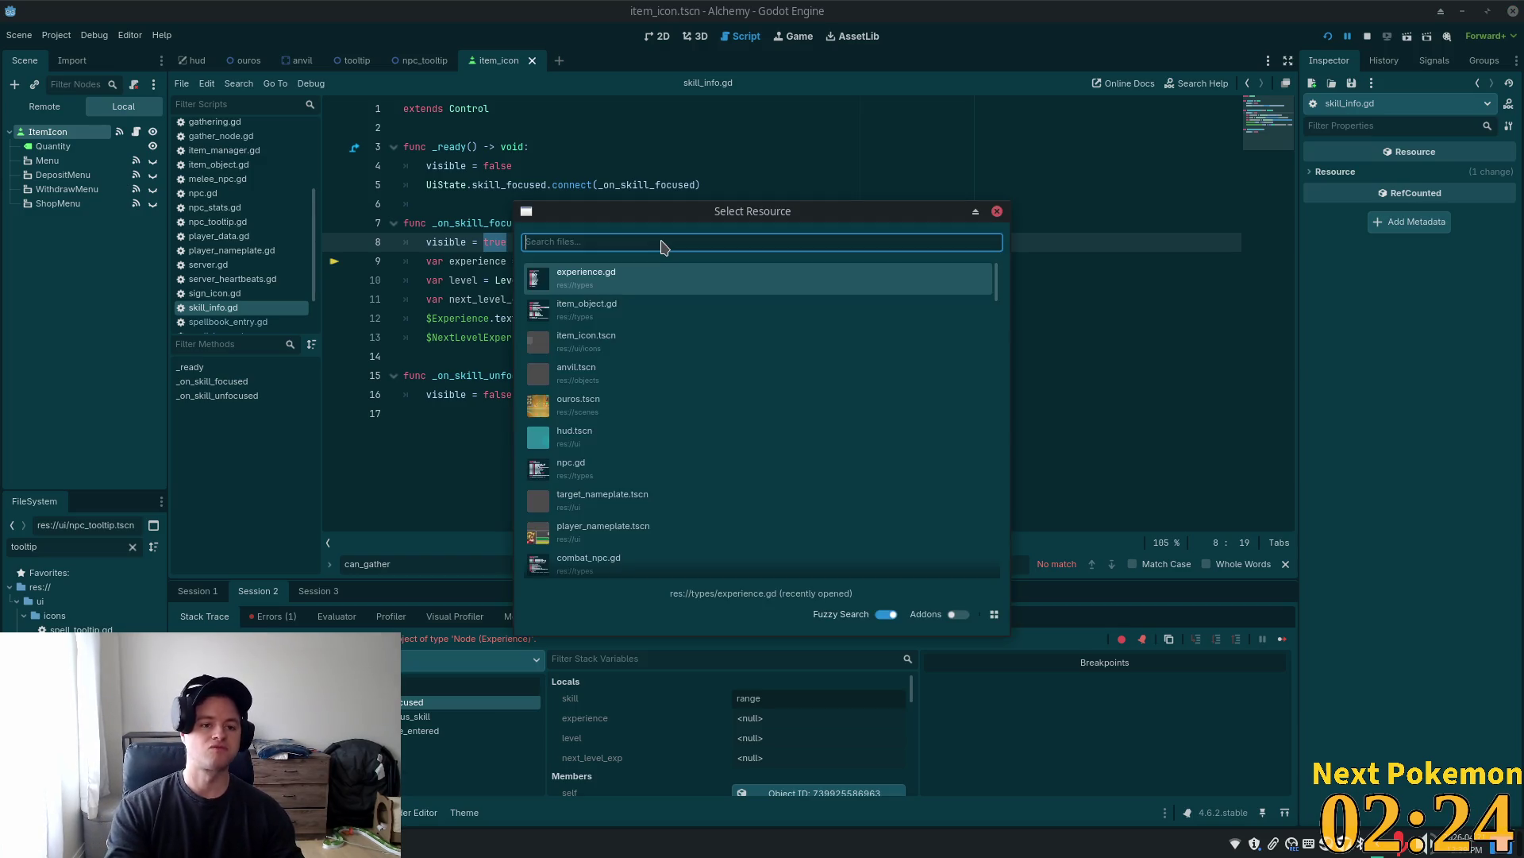
# Open skill_info.tscn and examine LevelManager, next_level_exp, skill and 'true' in its script
pyautogui.write('skill_in')
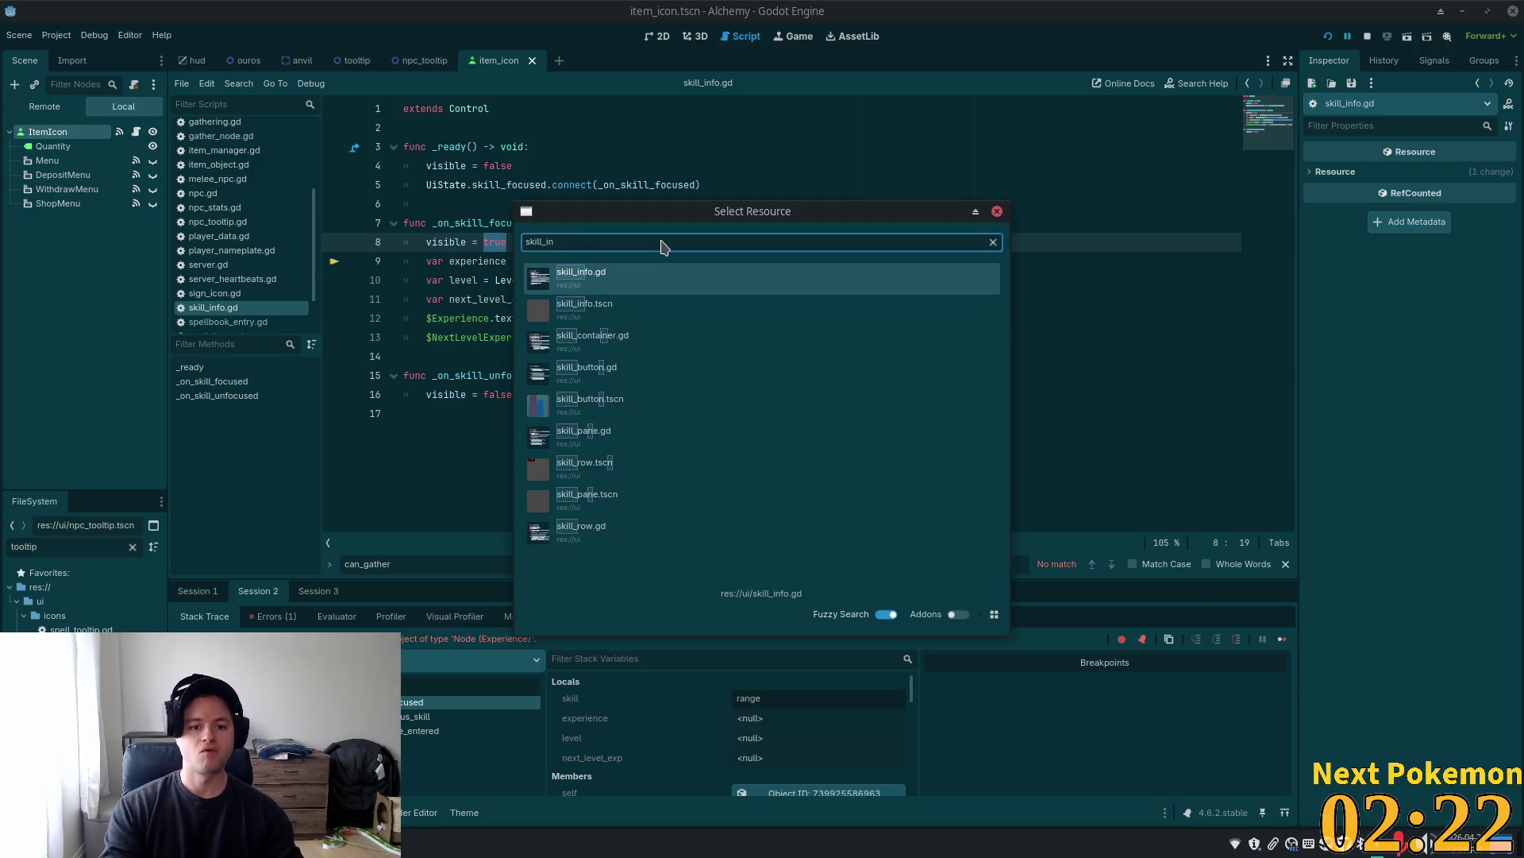
pyautogui.write('fo')
pyautogui.click(625, 310)
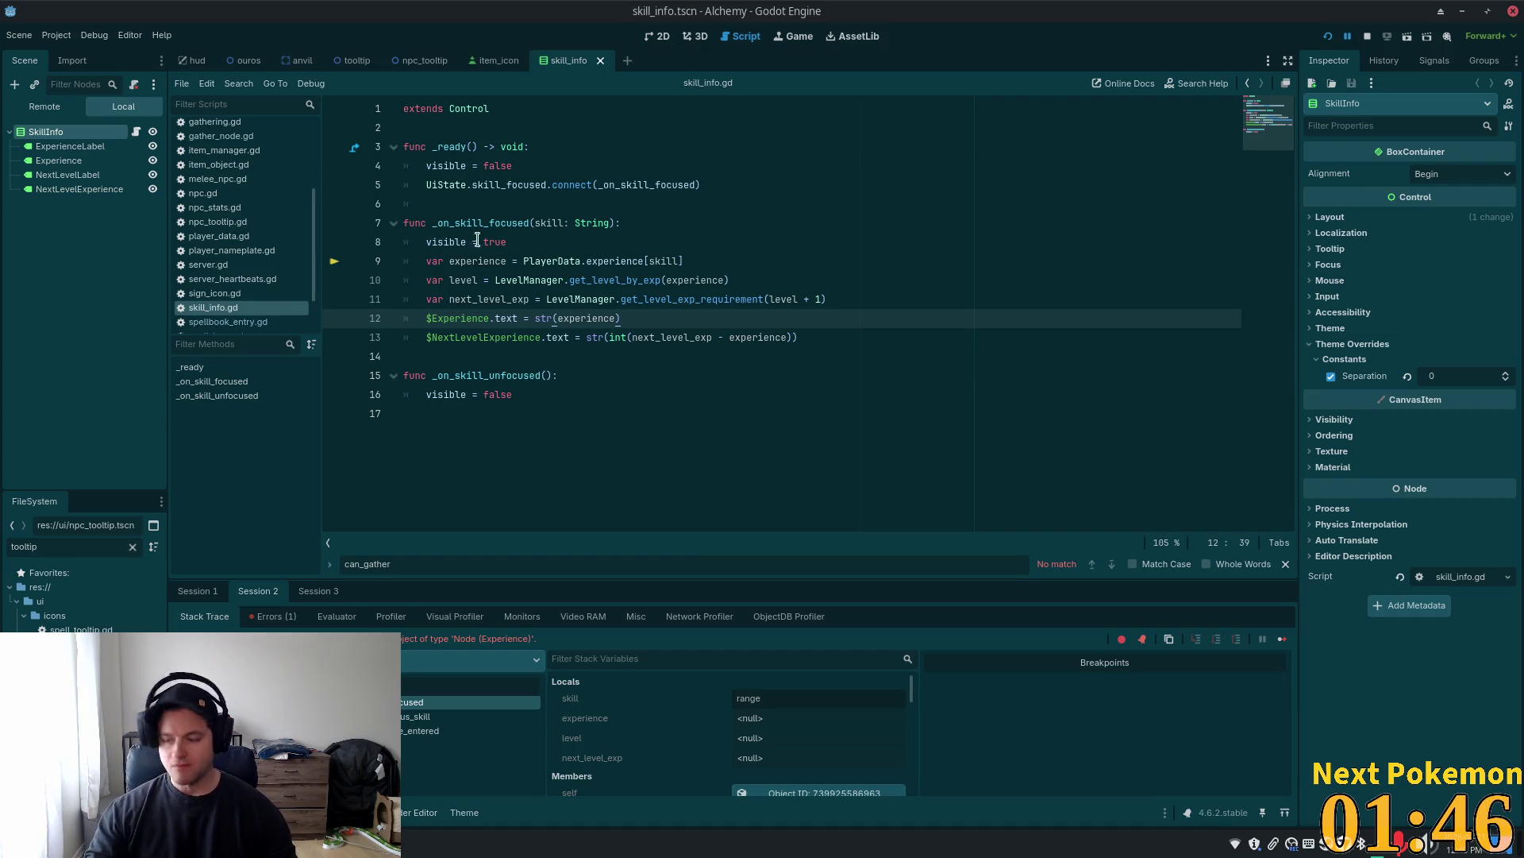
pyautogui.click(717, 232)
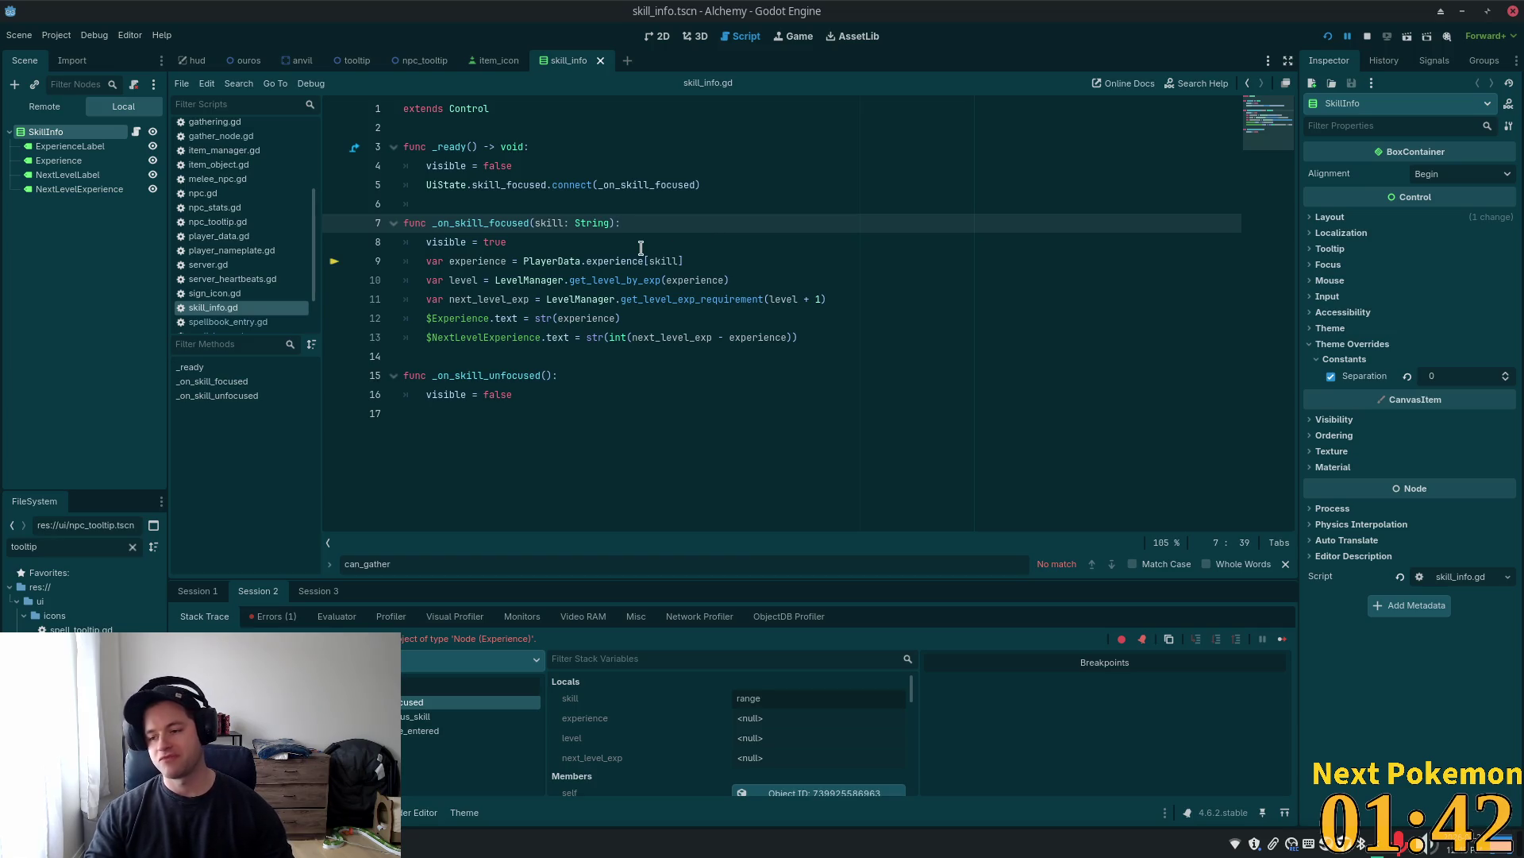
pyautogui.moveTo(625, 264)
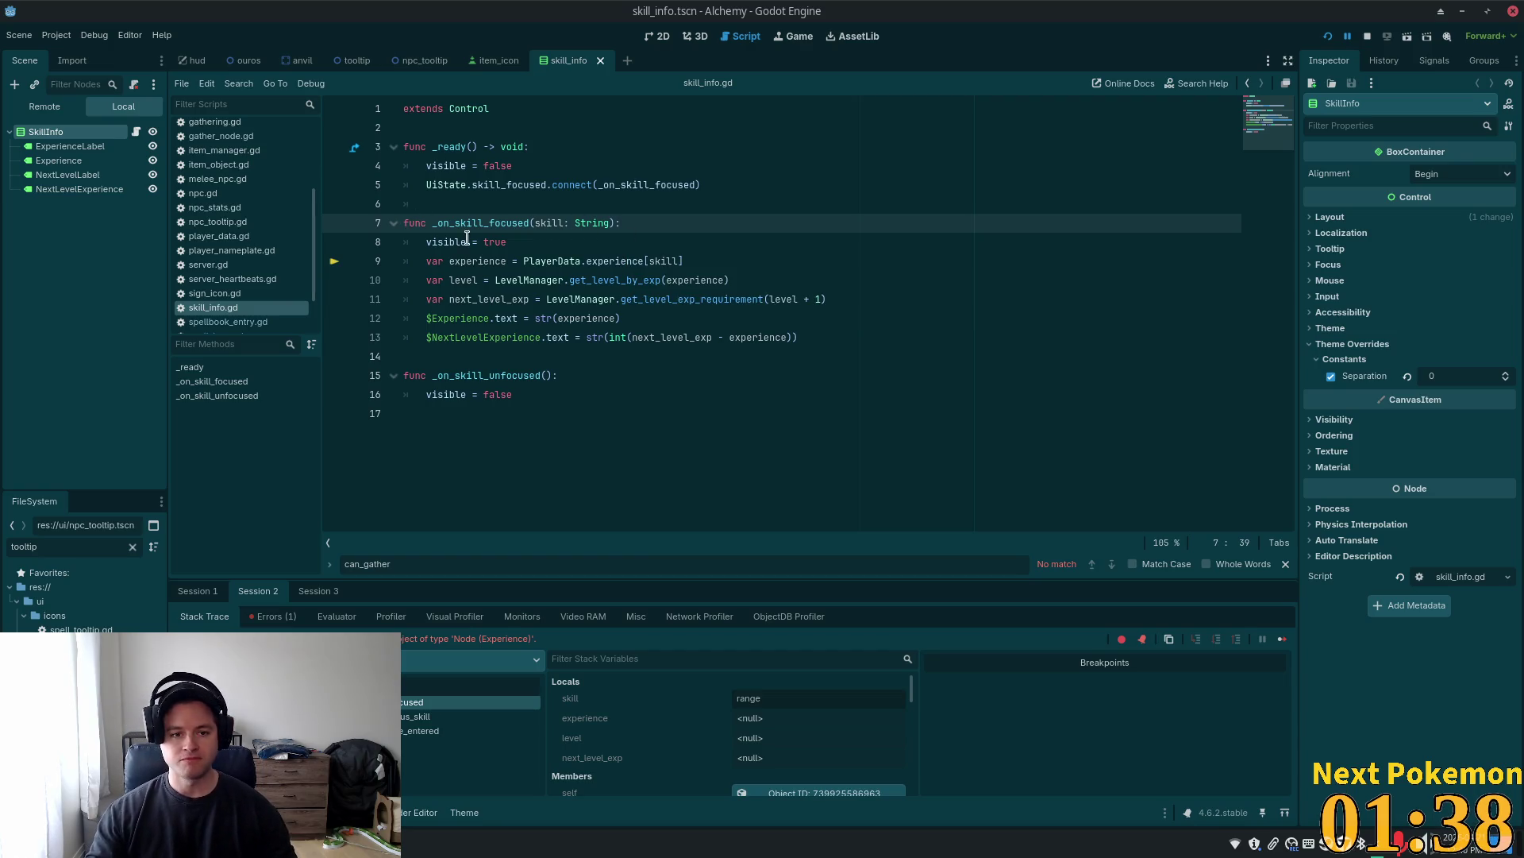
pyautogui.click(553, 280)
pyautogui.doubleClick(554, 279)
pyautogui.doubleClick(488, 298)
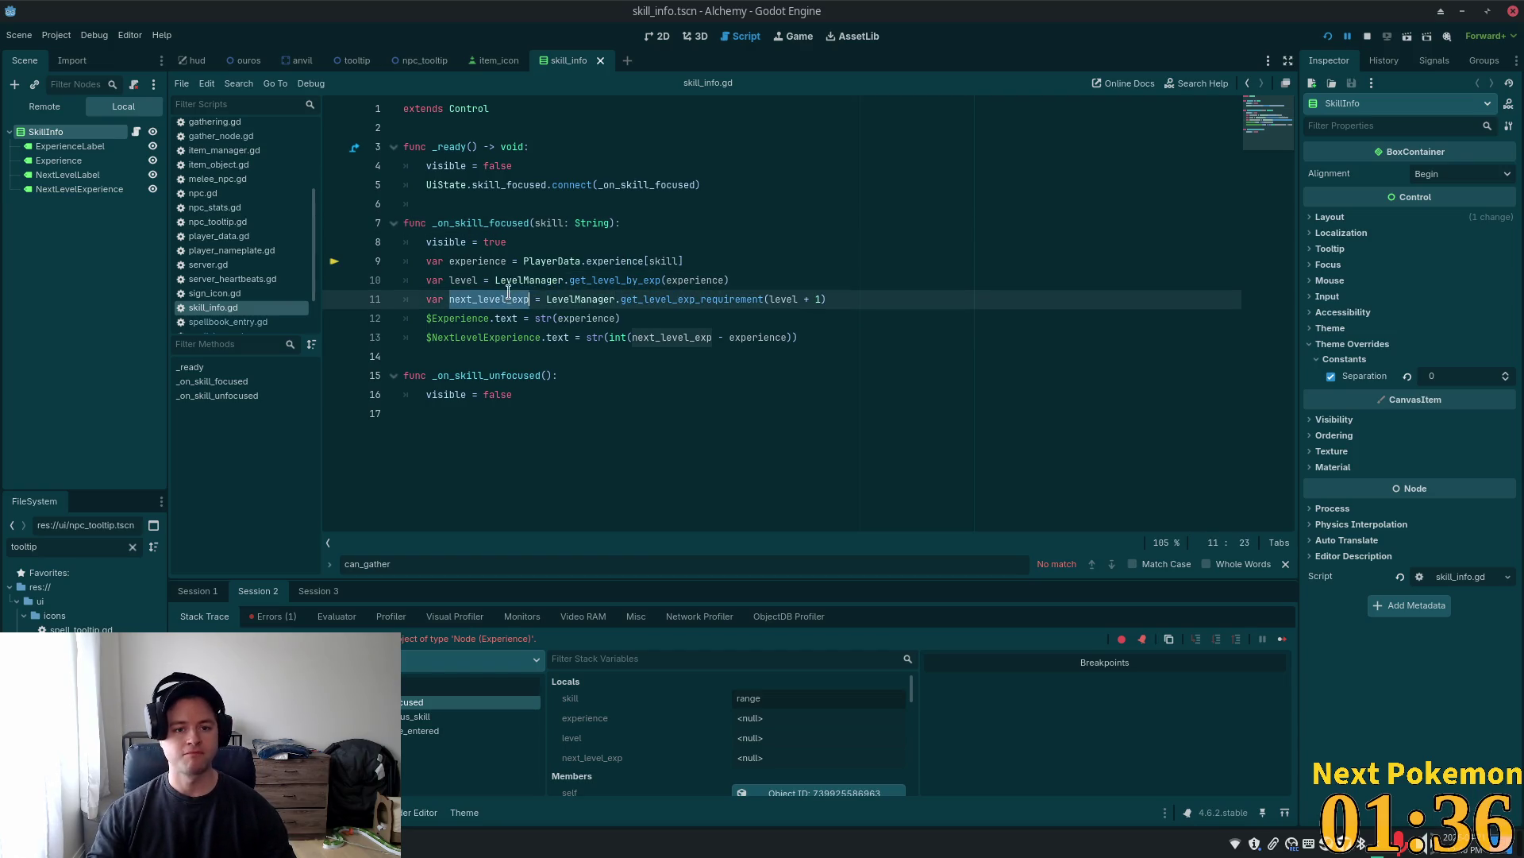
pyautogui.doubleClick(549, 223)
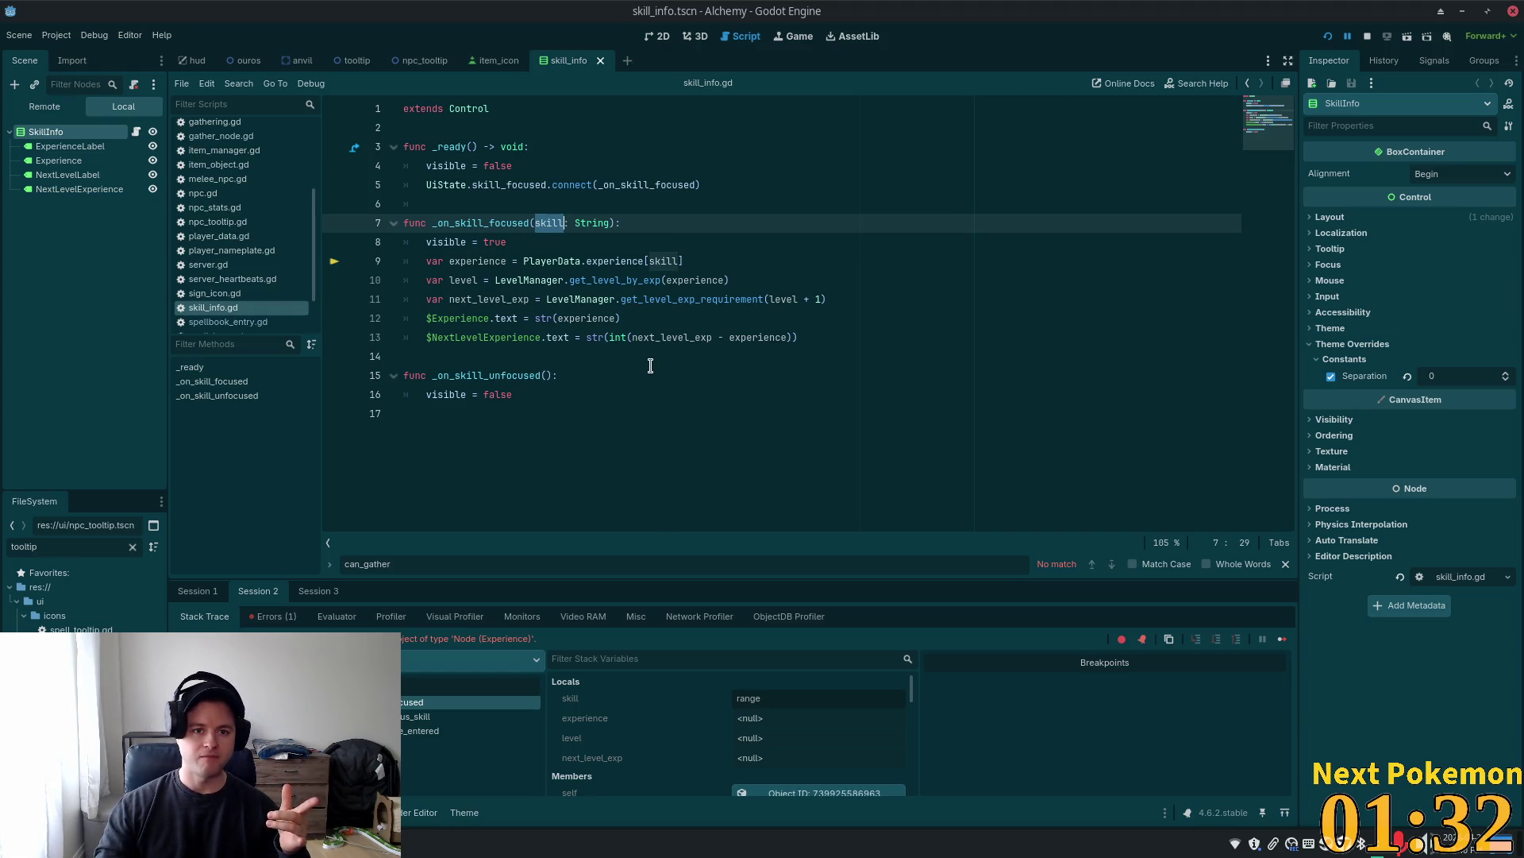
pyautogui.click(542, 241)
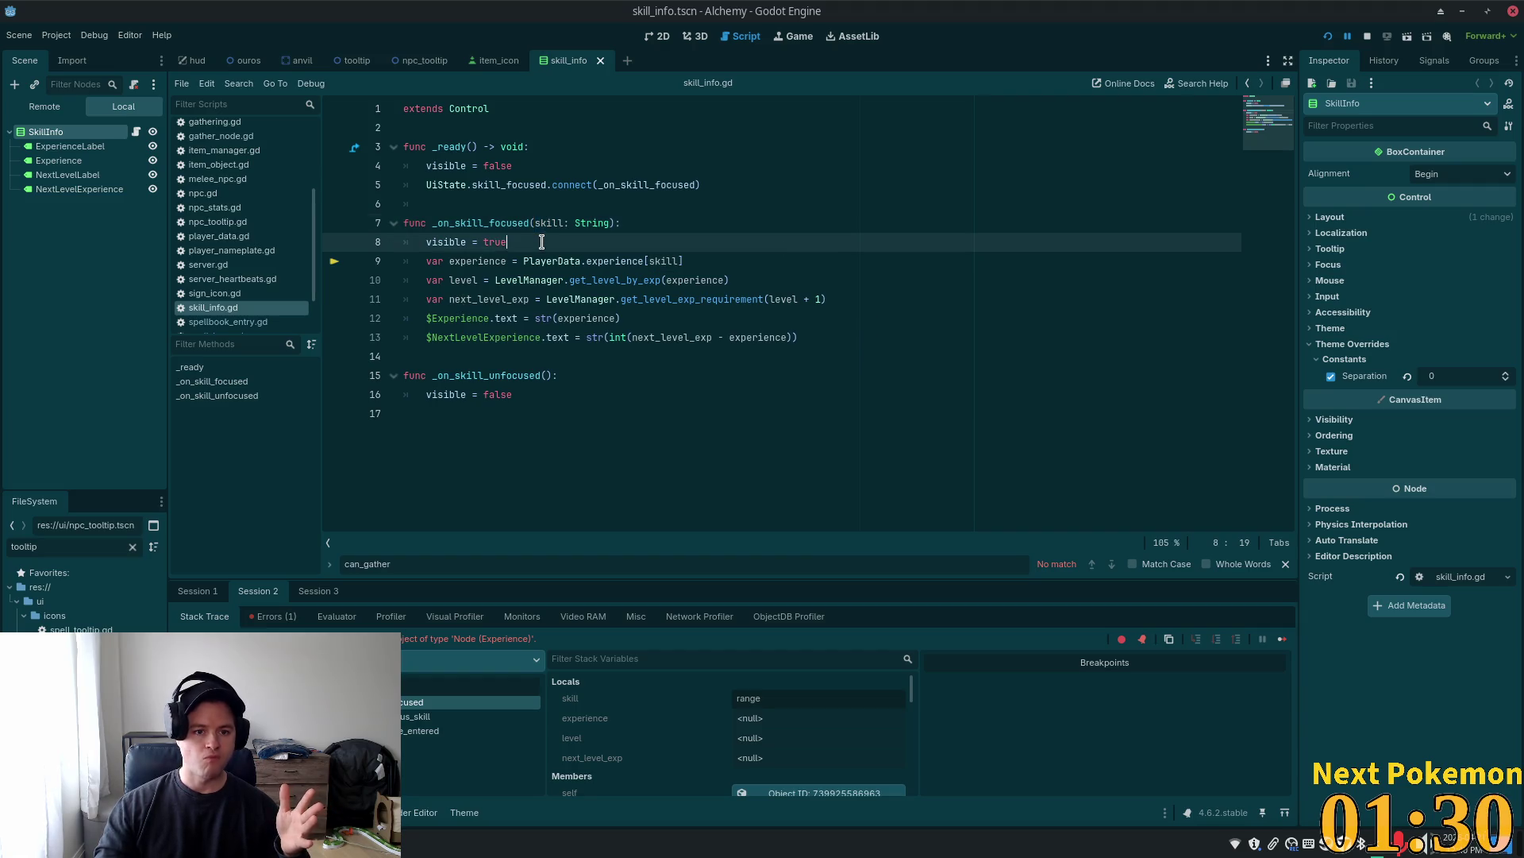
pyautogui.doubleClick(541, 242)
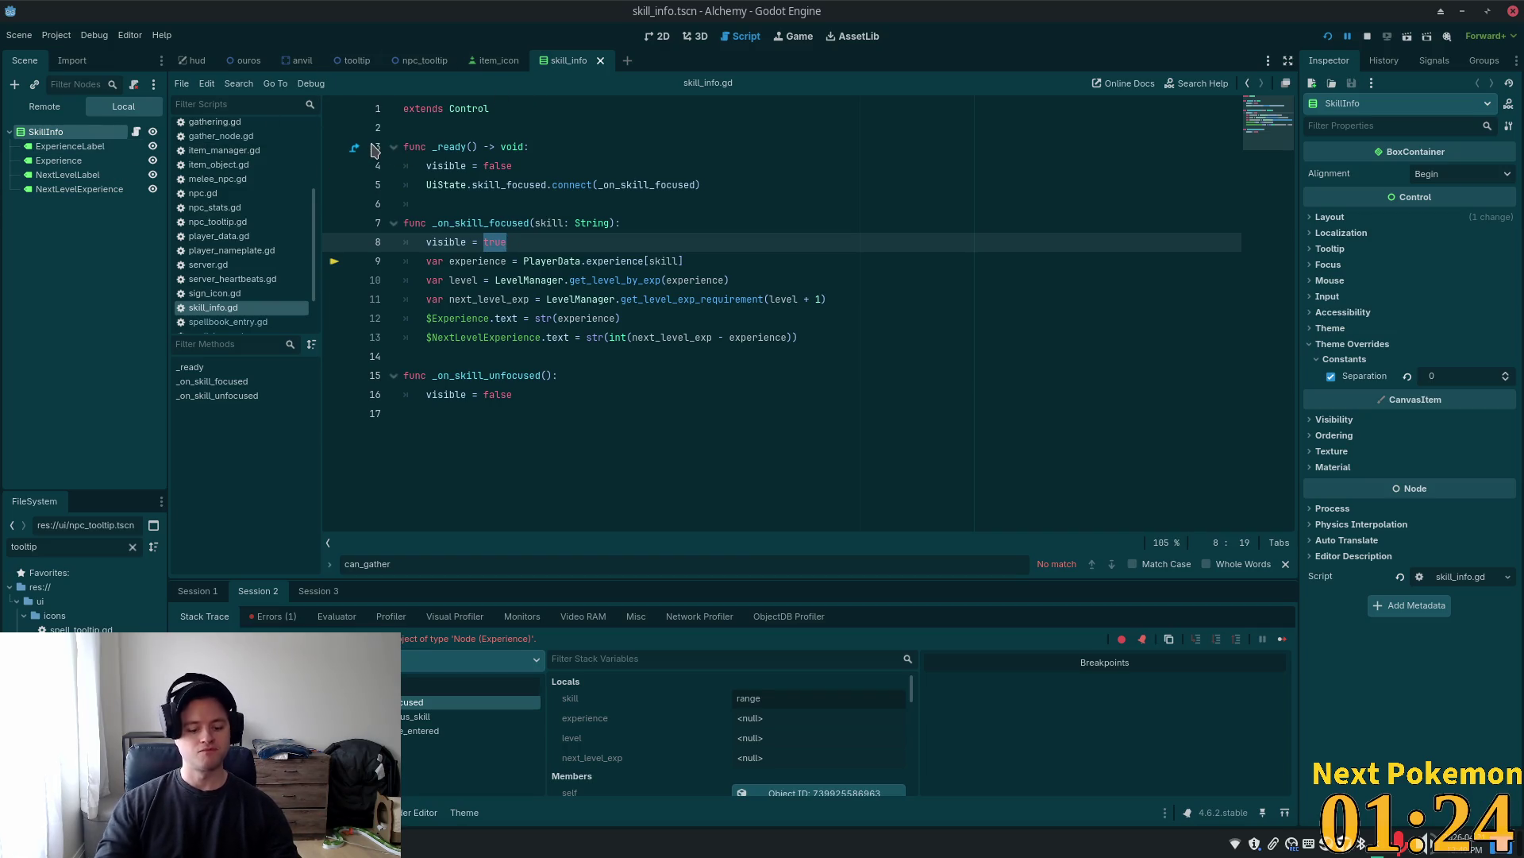
# Search 'skill_pane' in Quick Open and open skill_pane.tscn
pyautogui.hotkey('shift', 'alt', 'o')
pyautogui.write('skill_pa')
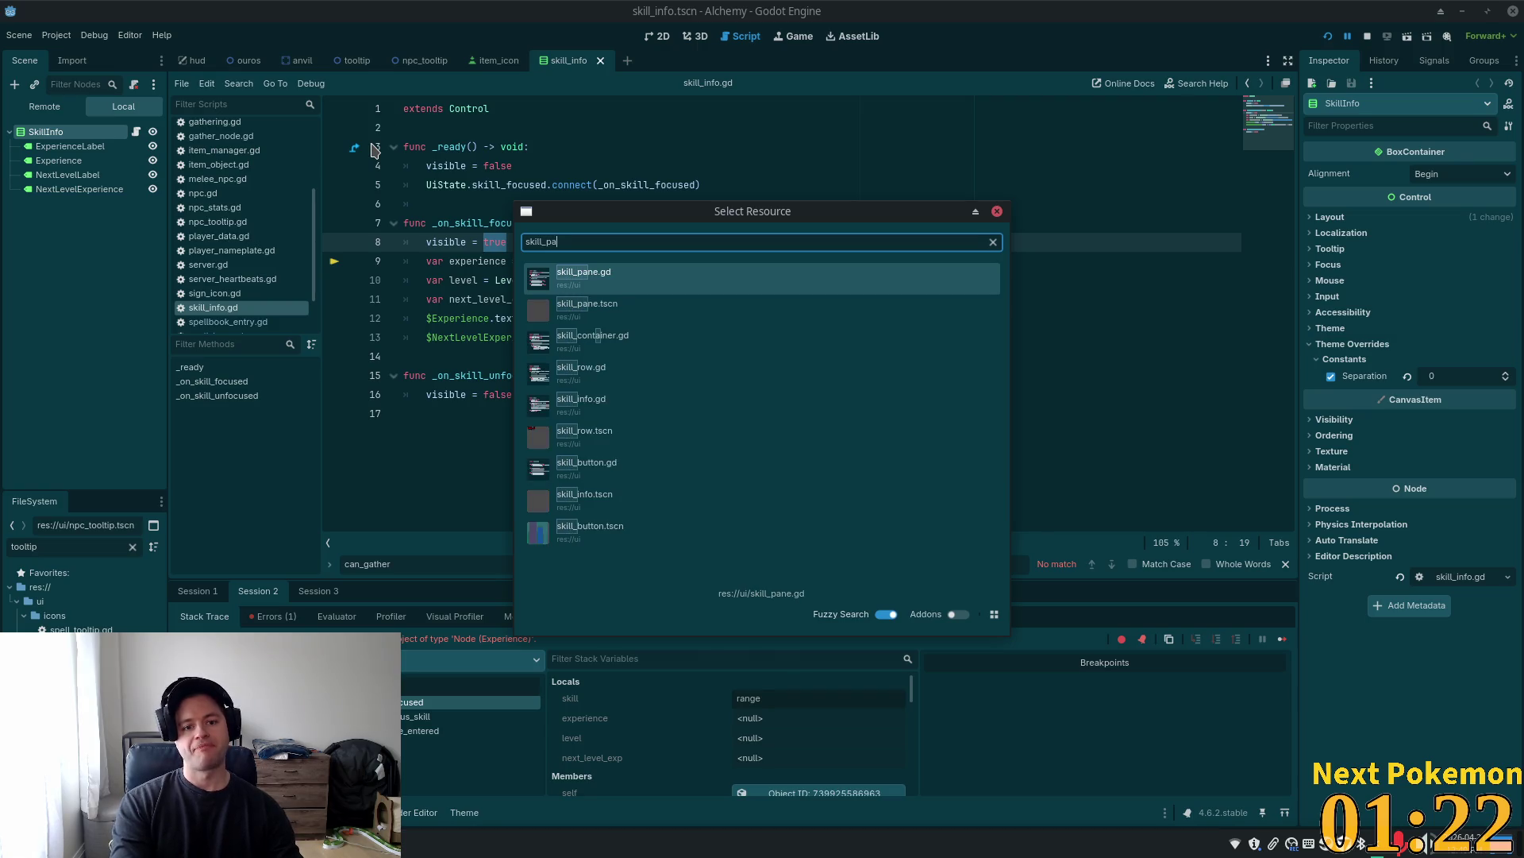
pyautogui.write('ne')
pyautogui.click(649, 306)
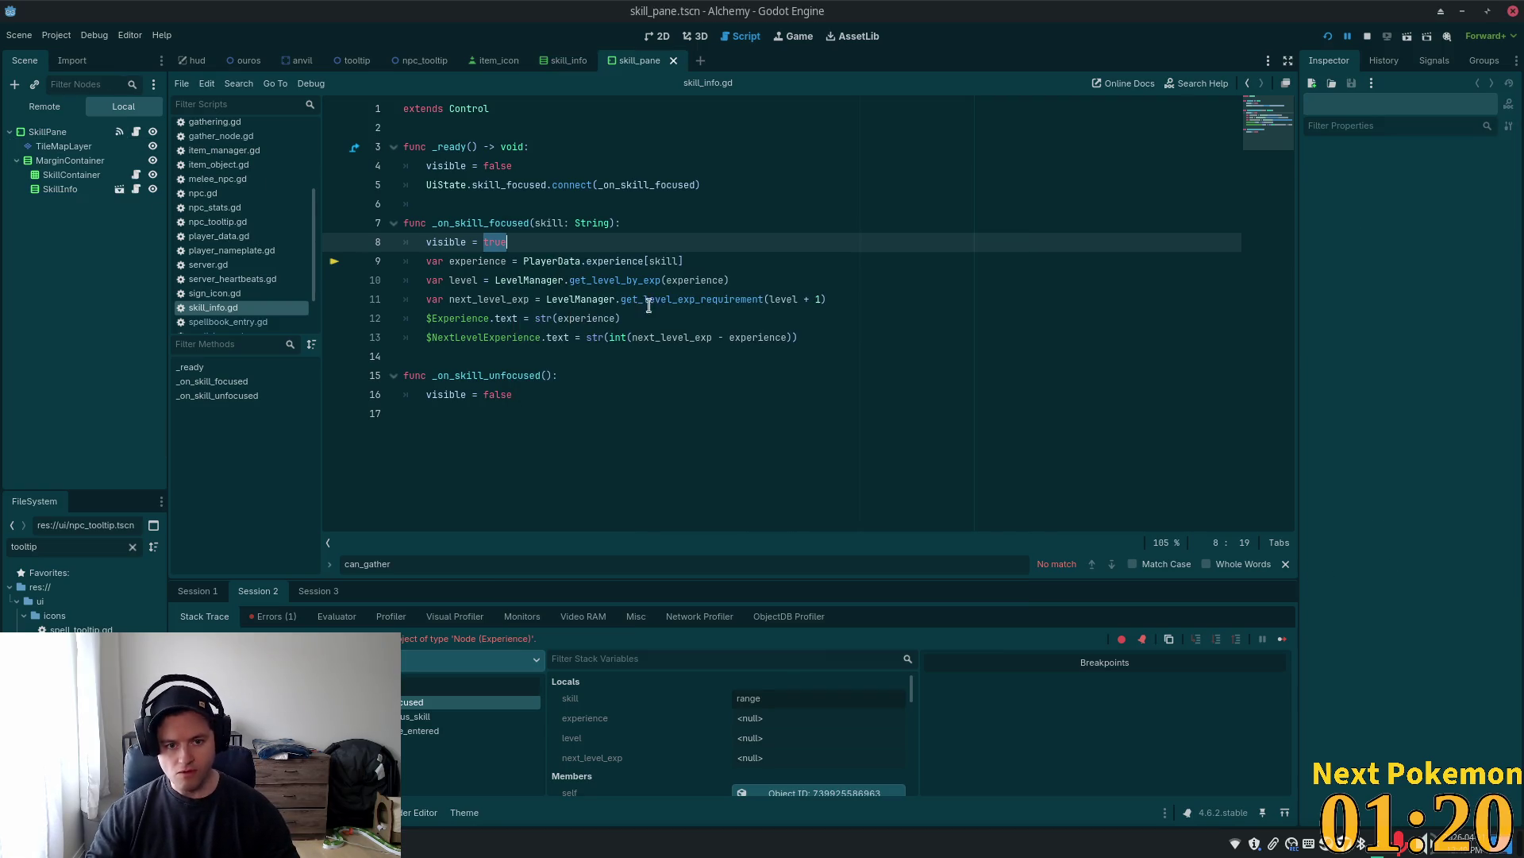
# Check the SkillContainer and SkillInfo nodes, then read skill_pane.gd, including open_skill_pane
pyautogui.click(72, 174)
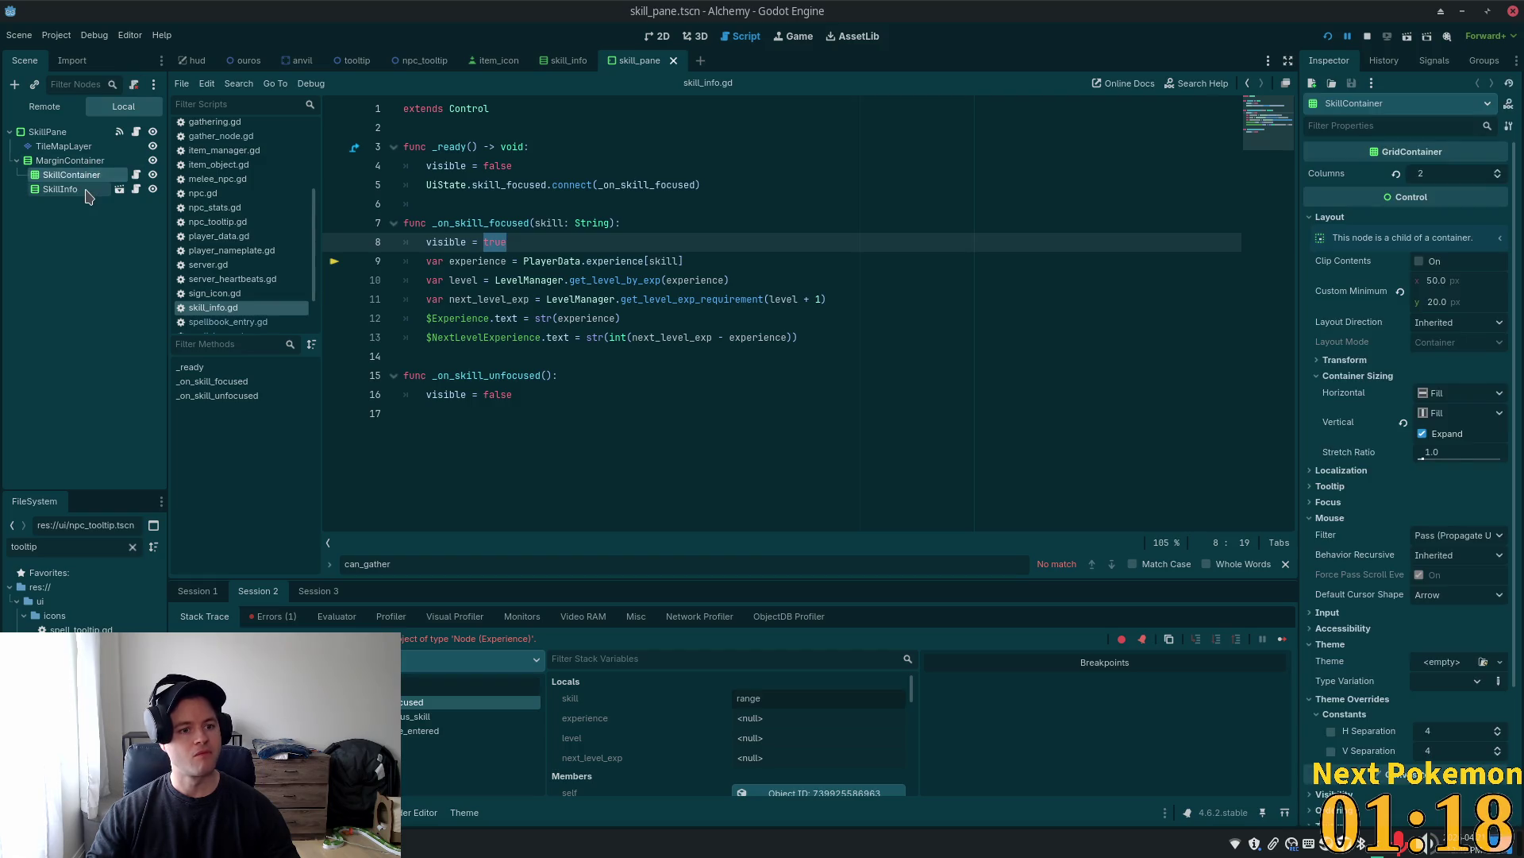
pyautogui.click(71, 189)
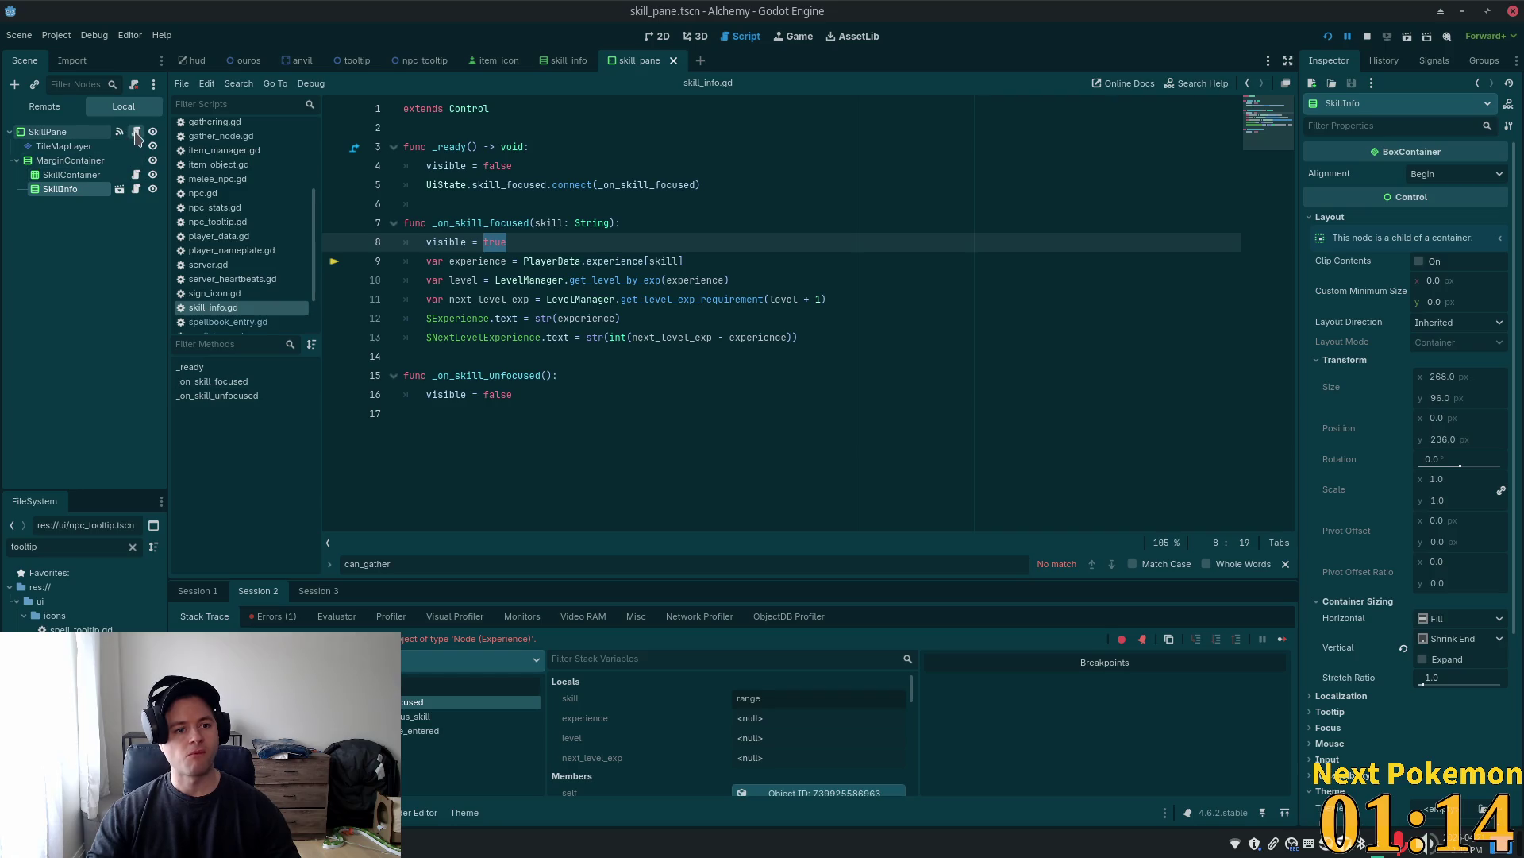
pyautogui.click(136, 132)
pyautogui.doubleClick(633, 143)
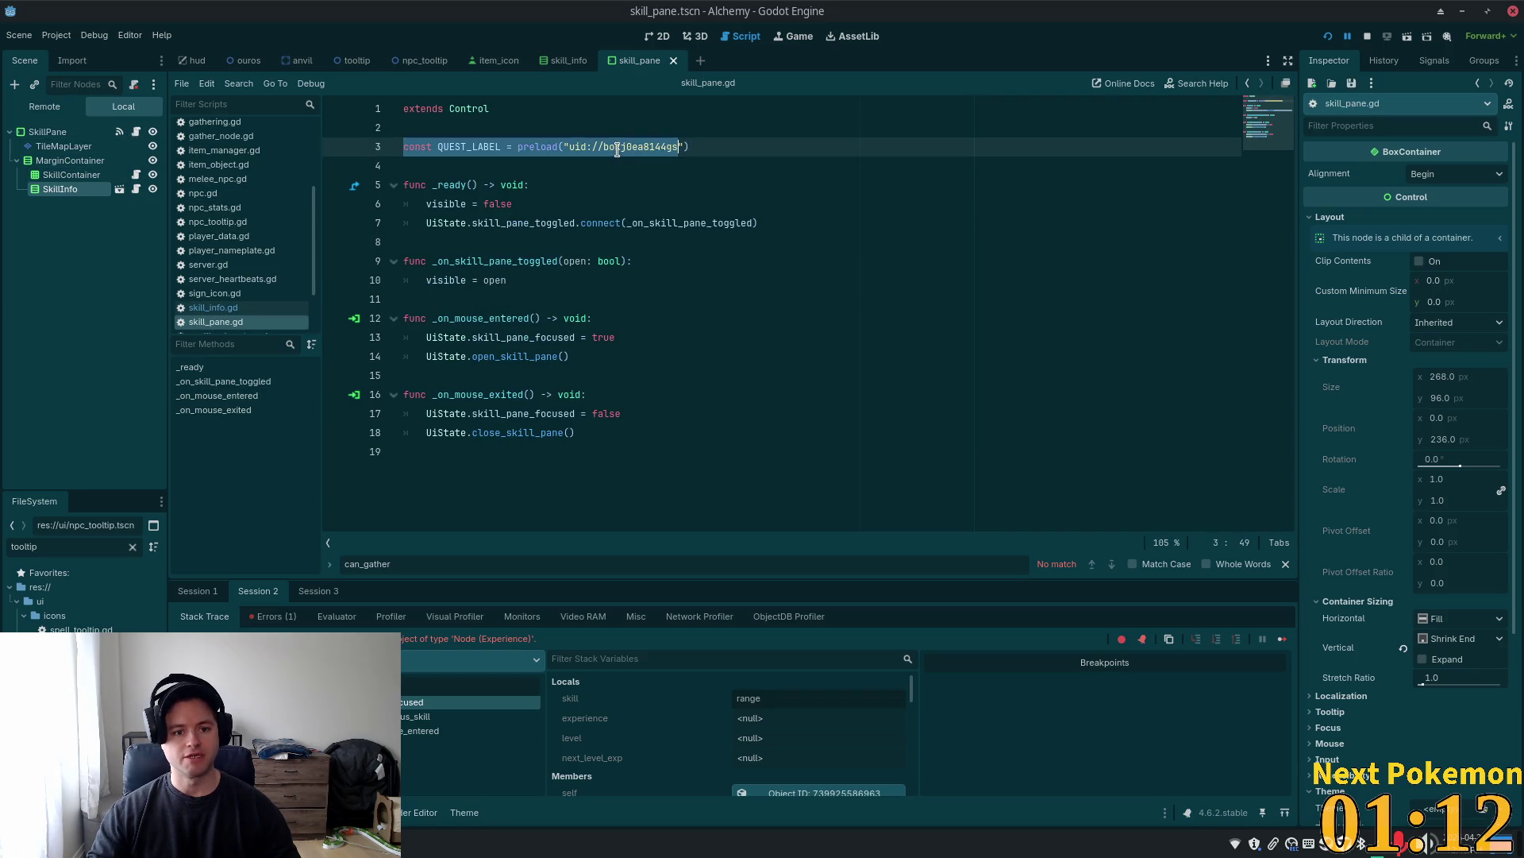
pyautogui.click(636, 208)
pyautogui.click(614, 413)
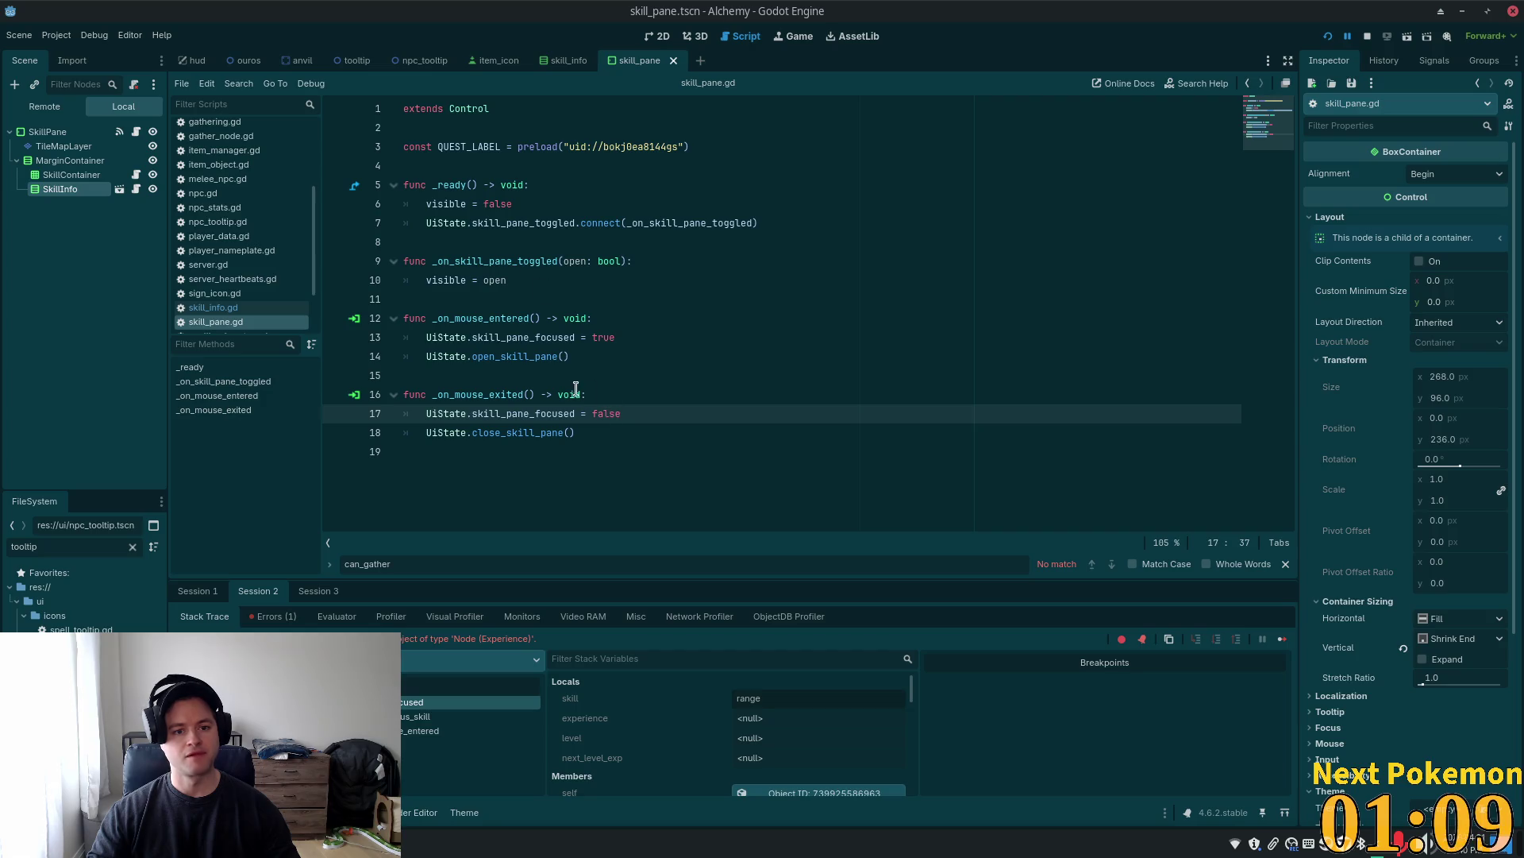
pyautogui.doubleClick(514, 356)
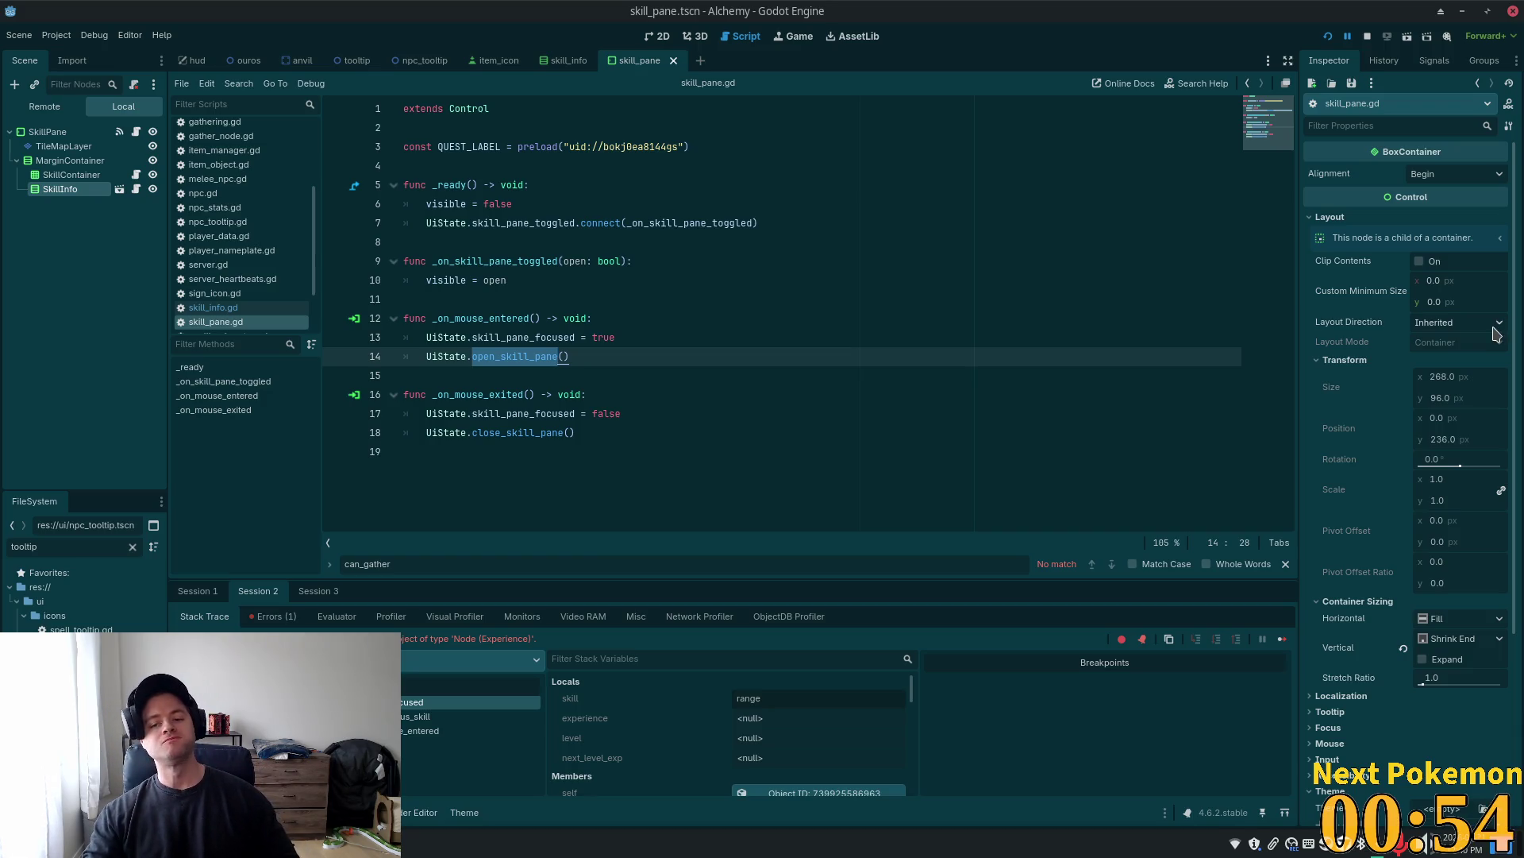
pyautogui.moveTo(1389, 284)
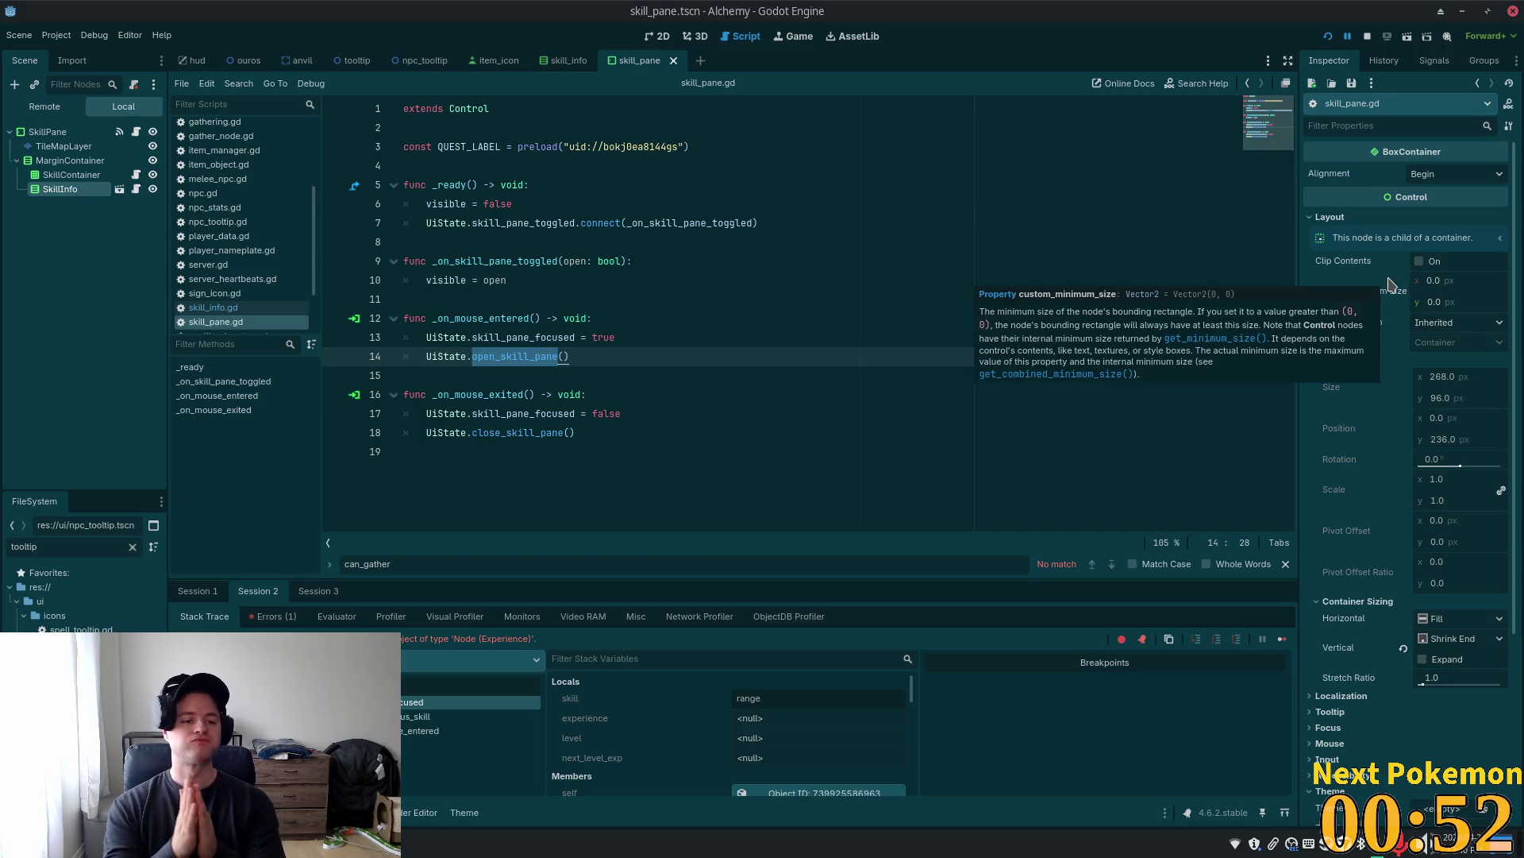
# Open skill_container.gd and review how experience_dictionary builds the skill rows
pyautogui.click(136, 175)
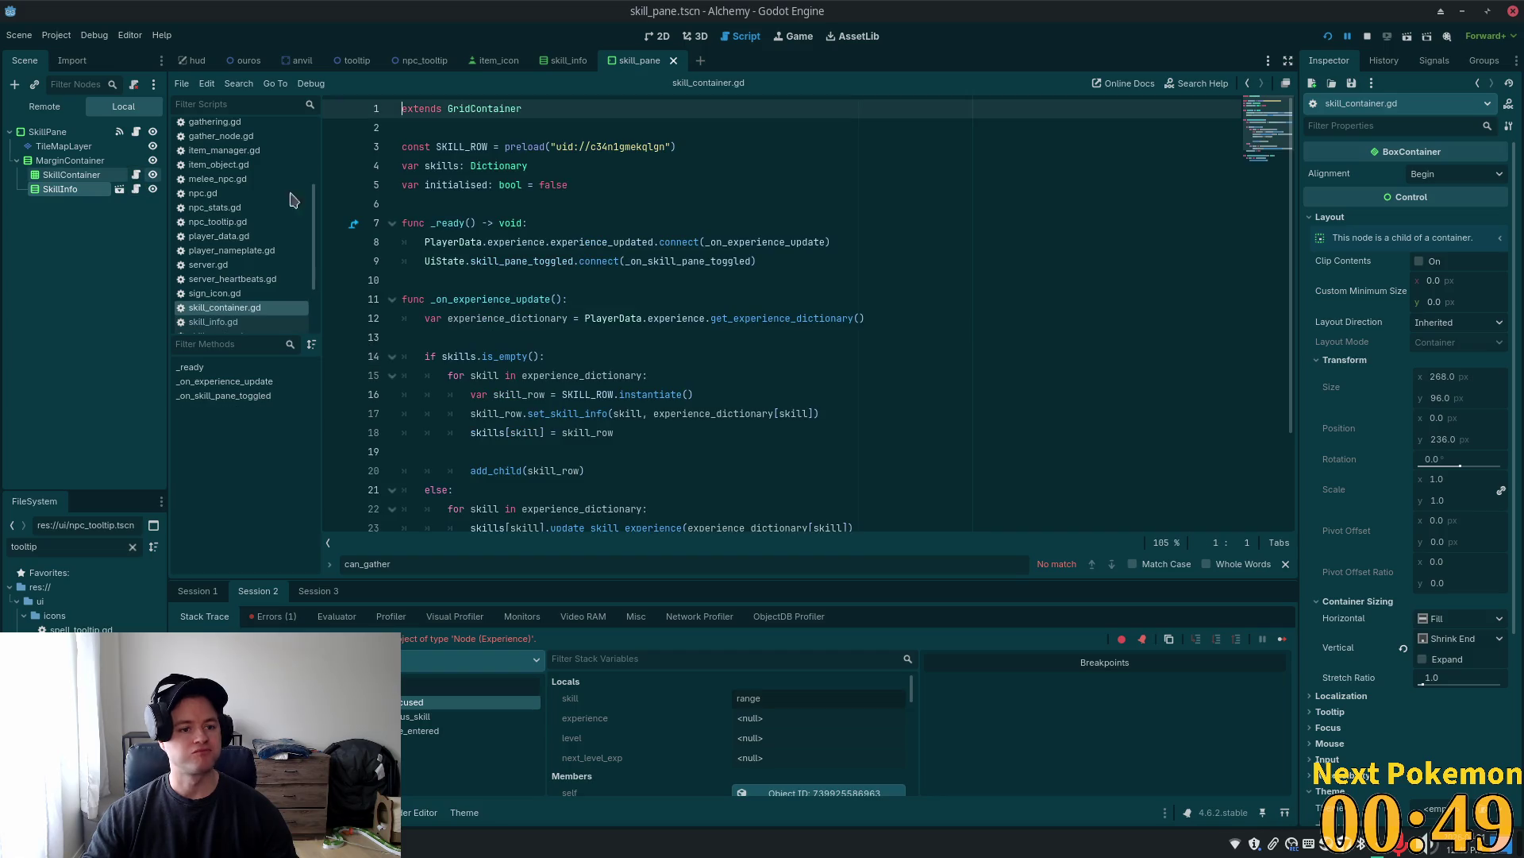
pyautogui.tripleClick(570, 149)
pyautogui.scroll(-2, 601, 226)
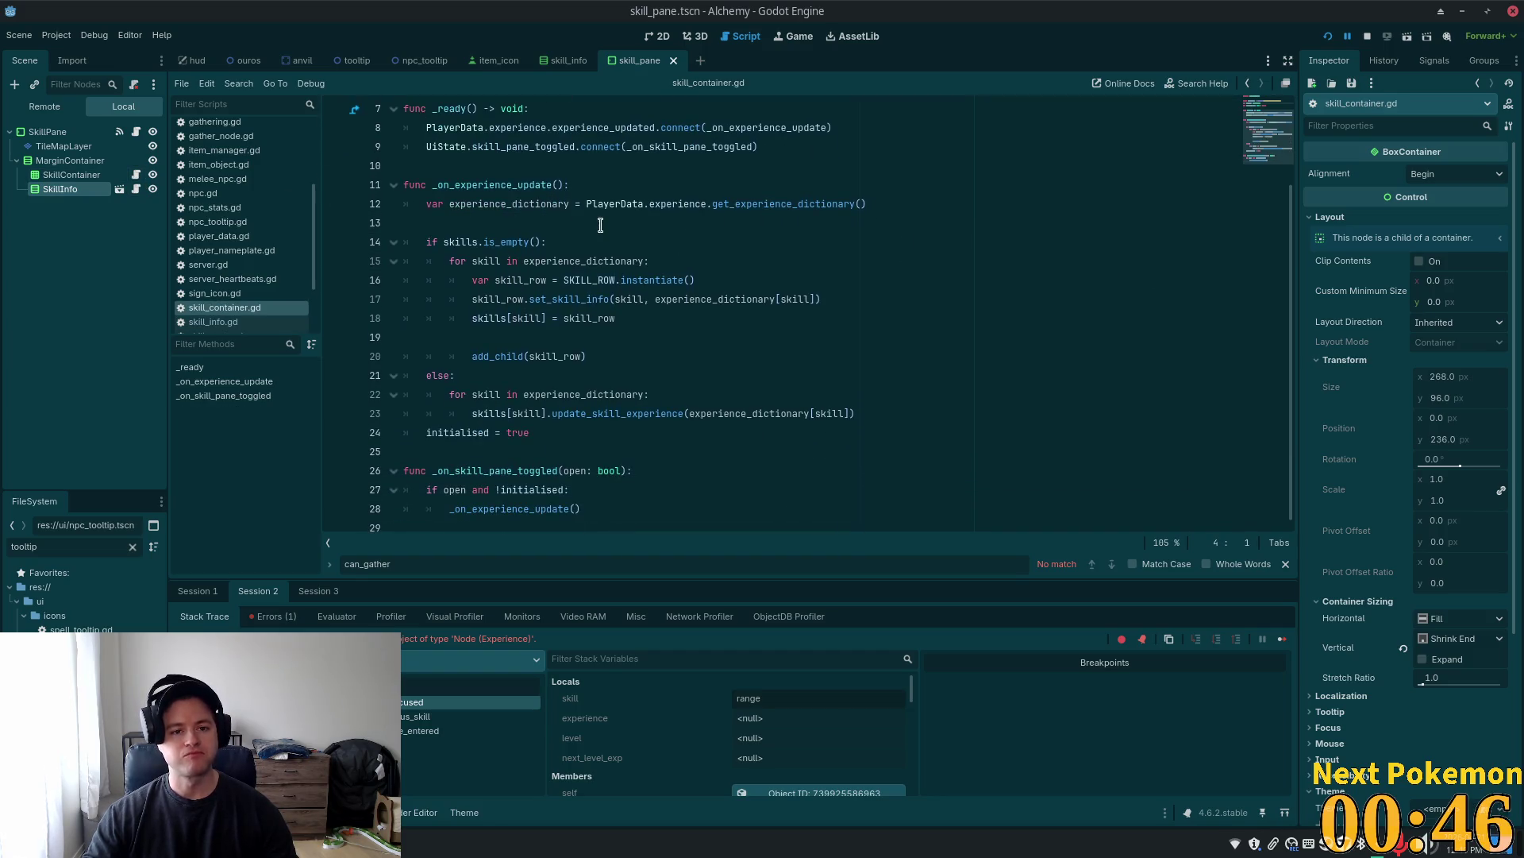
pyautogui.click(506, 148)
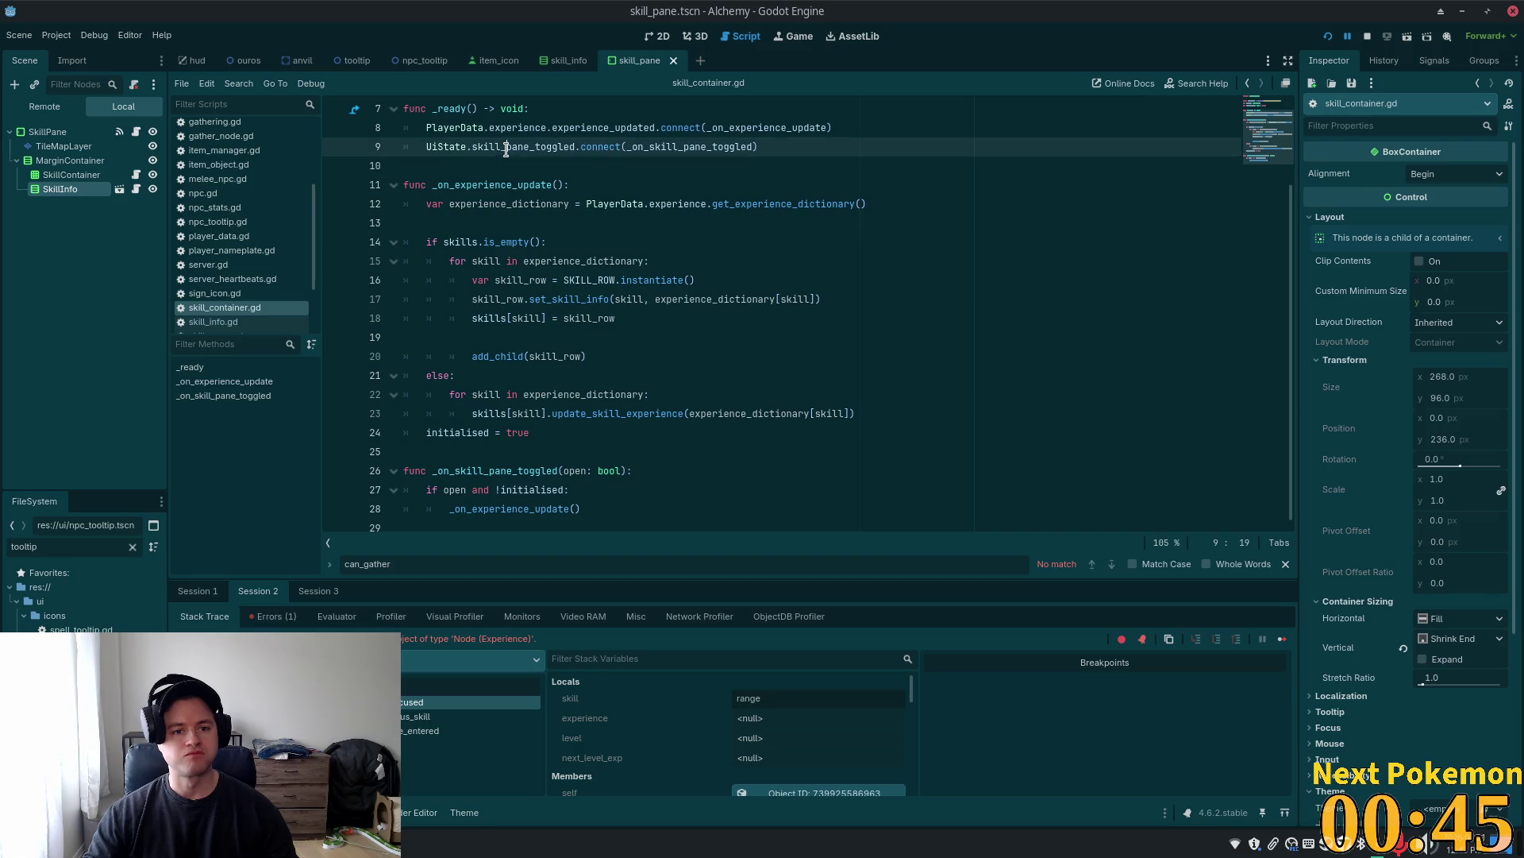
pyautogui.click(581, 355)
pyautogui.doubleClick(482, 200)
pyautogui.click(686, 329)
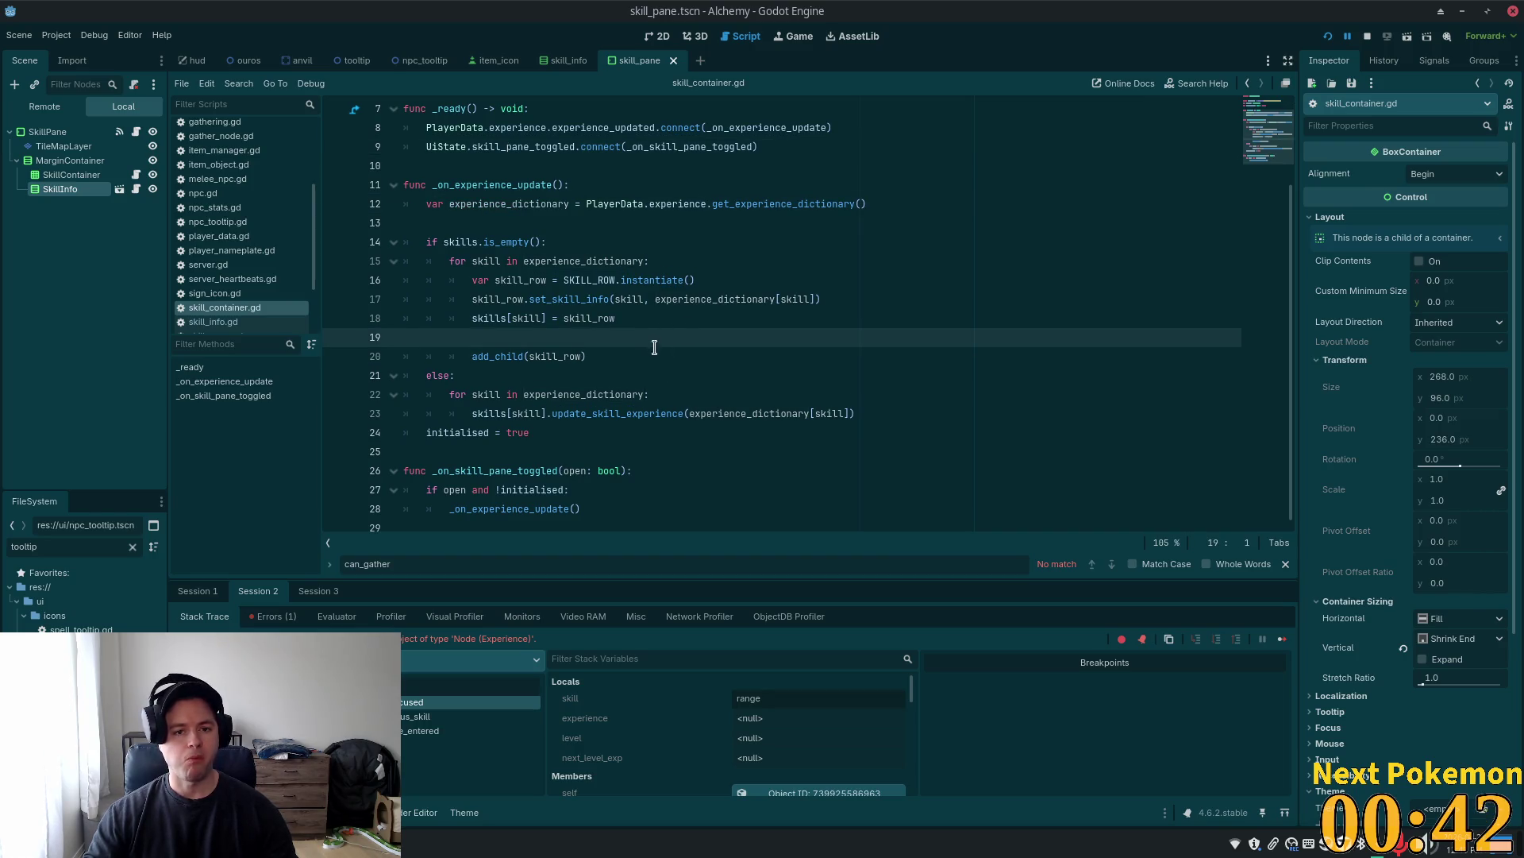
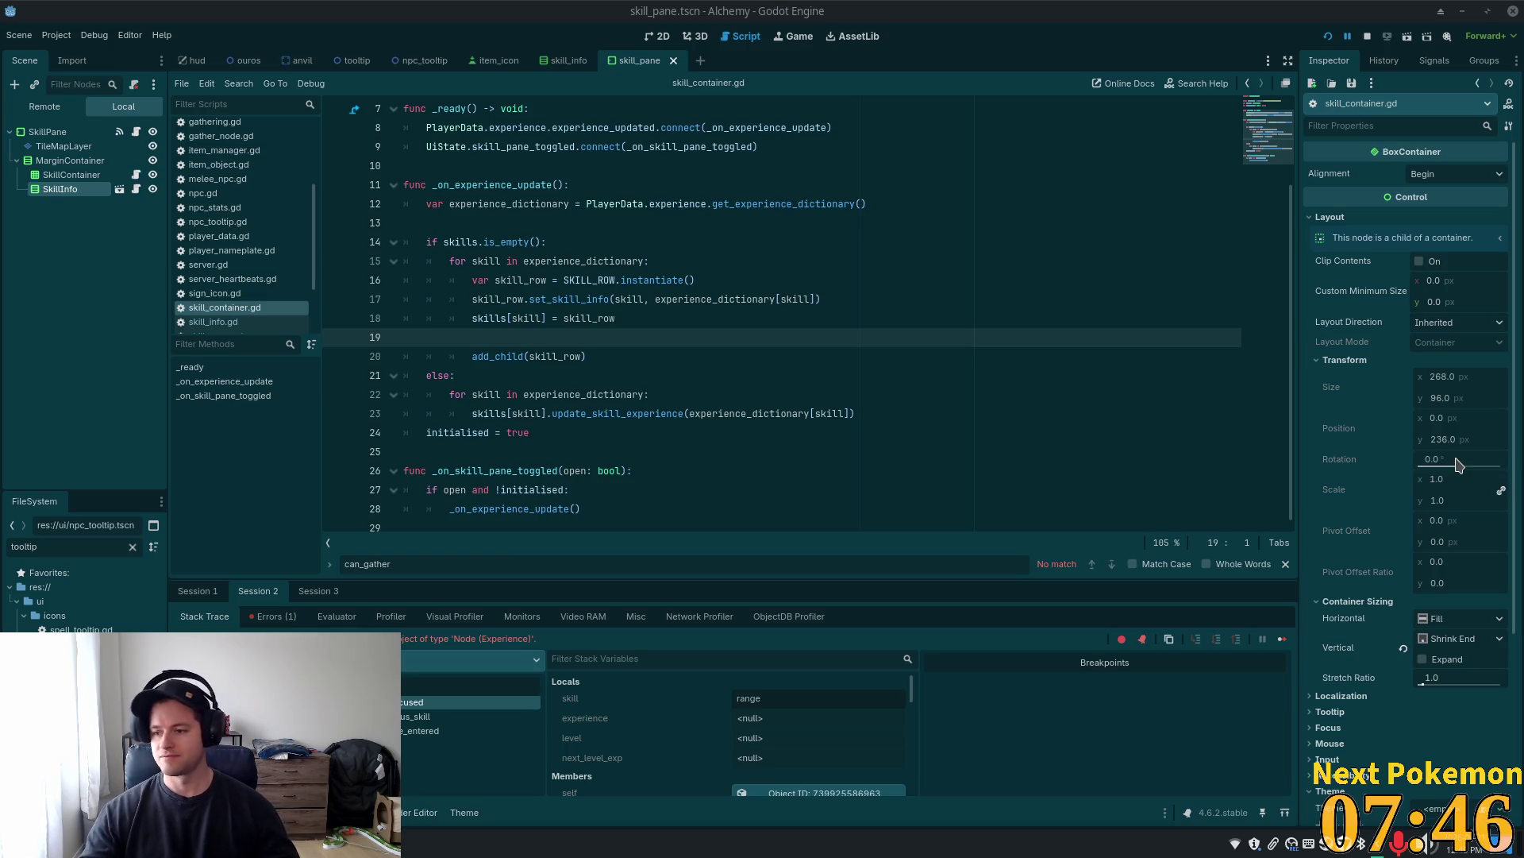
# Review how skill_container.gd adds, stores and updates skill rows in its else branch
pyautogui.moveTo(1392, 477)
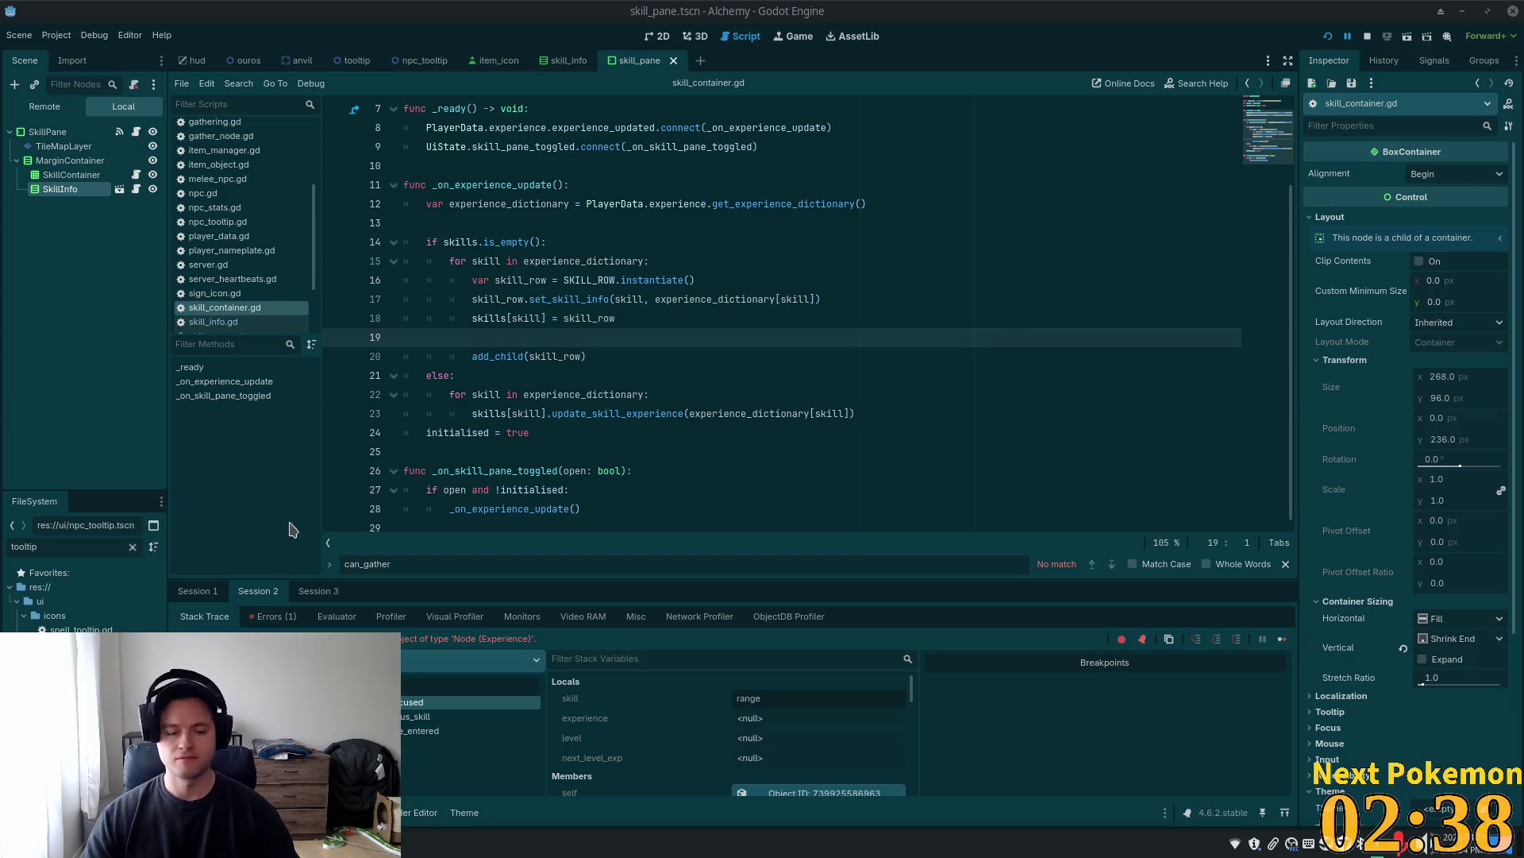
pyautogui.click(690, 449)
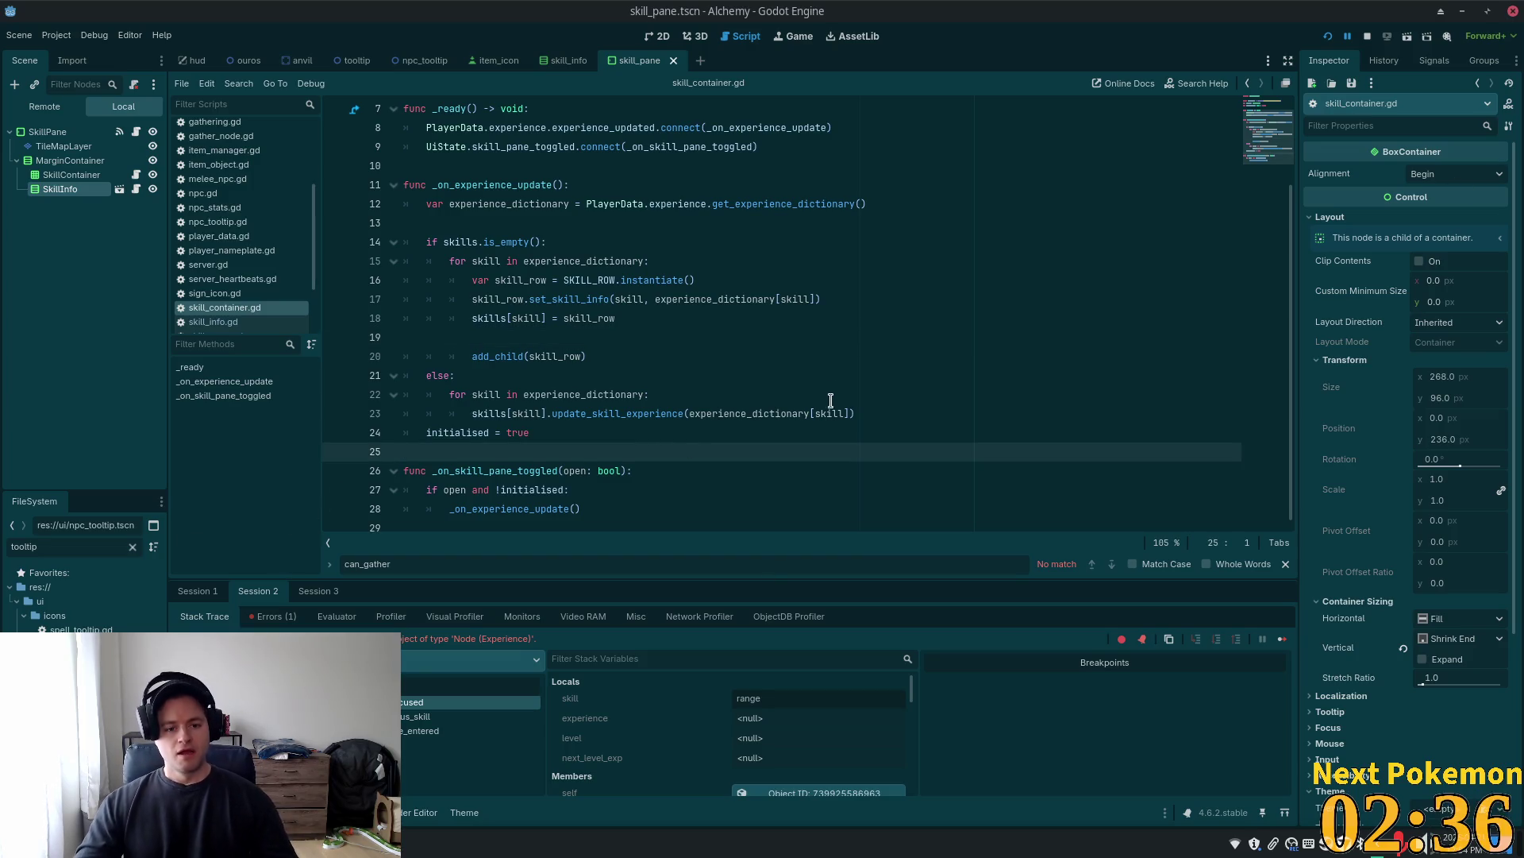
pyautogui.click(679, 477)
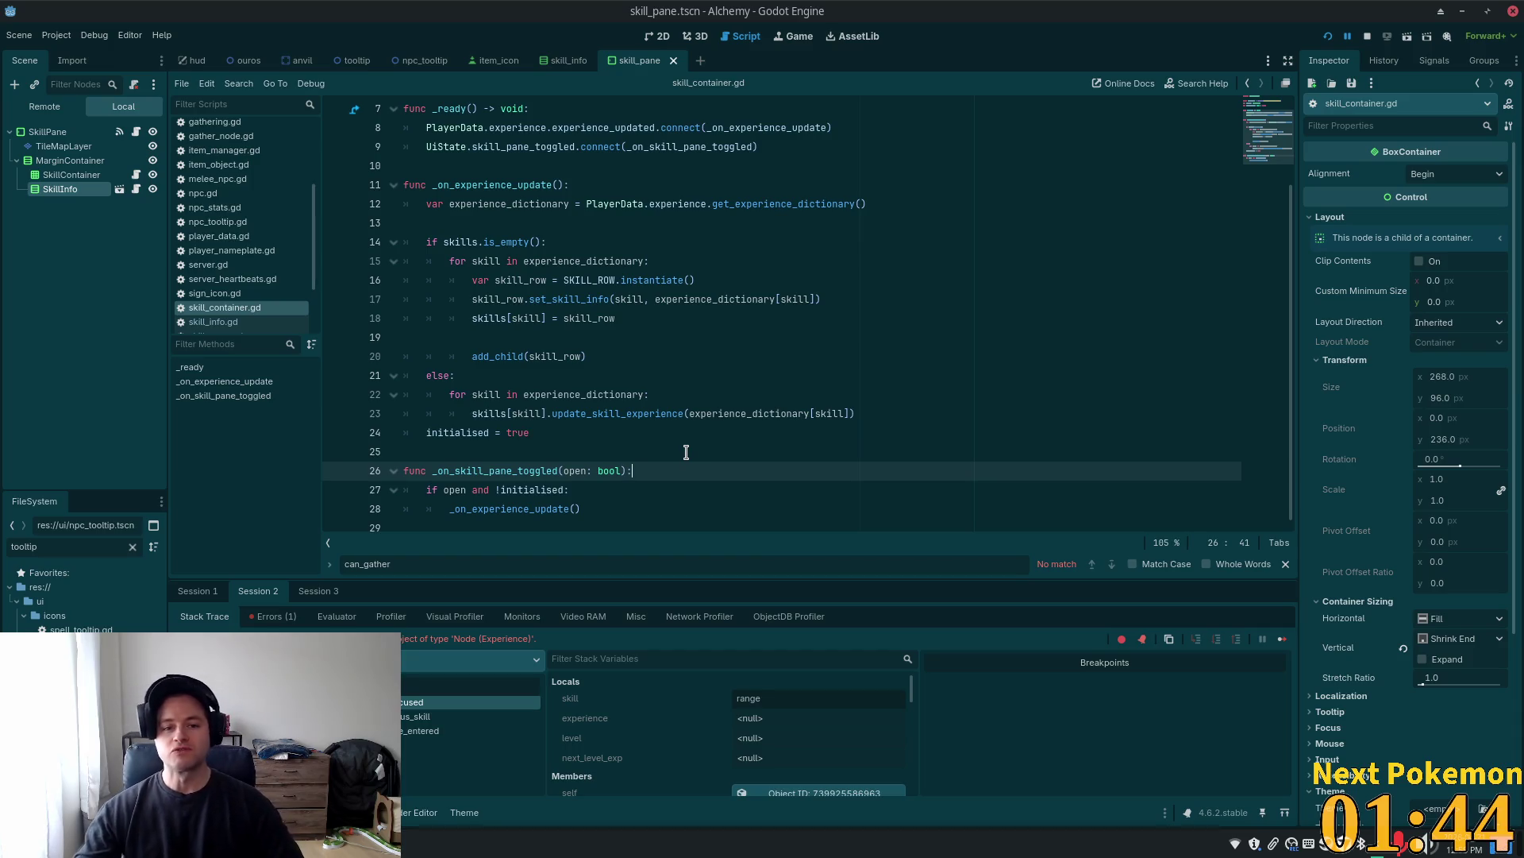
pyautogui.click(697, 359)
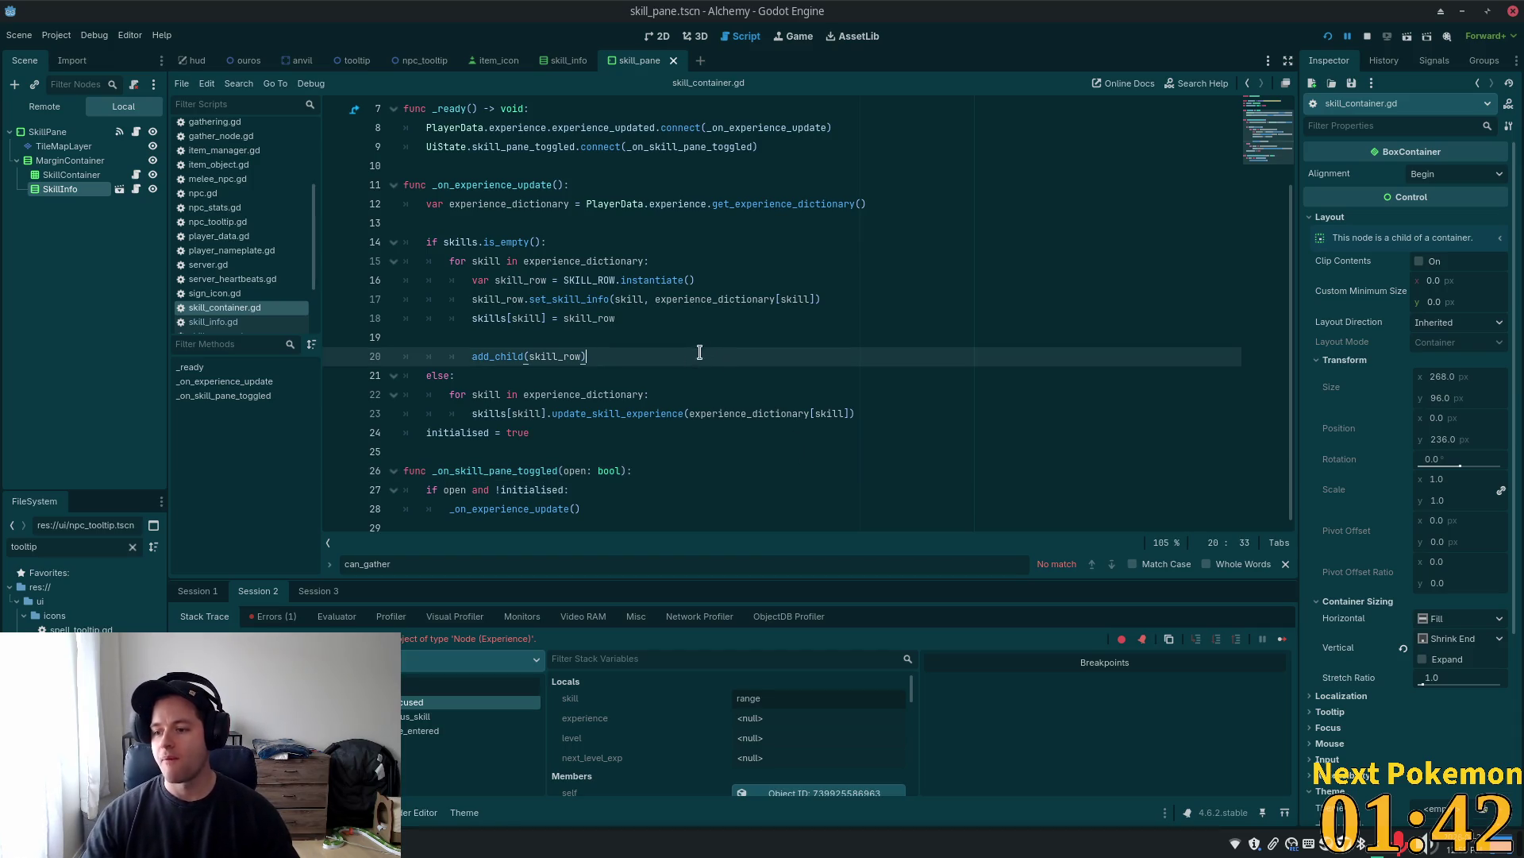
pyautogui.click(609, 321)
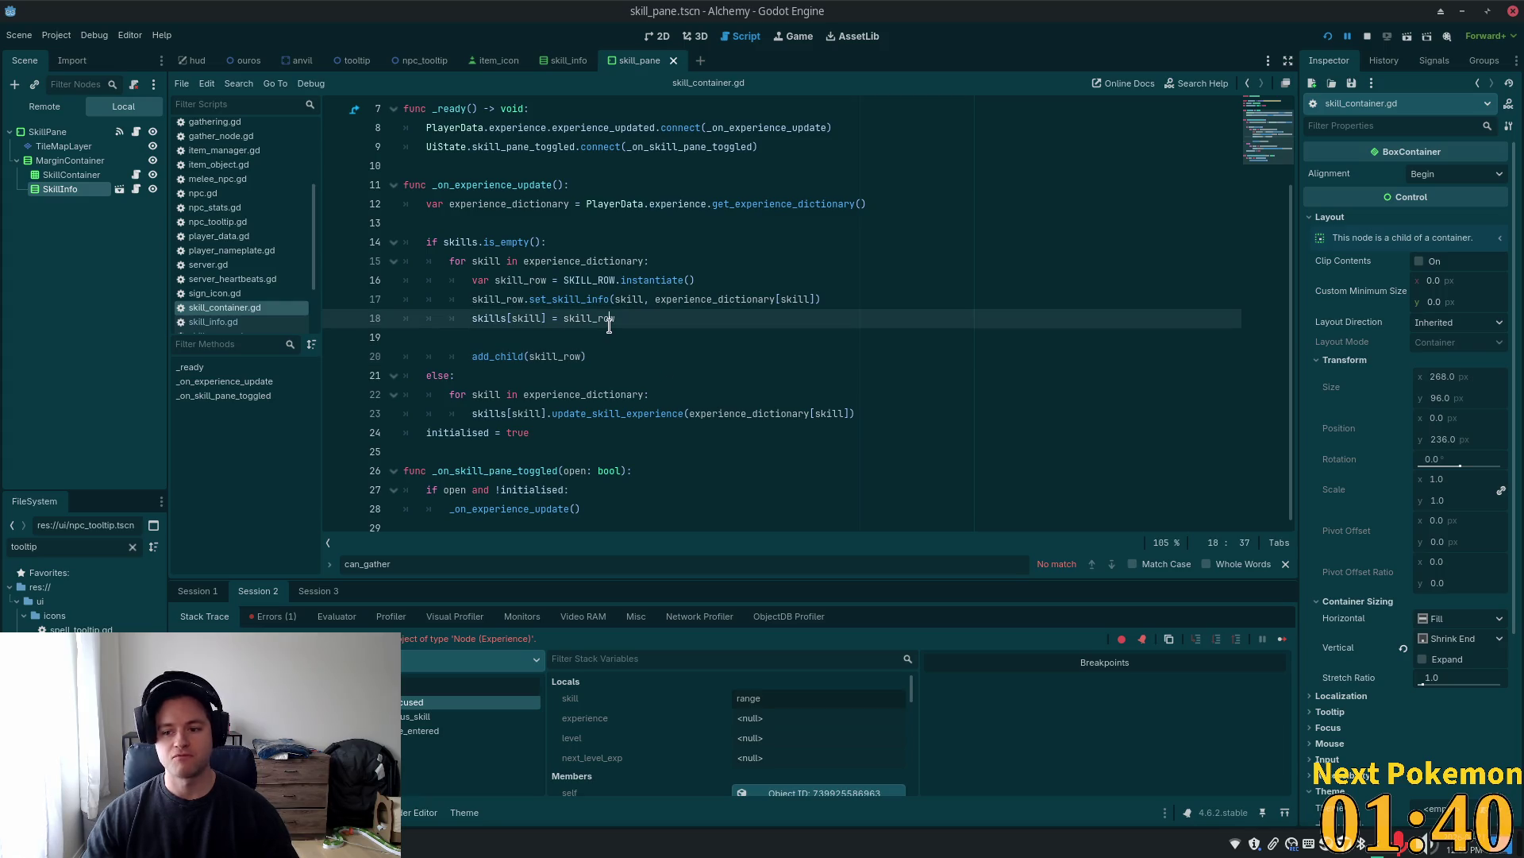
pyautogui.click(724, 379)
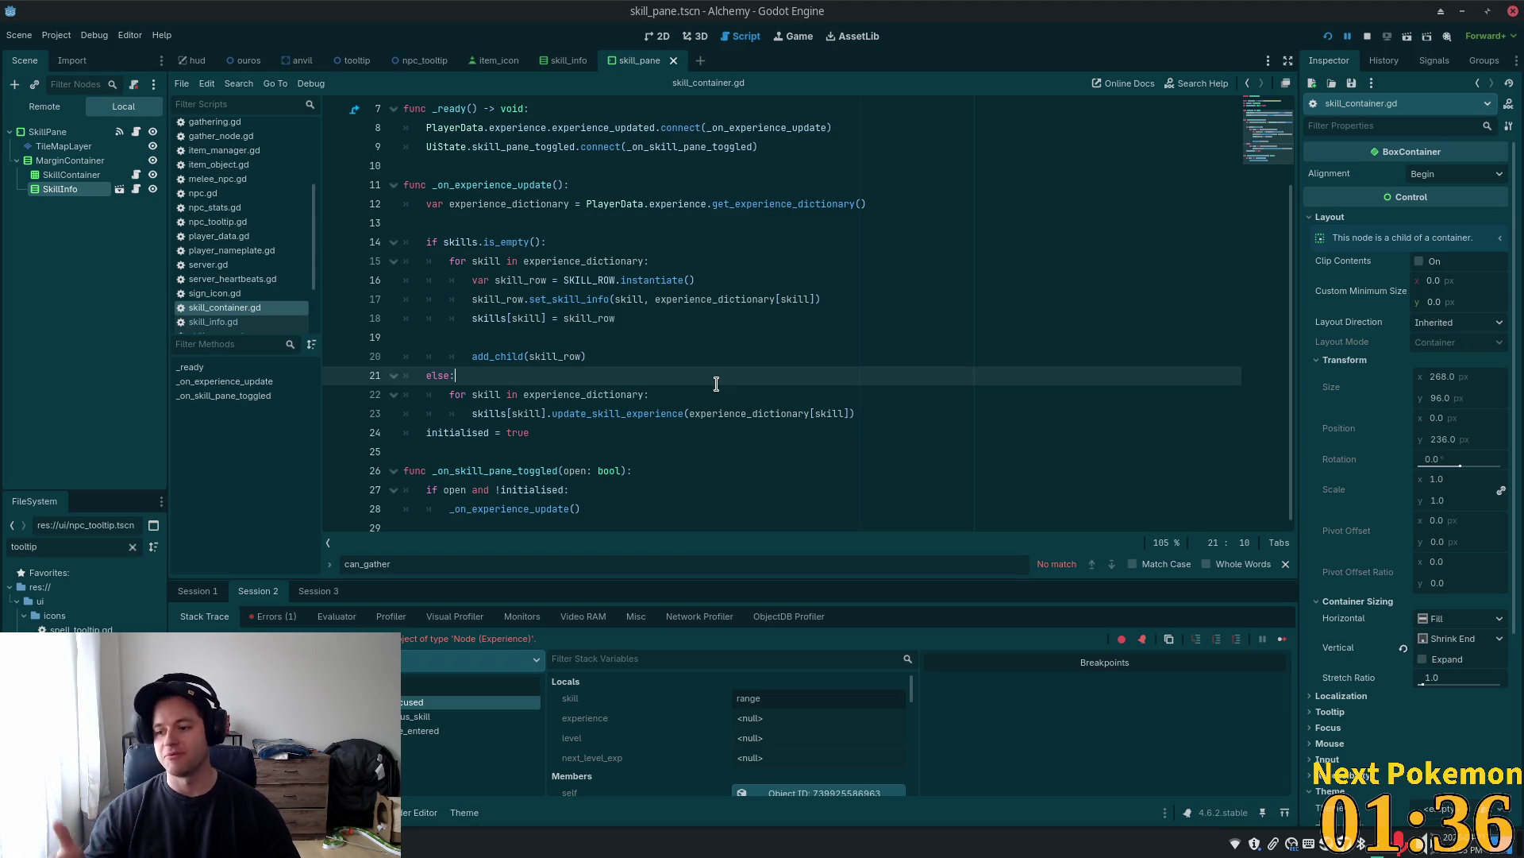
pyautogui.click(786, 356)
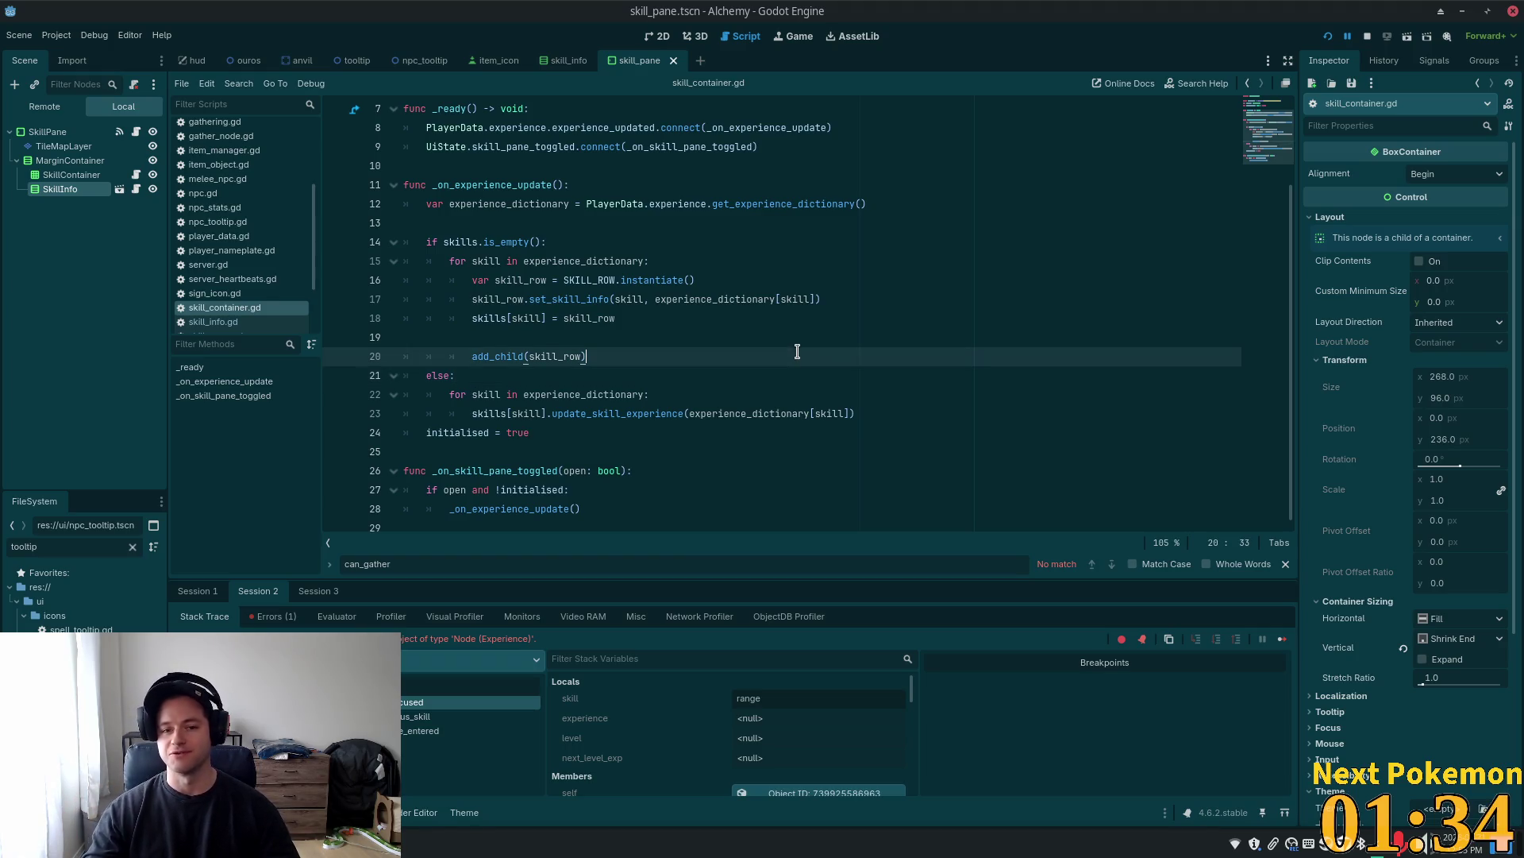
pyautogui.click(704, 322)
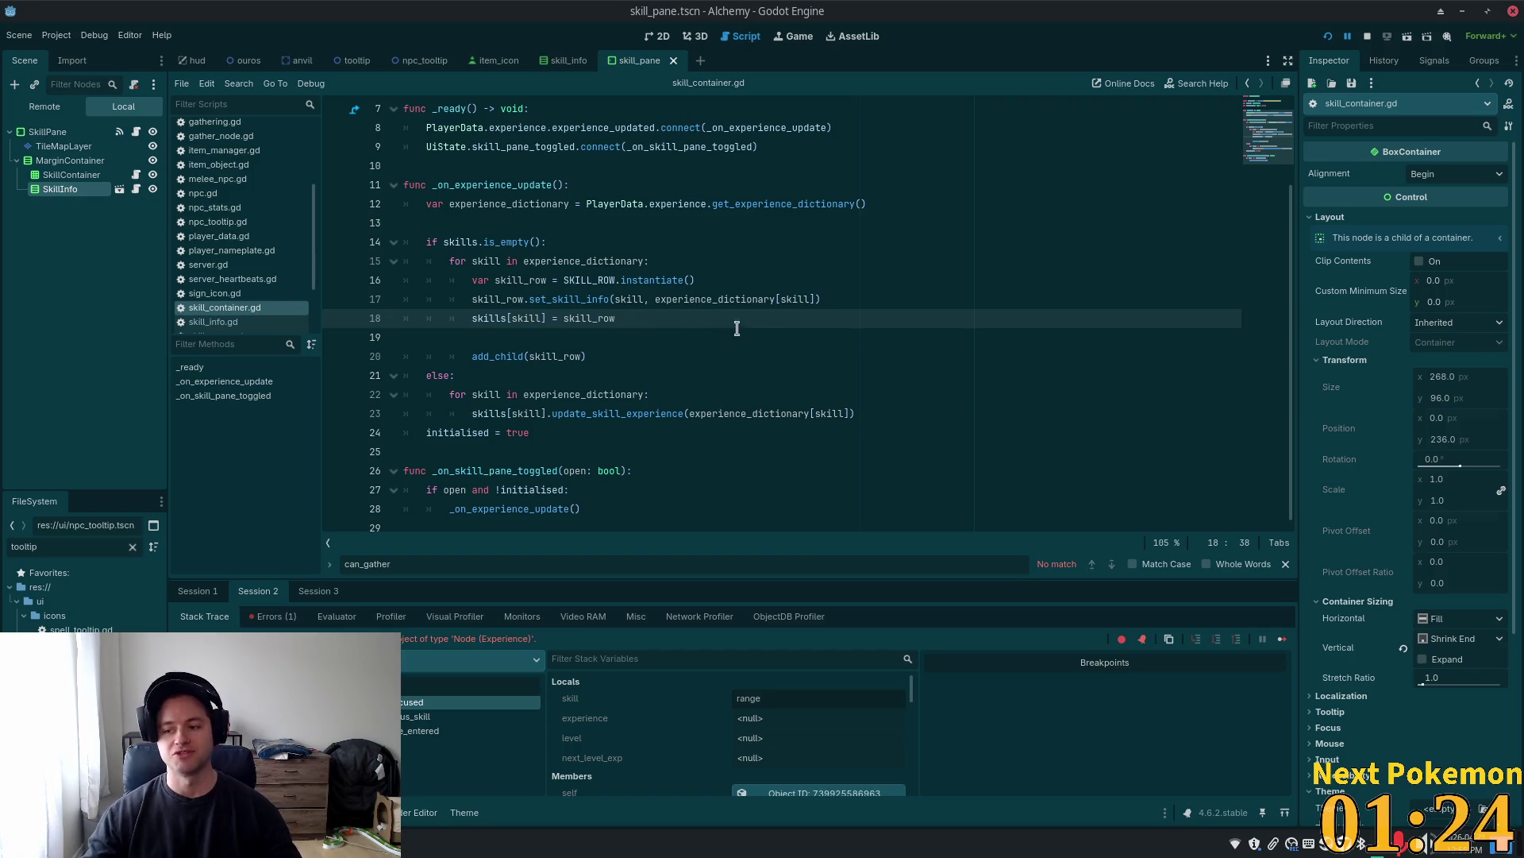
# Trace set_skill_info and get_experience_dictionary, then bring up skill_info.gd's line 9 experience lookup
pyautogui.click(697, 307)
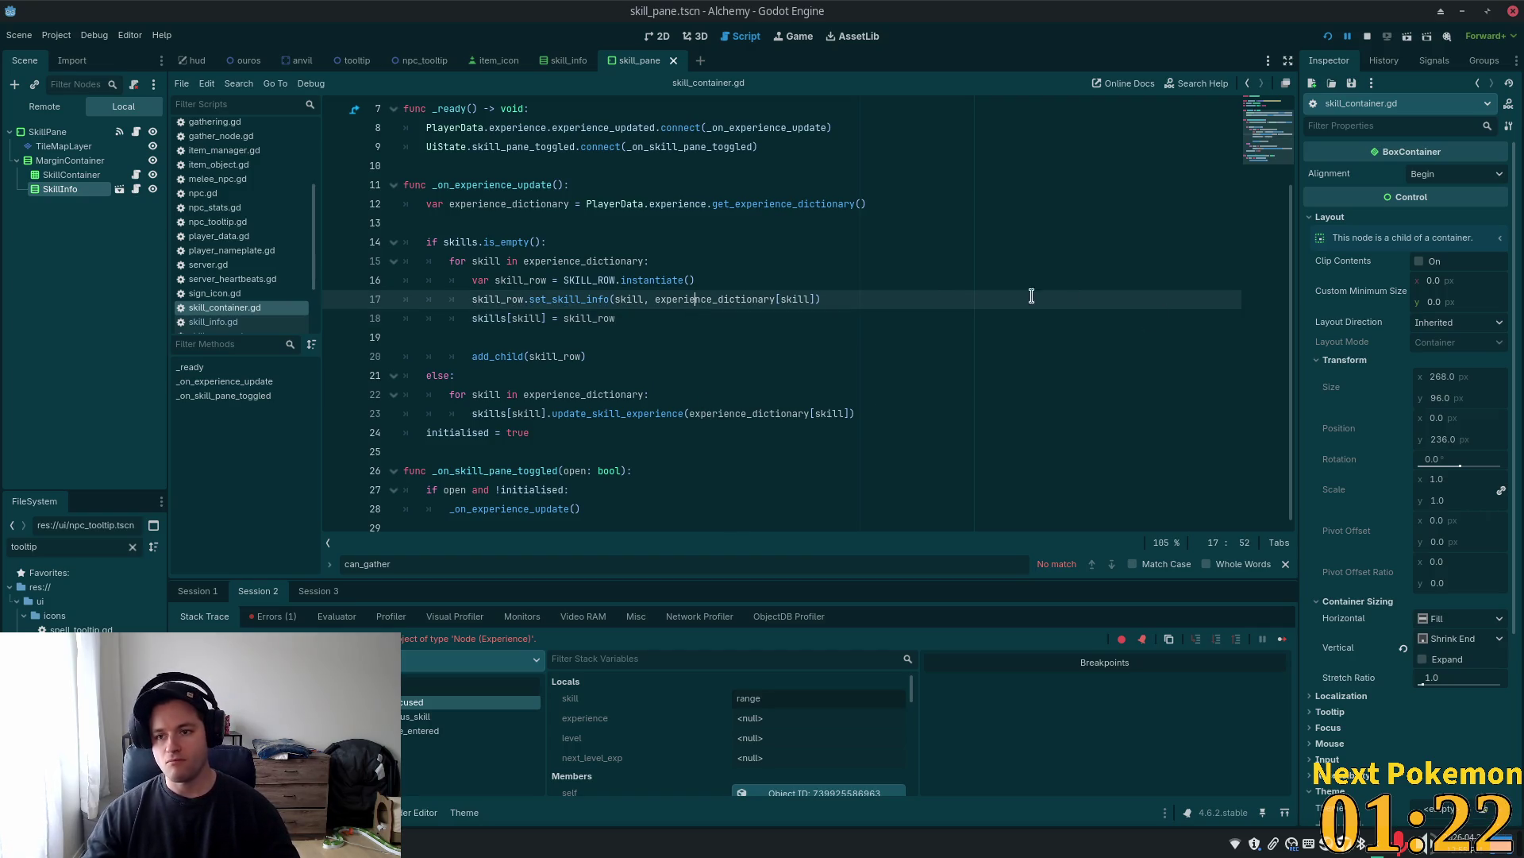
pyautogui.scroll(2, 794, 317)
pyautogui.click(722, 304)
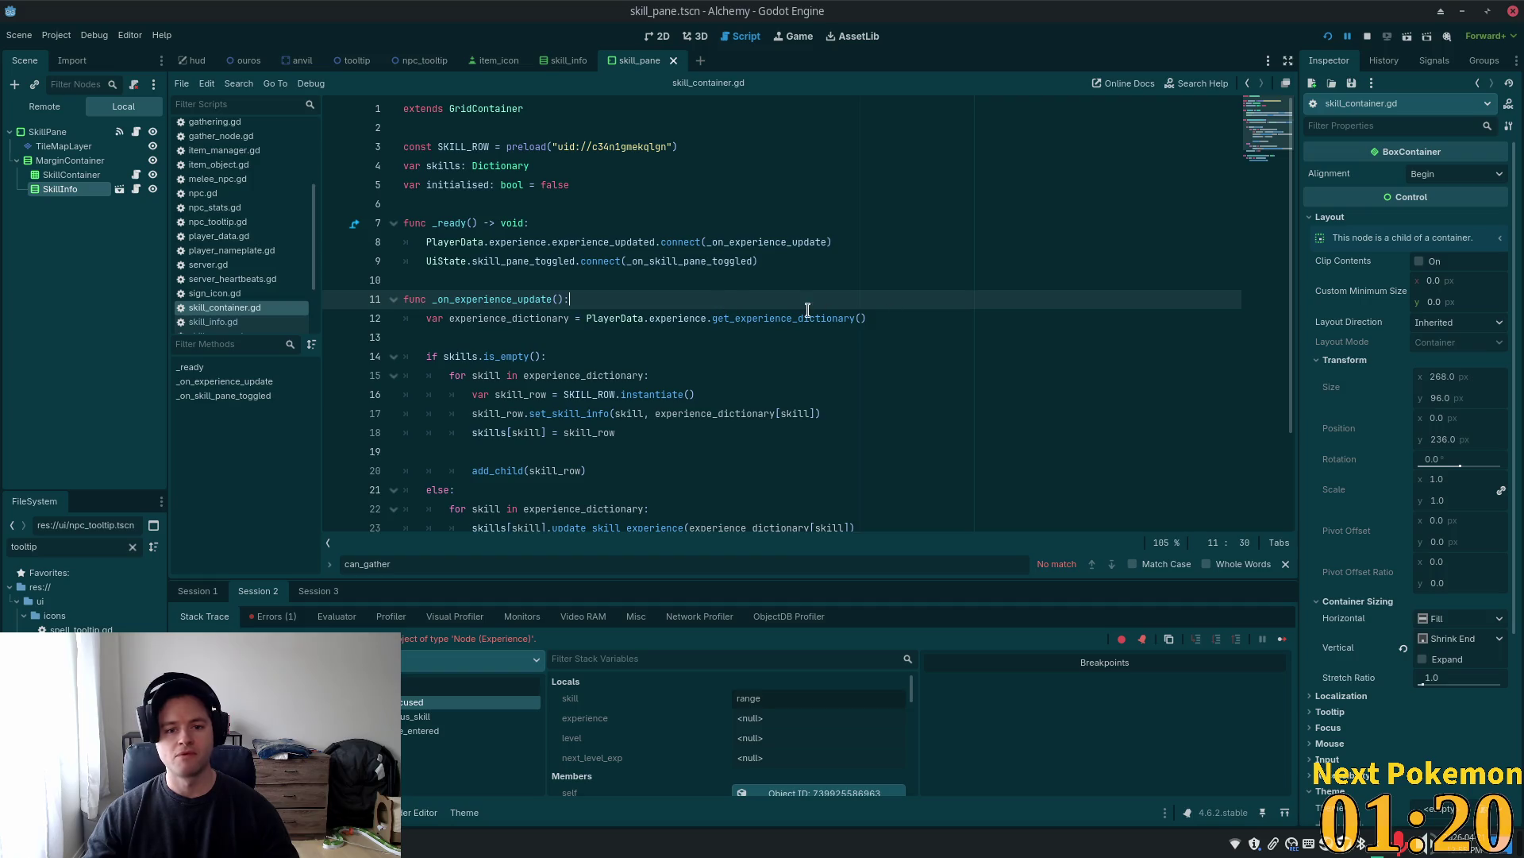
pyautogui.doubleClick(786, 318)
pyautogui.click(675, 299)
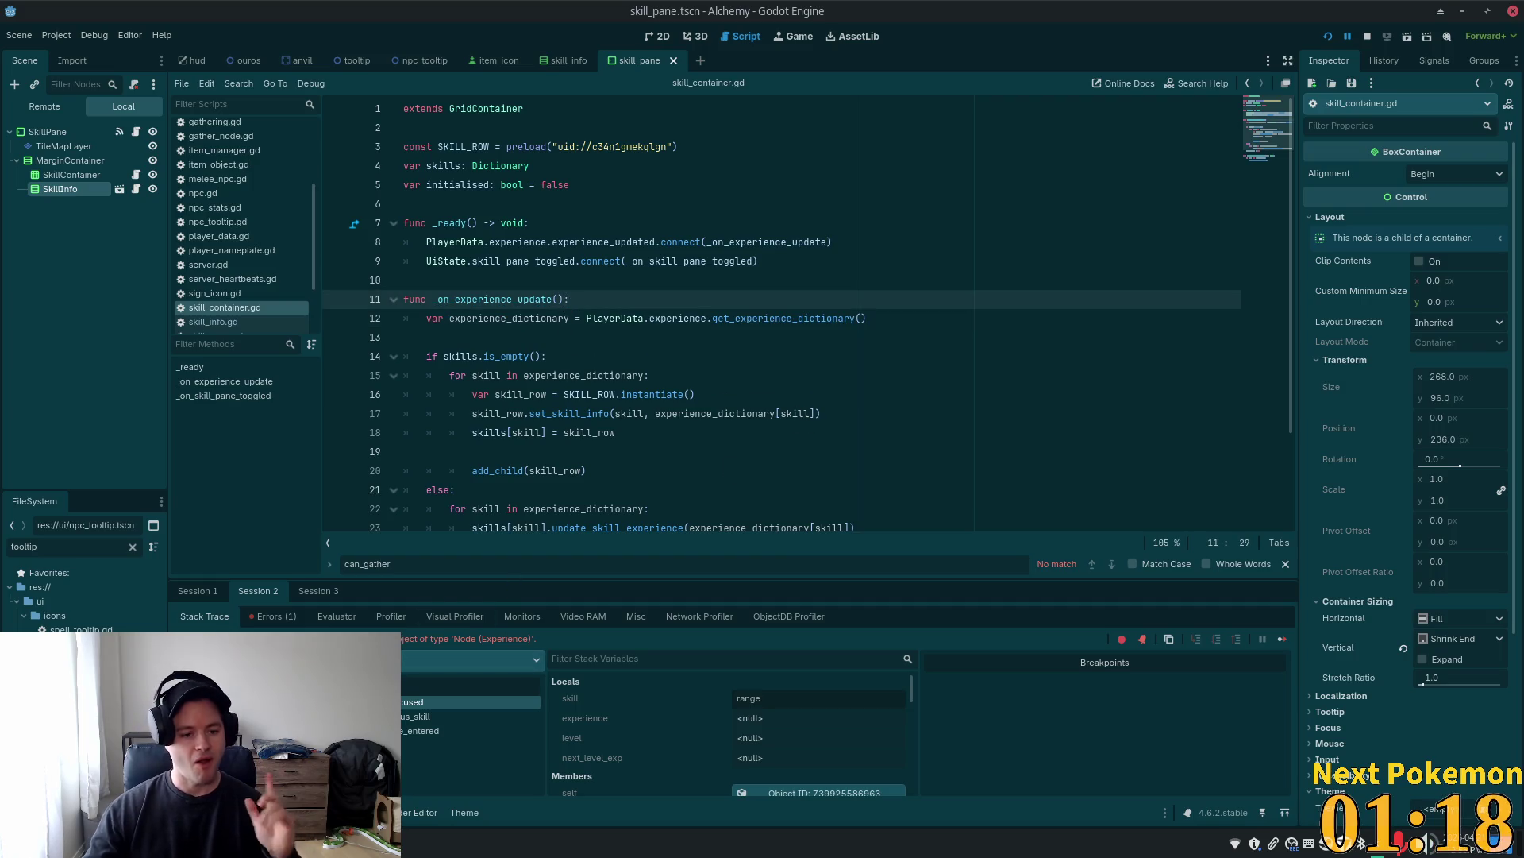
pyautogui.hotkey('alt', 'Left')
pyautogui.click(597, 261)
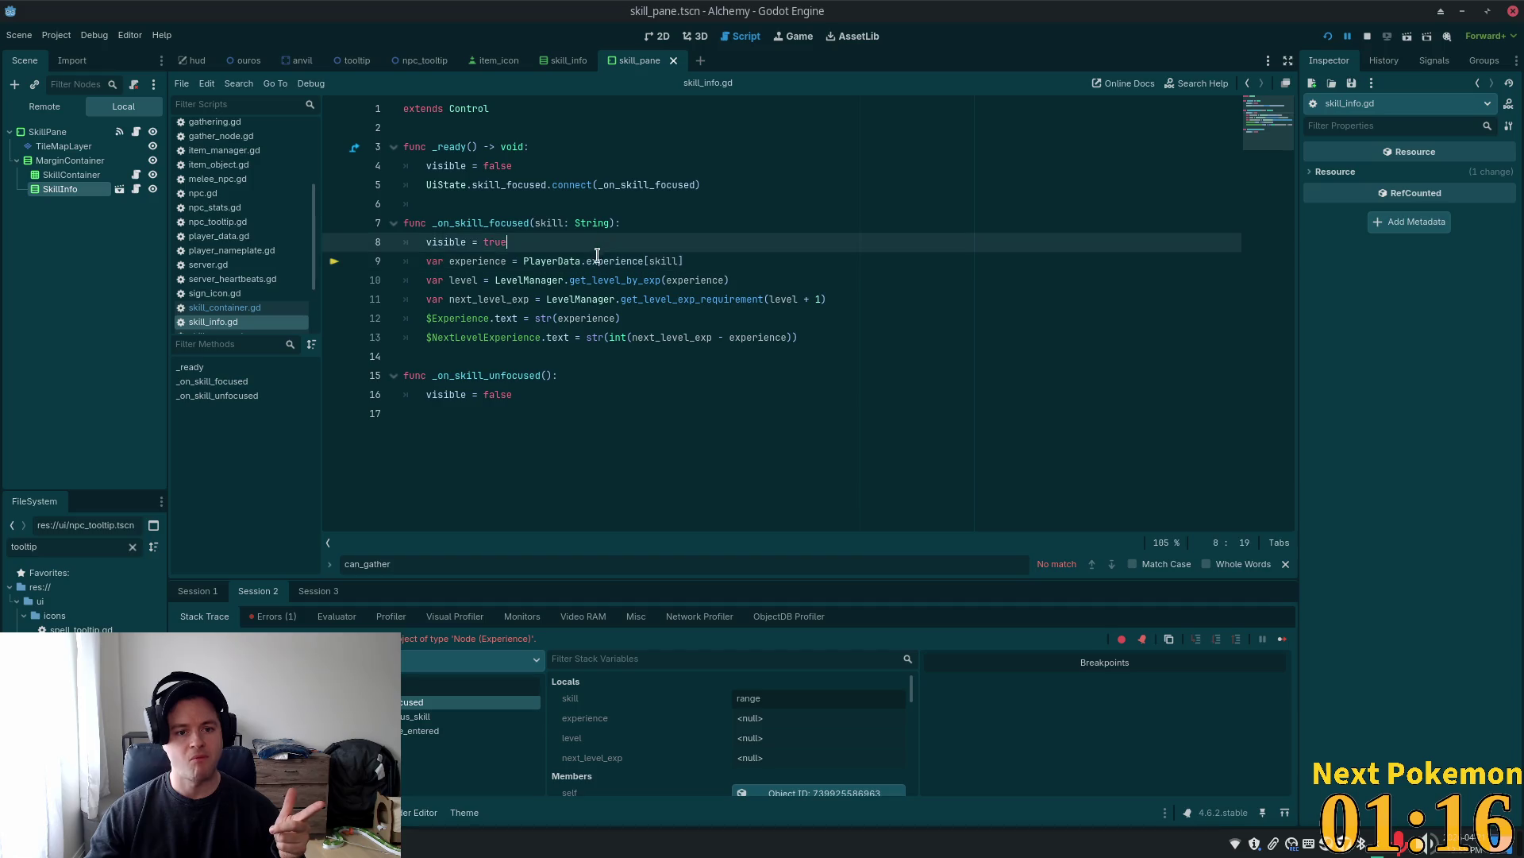
# Follow experience to the Experience class and start a new line at the end of experience.gd
pyautogui.keyDown('ctrl'); pyautogui.click(613, 262); pyautogui.keyUp('ctrl')
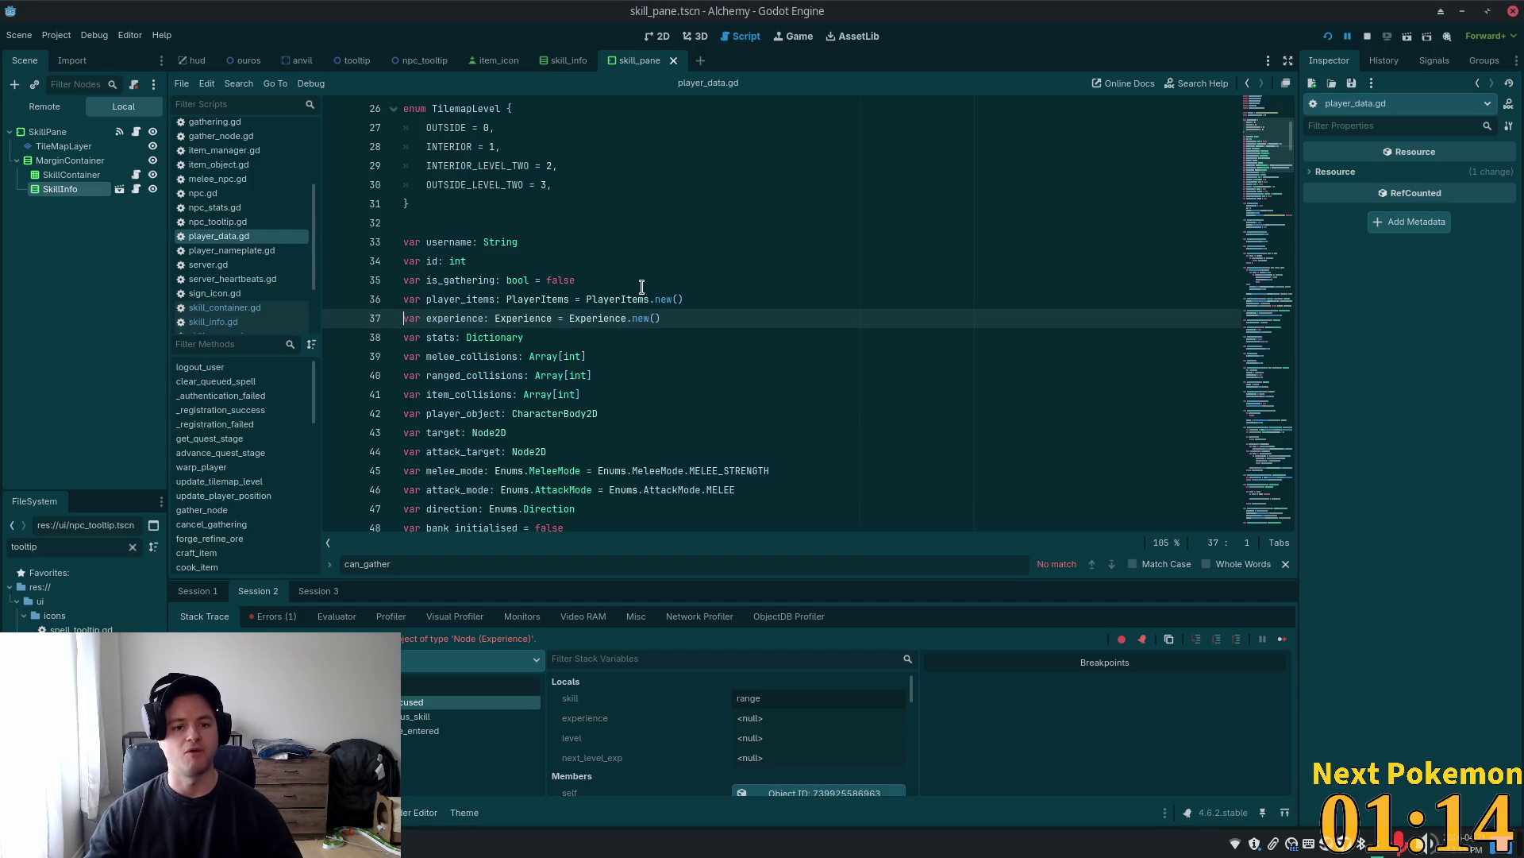
pyautogui.keyDown('ctrl'); pyautogui.click(604, 319); pyautogui.keyUp('ctrl')
pyautogui.scroll(-2, 624, 342)
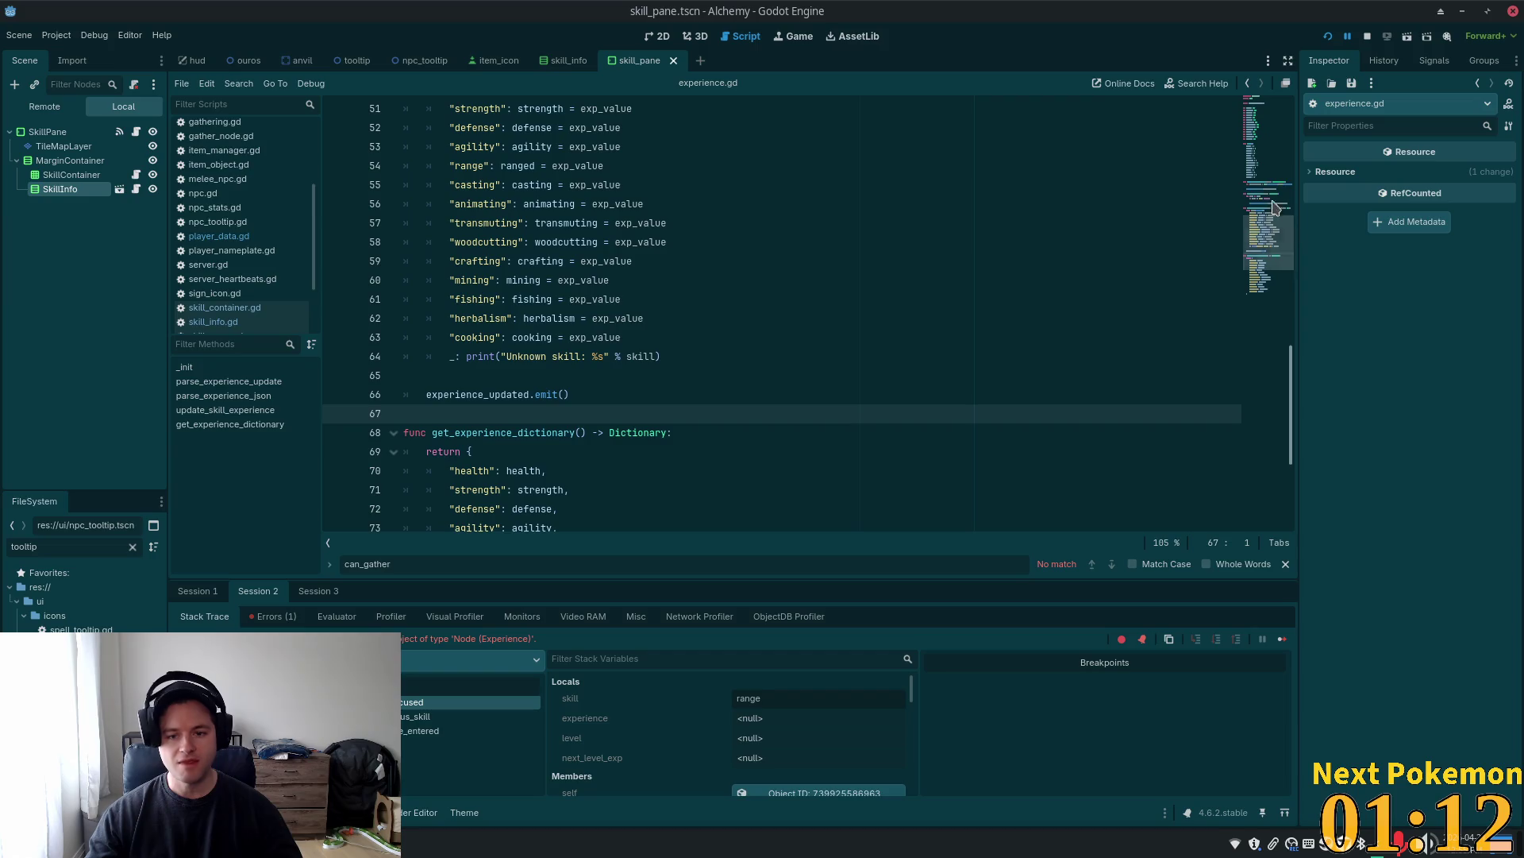
pyautogui.scroll(-4, 1163, 351)
pyautogui.click(409, 514)
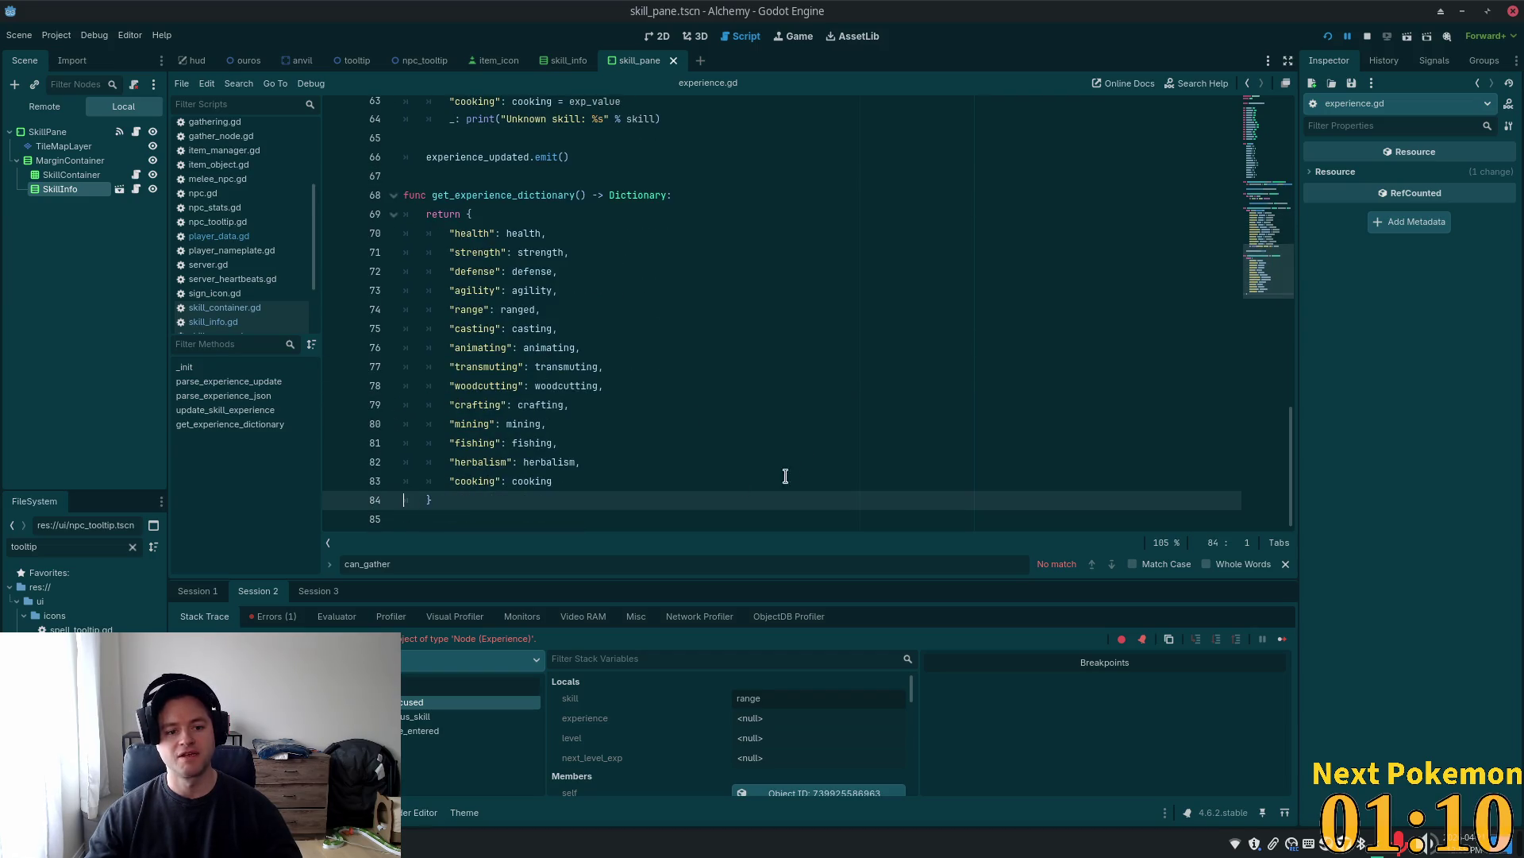
pyautogui.press('Return')
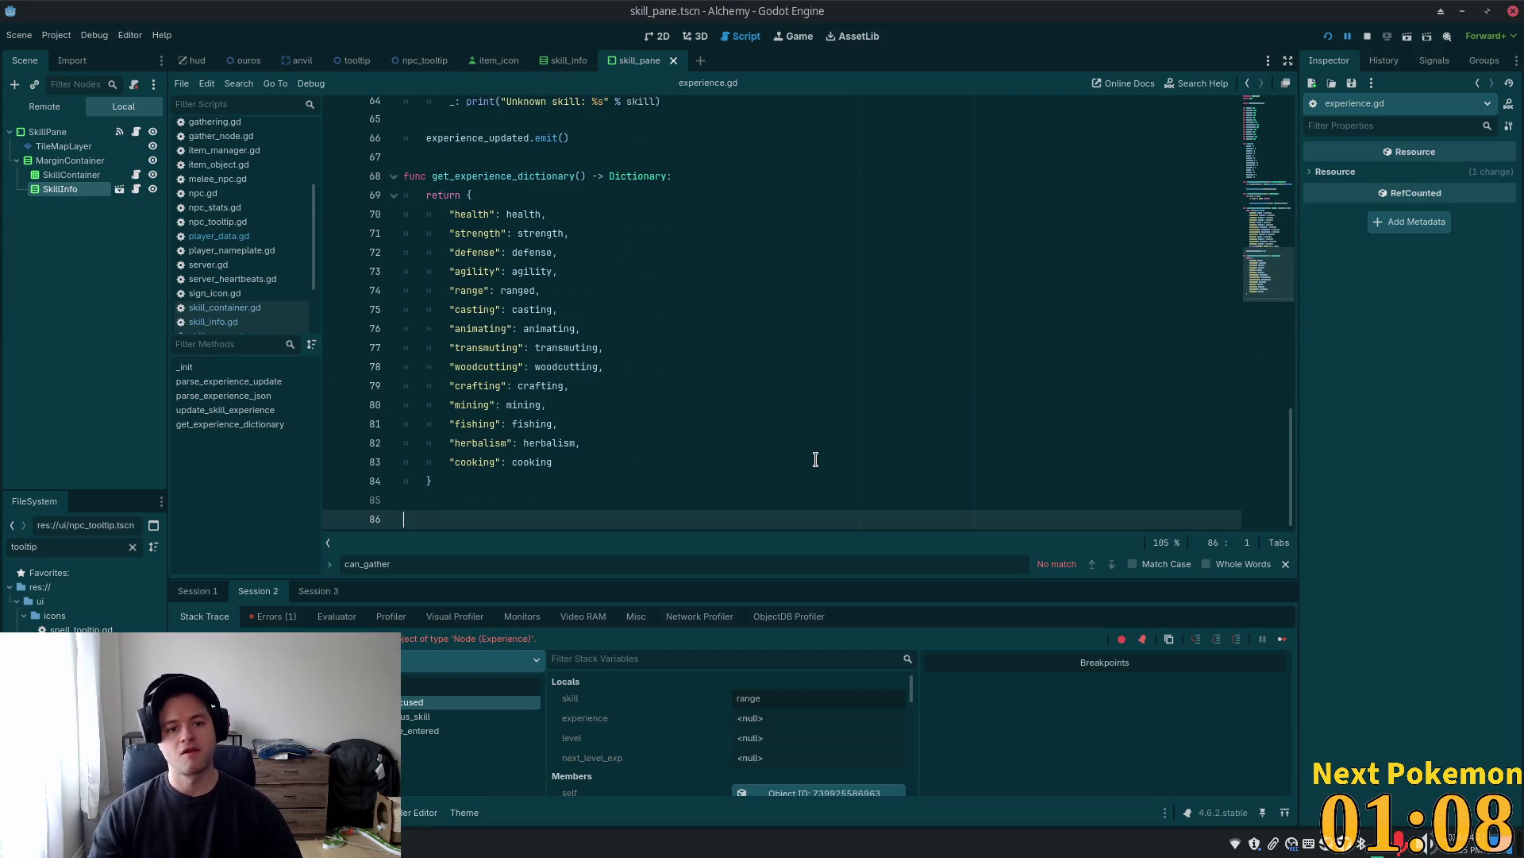
# Write the function header func get_skill_experience(skill: String):
pyautogui.write('func get_experienc')
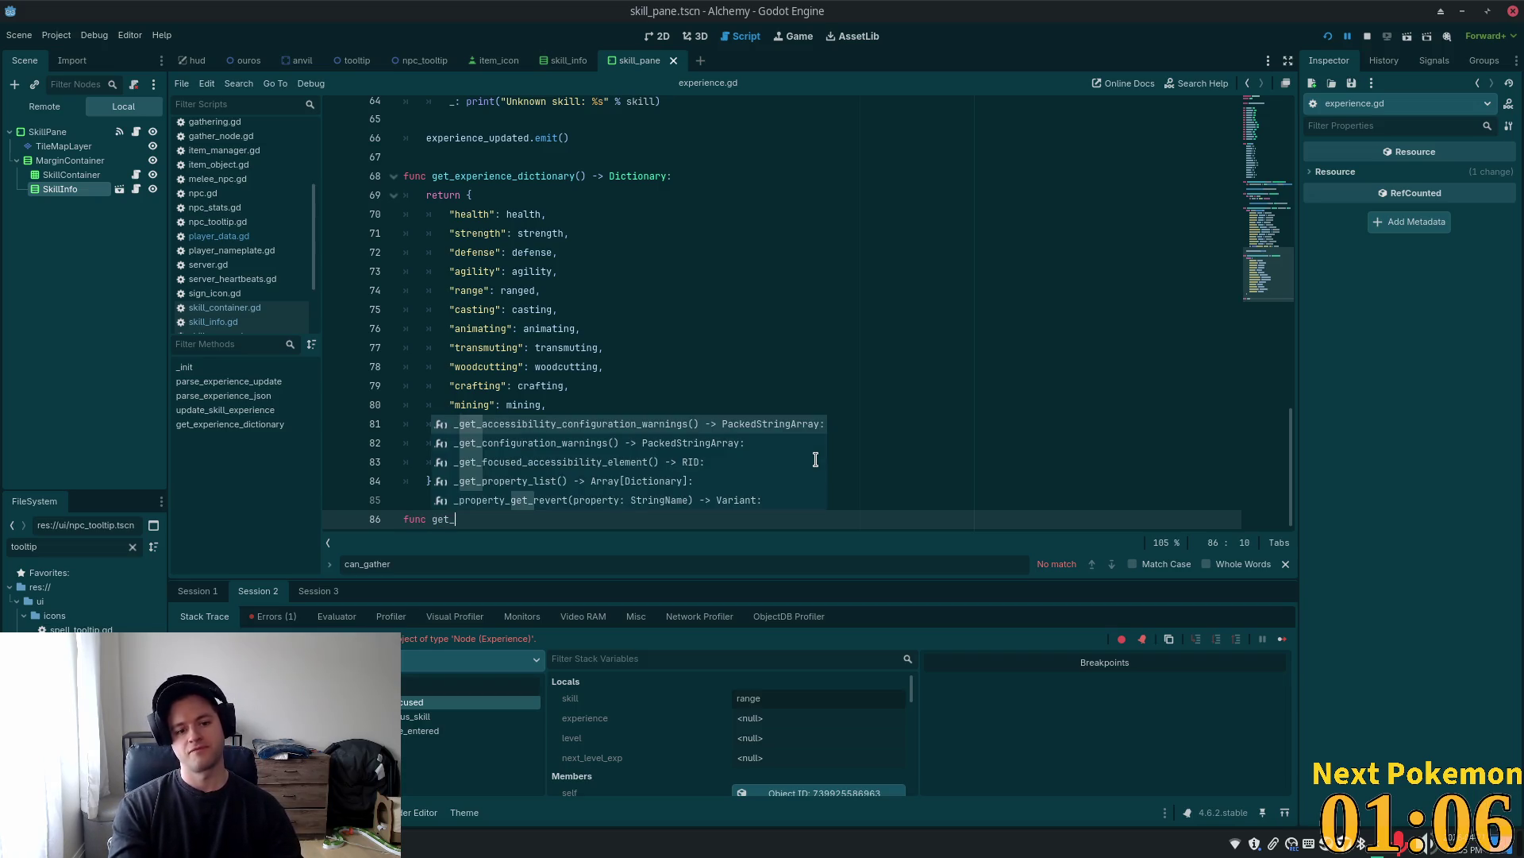
pyautogui.write('e')
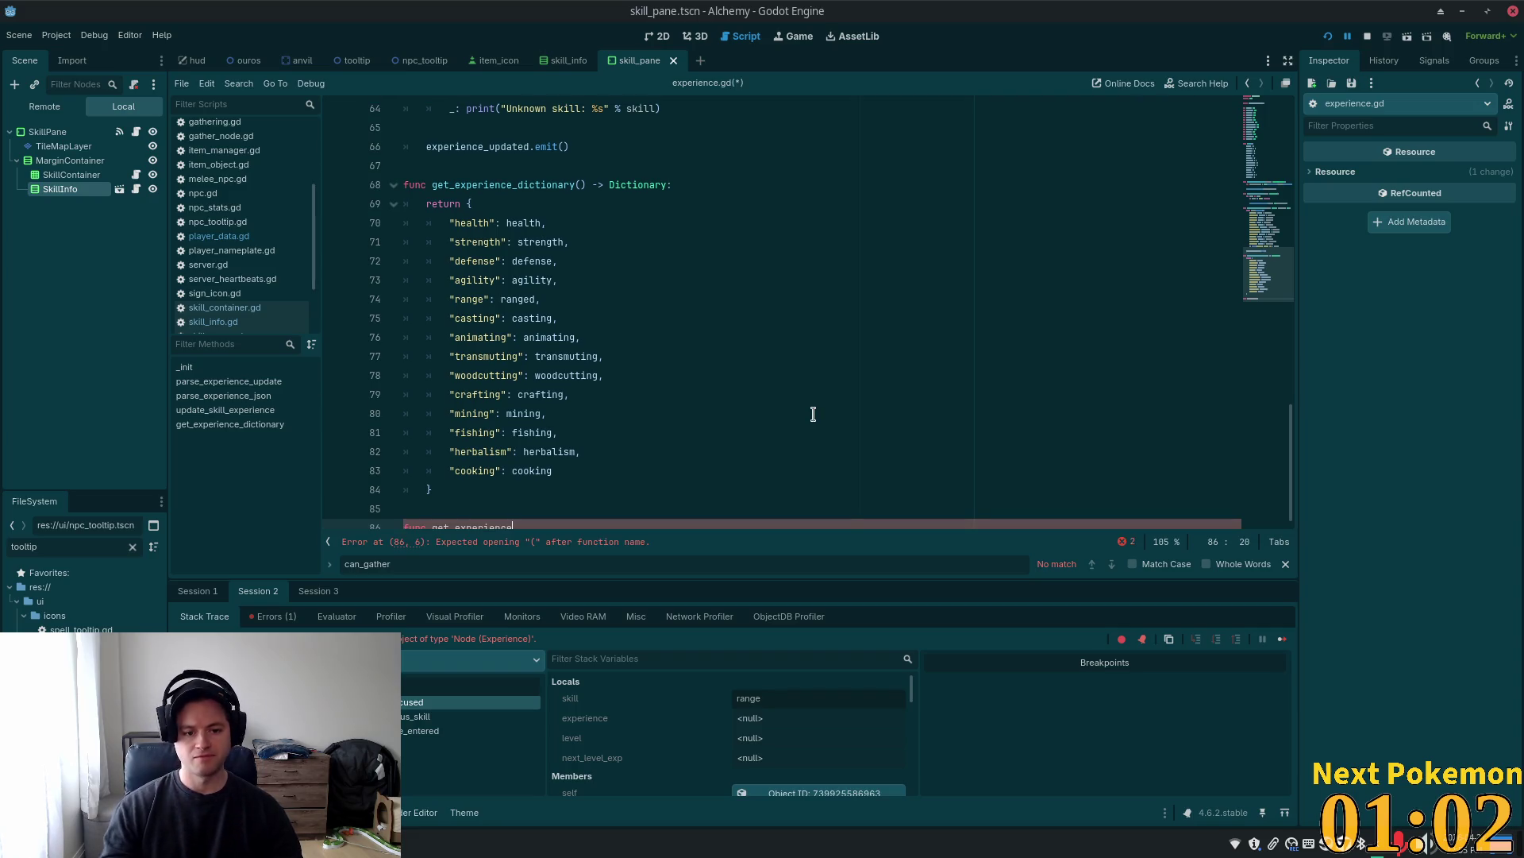
pyautogui.write('(')
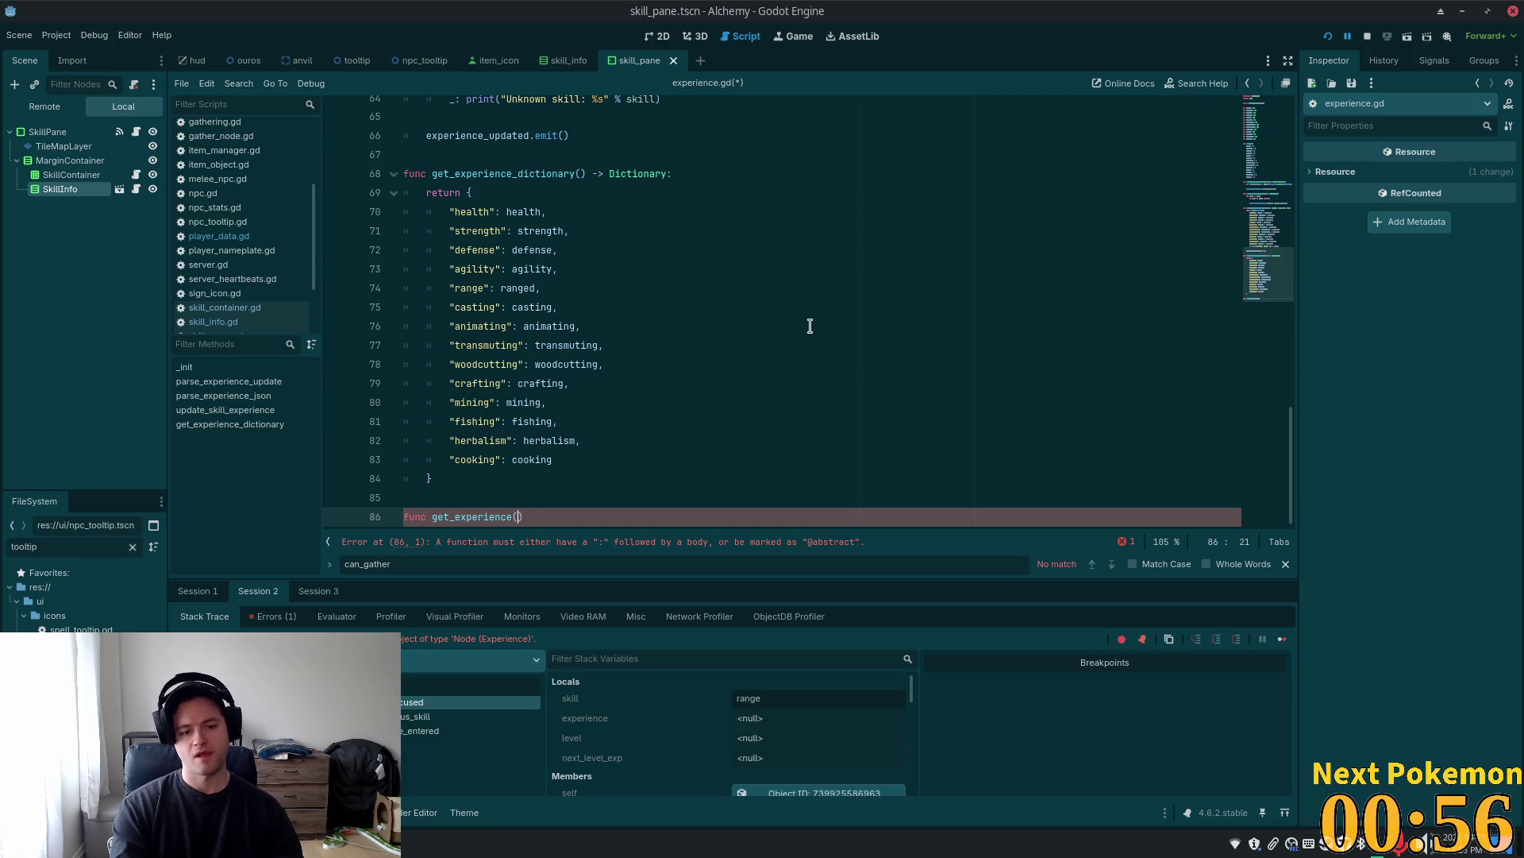
pyautogui.write('skill')
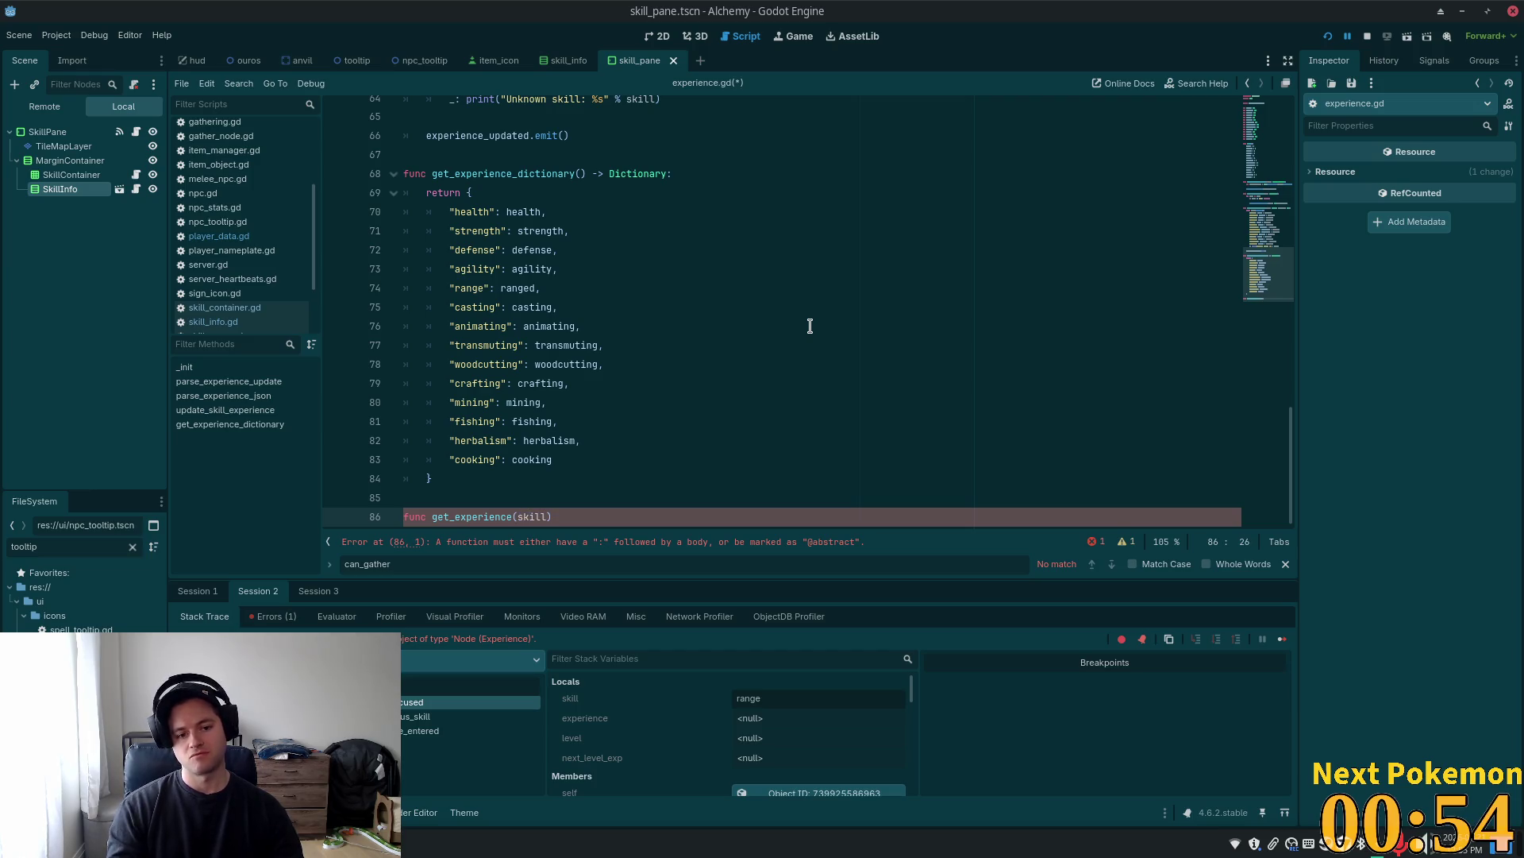
pyautogui.hotkey('ctrl', 'Left')
pyautogui.hotkey('ctrl', 'Left')
pyautogui.hotkey('ctrl', 'Left')
pyautogui.press('Right')
pyautogui.press('Right')
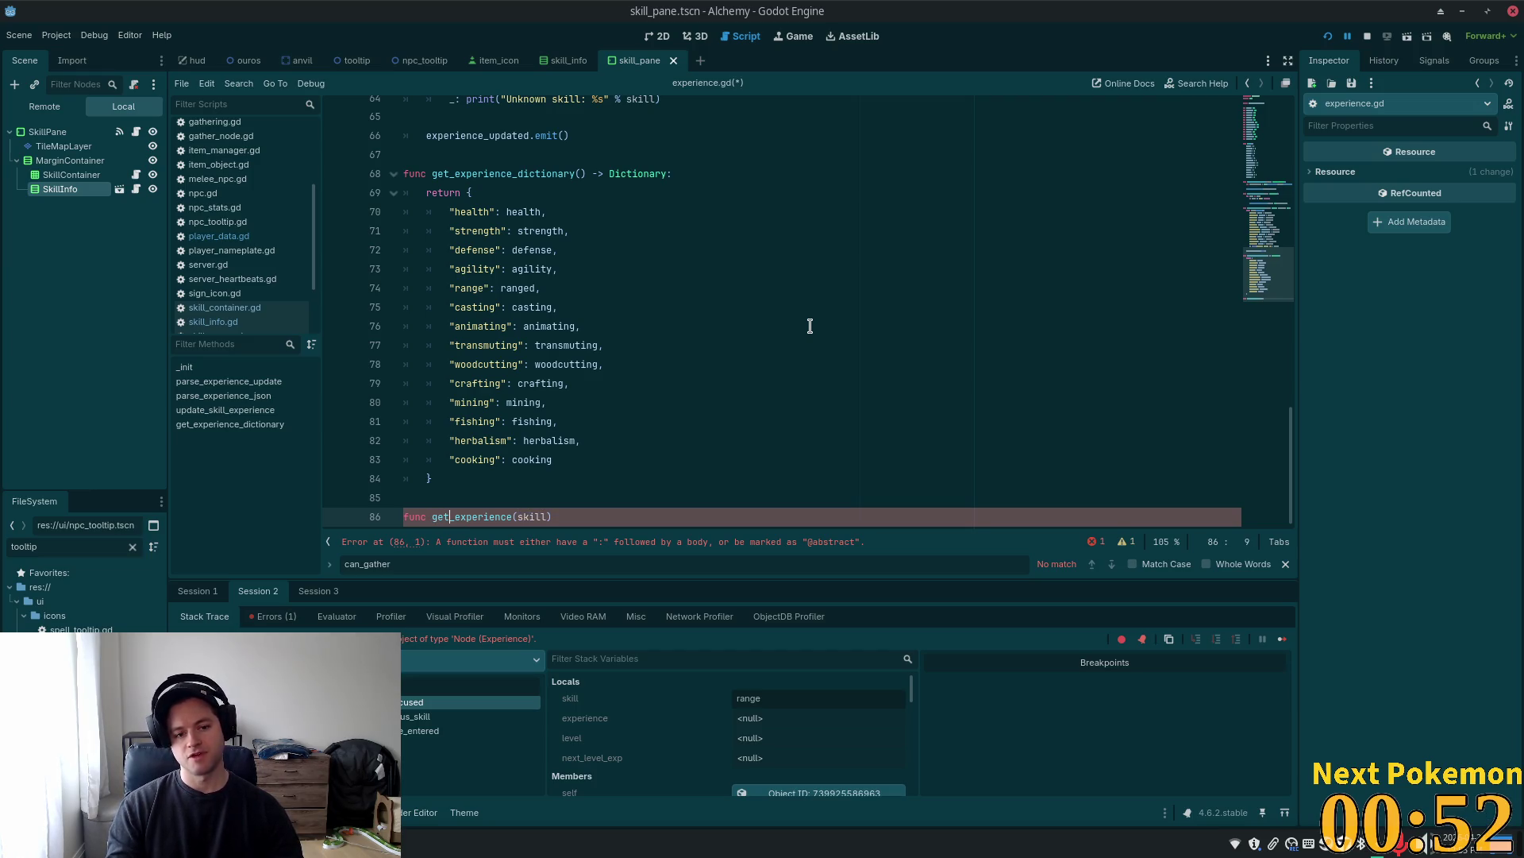
pyautogui.write('_skill')
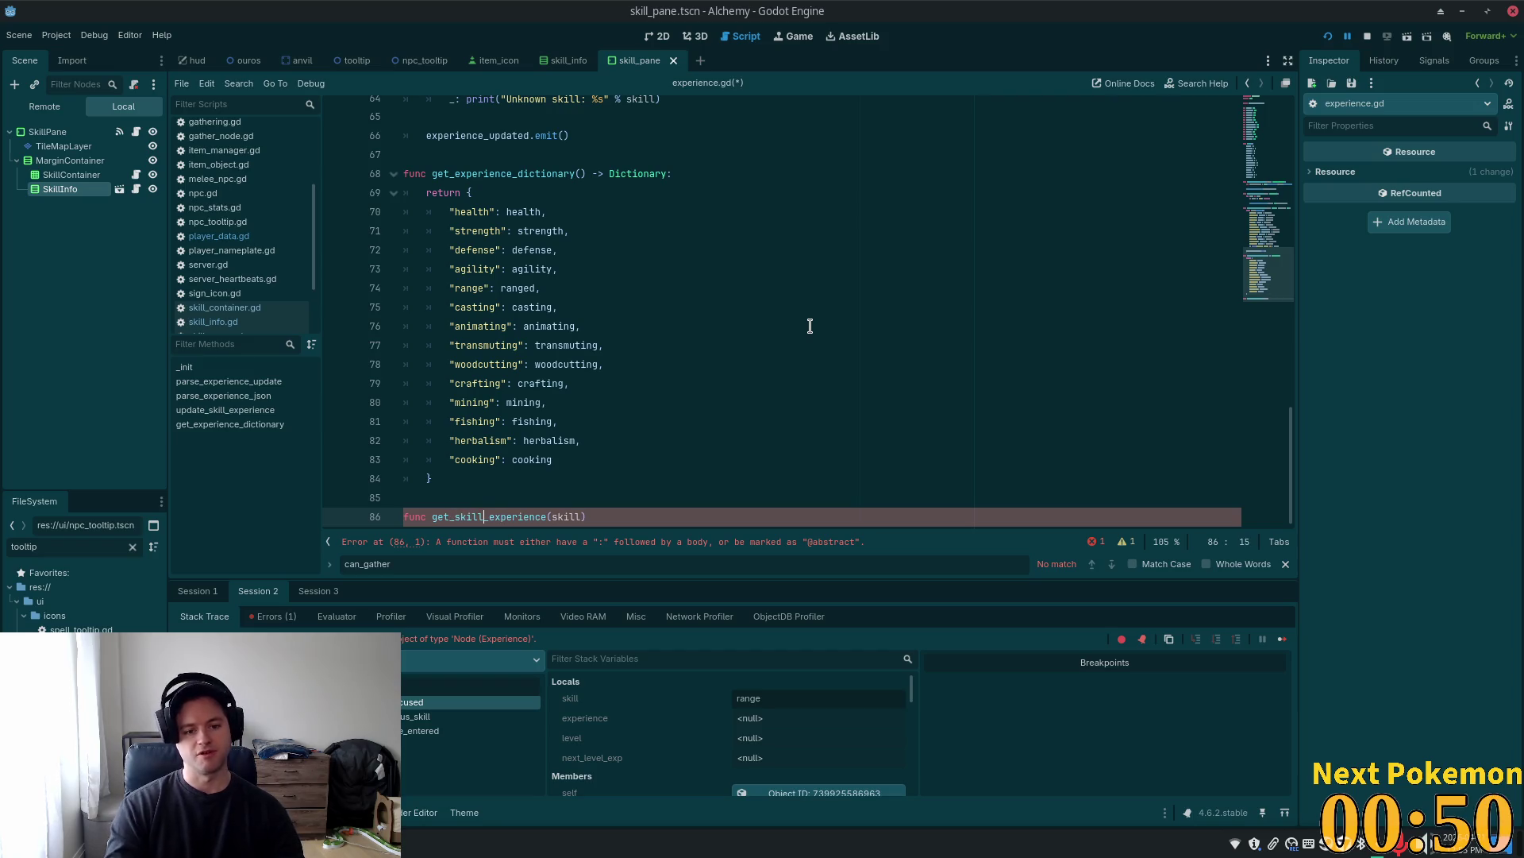
pyautogui.hotkey('ctrl', 'Right')
pyautogui.hotkey('ctrl', 'Right')
pyautogui.hotkey('ctrl', 'Right')
pyautogui.write(': ')
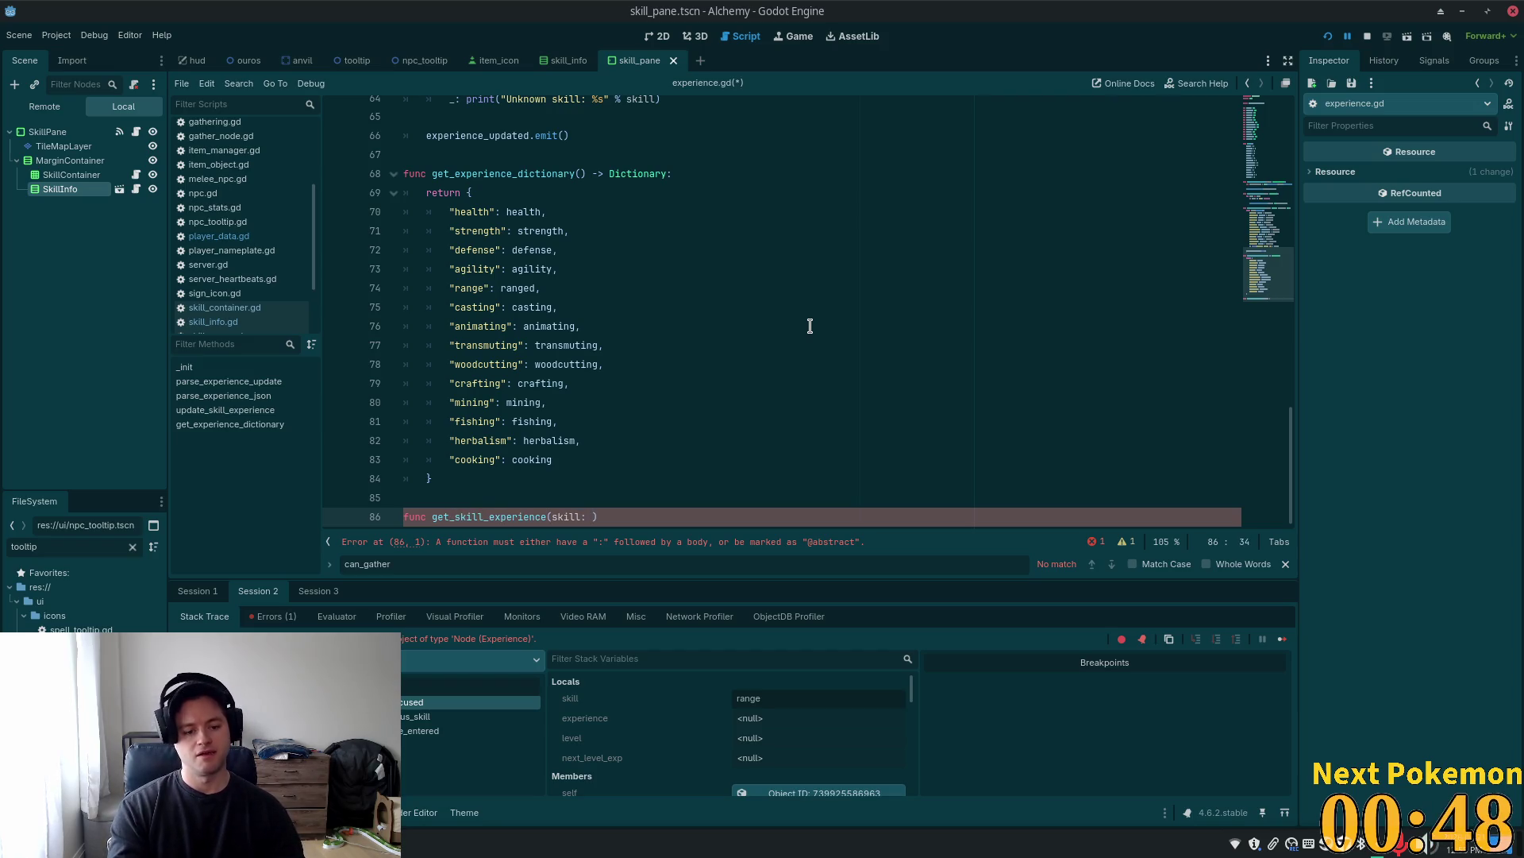
pyautogui.write('String')
pyautogui.press('End')
pyautogui.write(':')
pyautogui.press('Return')
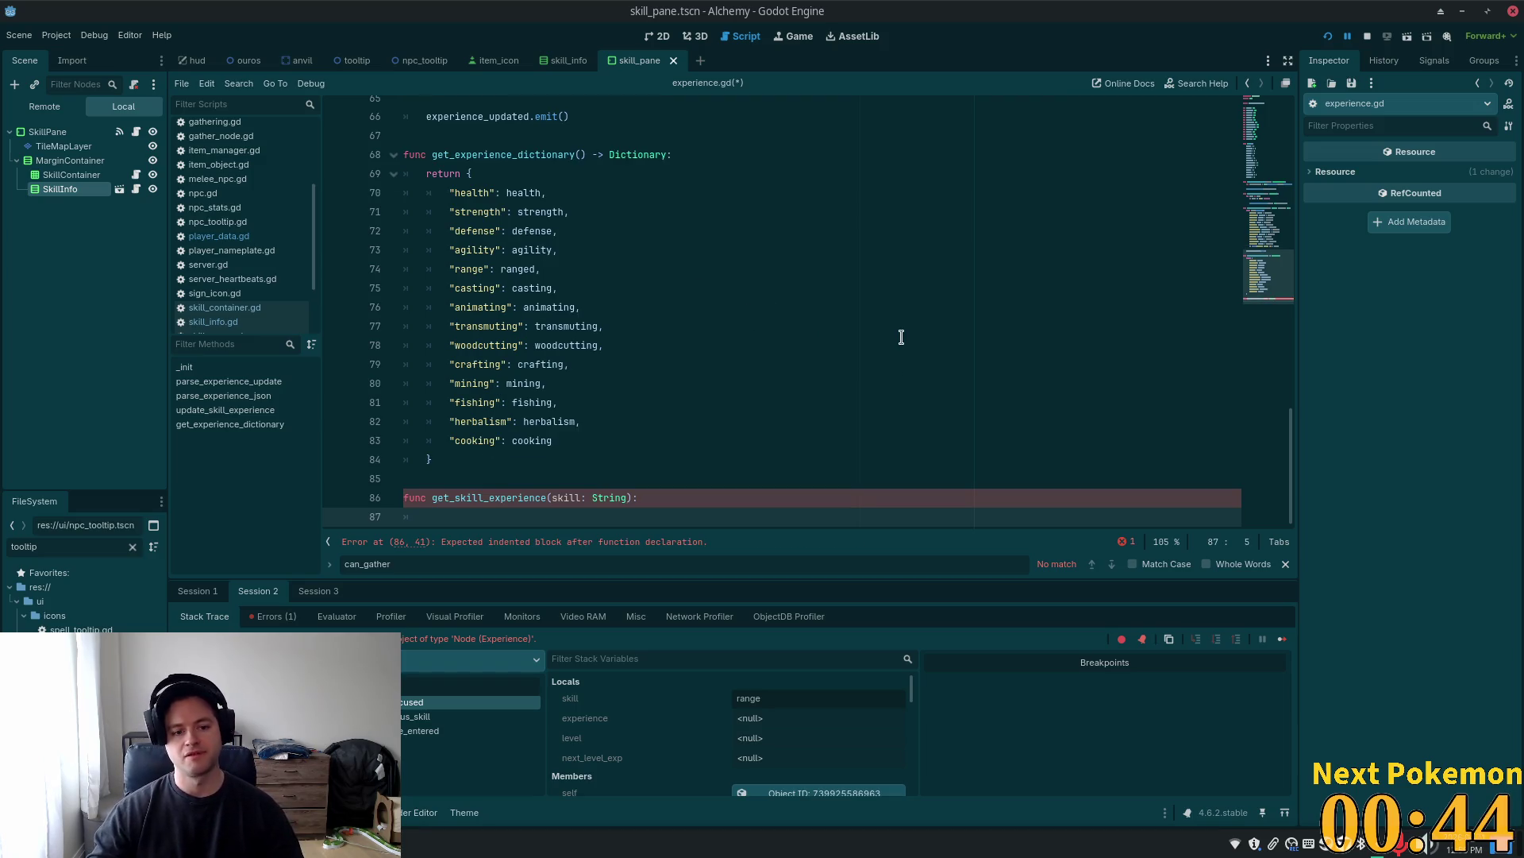
# Add an if skill == "range" branch that returns ranged
pyautogui.write('if ')
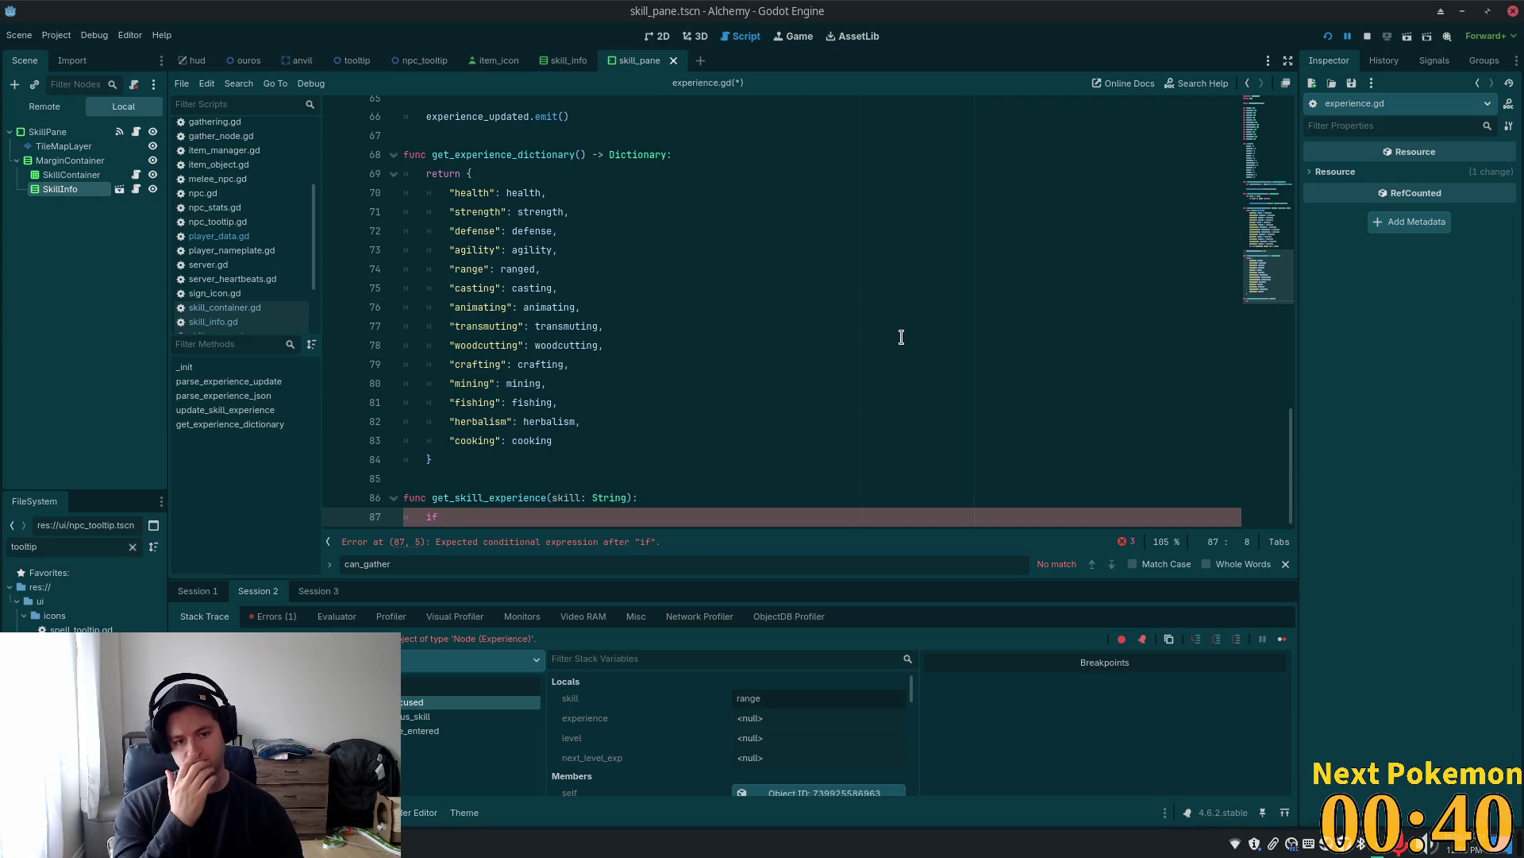
pyautogui.write('skill =')
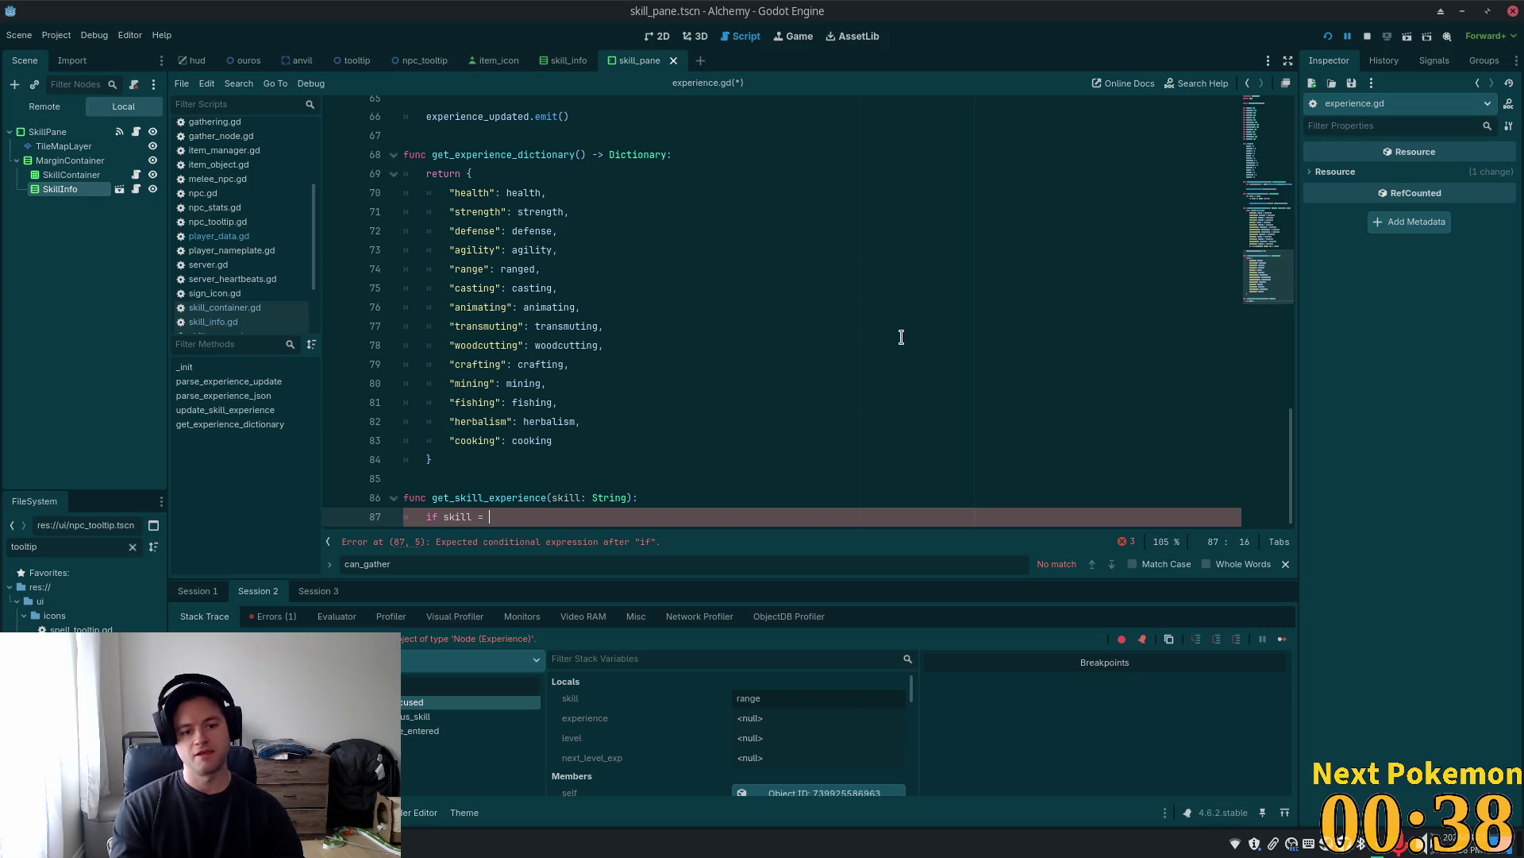
pyautogui.press('BackSpace')
pyautogui.write('= "')
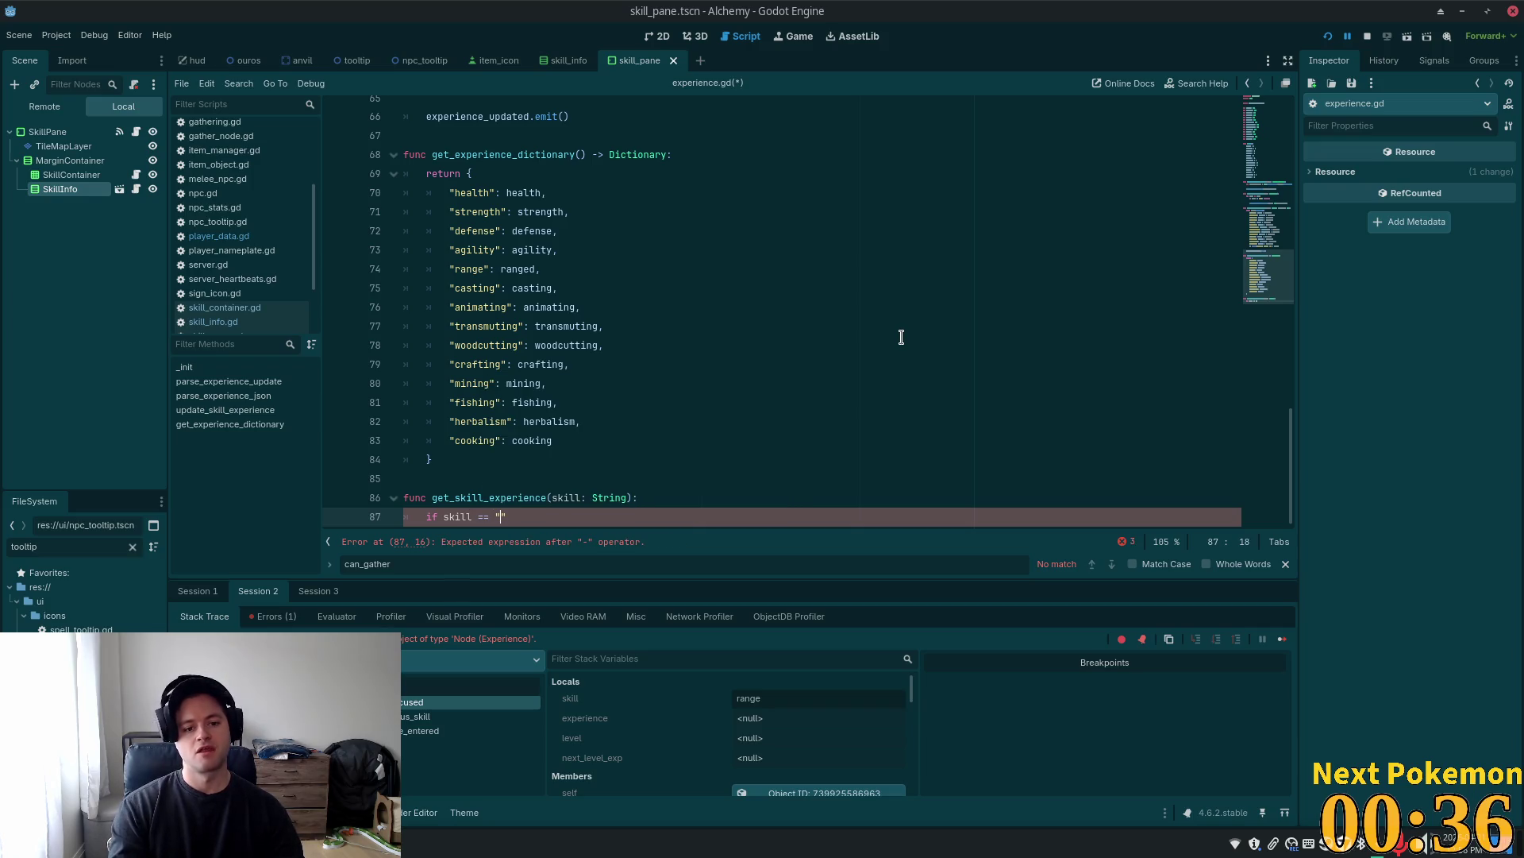
pyautogui.write('range')
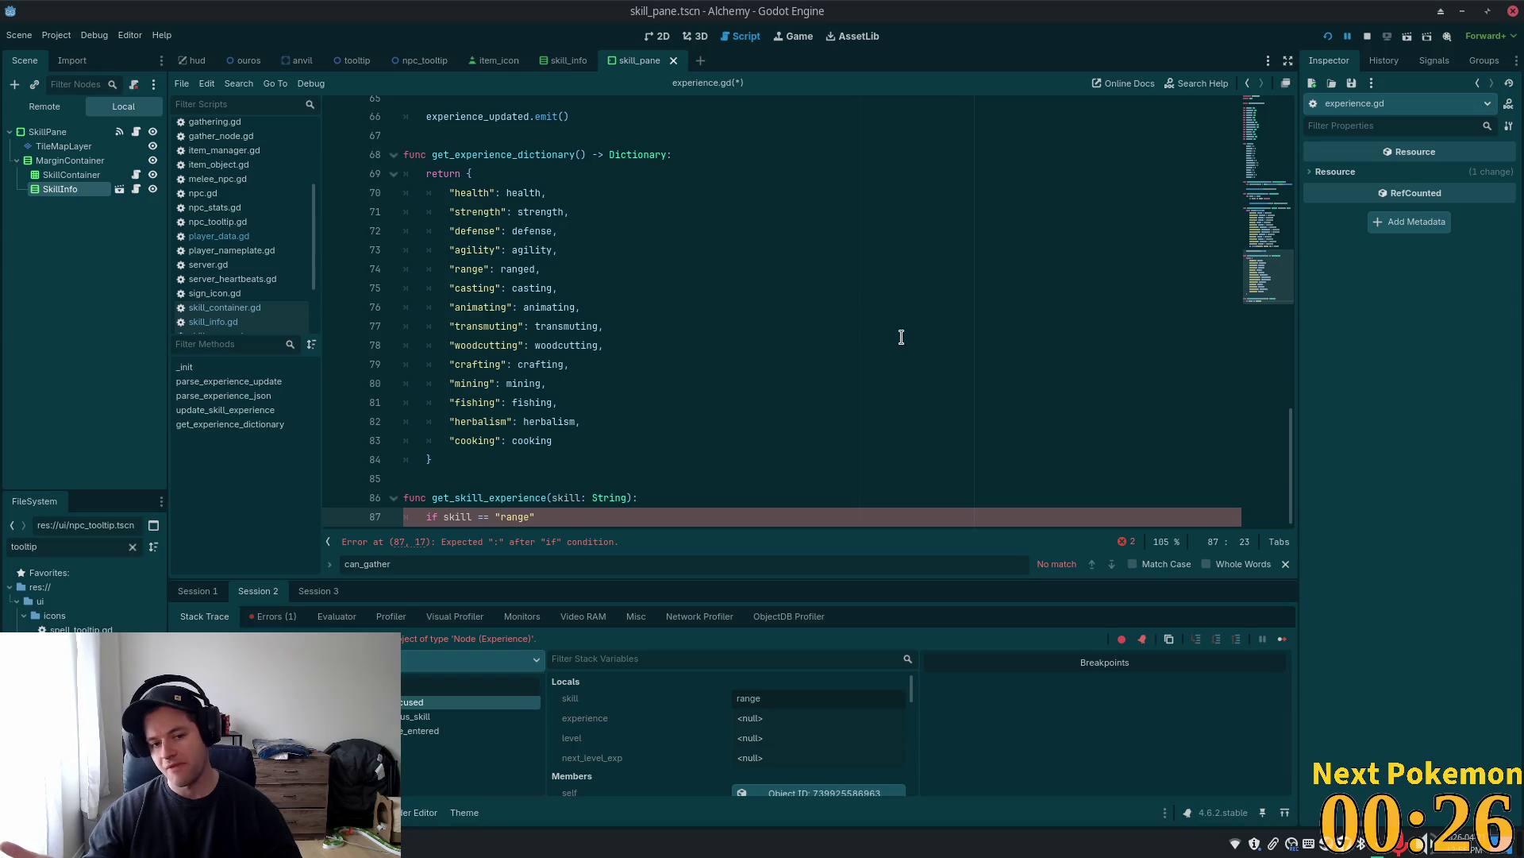
pyautogui.doubleClick(514, 517)
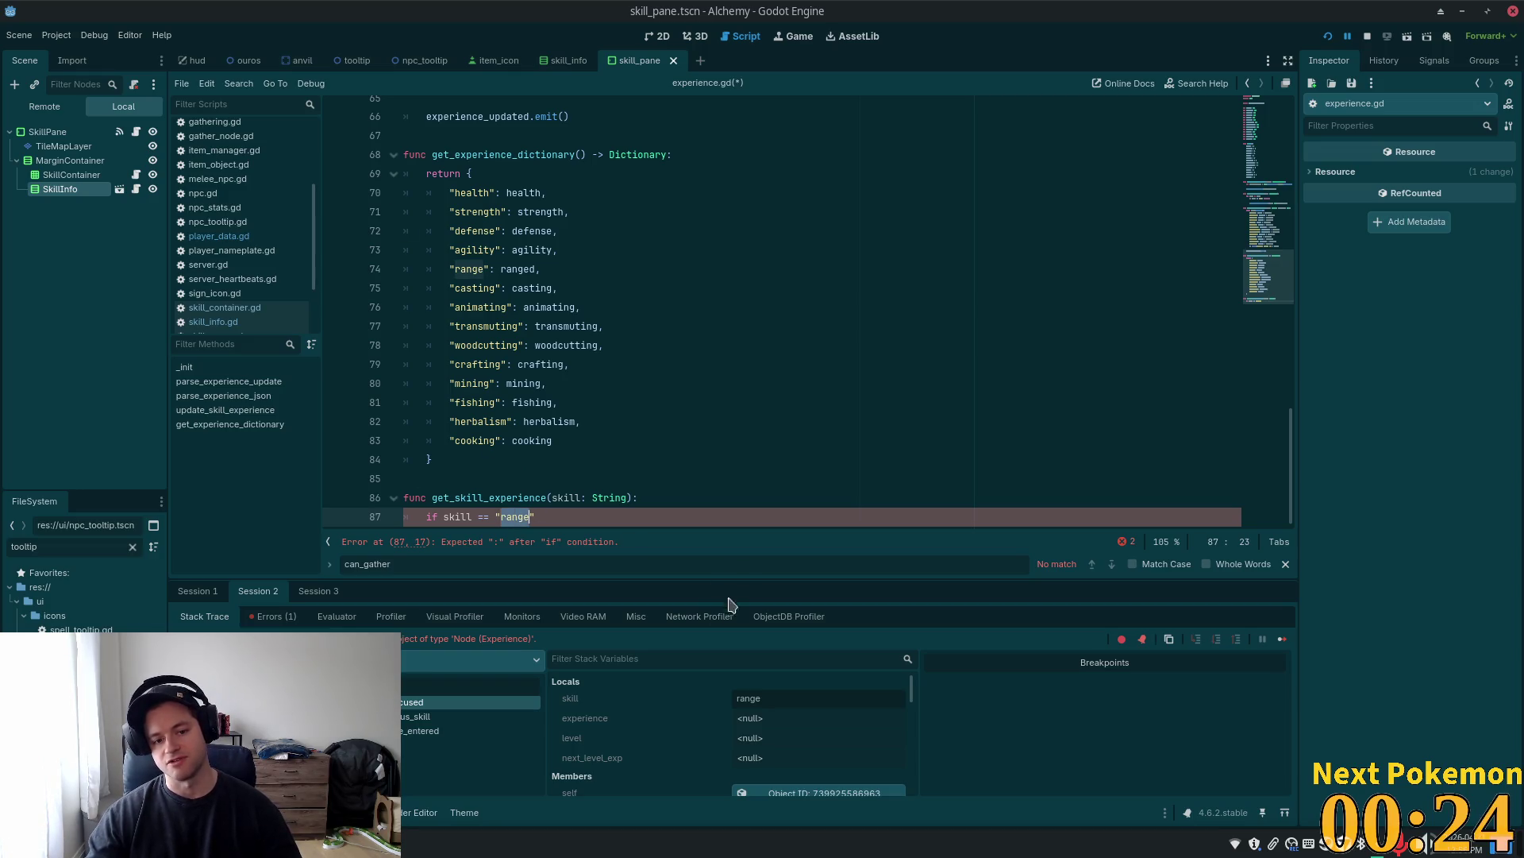
pyautogui.click(551, 519)
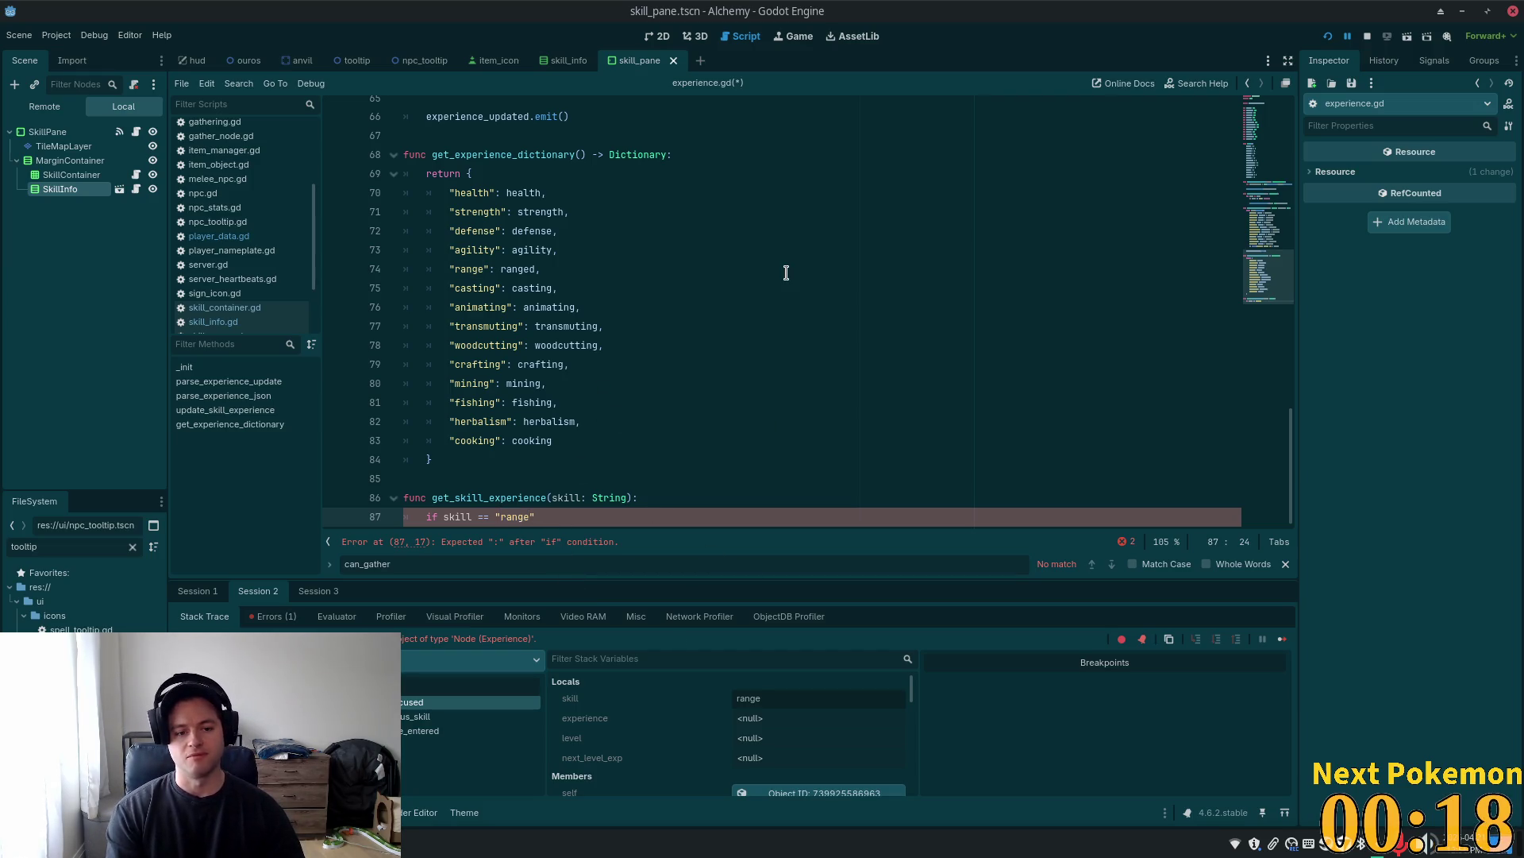
pyautogui.write(':')
pyautogui.press('Return')
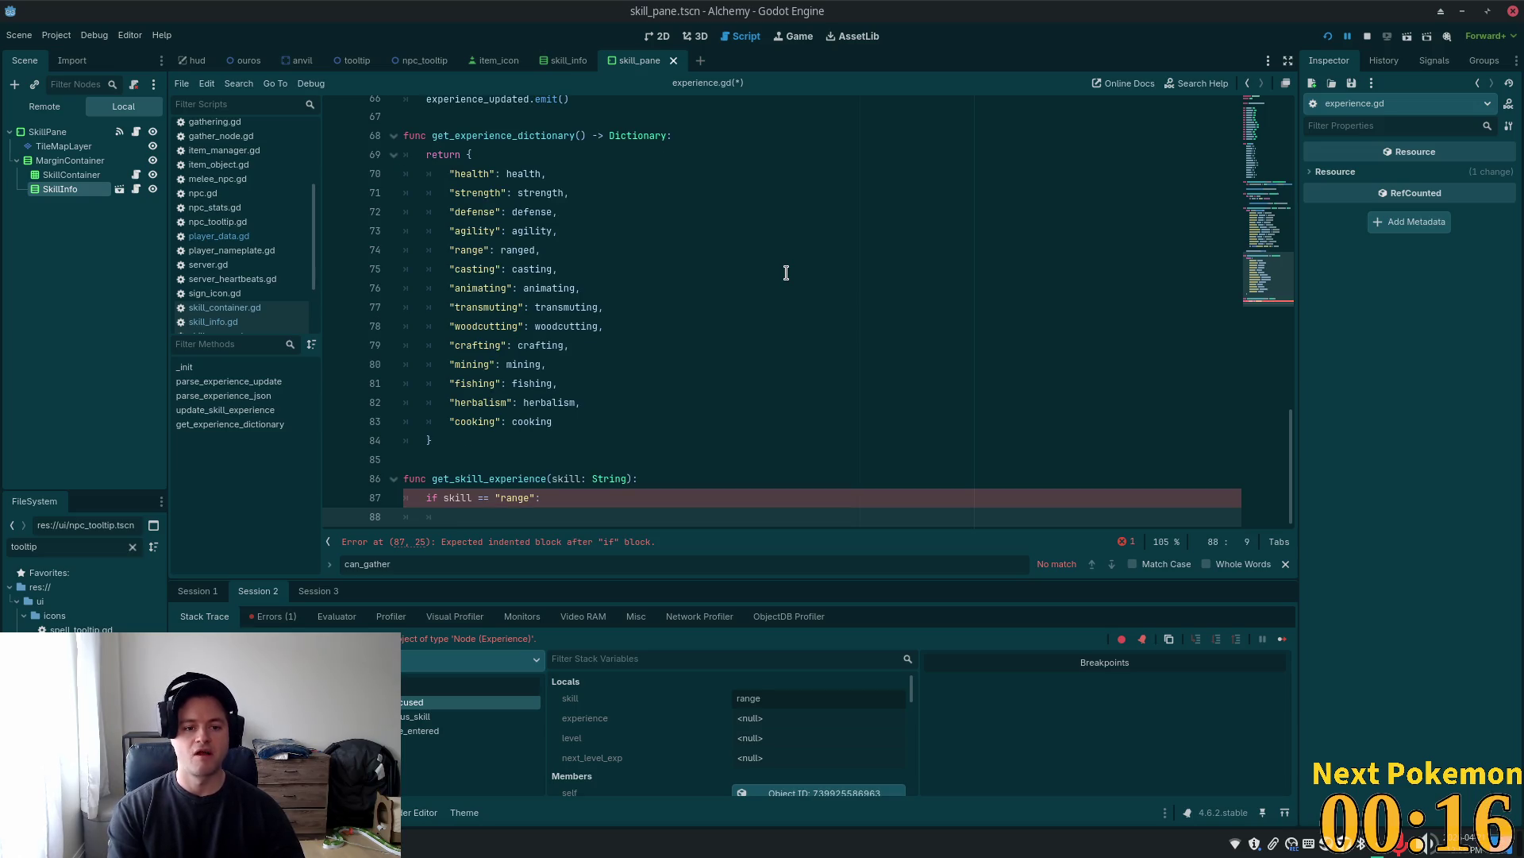
pyautogui.write('return ')
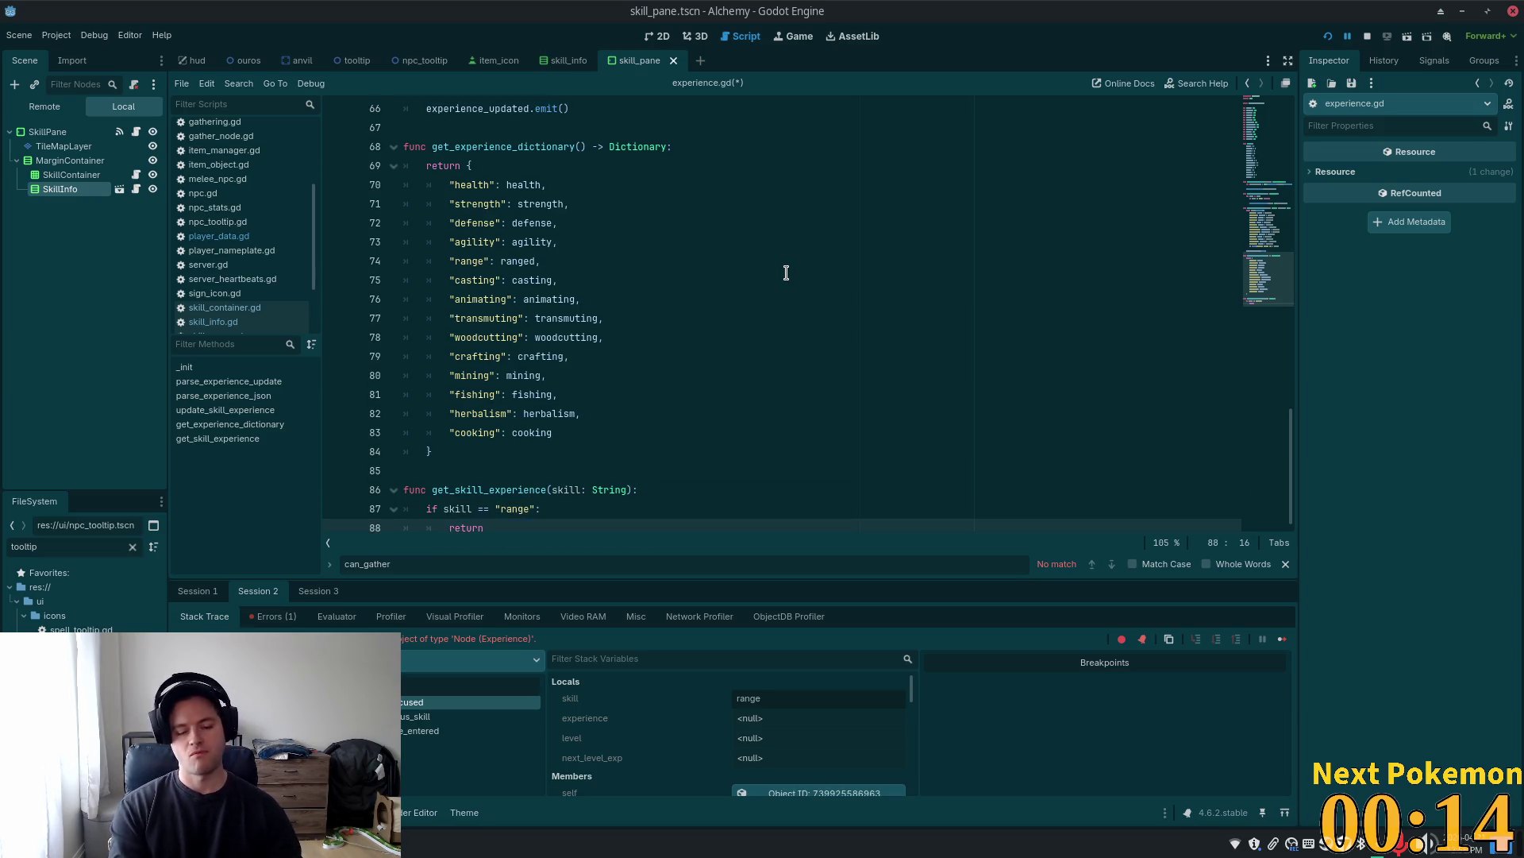
pyautogui.write('ranged')
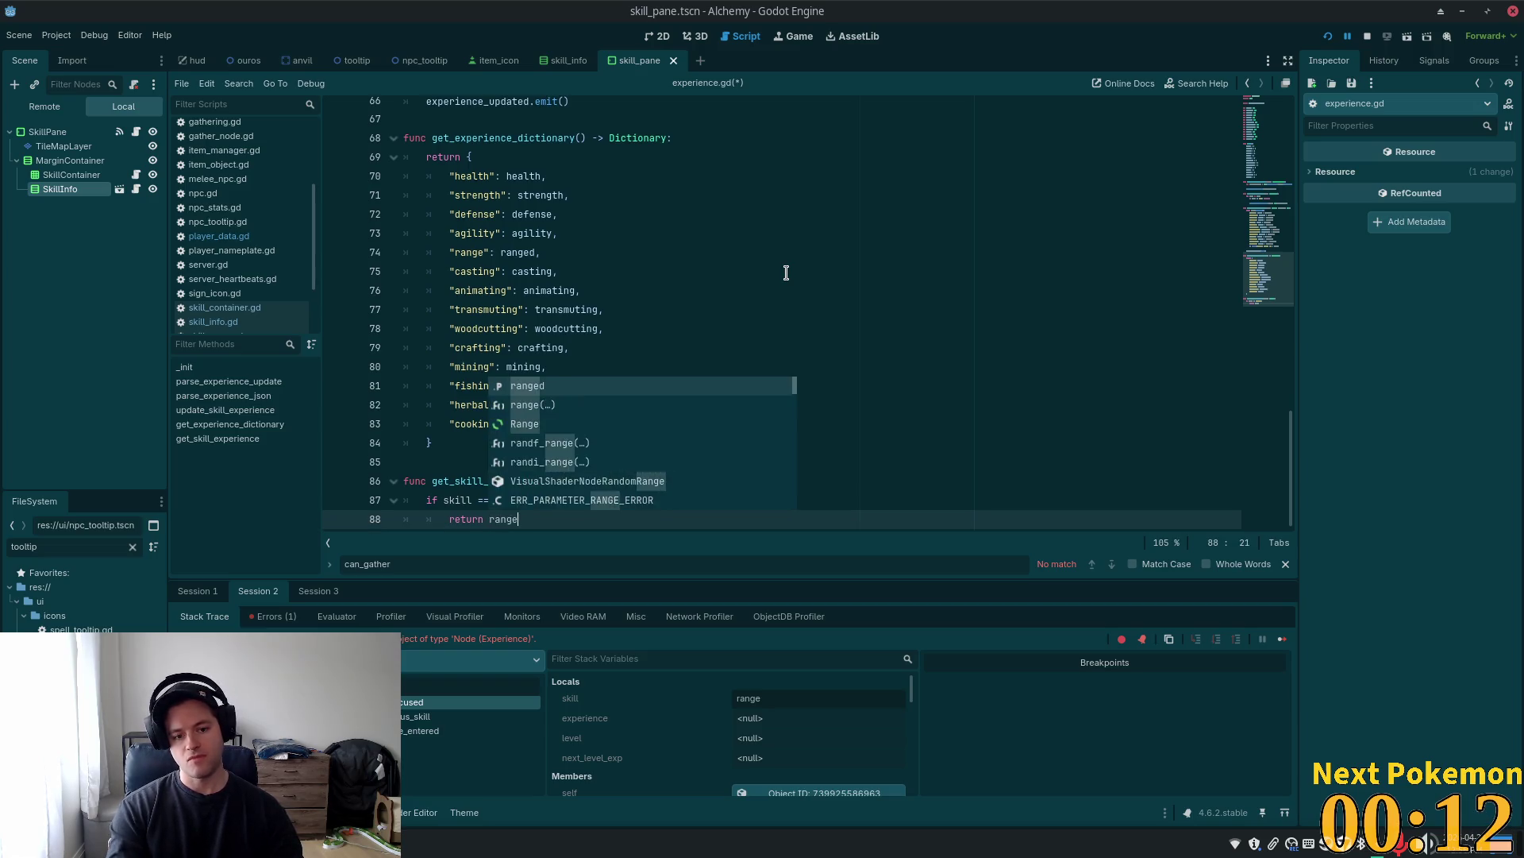
pyautogui.click(953, 234)
pyautogui.scroll(15, 1133, 278)
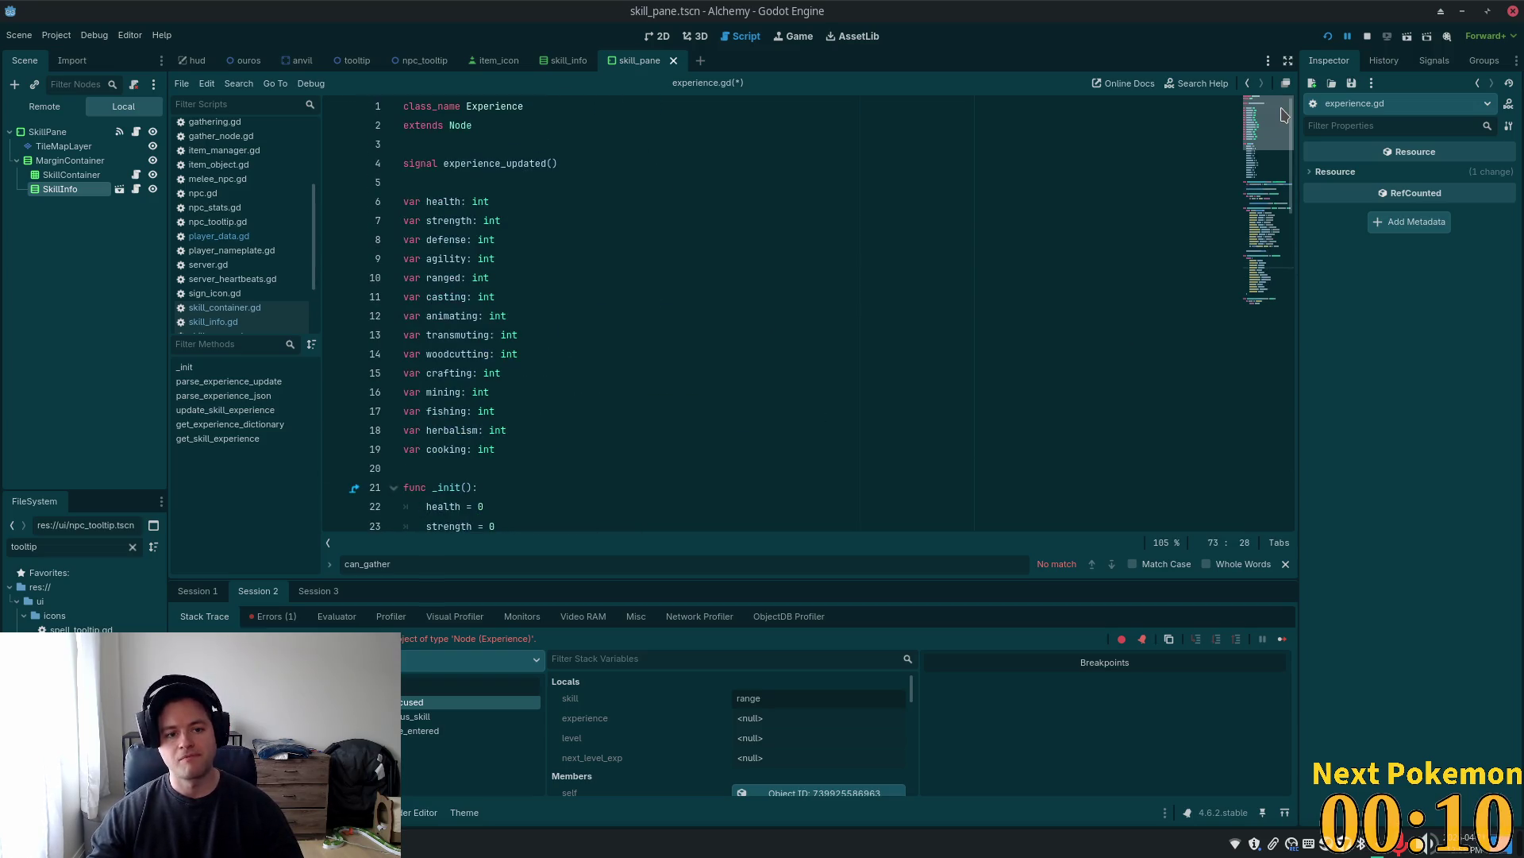
pyautogui.moveTo(1283, 115); pyautogui.dragTo(1283, 279)
pyautogui.click(582, 520)
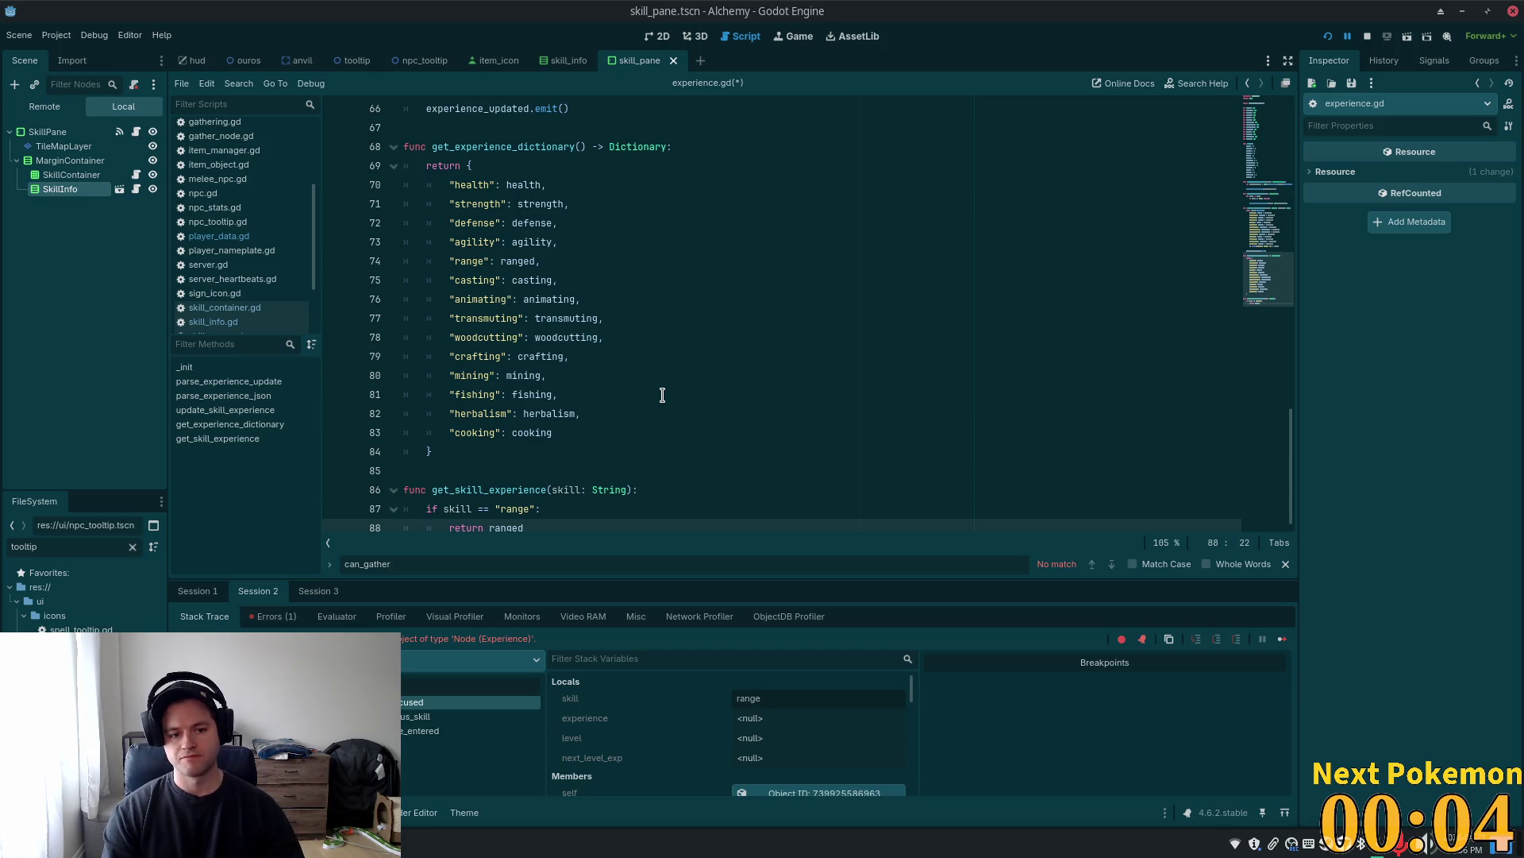
# Add an else branch that returns self[skill]
pyautogui.press('Return')
pyautogui.write('el')
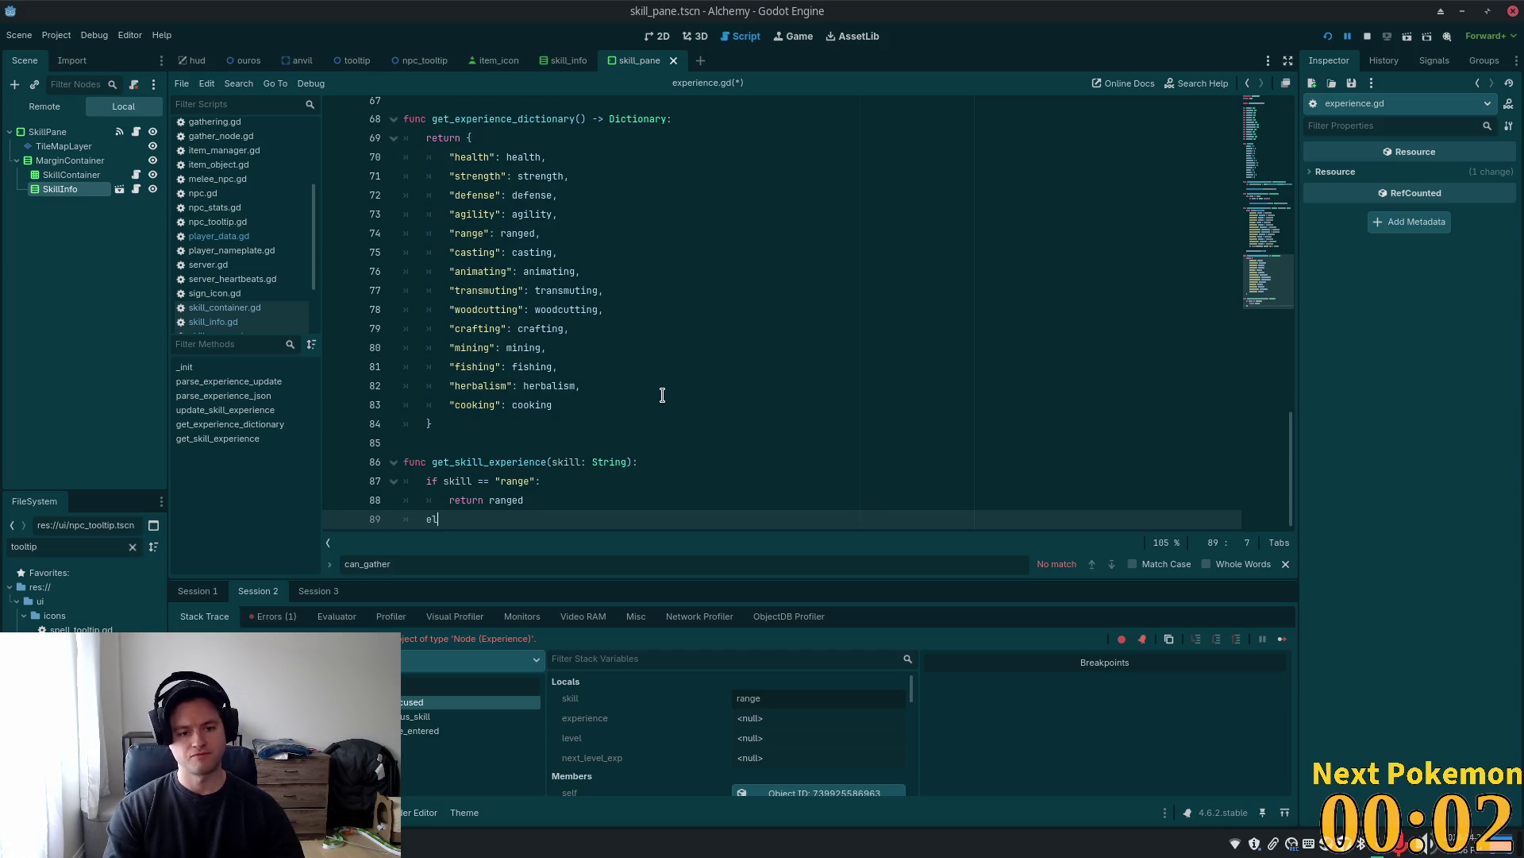
pyautogui.write('se self[')
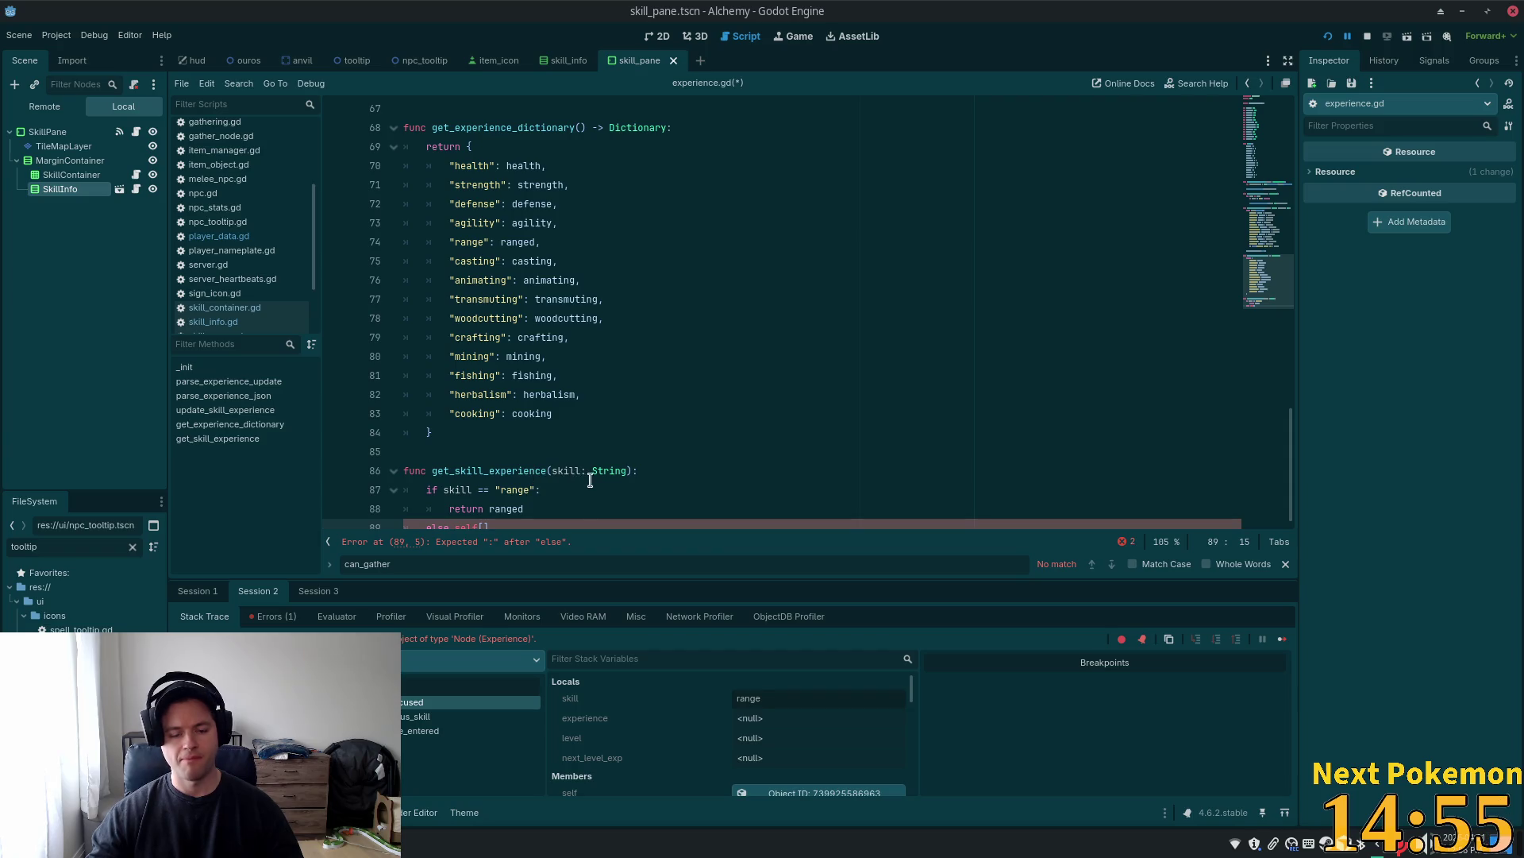
pyautogui.doubleClick(567, 471)
pyautogui.hotkey('ctrl', 'c')
pyautogui.scroll(-1, 529, 499)
pyautogui.click(482, 516)
pyautogui.hotkey('ctrl', 'v')
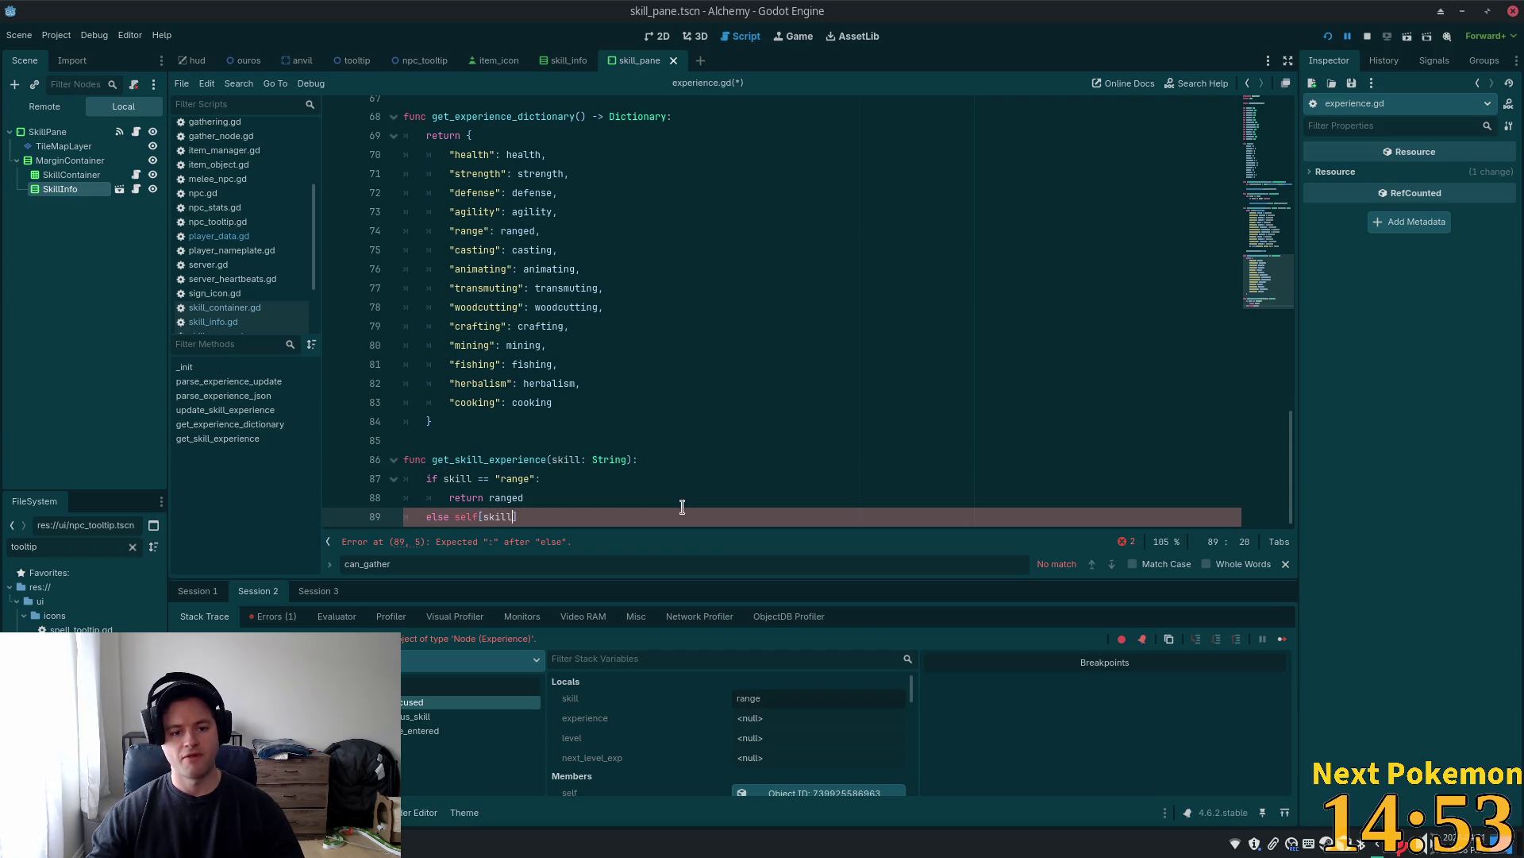
pyautogui.click(641, 422)
pyautogui.click(457, 516)
pyautogui.press('BackSpace')
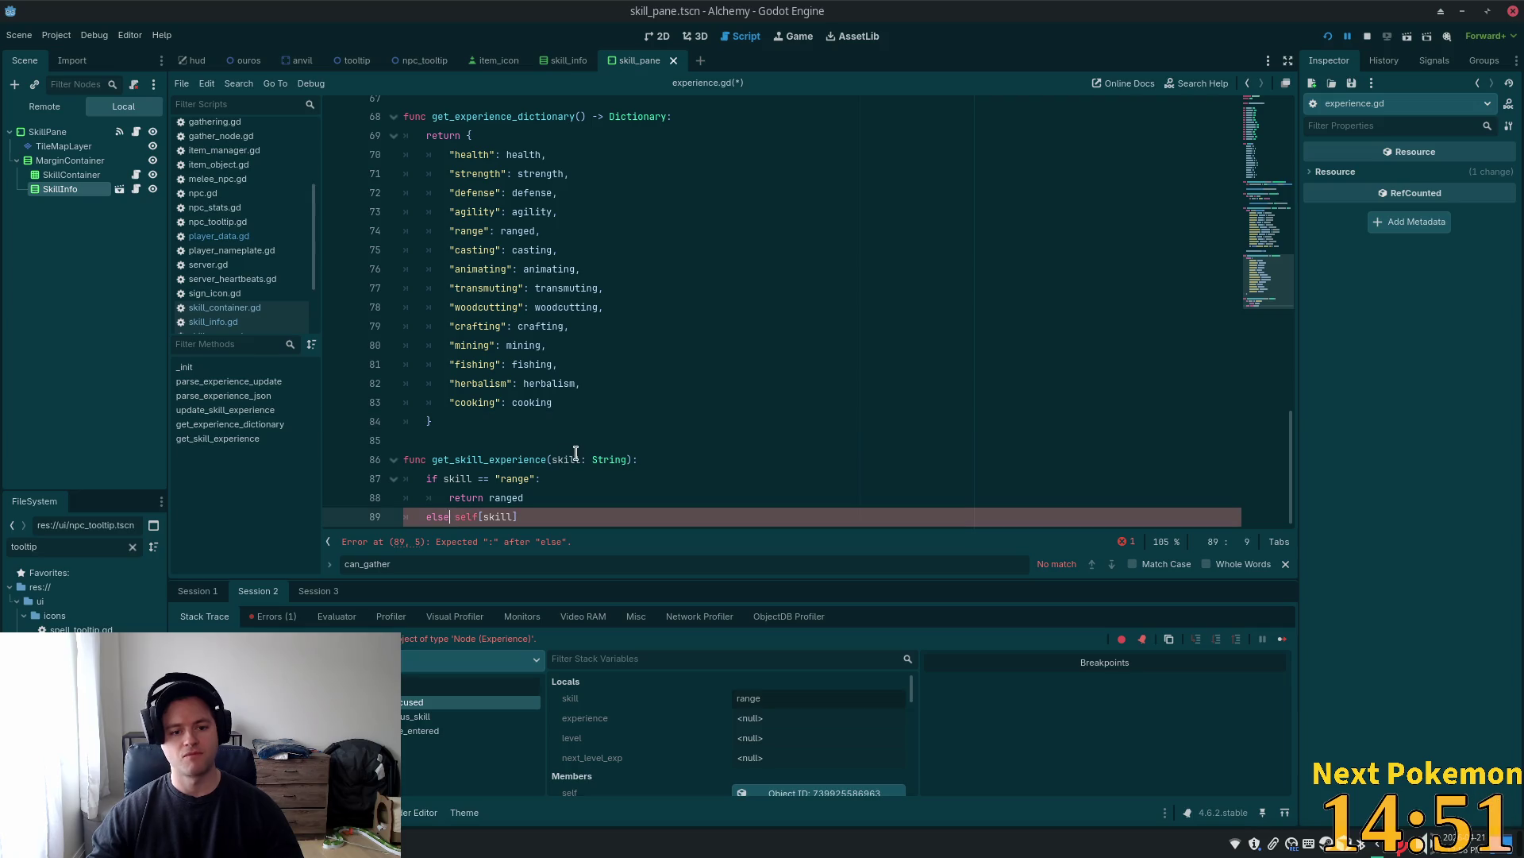
pyautogui.write(':')
pyautogui.press('Return')
pyautogui.write('return')
# Save experience.gd with Ctrl+S
pyautogui.hotkey('ctrl', 's')
pyautogui.click(489, 268)
pyautogui.scroll(-1, 766, 483)
pyautogui.click(745, 477)
pyautogui.scroll(1, 752, 459)
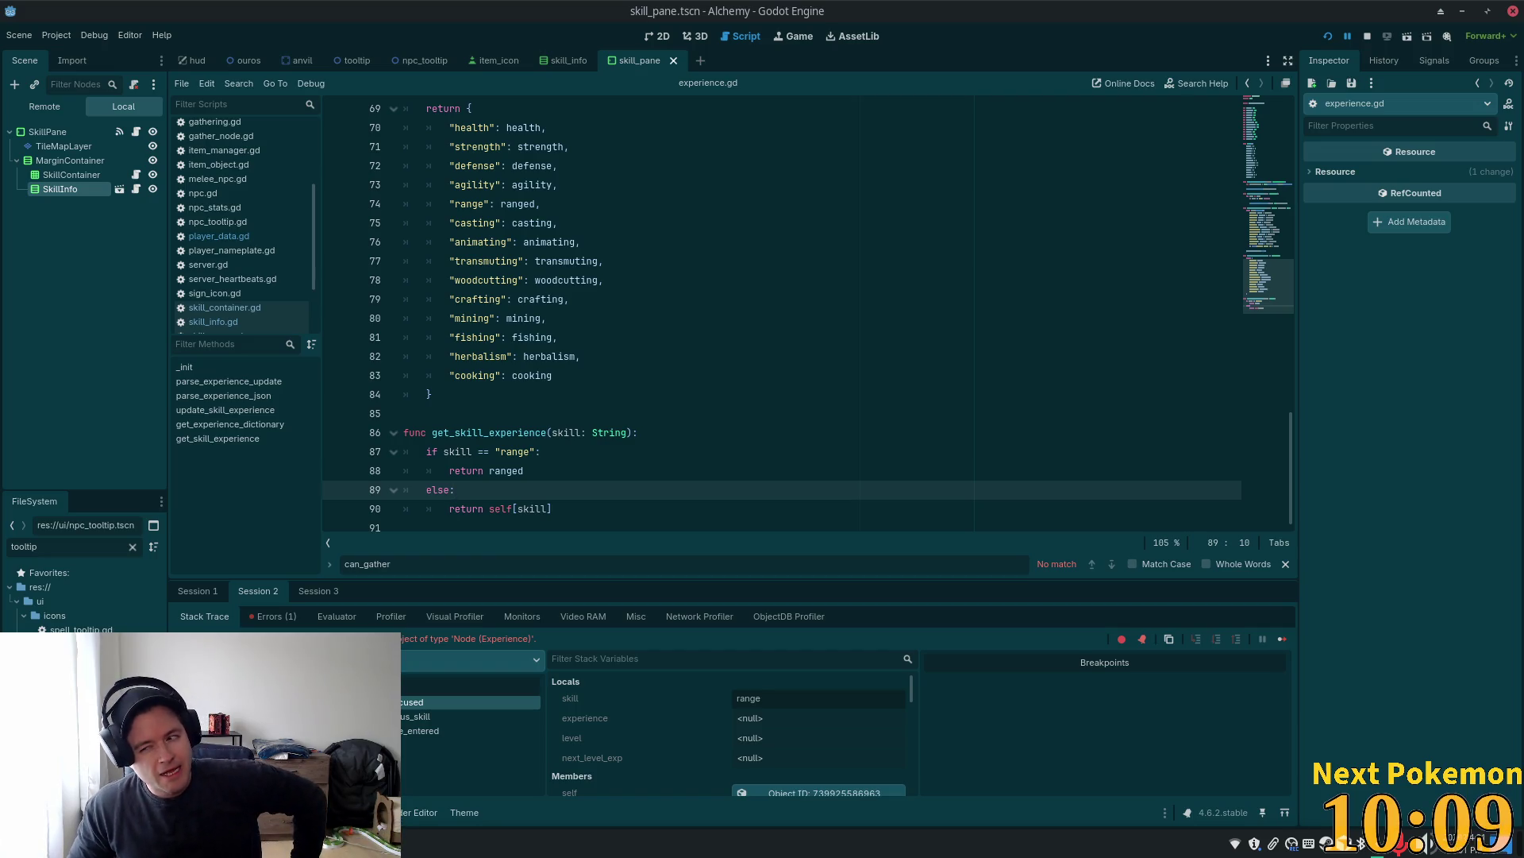
pyautogui.click(599, 399)
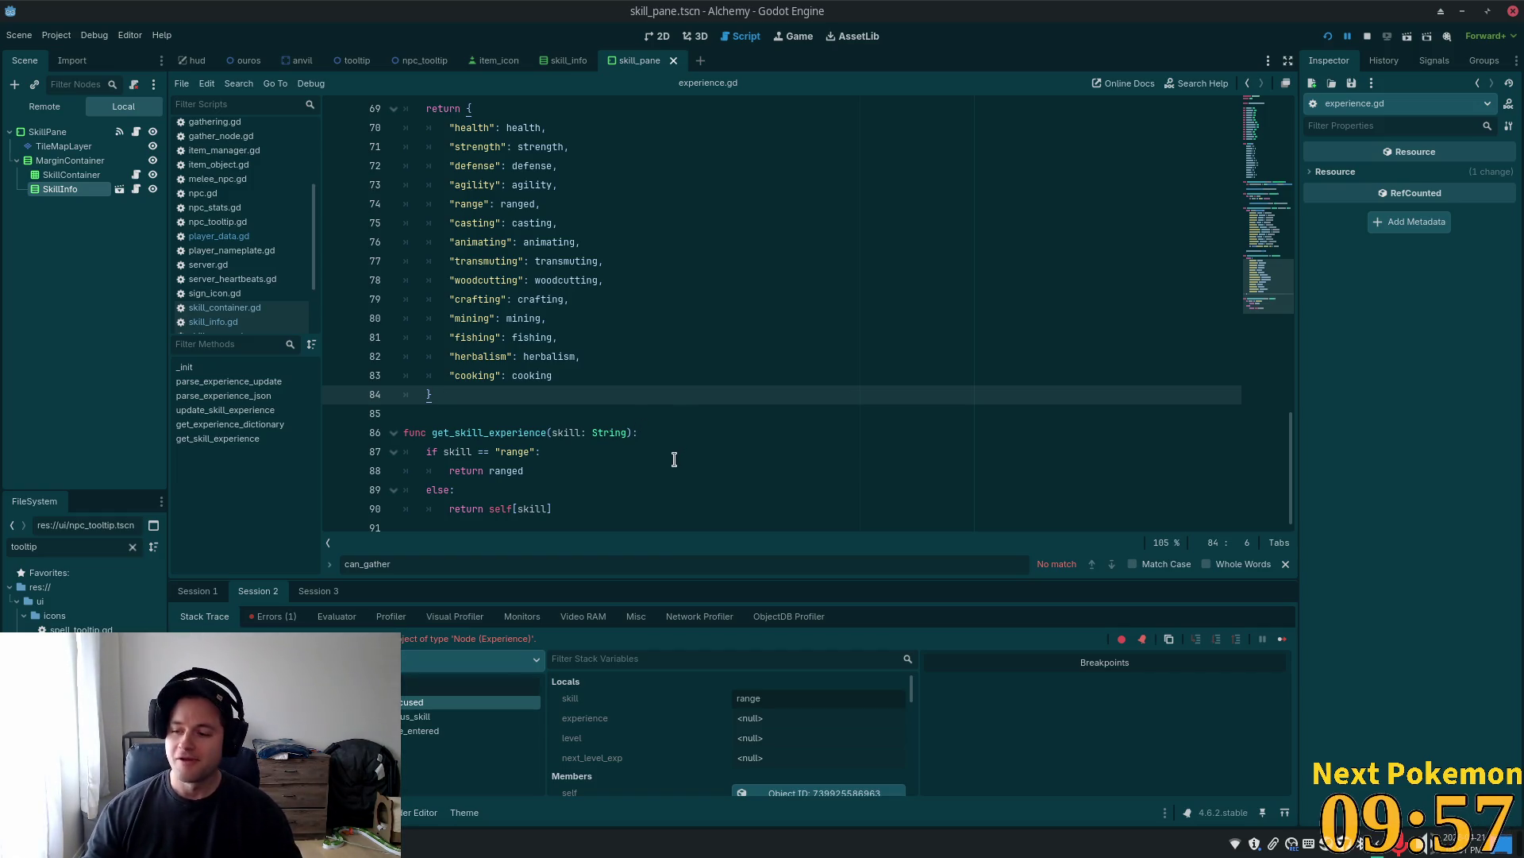
pyautogui.click(709, 435)
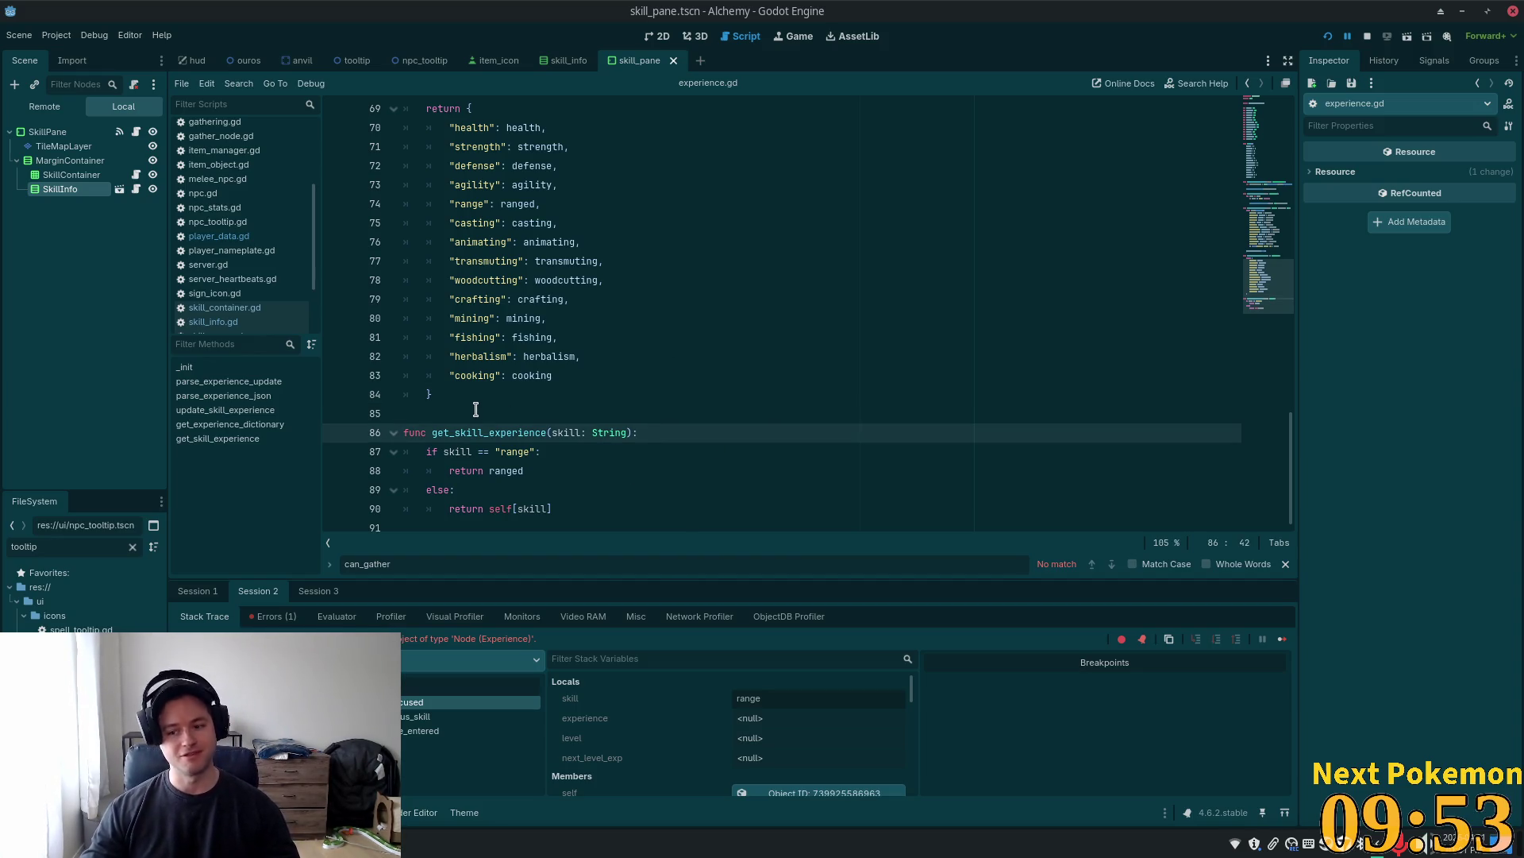
pyautogui.click(436, 395)
pyautogui.click(433, 412)
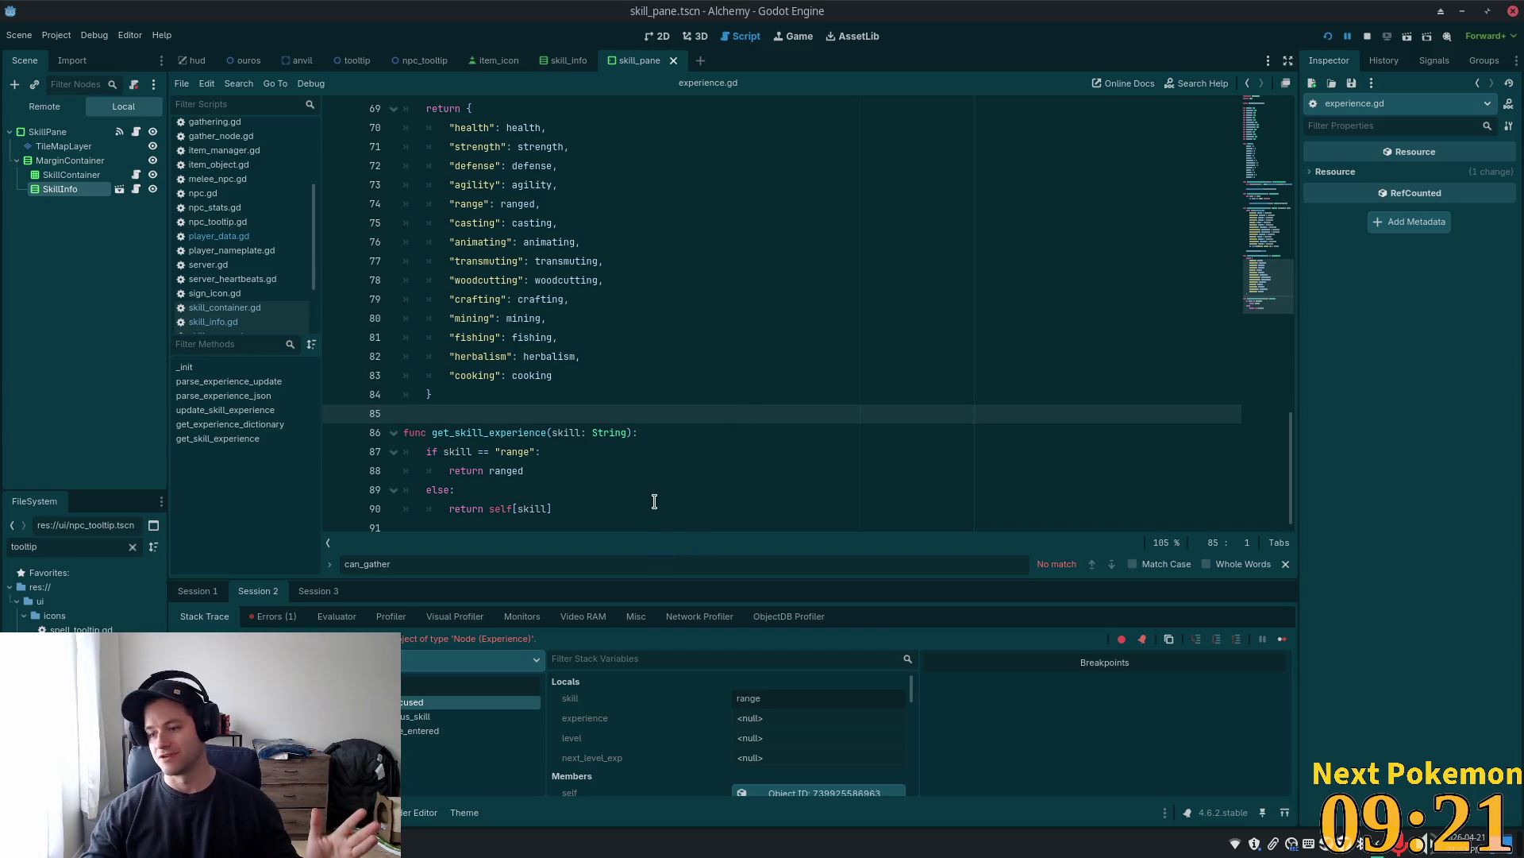
pyautogui.click(703, 432)
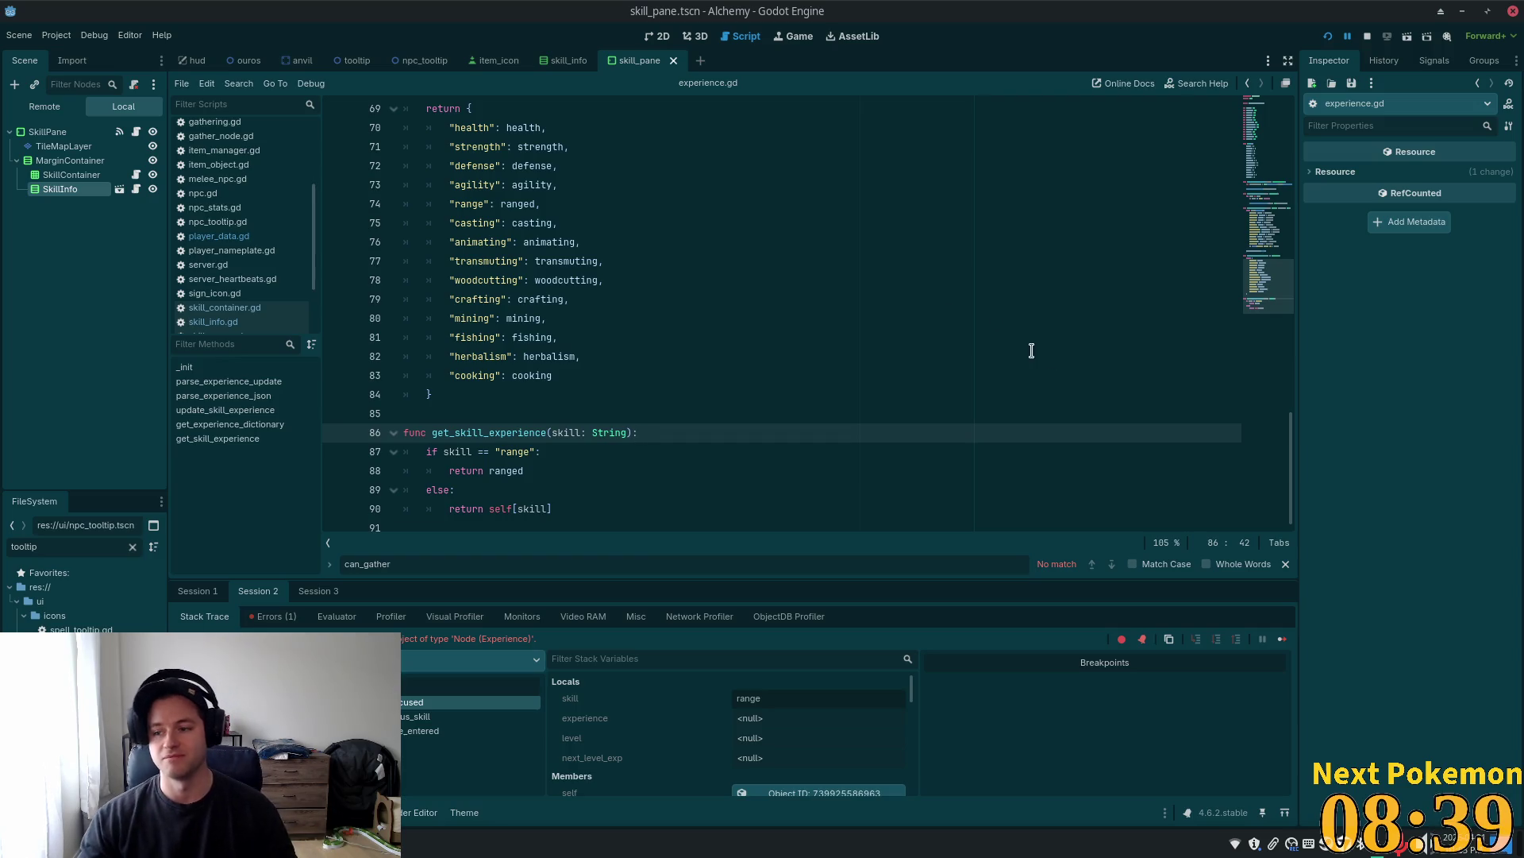
pyautogui.click(636, 272)
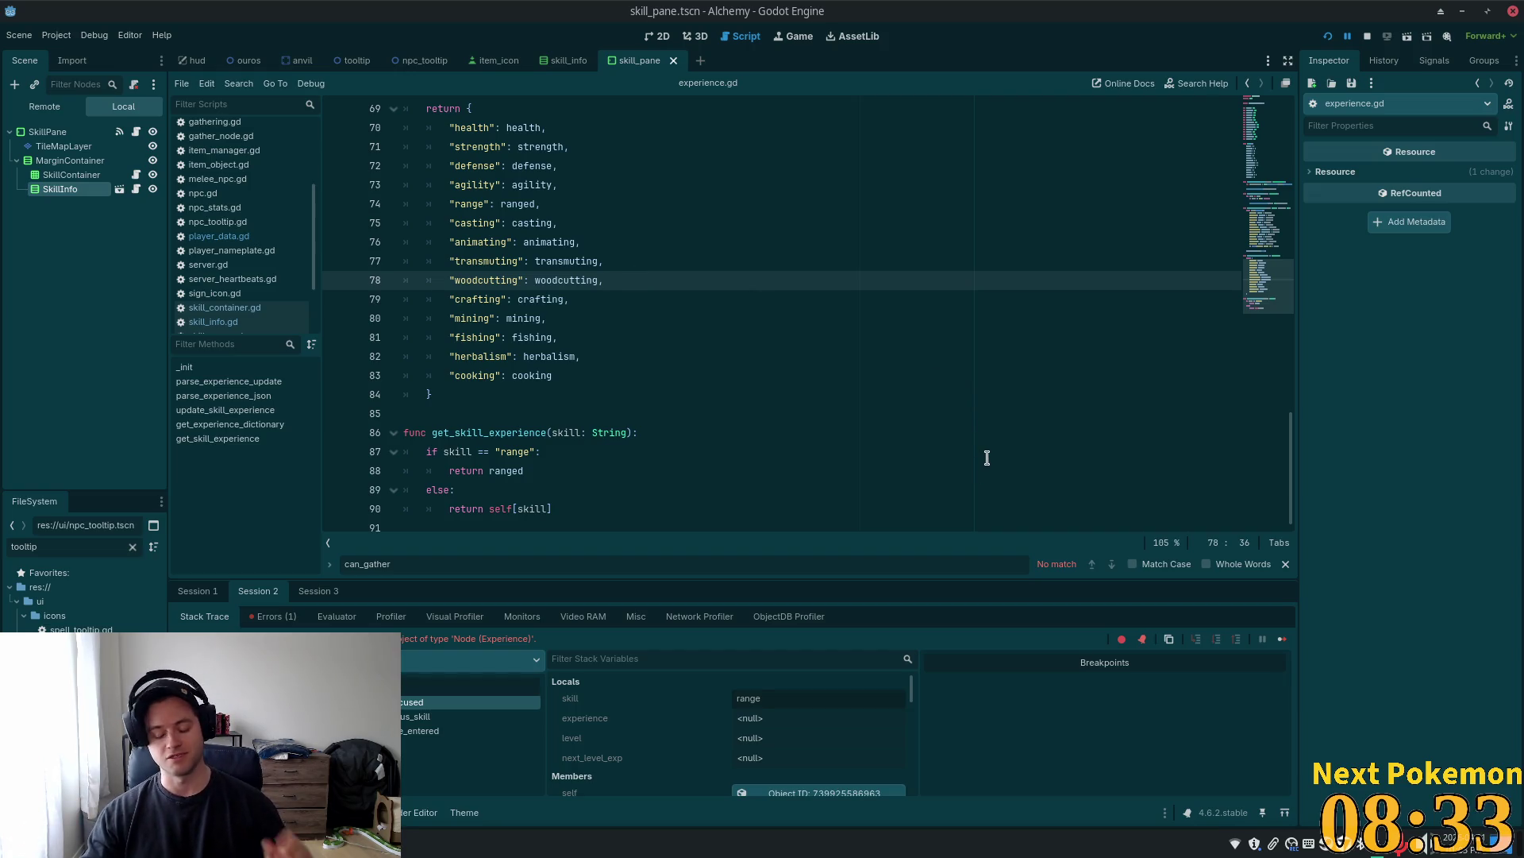
pyautogui.click(711, 309)
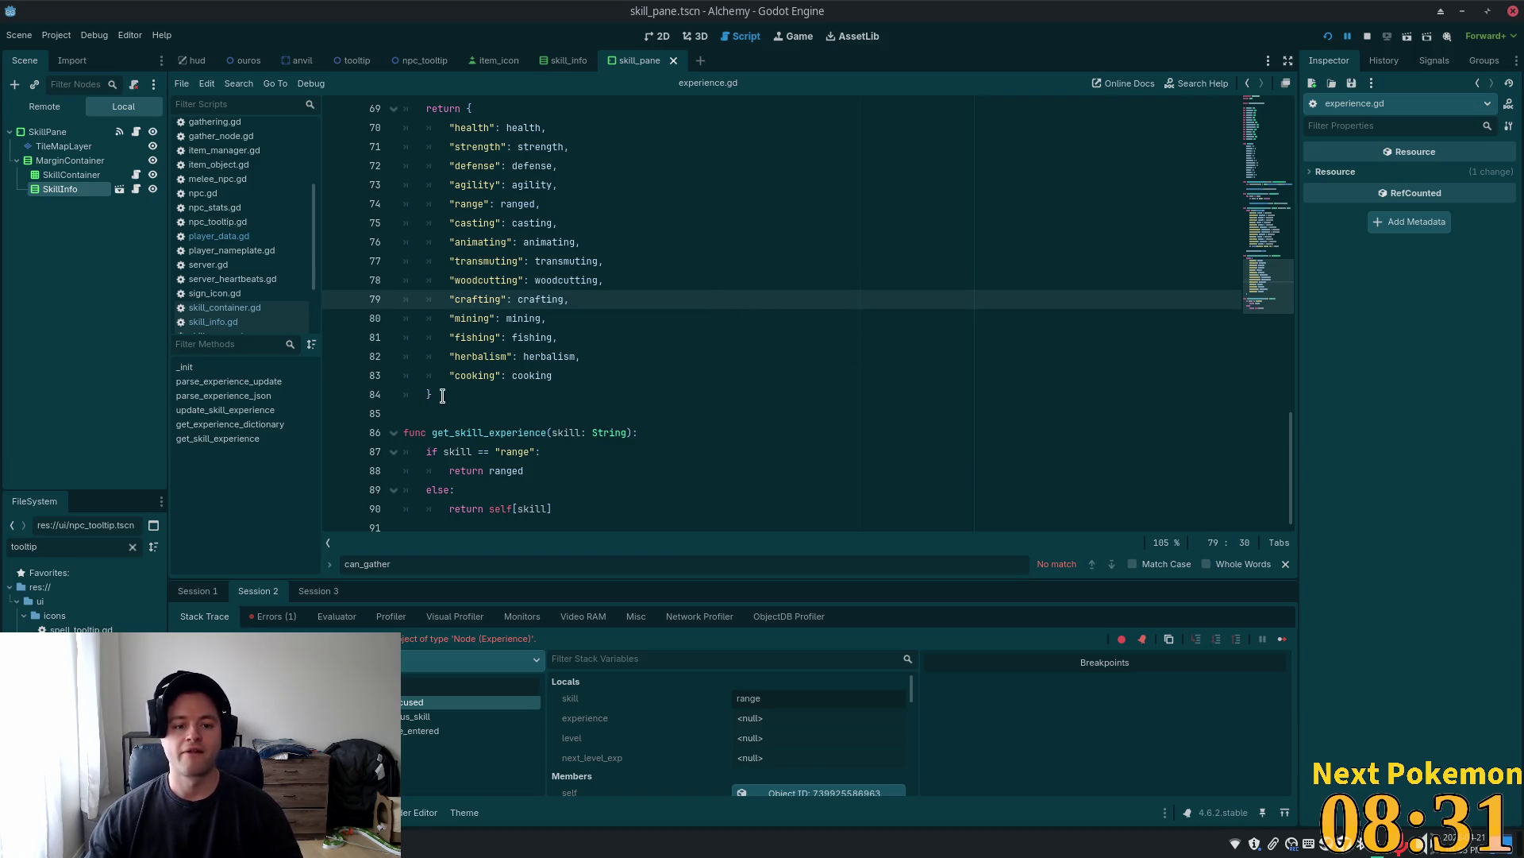
pyautogui.click(478, 416)
pyautogui.click(513, 392)
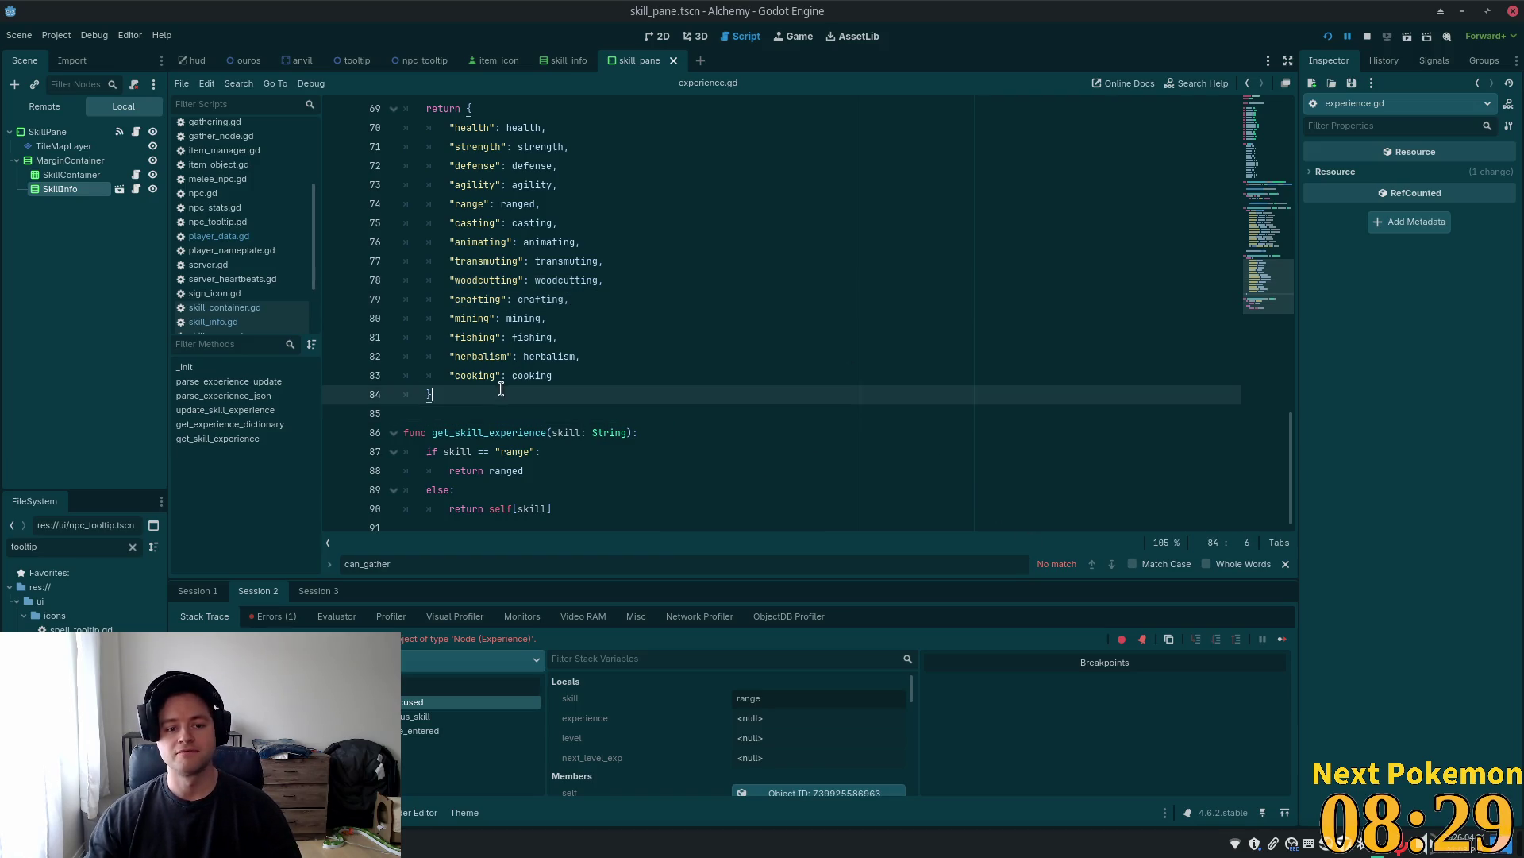
pyautogui.scroll(2, 513, 389)
pyautogui.scroll(3, 513, 391)
pyautogui.scroll(-1, 611, 365)
pyautogui.scroll(-2, 606, 367)
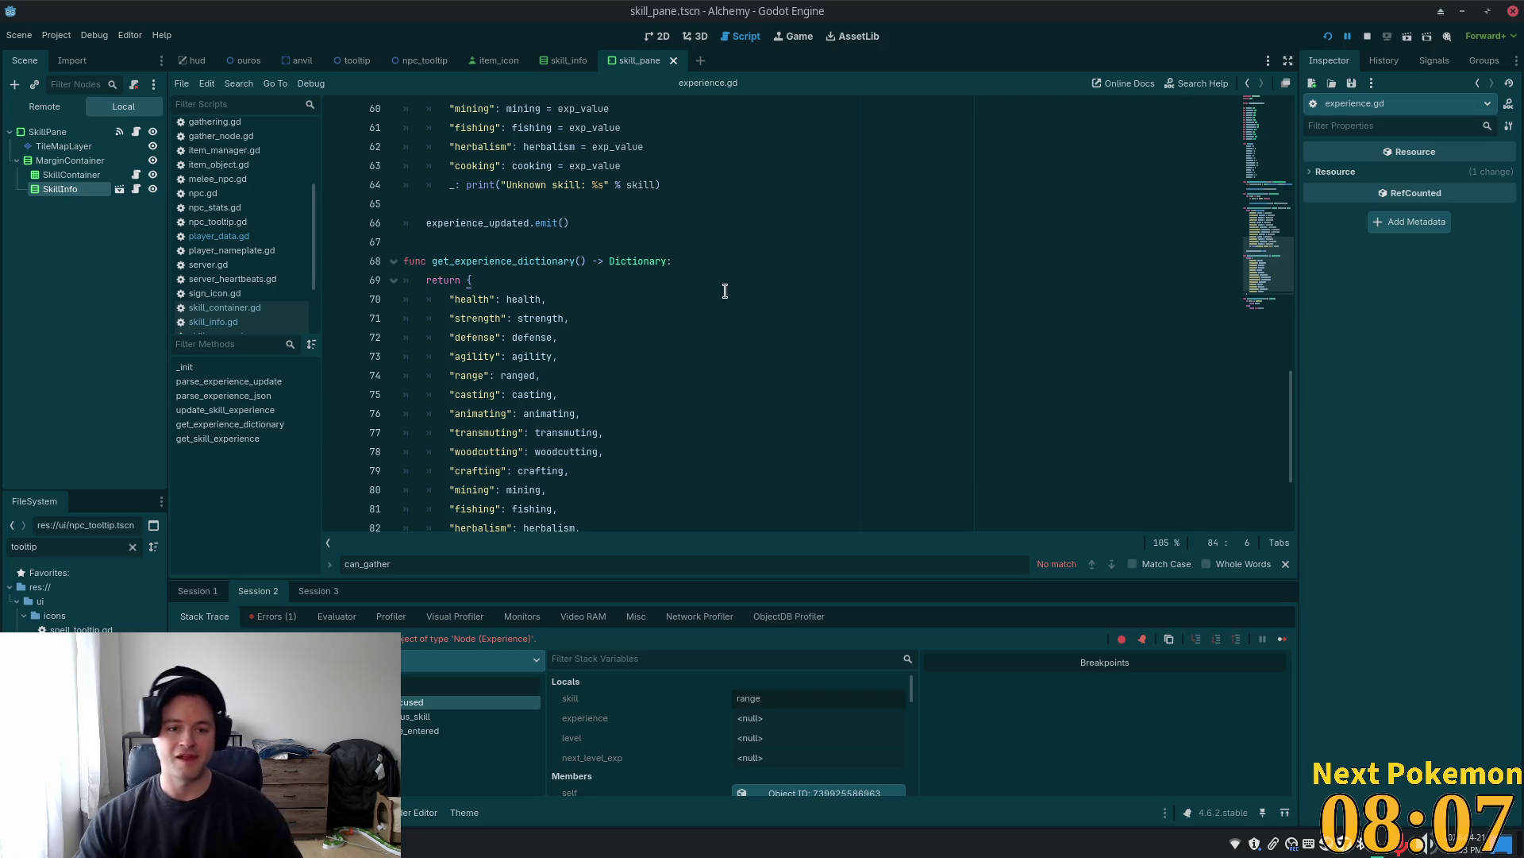
pyautogui.scroll(-3, 845, 389)
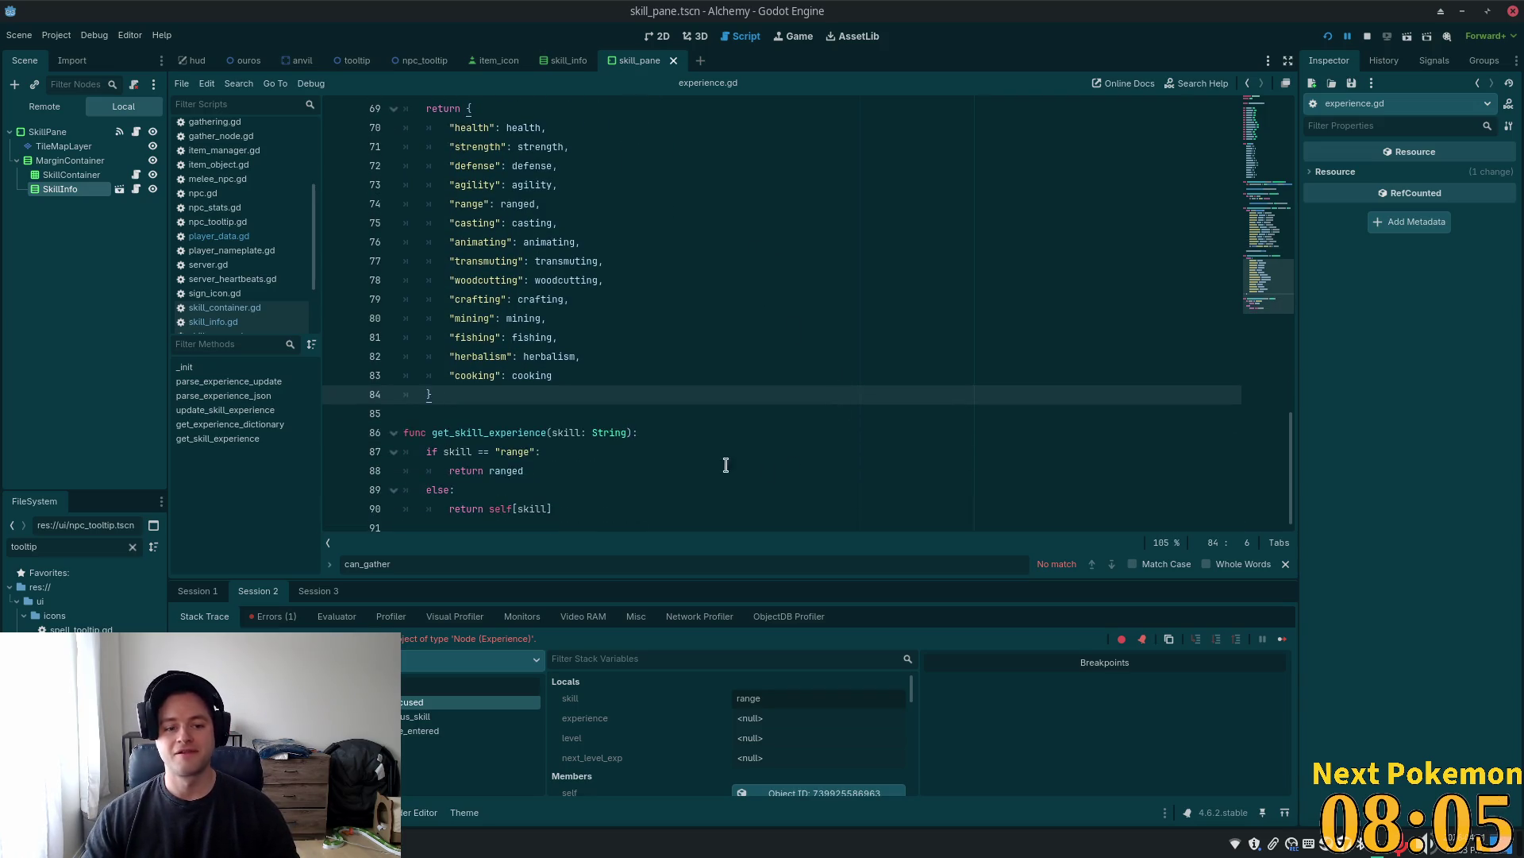
pyautogui.scroll(3, 1266, 268)
pyautogui.scroll(5, 1266, 267)
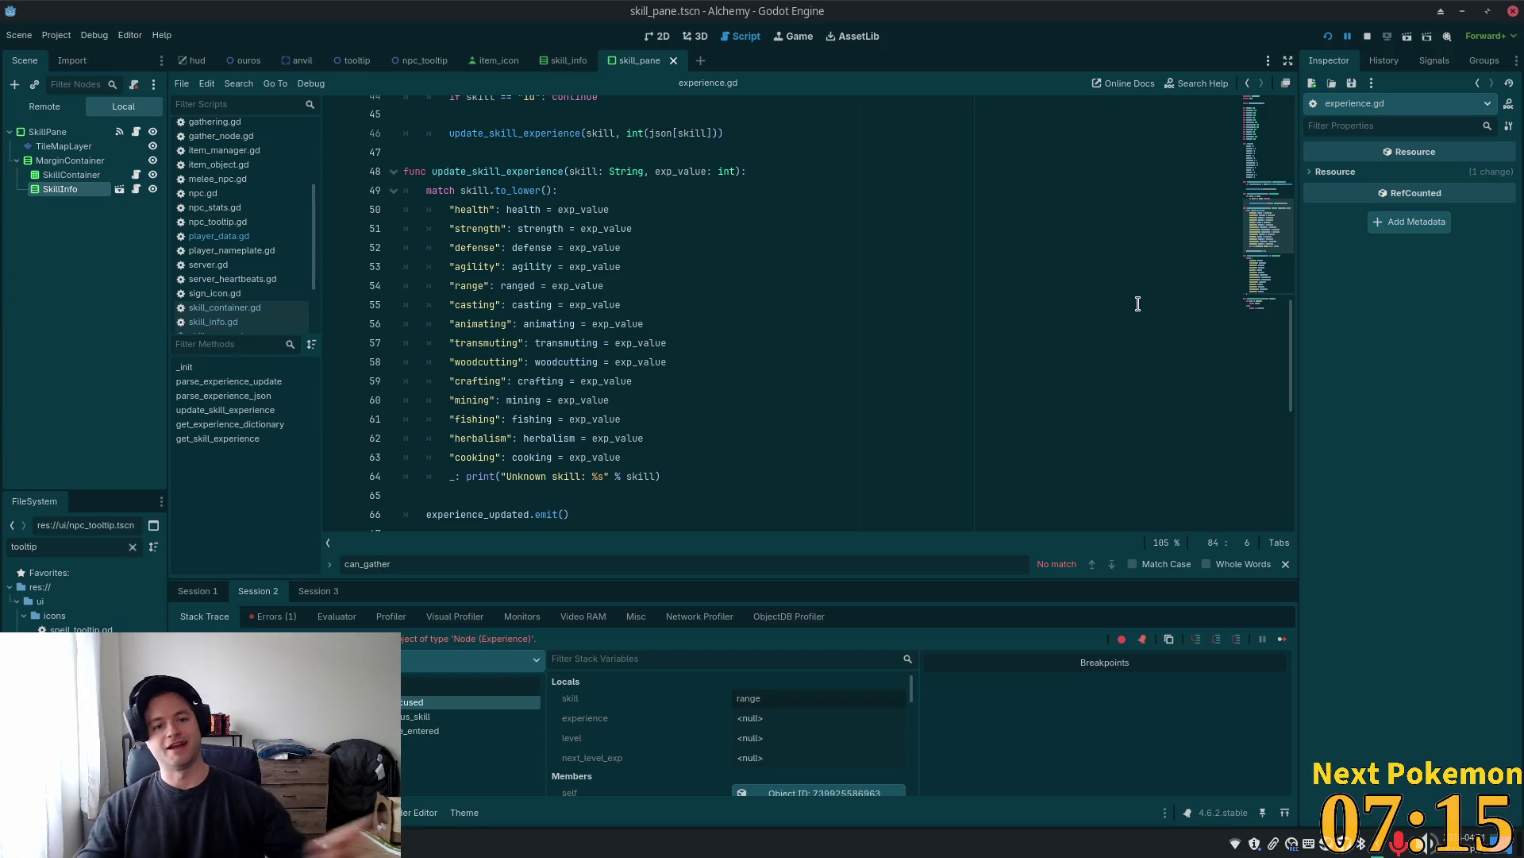
pyautogui.scroll(6, 1106, 323)
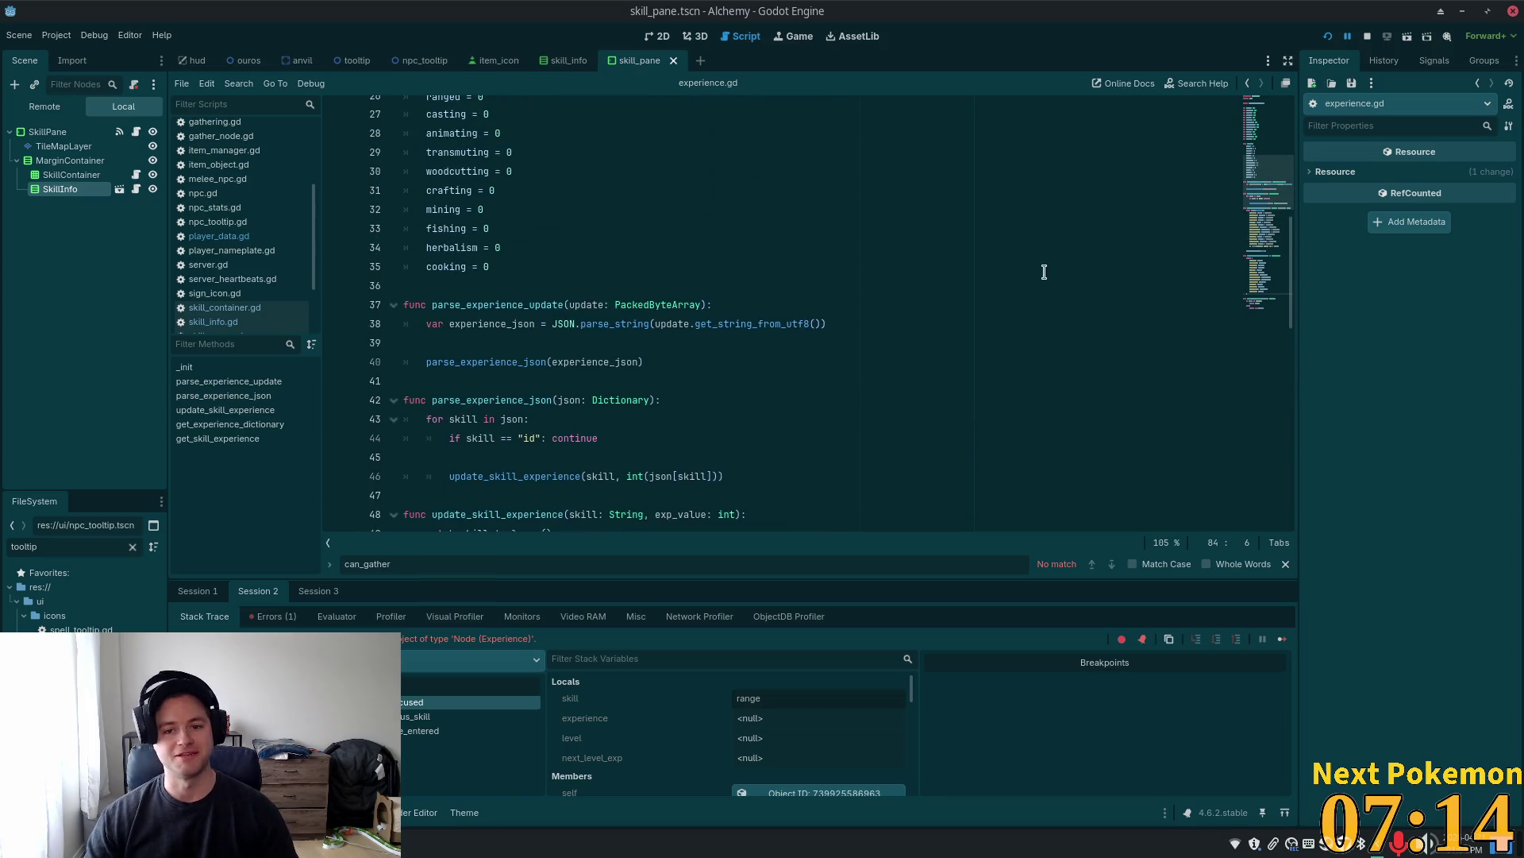
pyautogui.scroll(-14, 1044, 272)
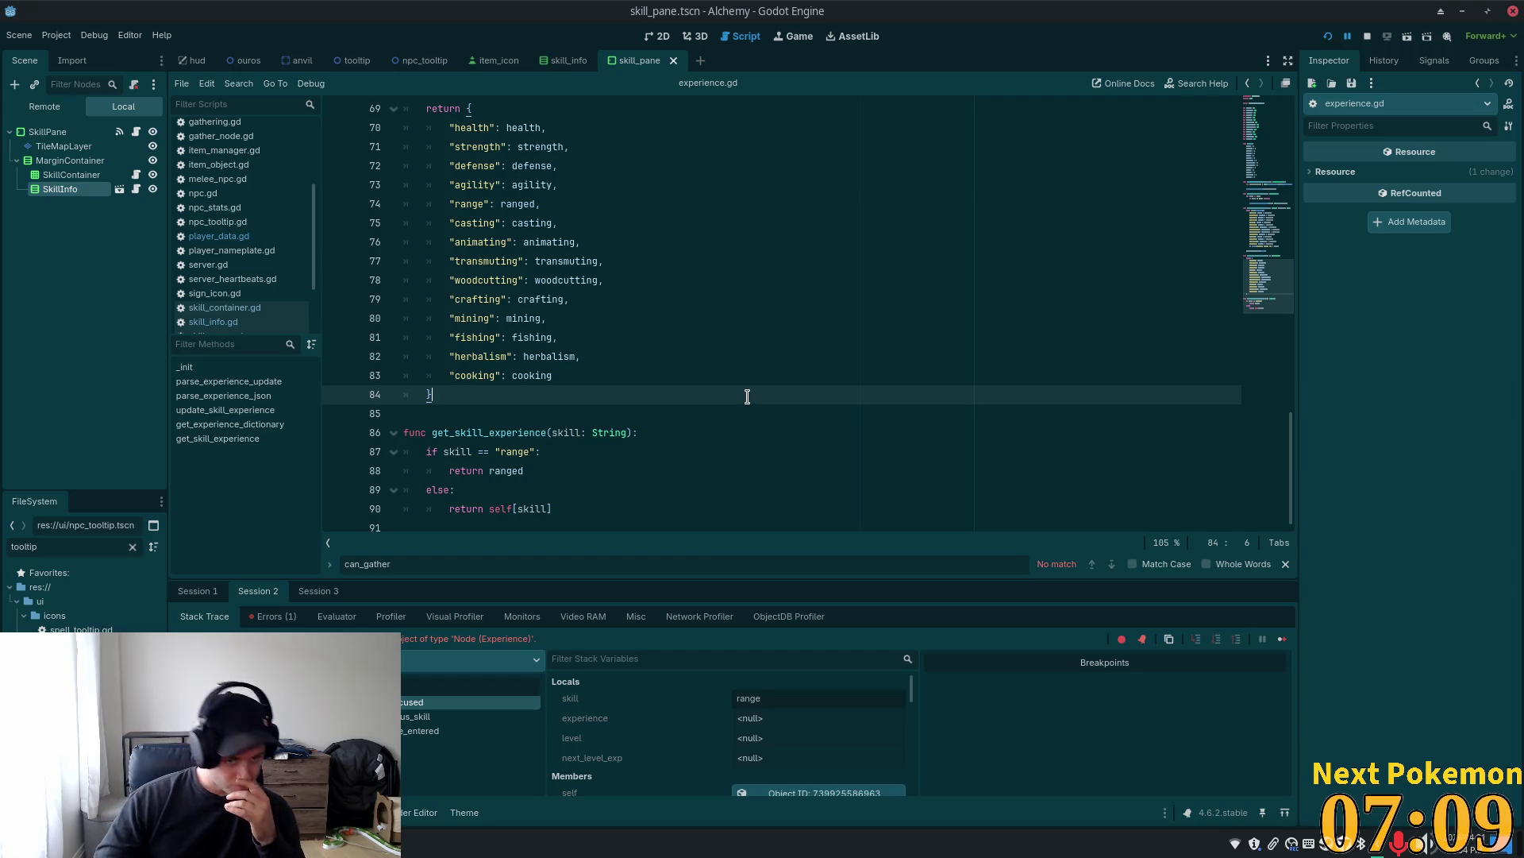
pyautogui.scroll(4, 576, 433)
pyautogui.scroll(-4, 572, 424)
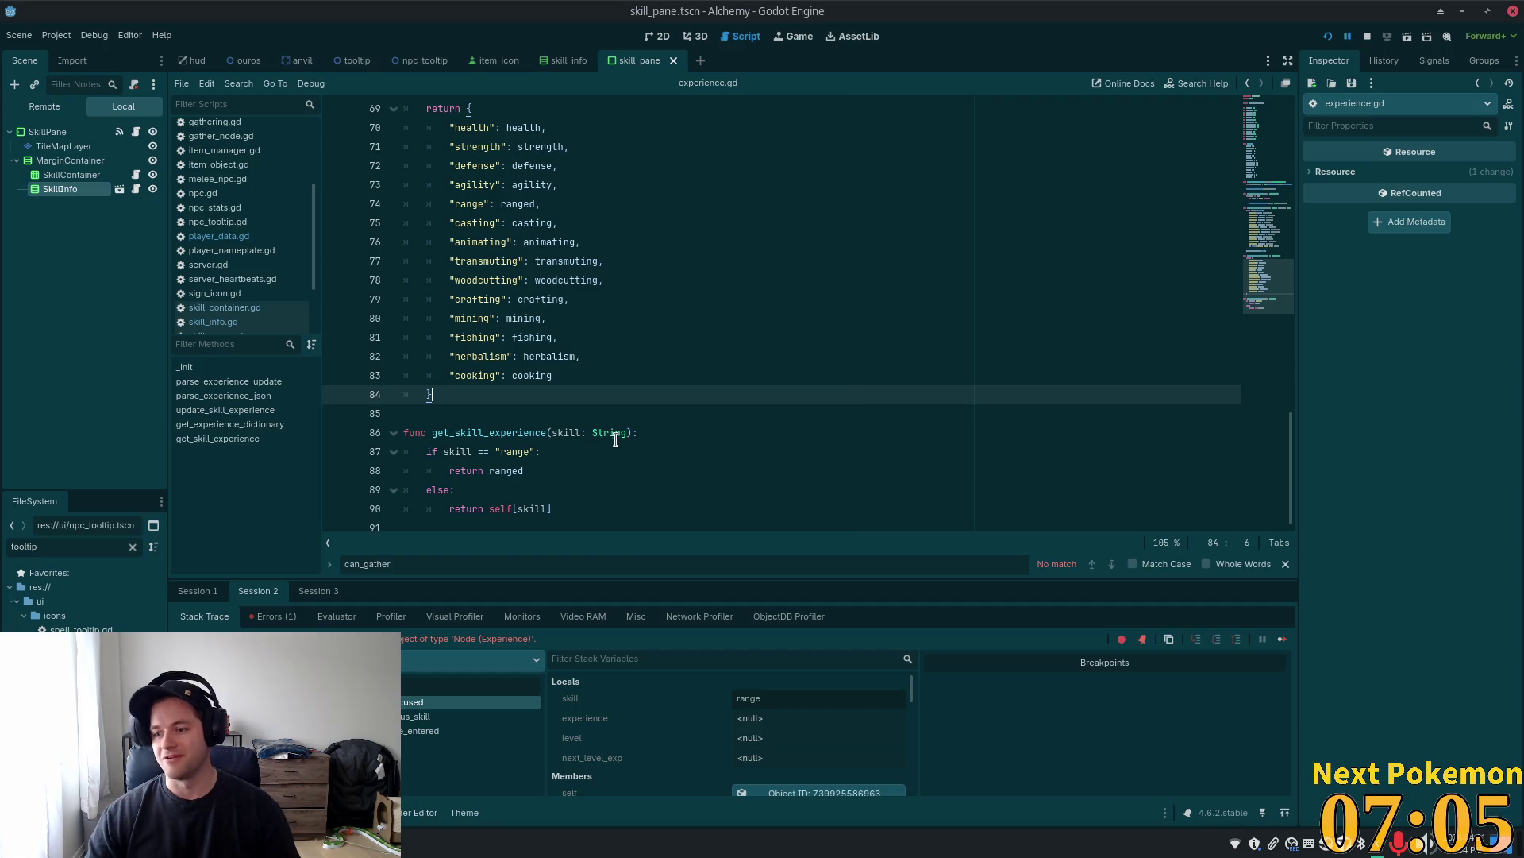
pyautogui.click(616, 451)
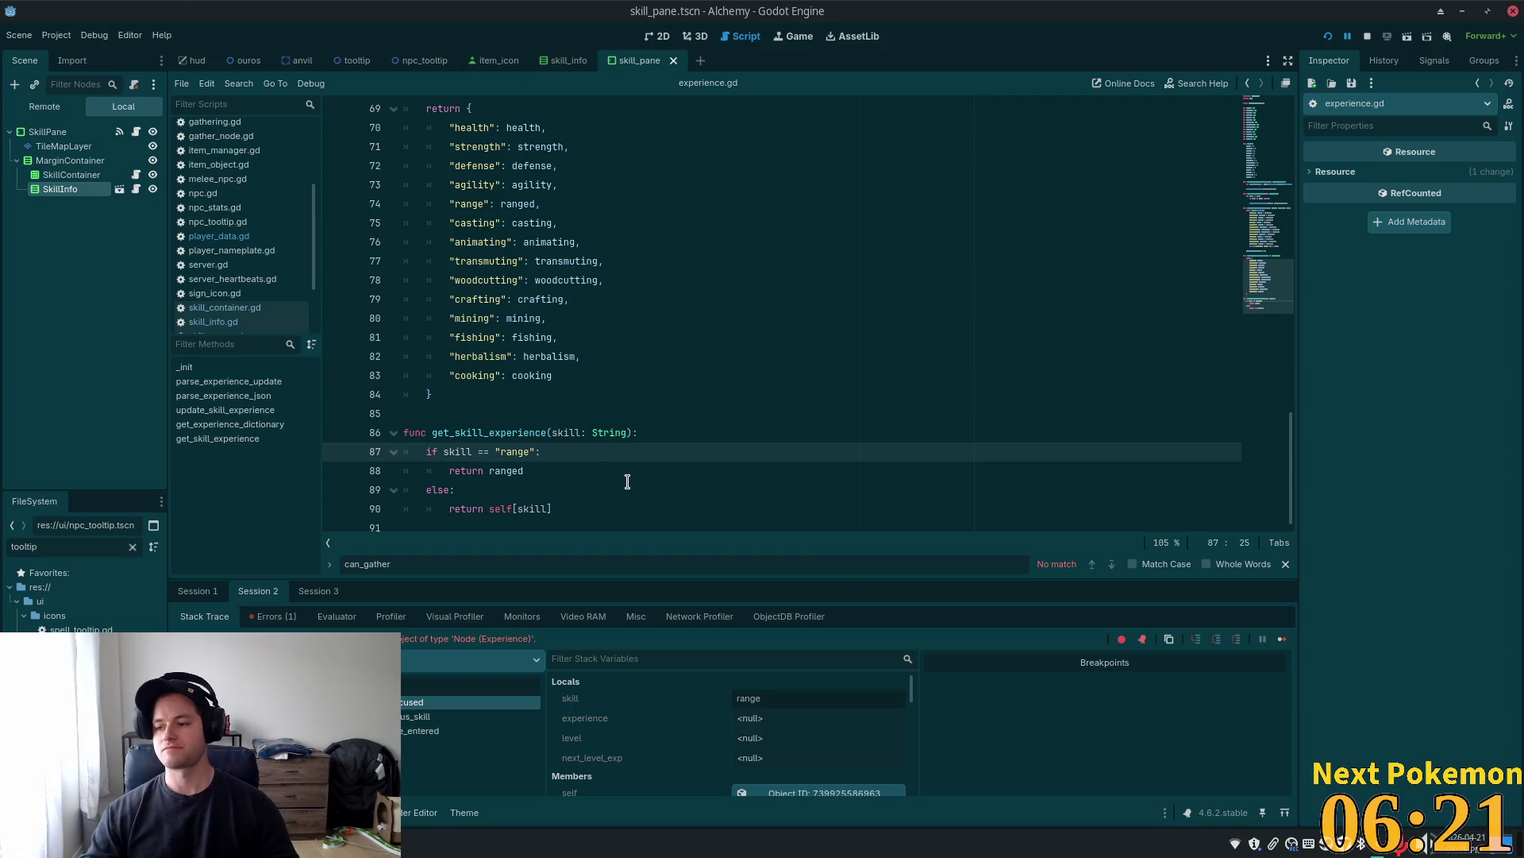
pyautogui.click(863, 270)
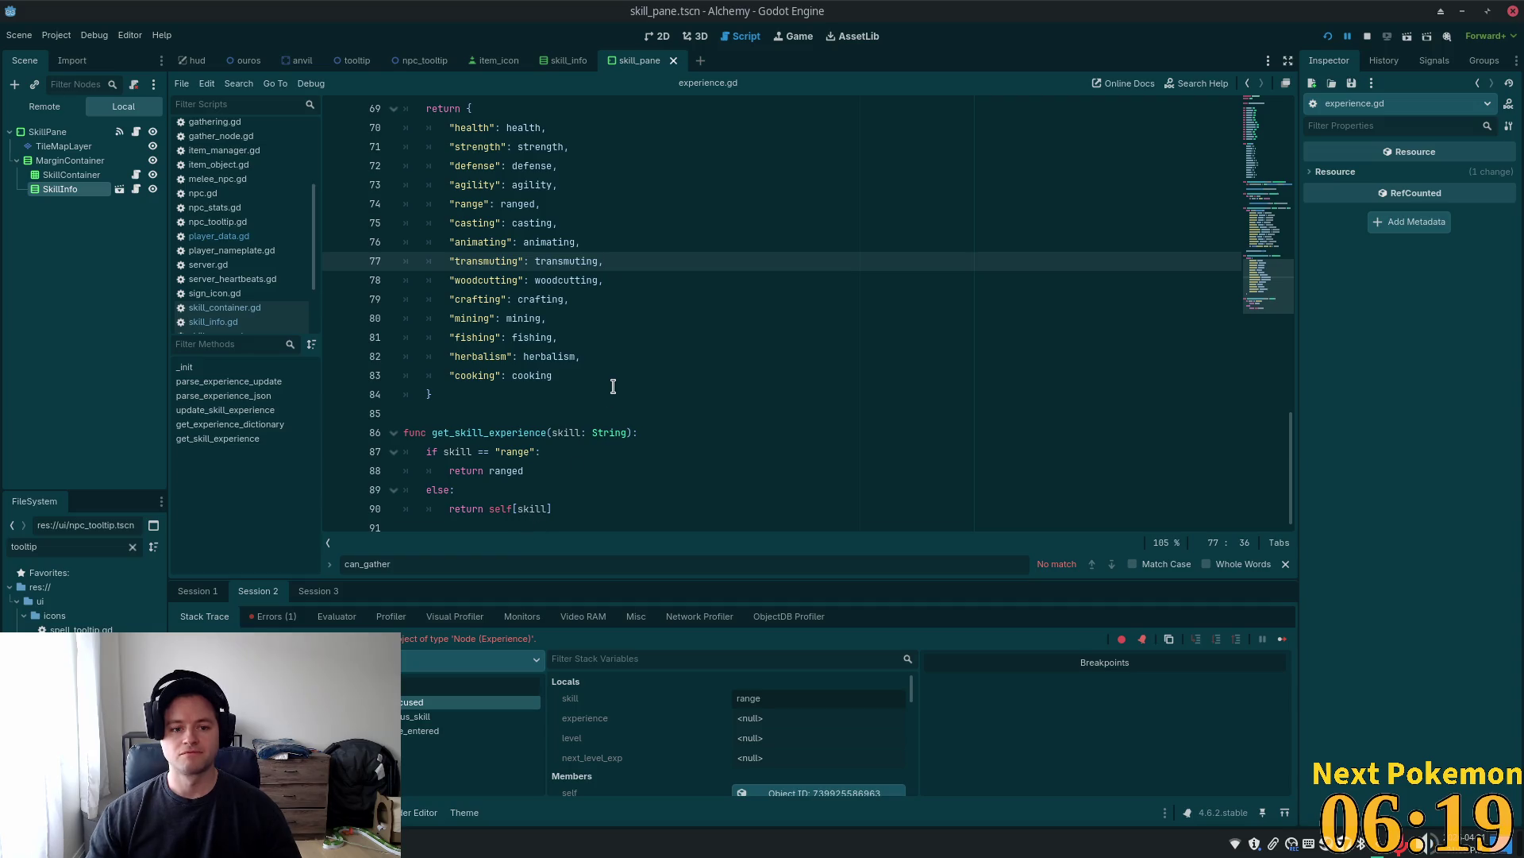
pyautogui.click(619, 439)
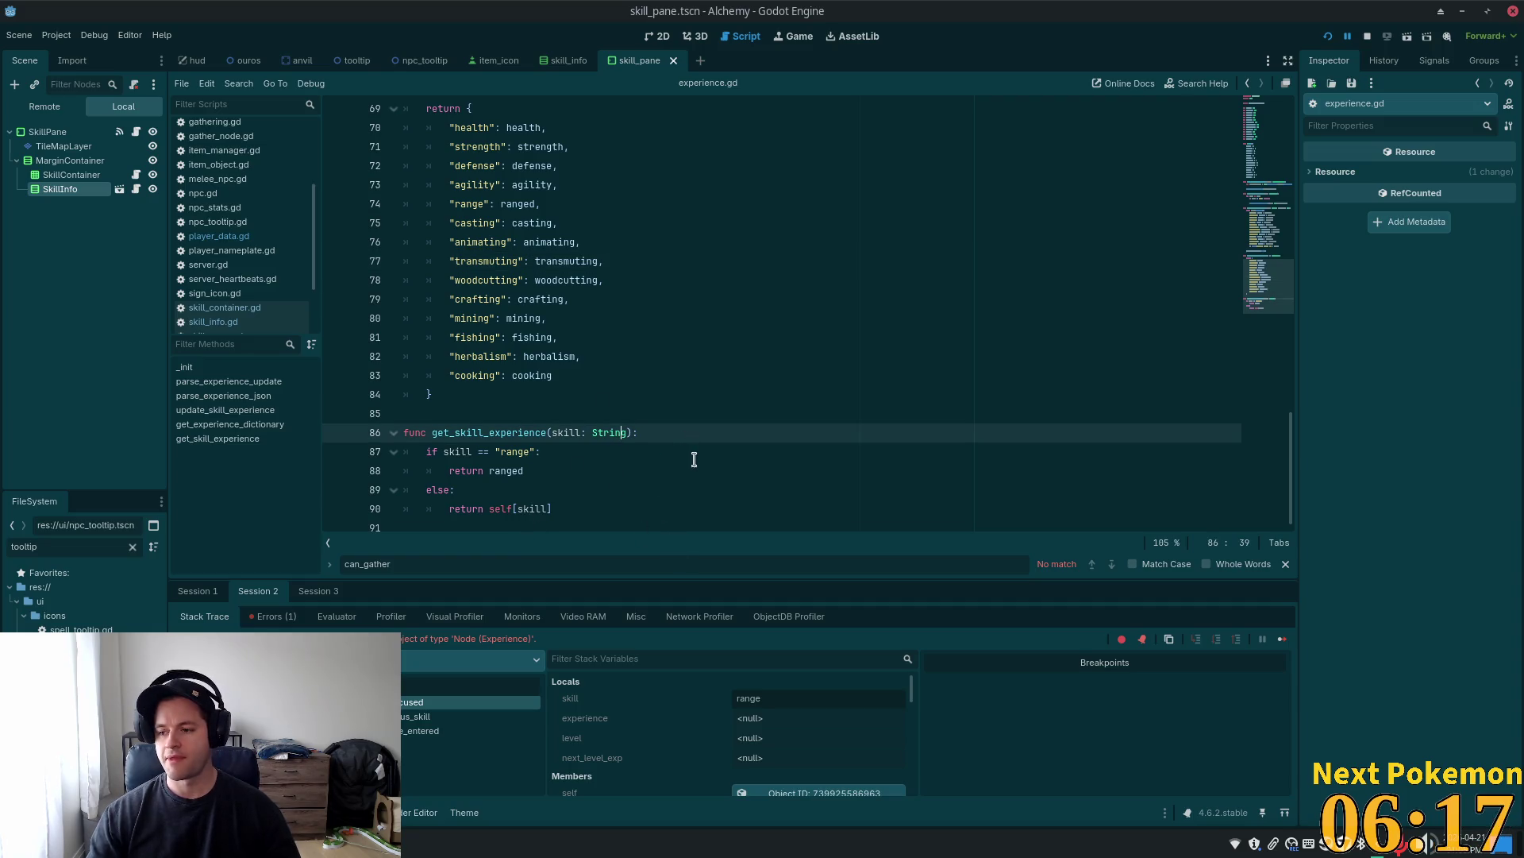
pyautogui.click(656, 409)
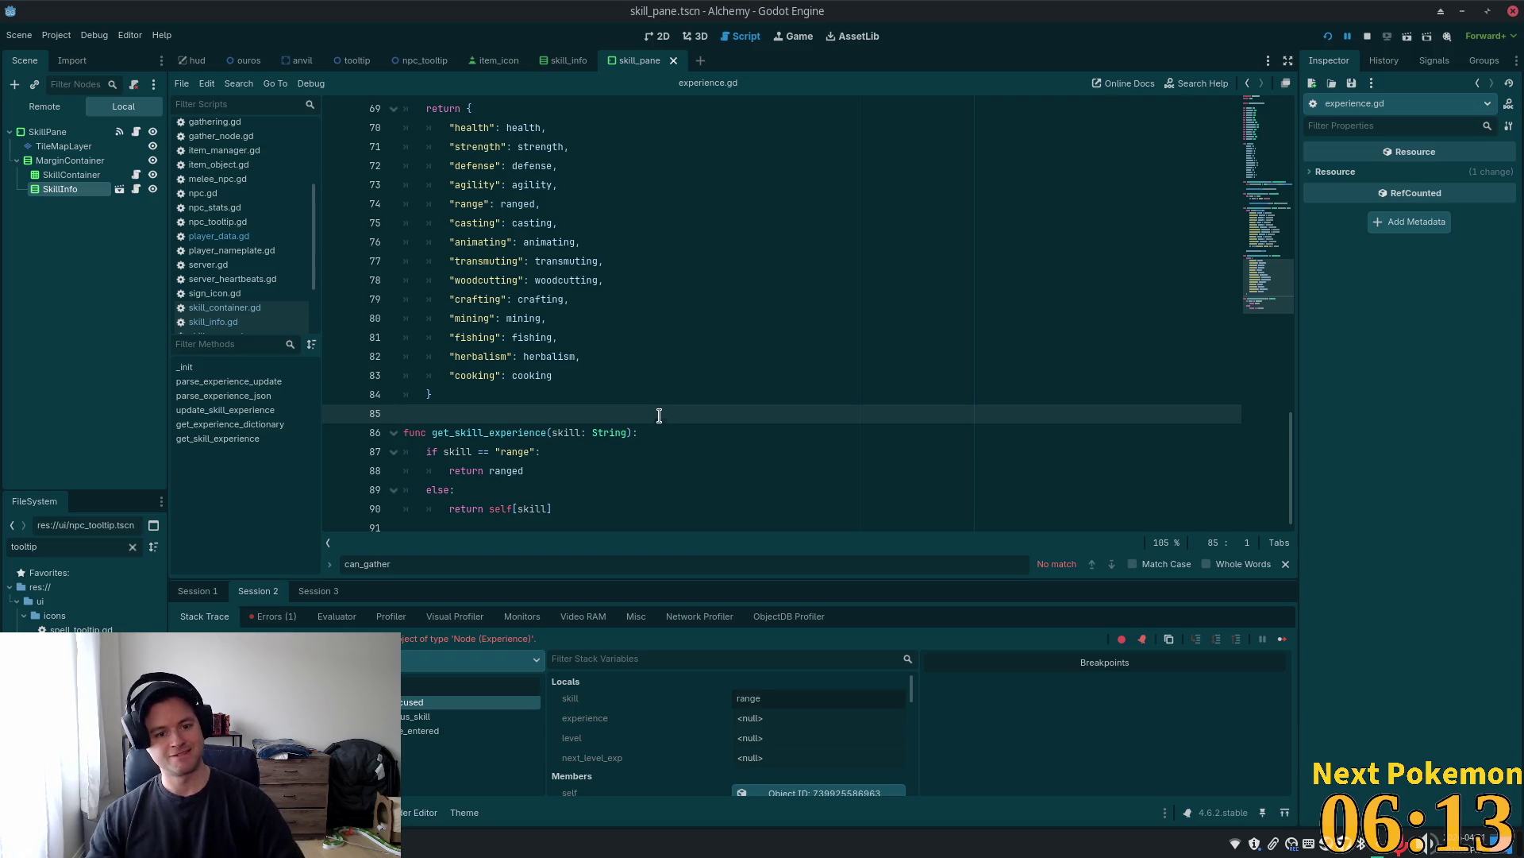
pyautogui.click(669, 386)
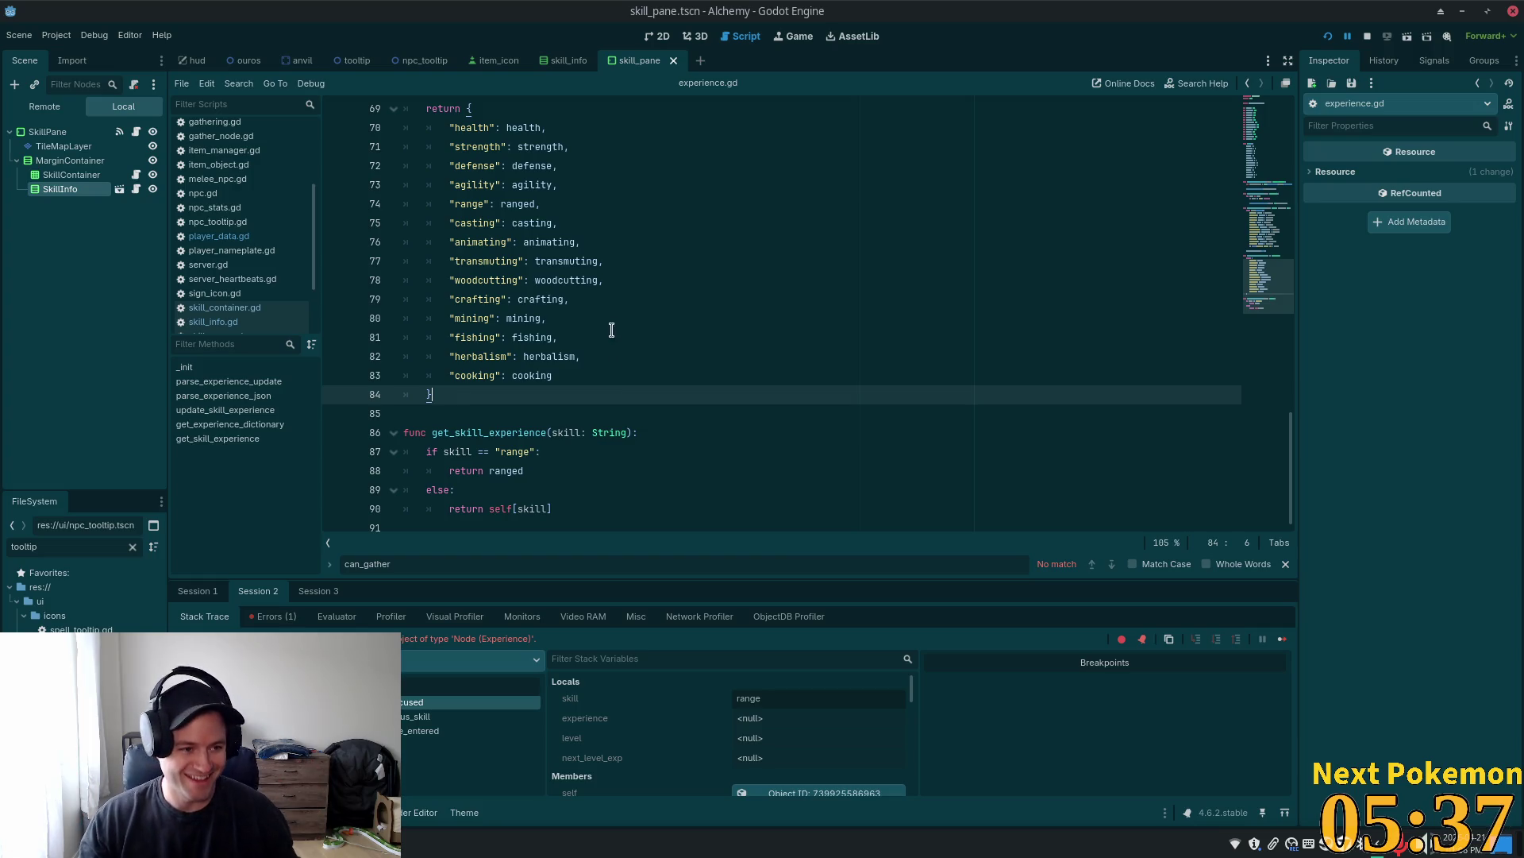
pyautogui.click(696, 316)
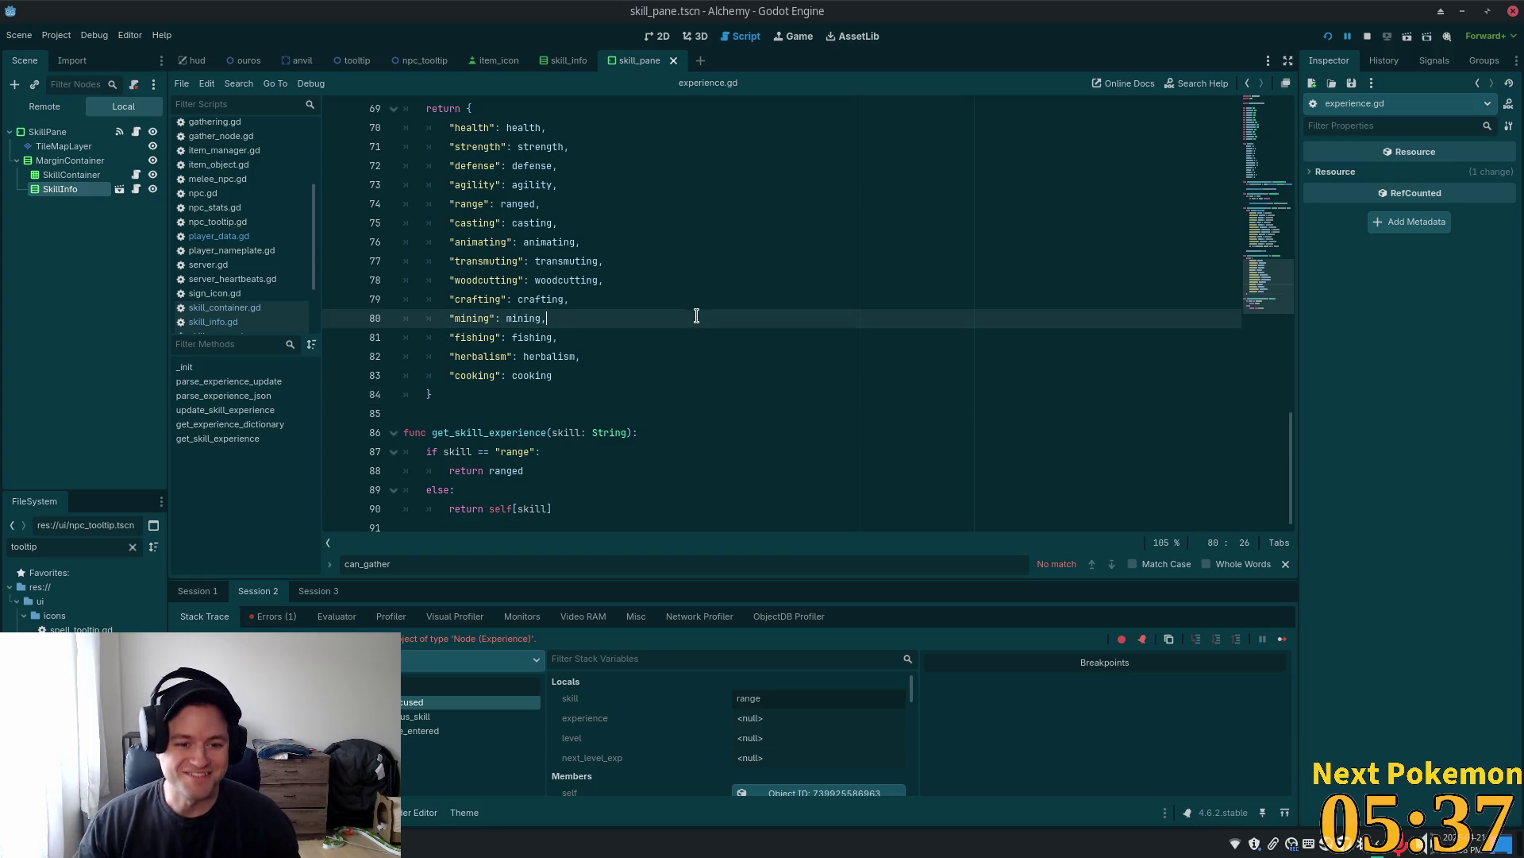
pyautogui.click(569, 478)
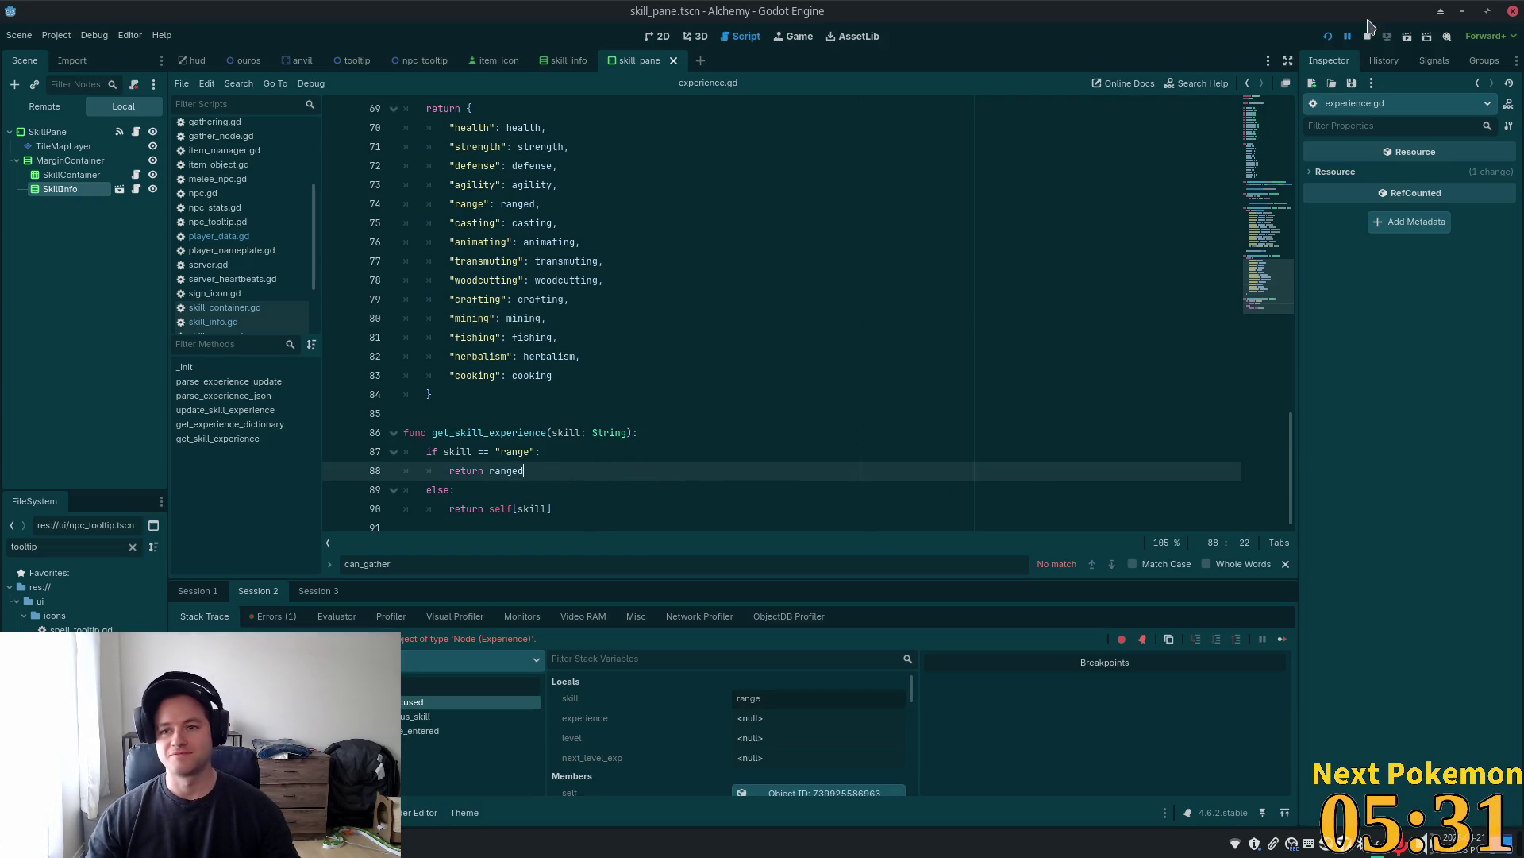
pyautogui.click(1328, 38)
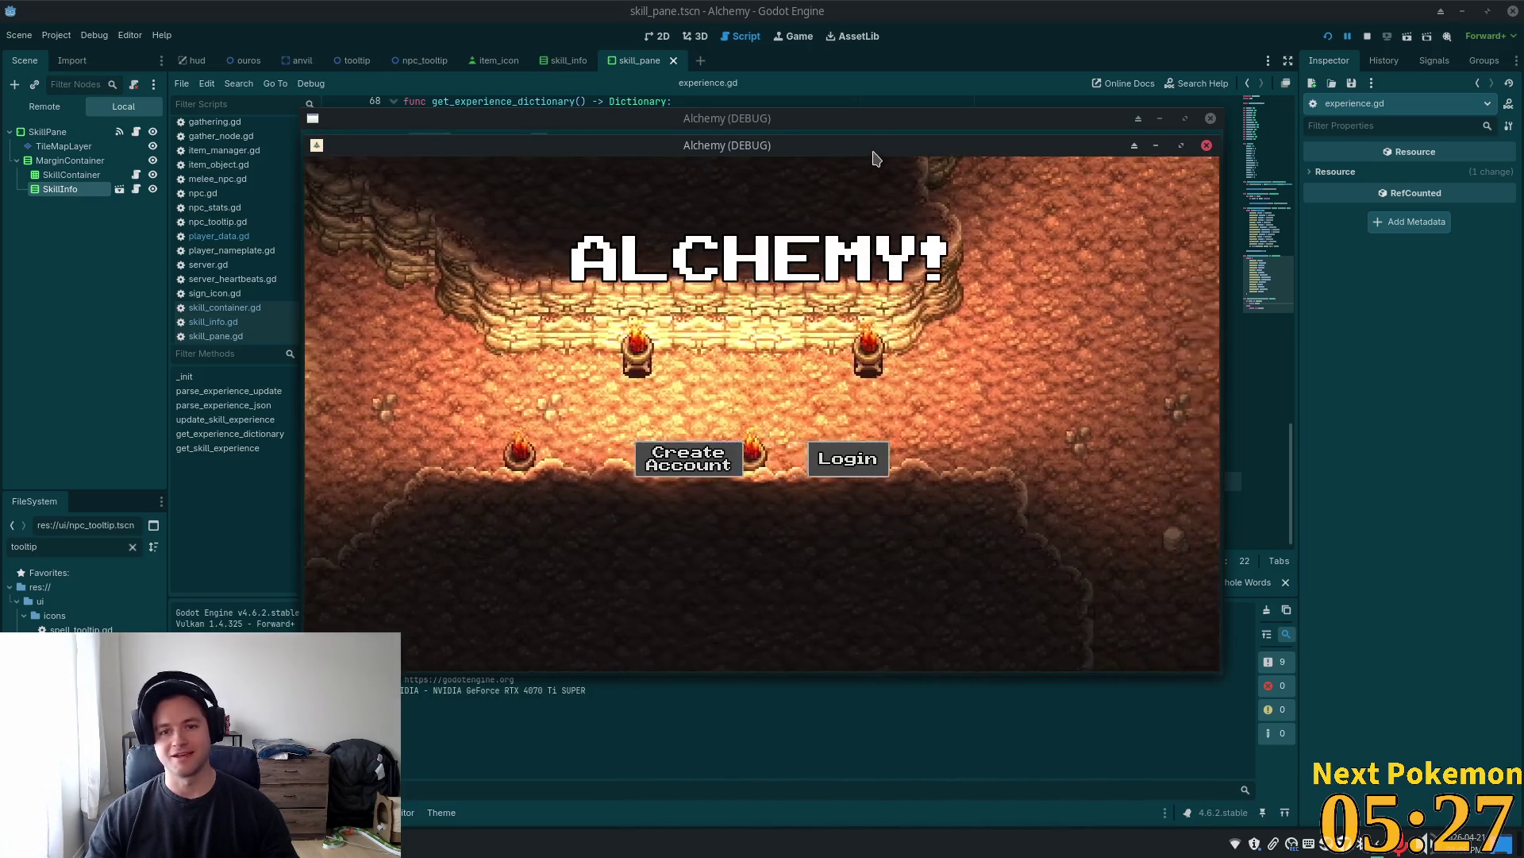
# Arrange the two Alchemy debug game windows side by side
pyautogui.moveTo(855, 144); pyautogui.dragTo(582, 62)
pyautogui.click(1032, 145)
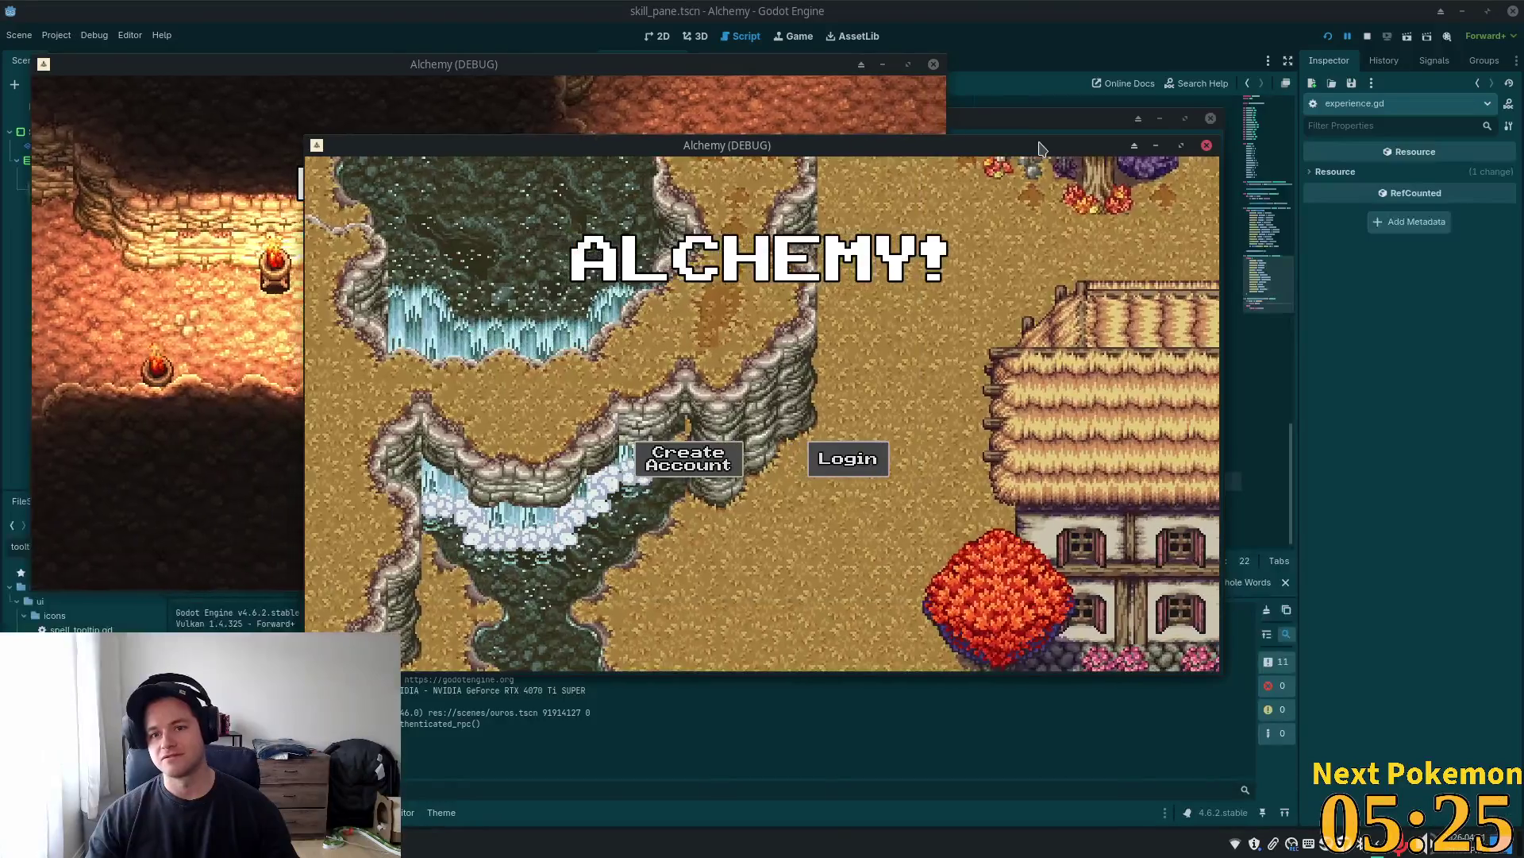
pyautogui.moveTo(886, 151)
pyautogui.mouseDown()
pyautogui.moveTo(1204, 211)
pyautogui.moveTo(1105, 194)
pyautogui.mouseUp()
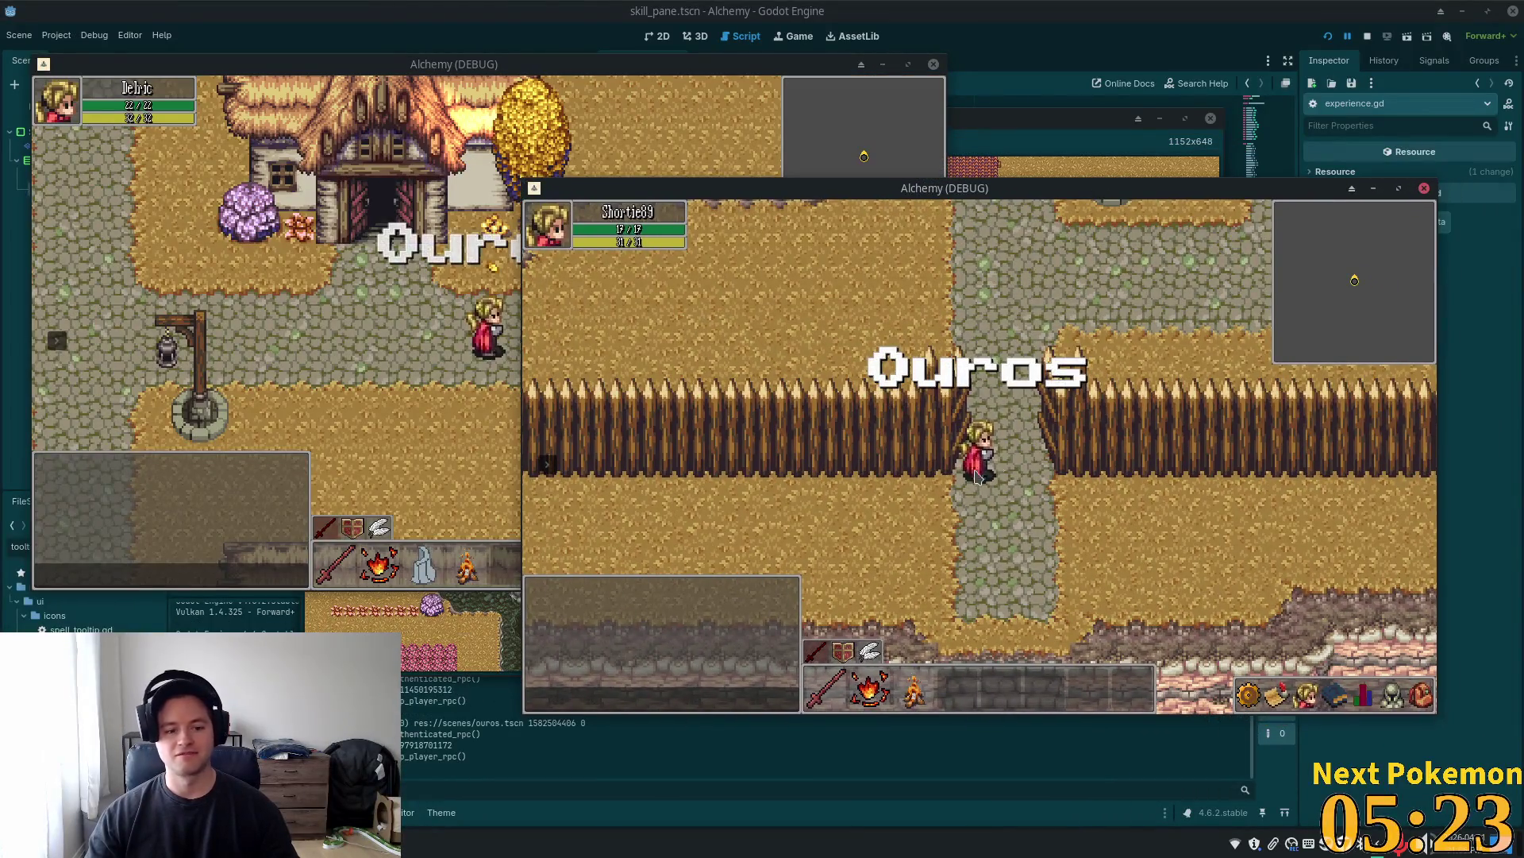
# Walk into Ouros and open the skills panel, hitting the skill_info.gd breakpoint
pyautogui.press('Down')
pyautogui.press('Up')
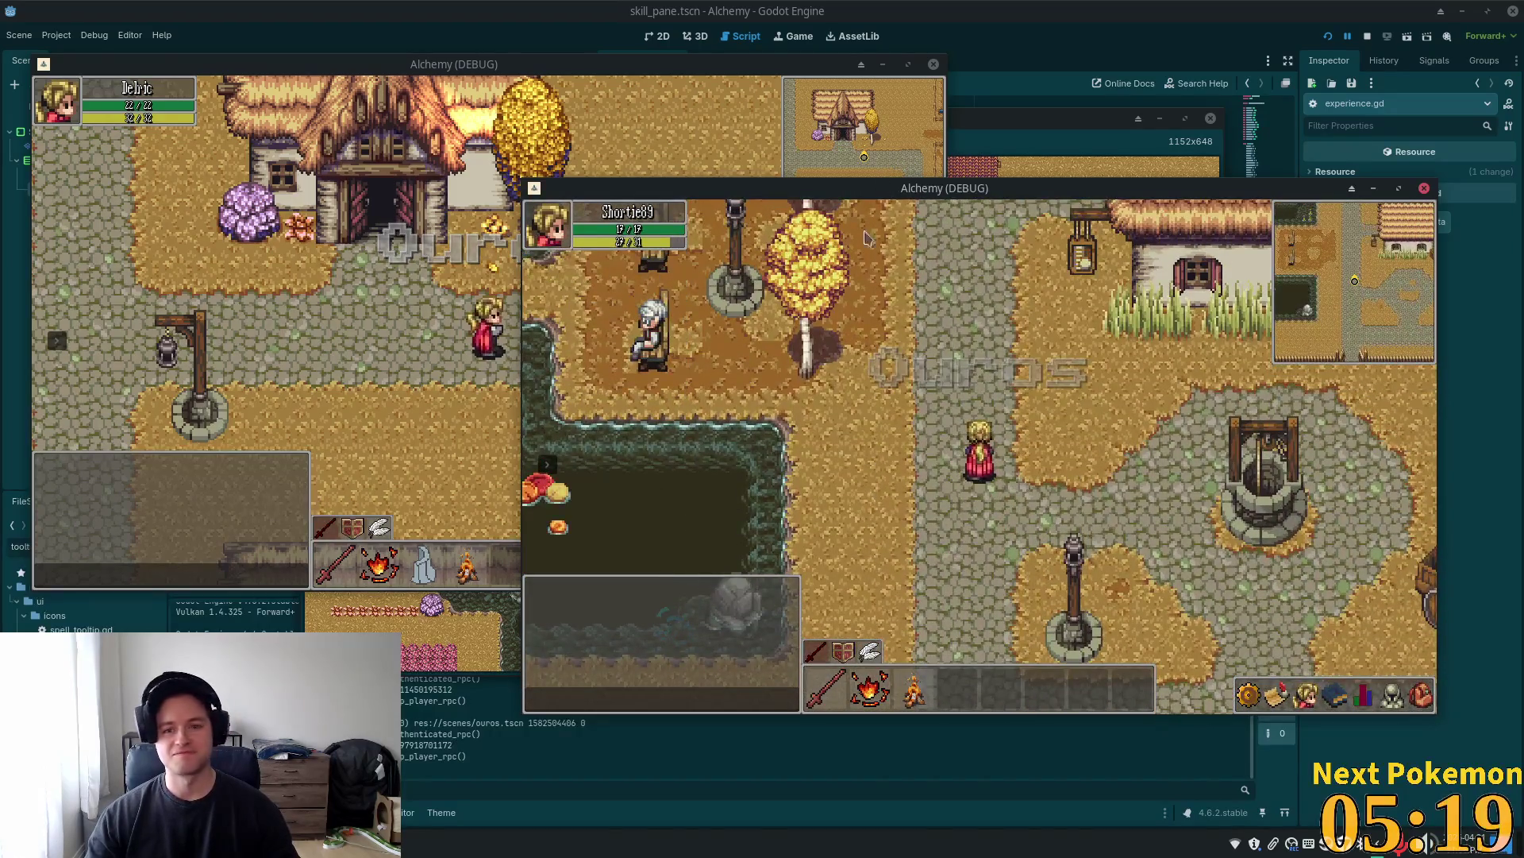
pyautogui.press('Up')
pyautogui.press('Up')
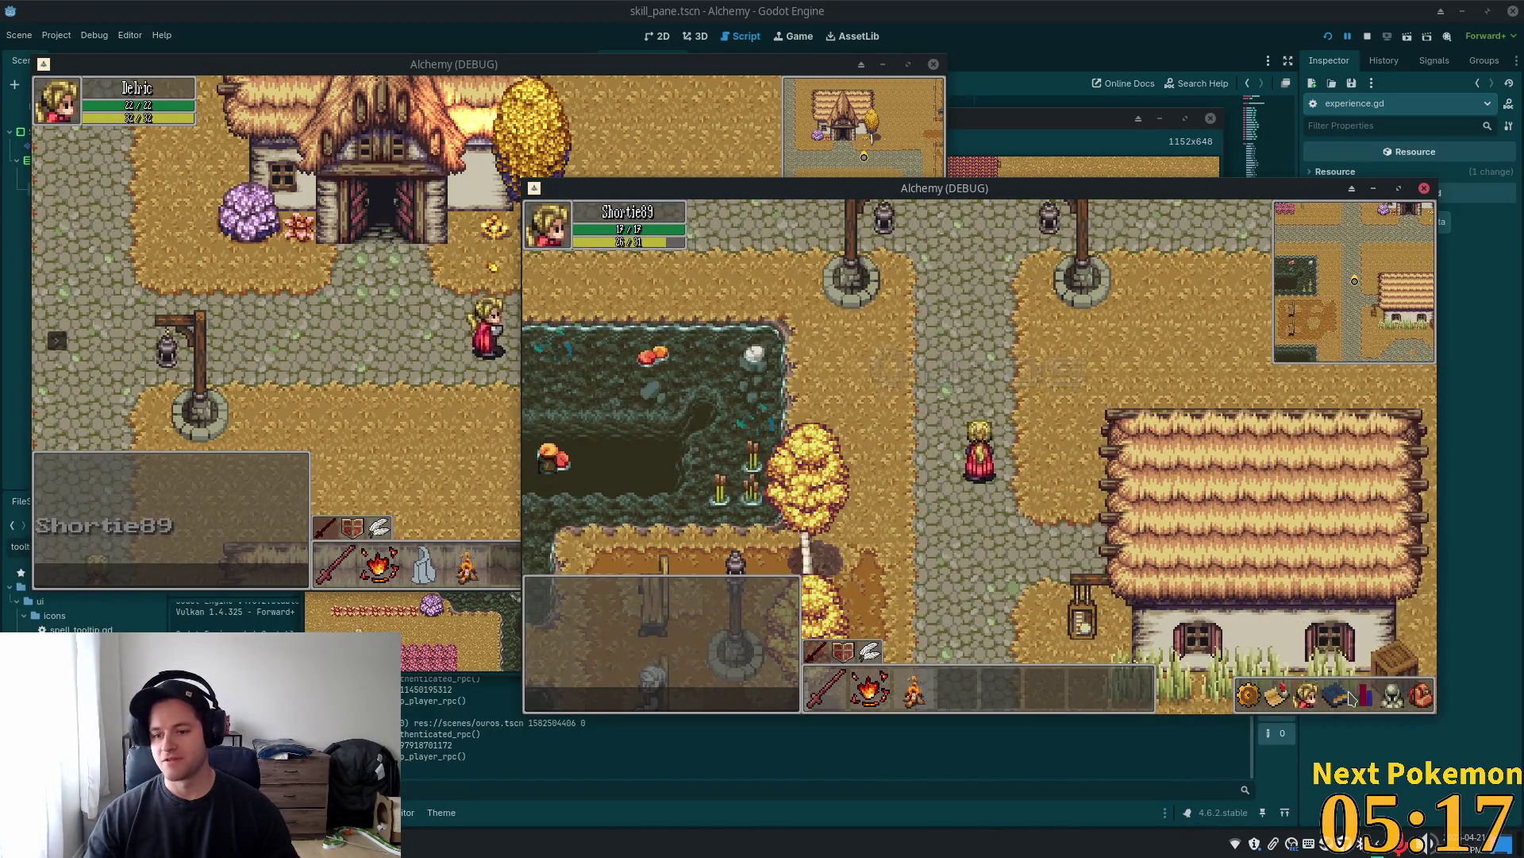
pyautogui.click(1364, 695)
pyautogui.moveTo(1257, 541)
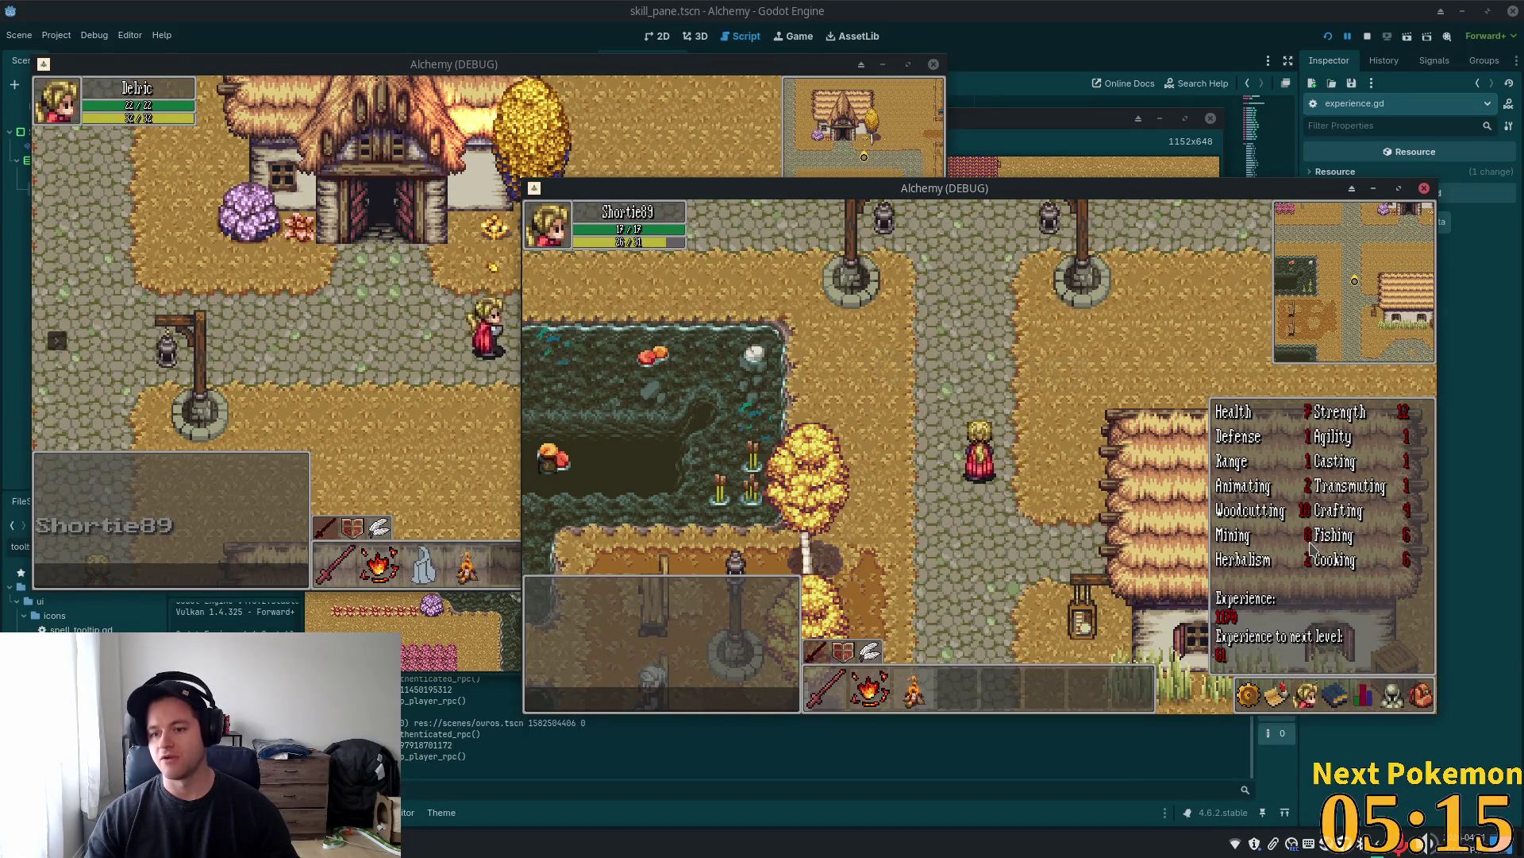
pyautogui.moveTo(1233, 449)
pyautogui.click(686, 264)
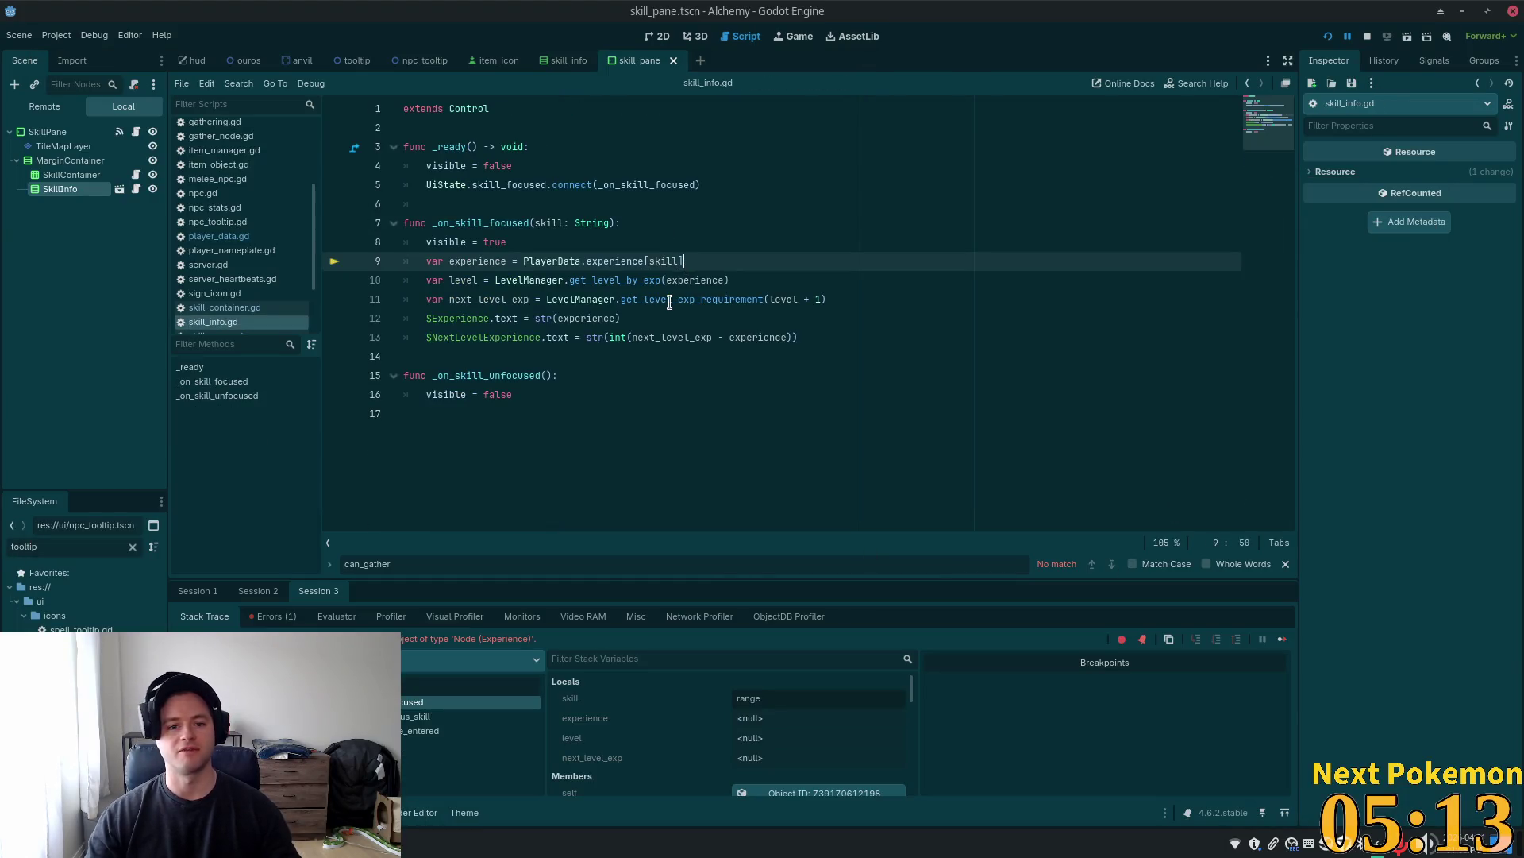
# Replace experience[skill] with experience.get_skill_experience(skill) on line 9 and save
pyautogui.doubleClick(616, 261)
pyautogui.moveTo(724, 287)
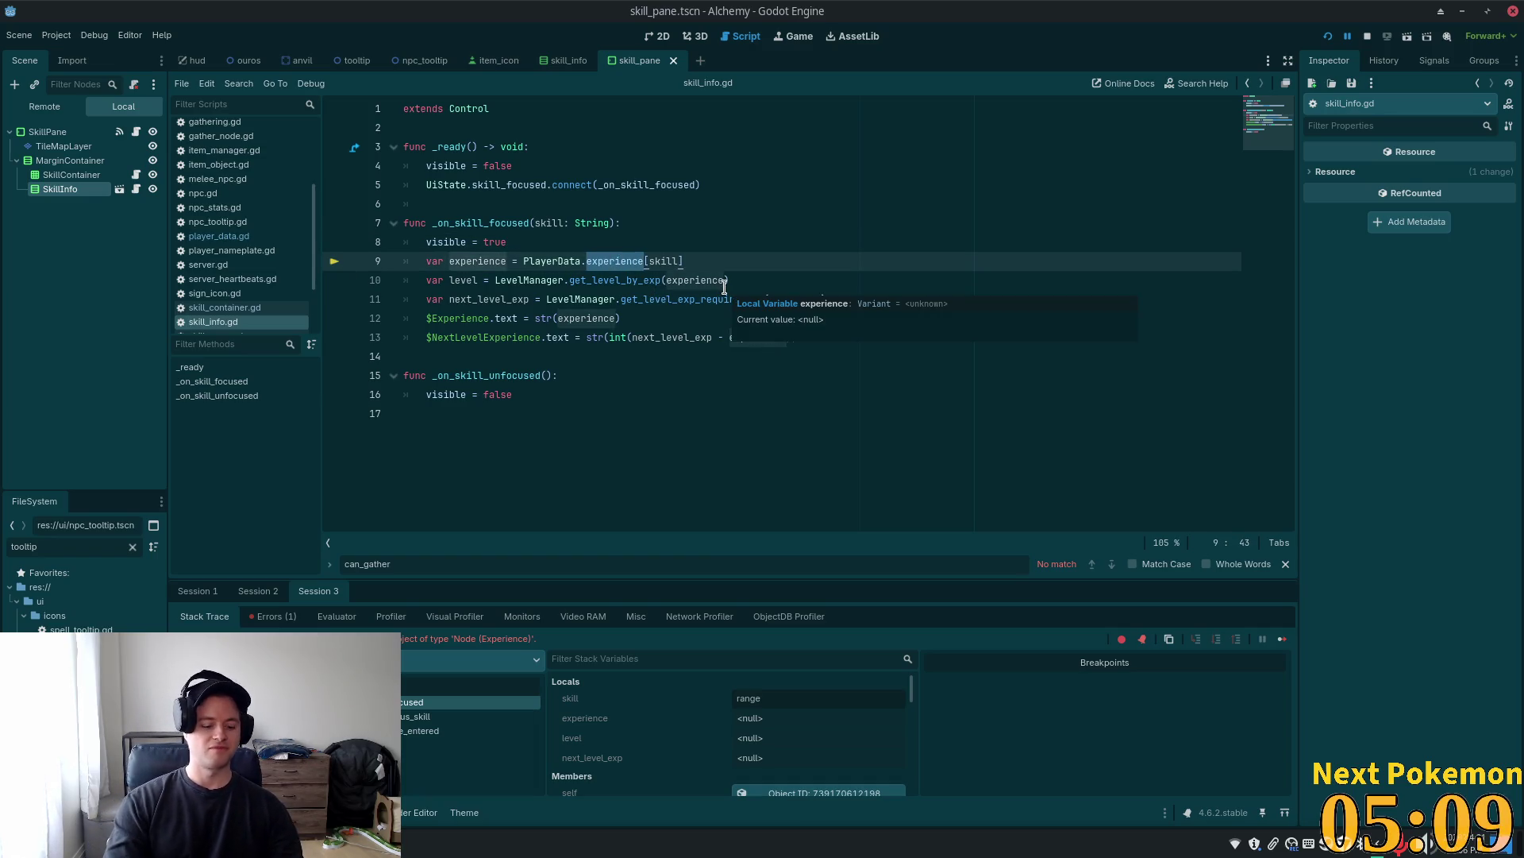
pyautogui.hotkey('shift', 'Right')
pyautogui.hotkey('shift', 'Right')
pyautogui.hotkey('shift', 'Right')
pyautogui.write('get')
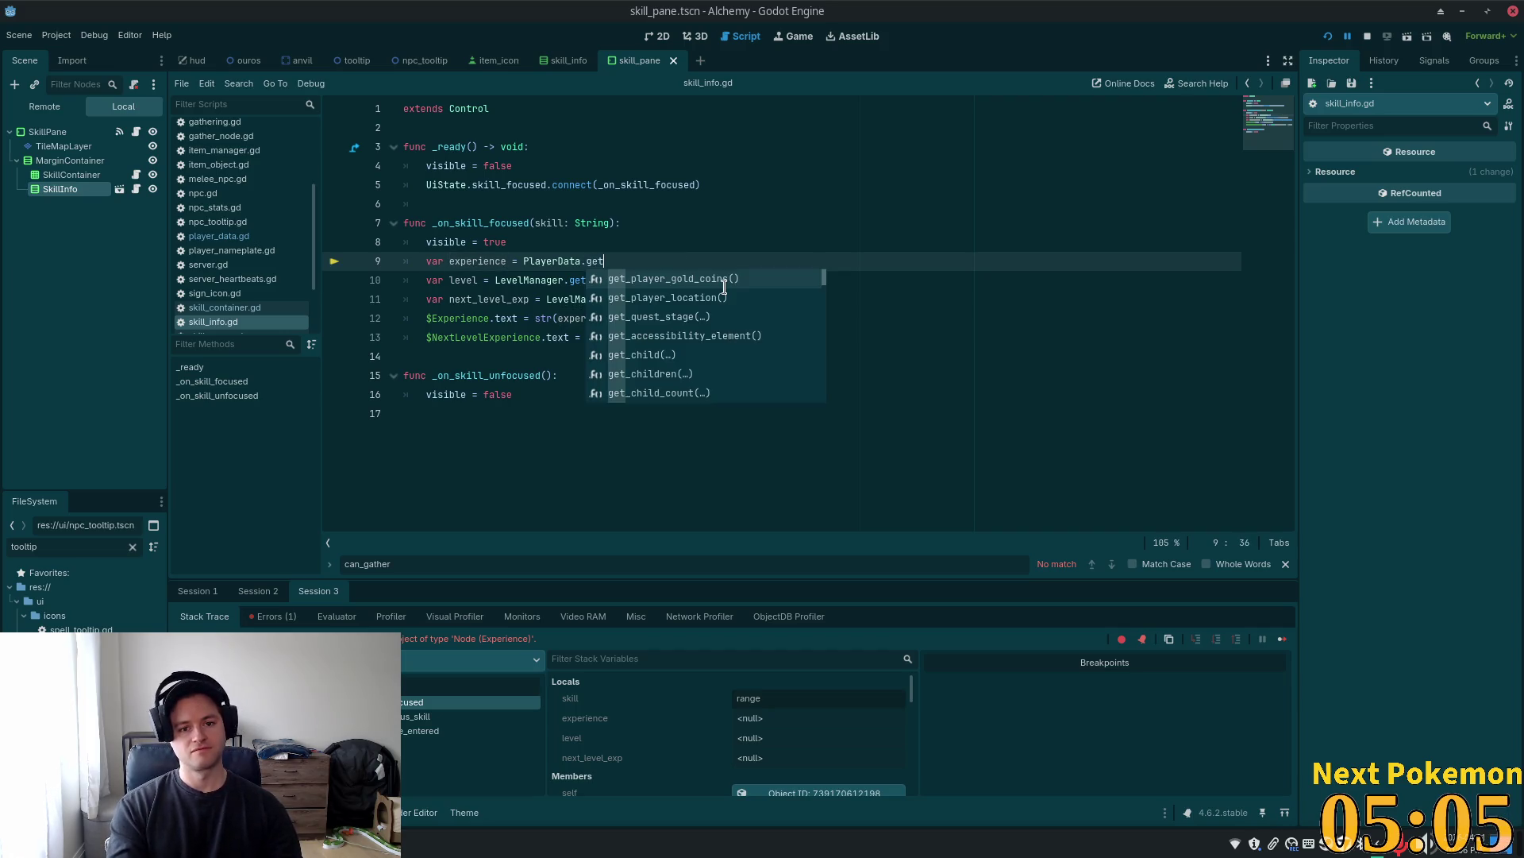
pyautogui.press('BackSpace')
pyautogui.press('BackSpace')
pyautogui.press('BackSpace')
pyautogui.write('experience.')
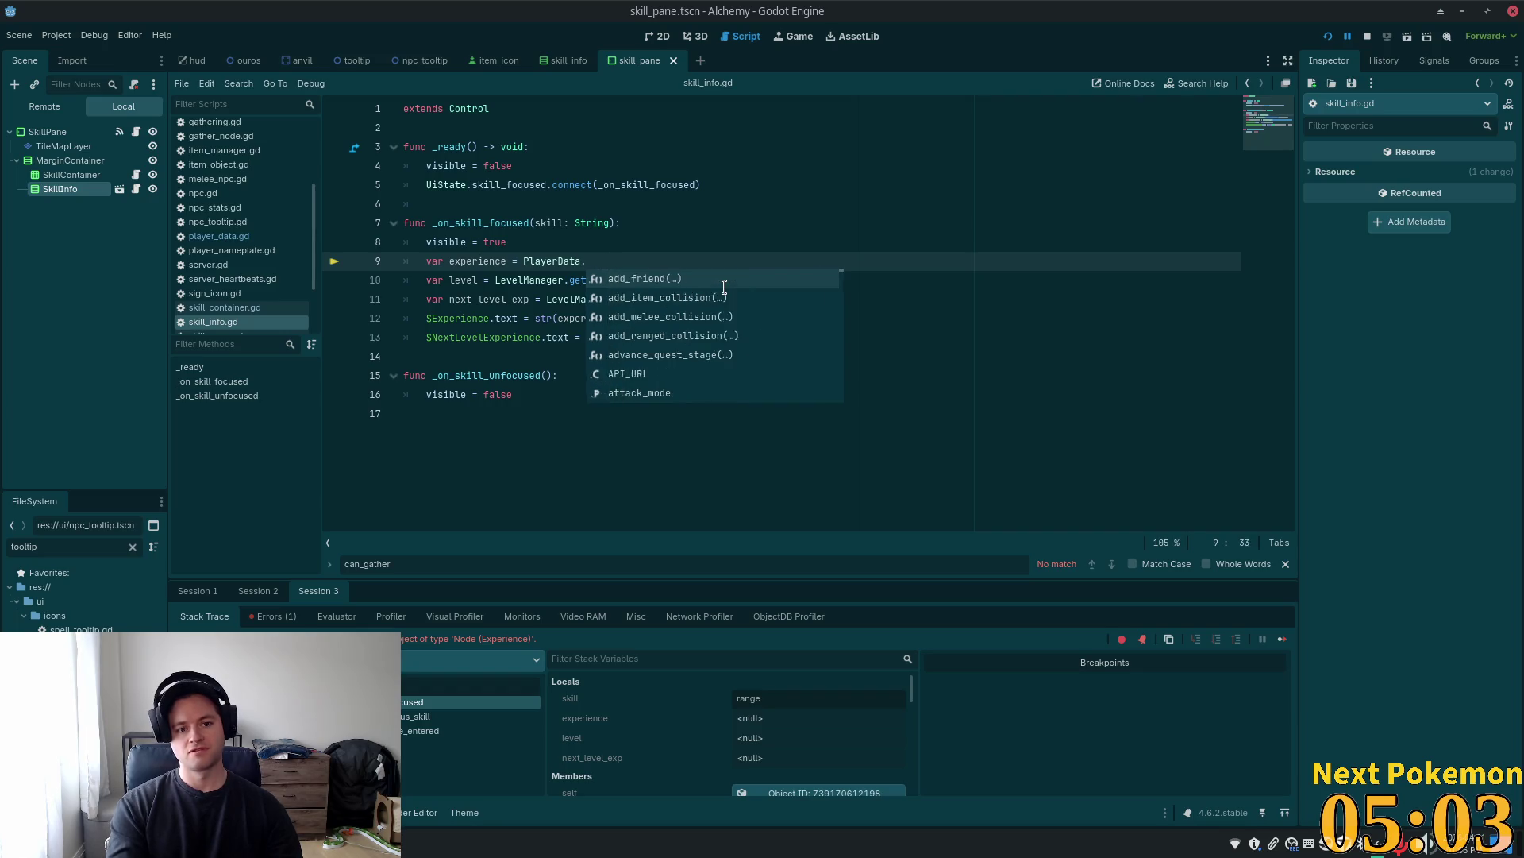
pyautogui.write('get')
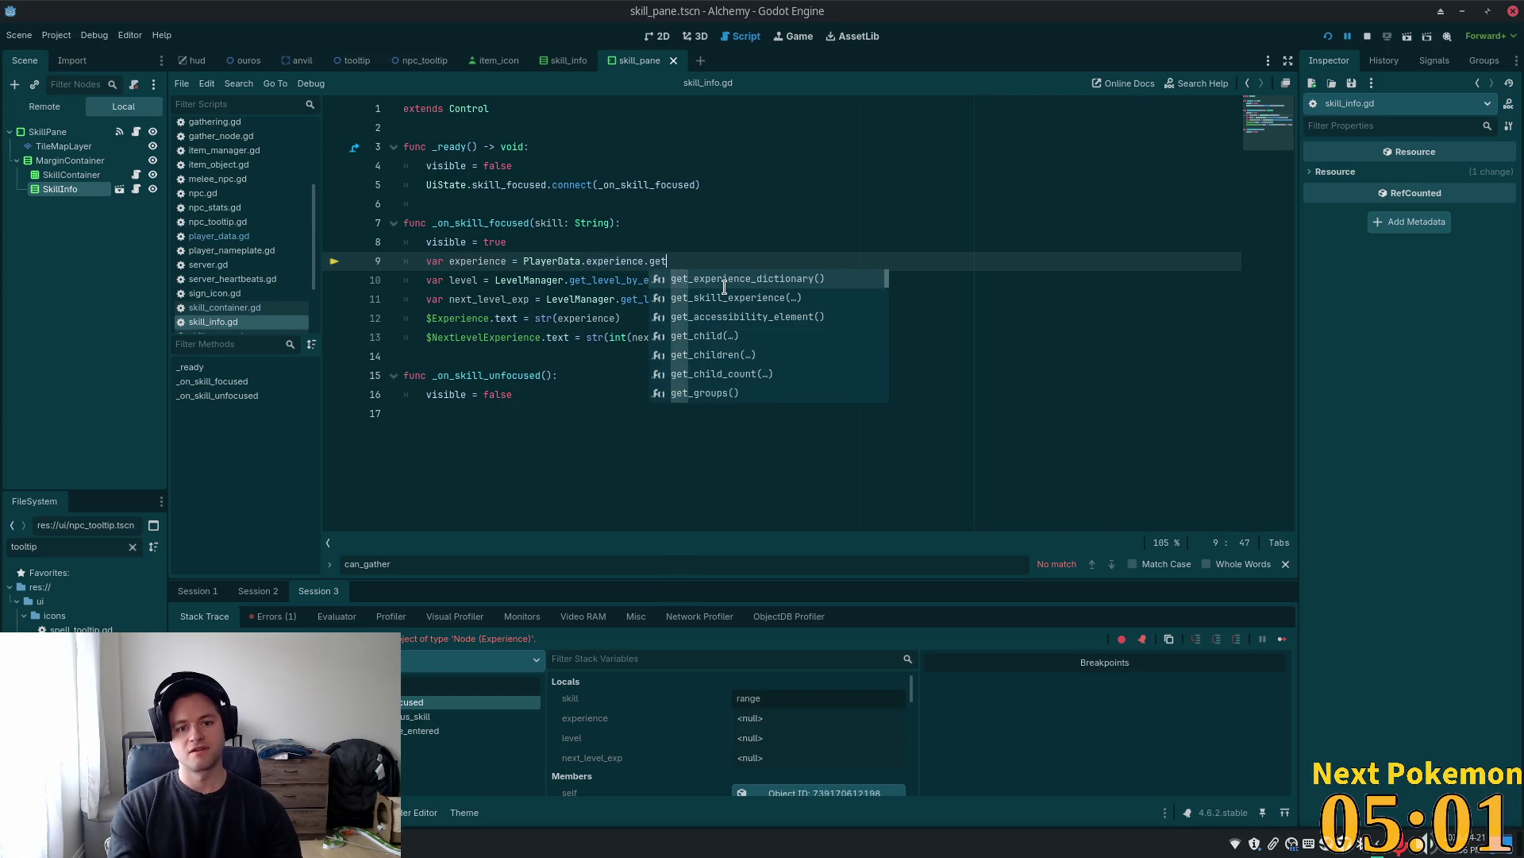
pyautogui.write('_s')
pyautogui.press('Return')
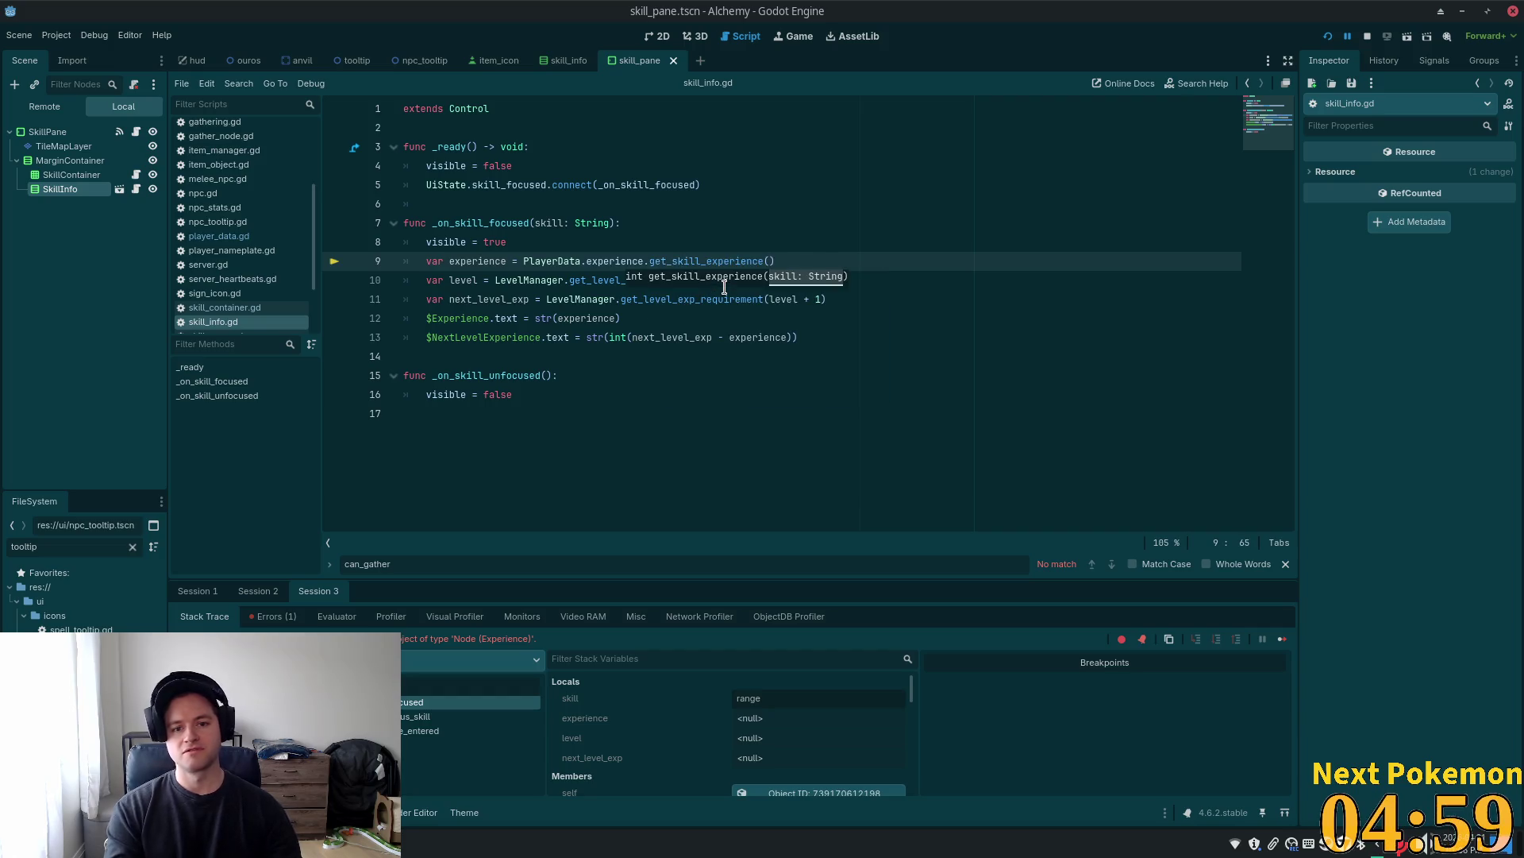
pyautogui.write('skill')
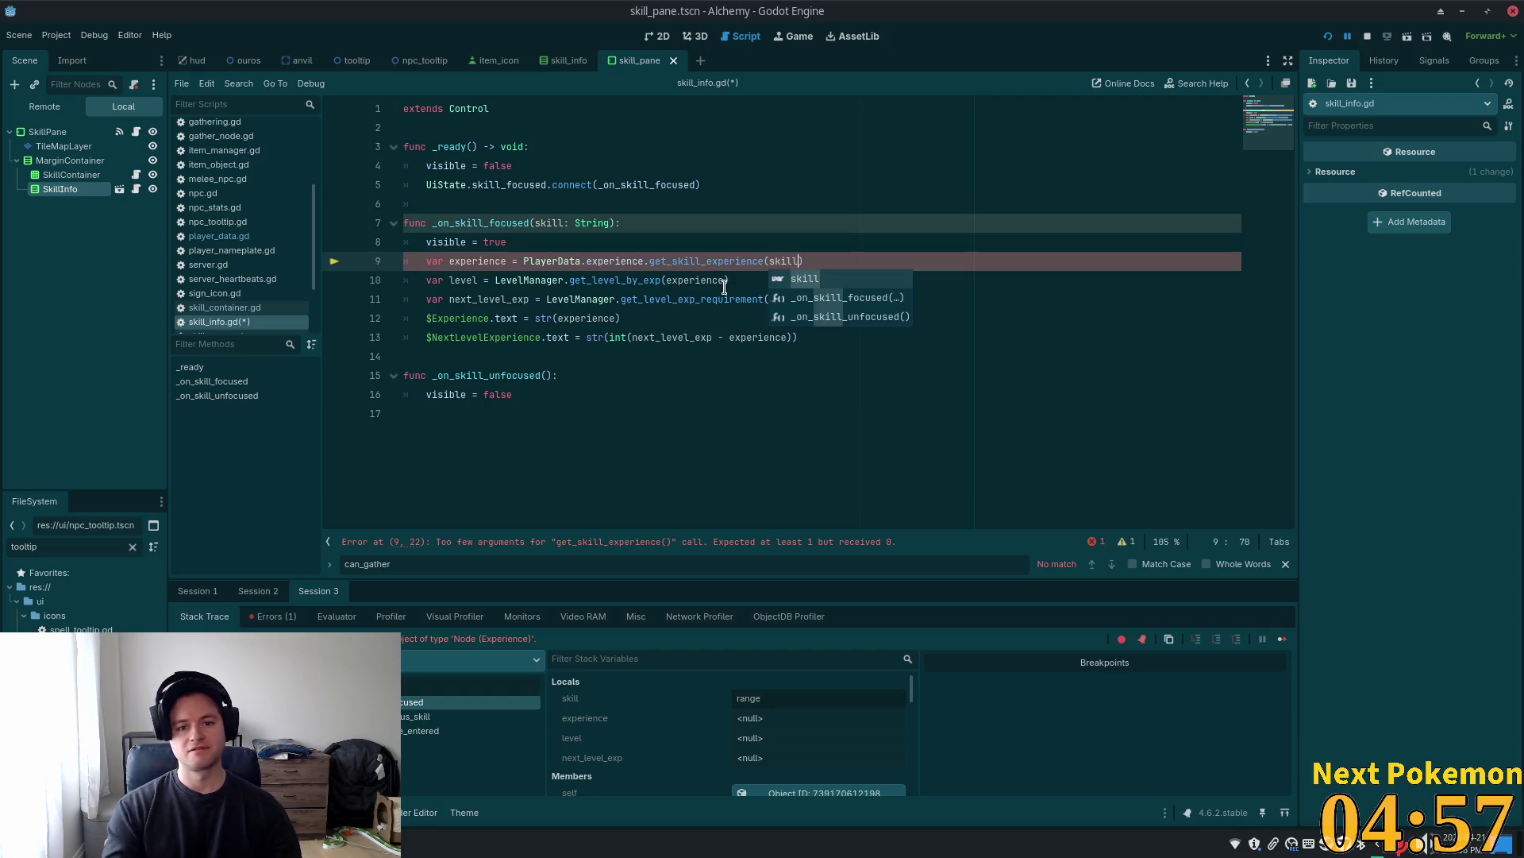
pyautogui.hotkey('ctrl', 's')
# Check the next-level and experience label lines, then relaunch the game
pyautogui.click(645, 298)
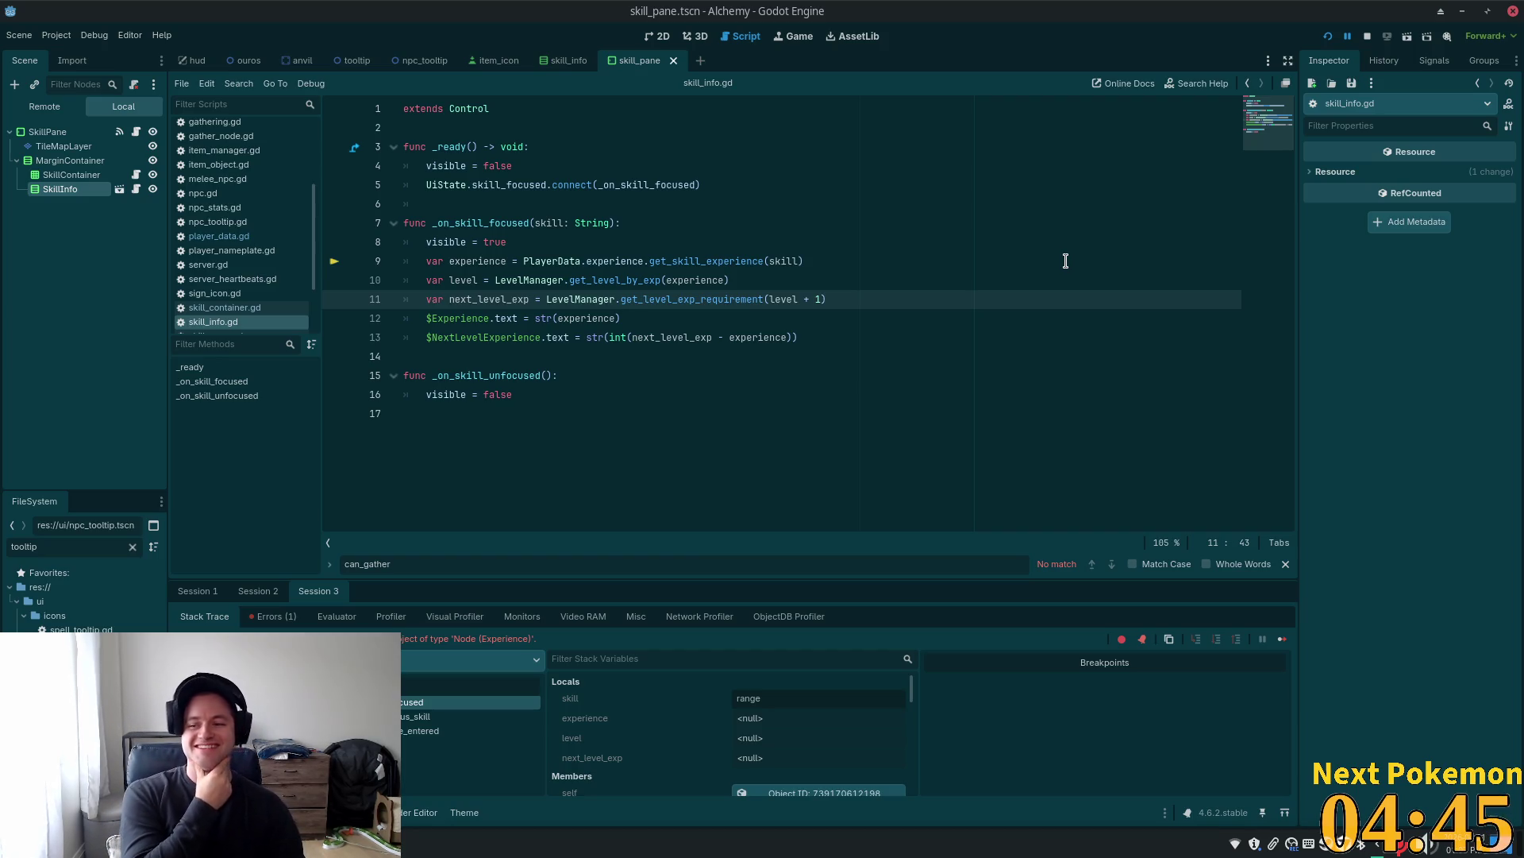
pyautogui.click(661, 326)
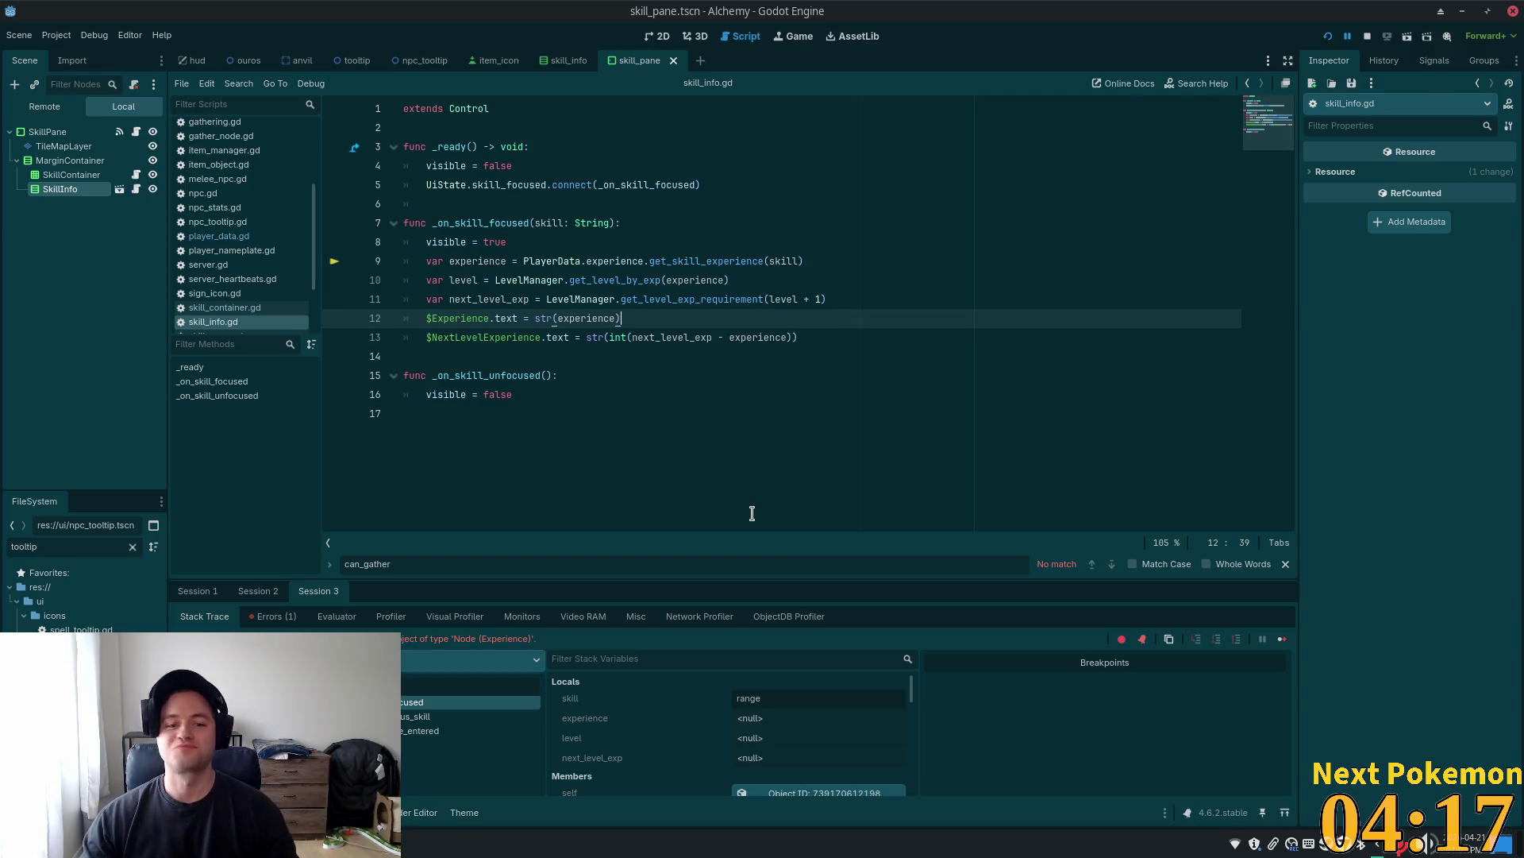
pyautogui.click(699, 445)
pyautogui.click(1334, 35)
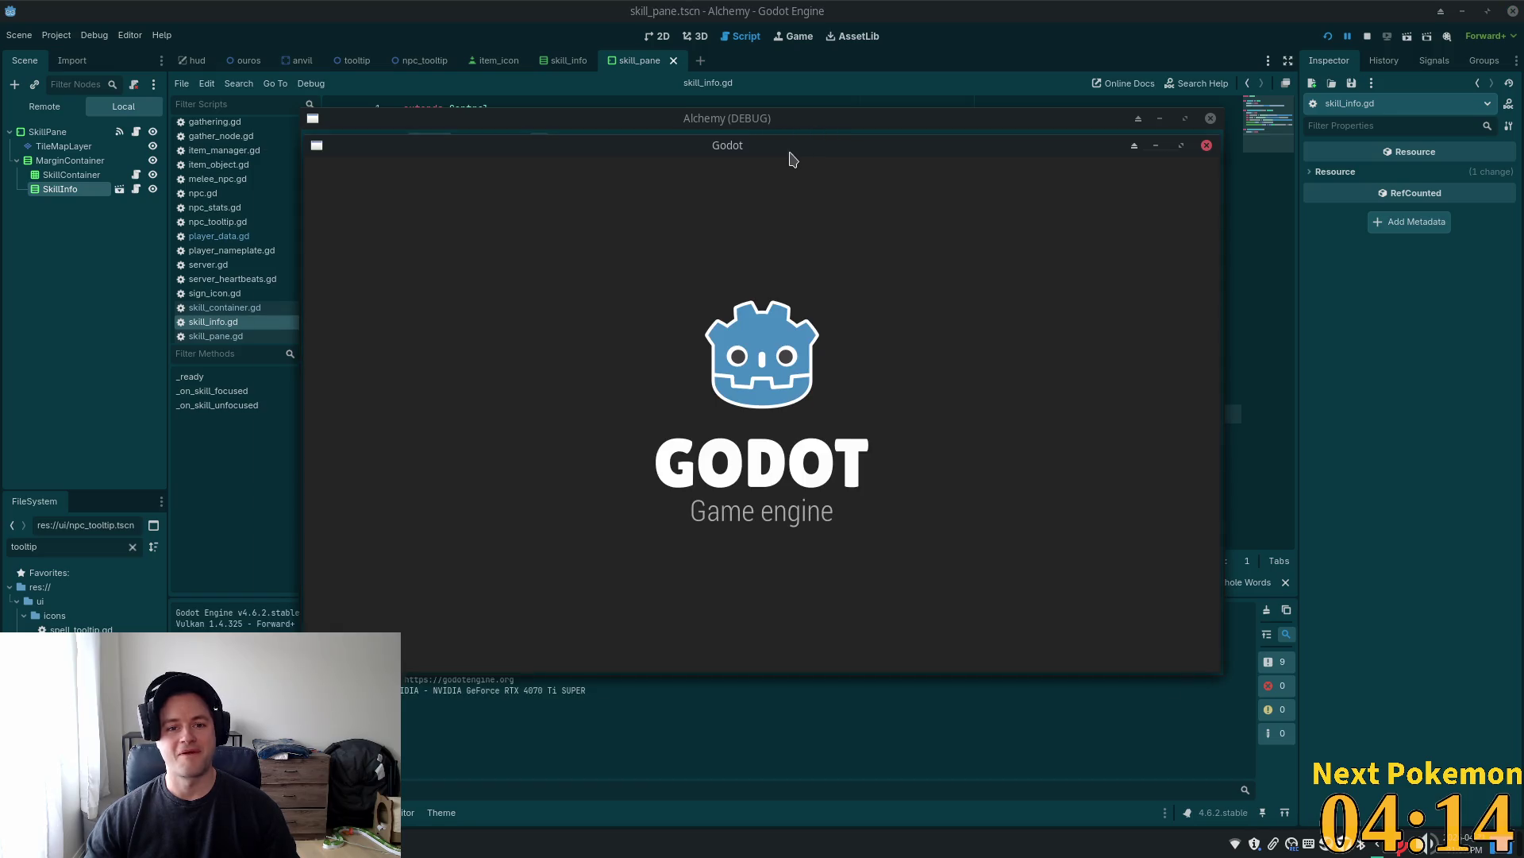
# Arrange both game windows and open the skills pane in each to view experience values
pyautogui.moveTo(790, 152); pyautogui.dragTo(517, 68)
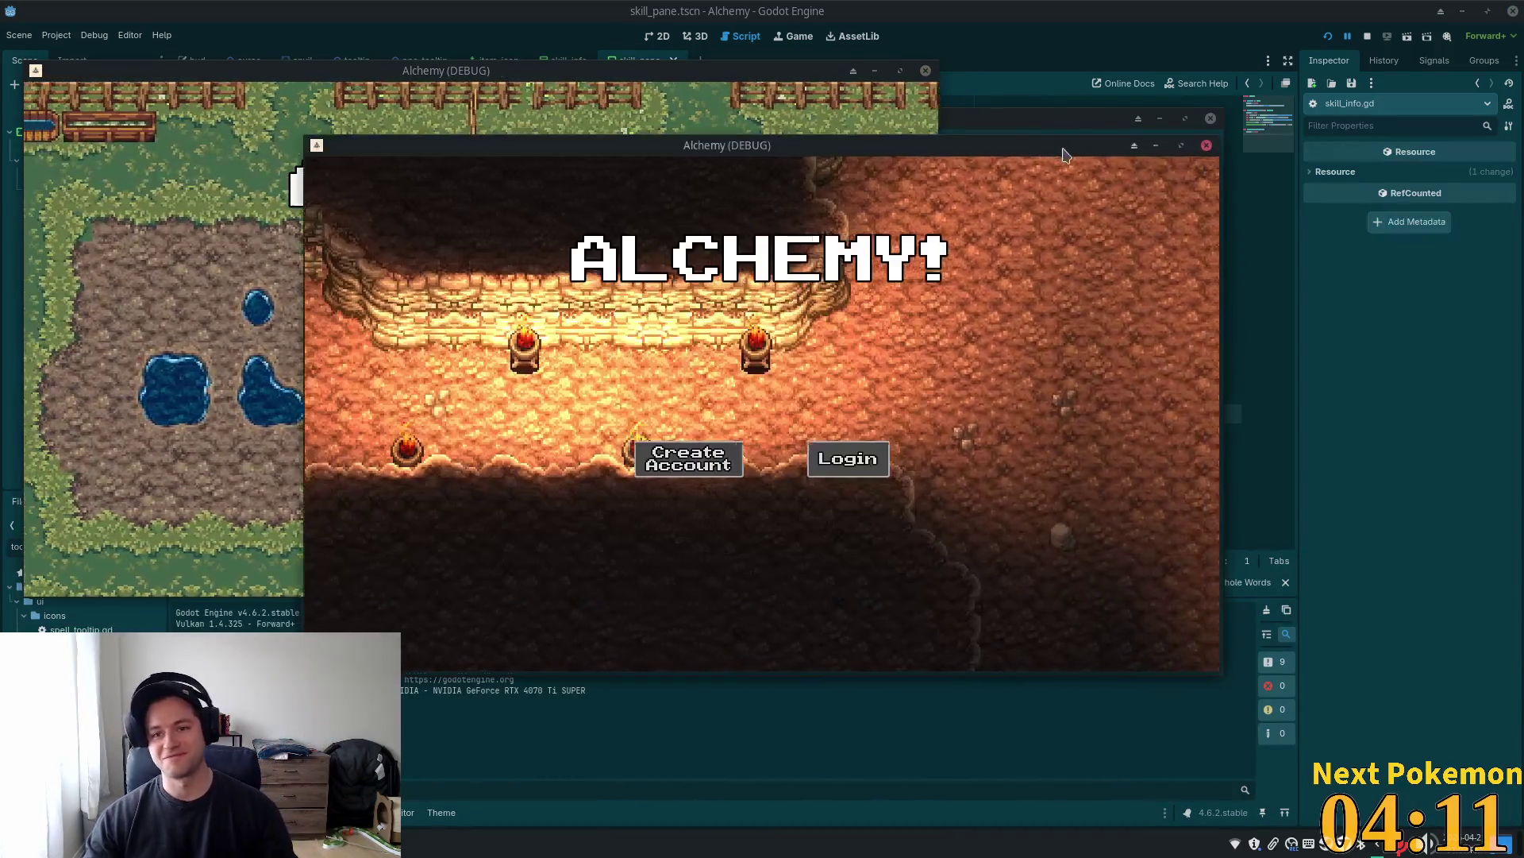
pyautogui.moveTo(1056, 147)
pyautogui.mouseDown()
pyautogui.moveTo(1255, 256)
pyautogui.moveTo(1360, 285)
pyautogui.mouseUp()
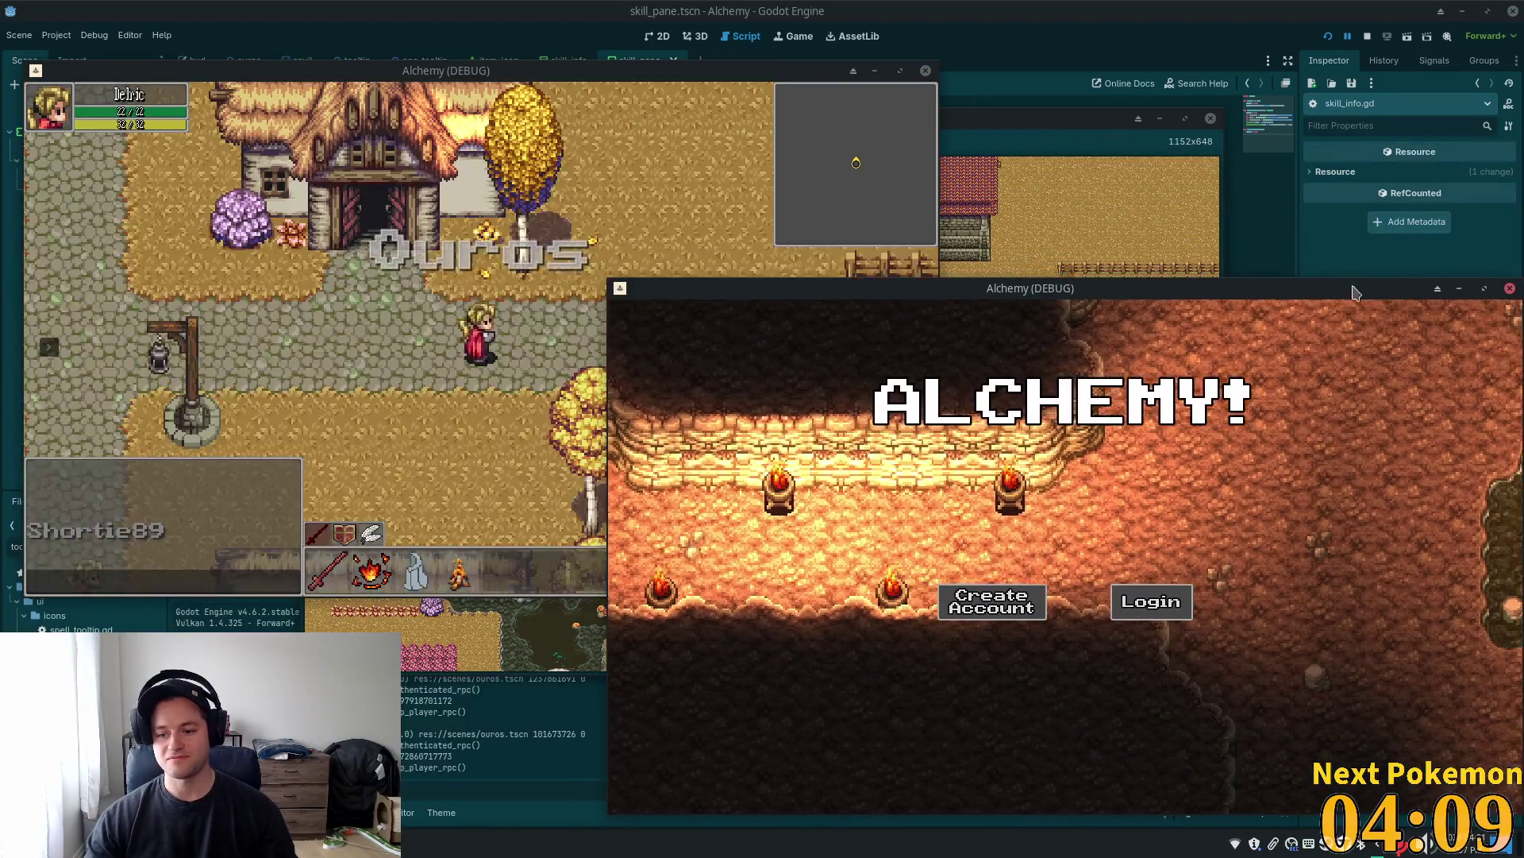
pyautogui.press('w')
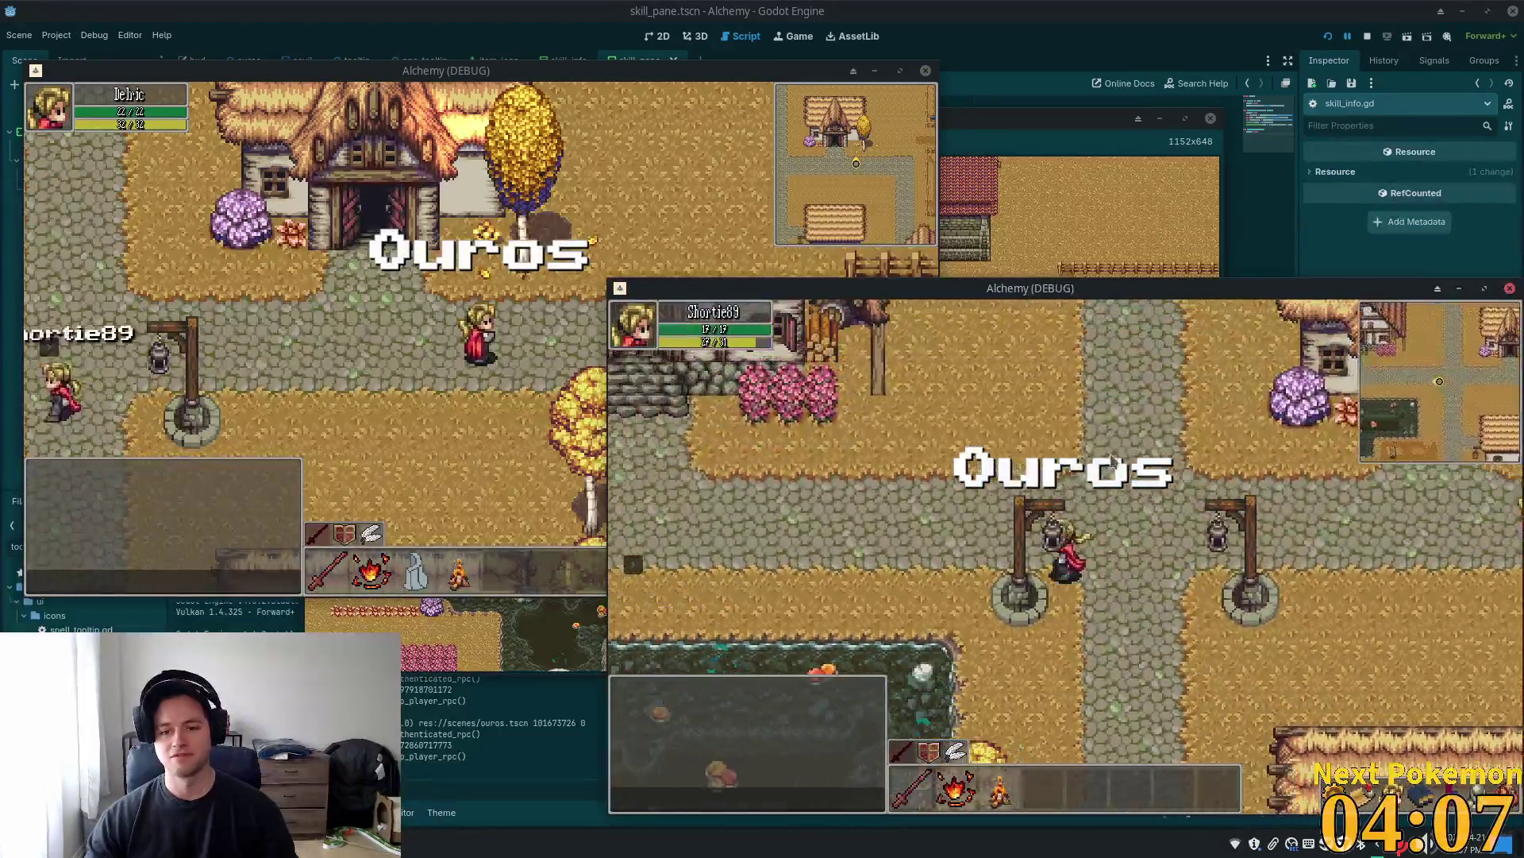
pyautogui.moveTo(1318, 564)
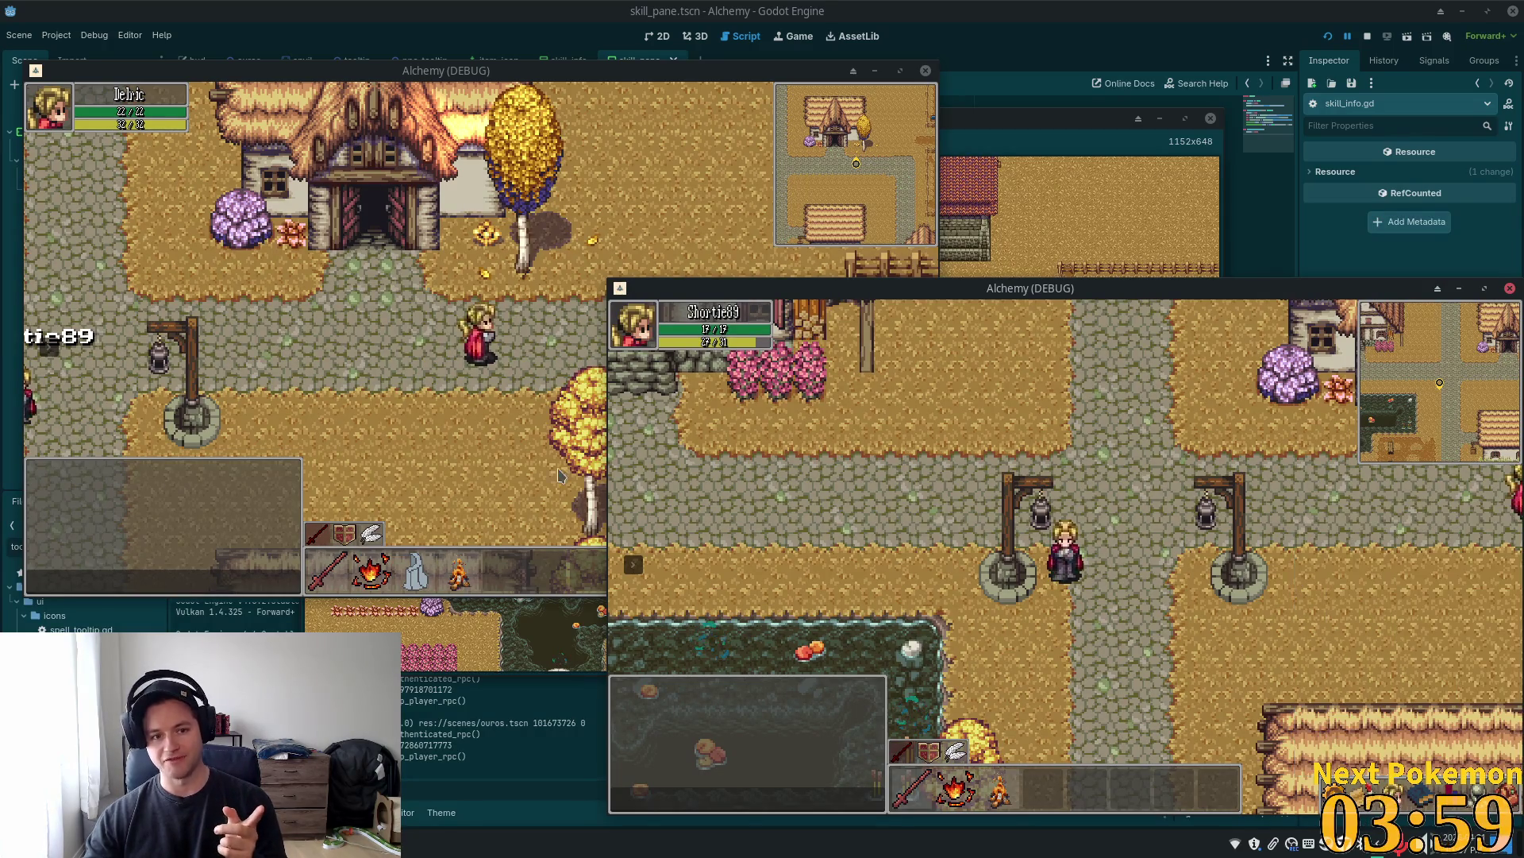
pyautogui.click(588, 262)
pyautogui.click(862, 580)
pyautogui.moveTo(746, 347)
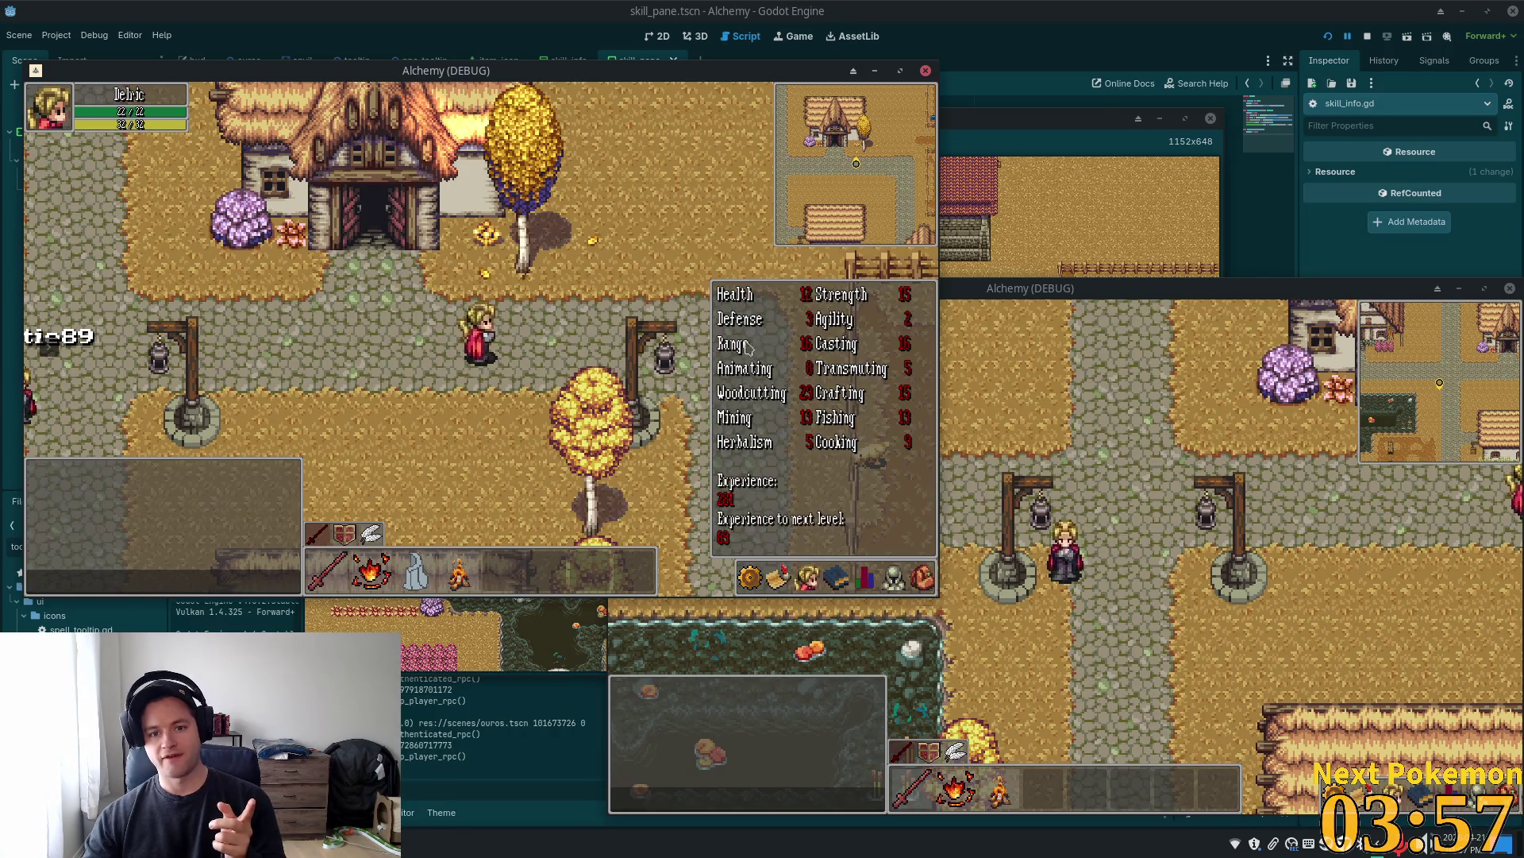
pyautogui.click(1453, 659)
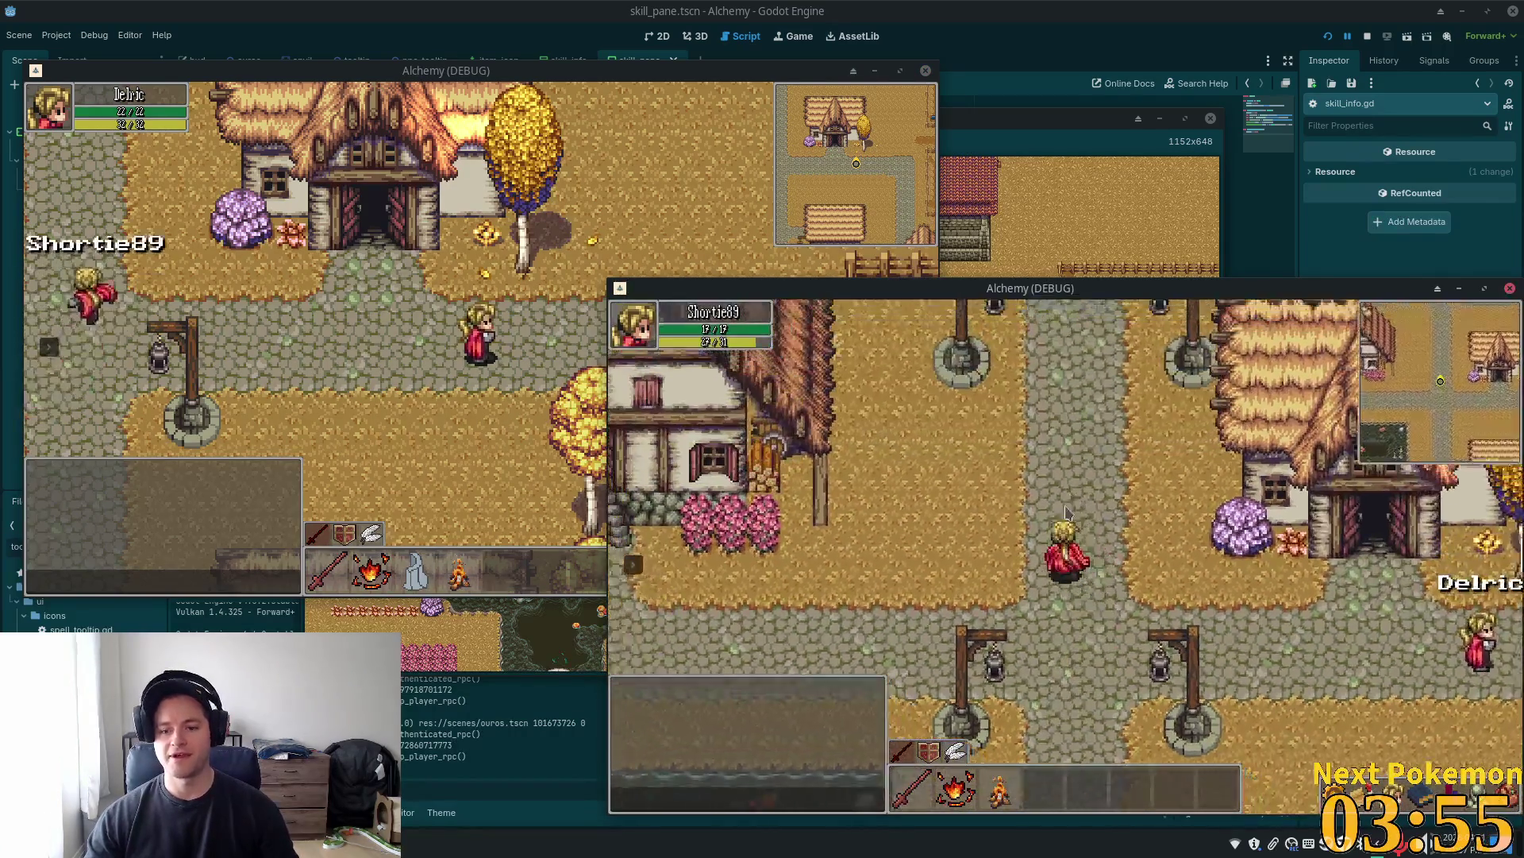
# Kill a cow in the pasture to gain experience, check the skills pane, then stop the game
pyautogui.press('d')
pyautogui.press('k')
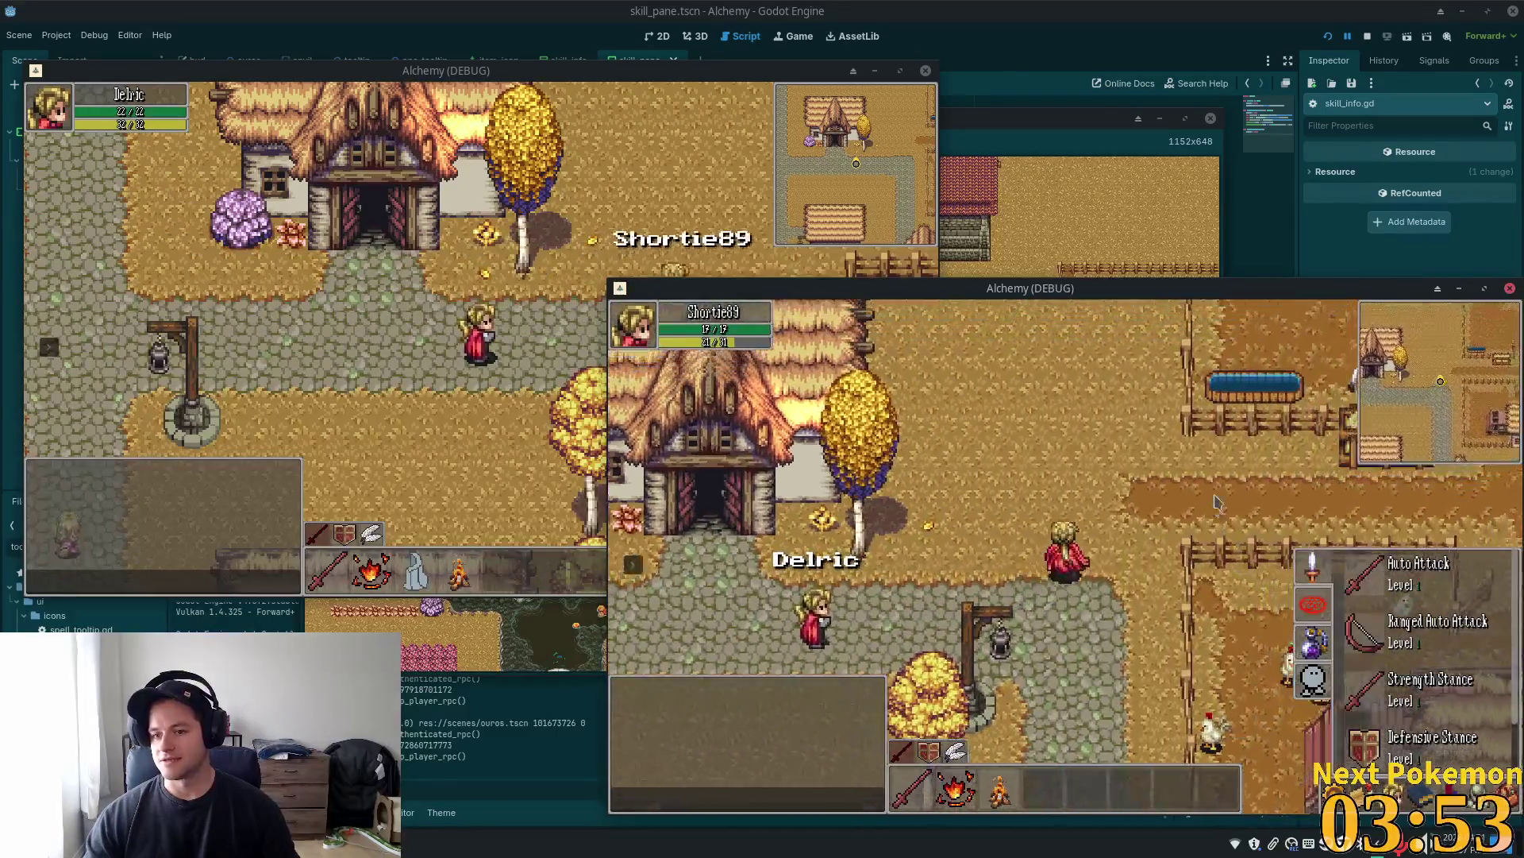
pyautogui.press('w')
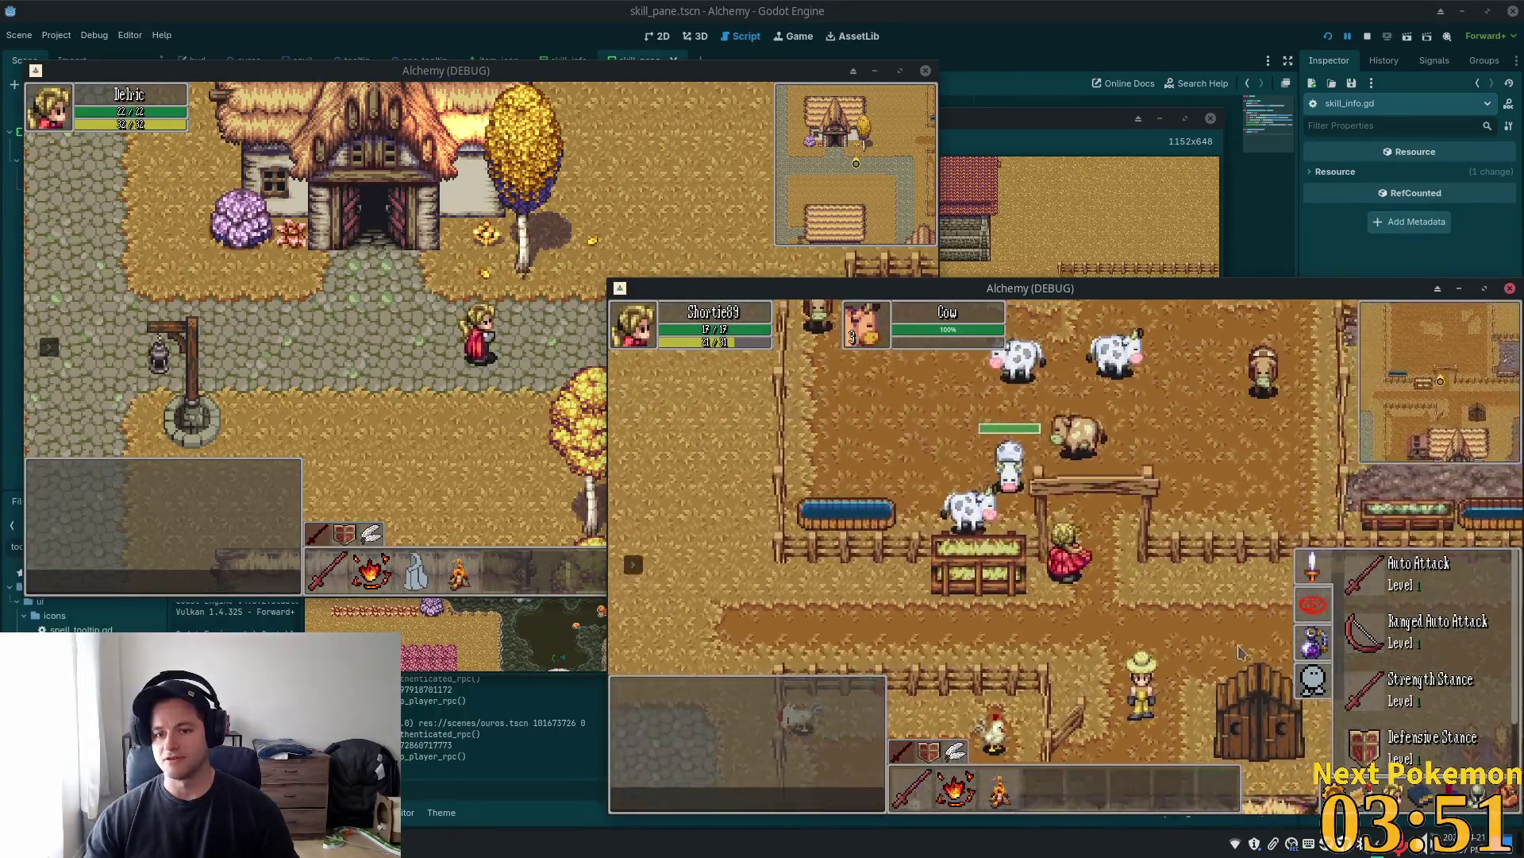
pyautogui.press('k')
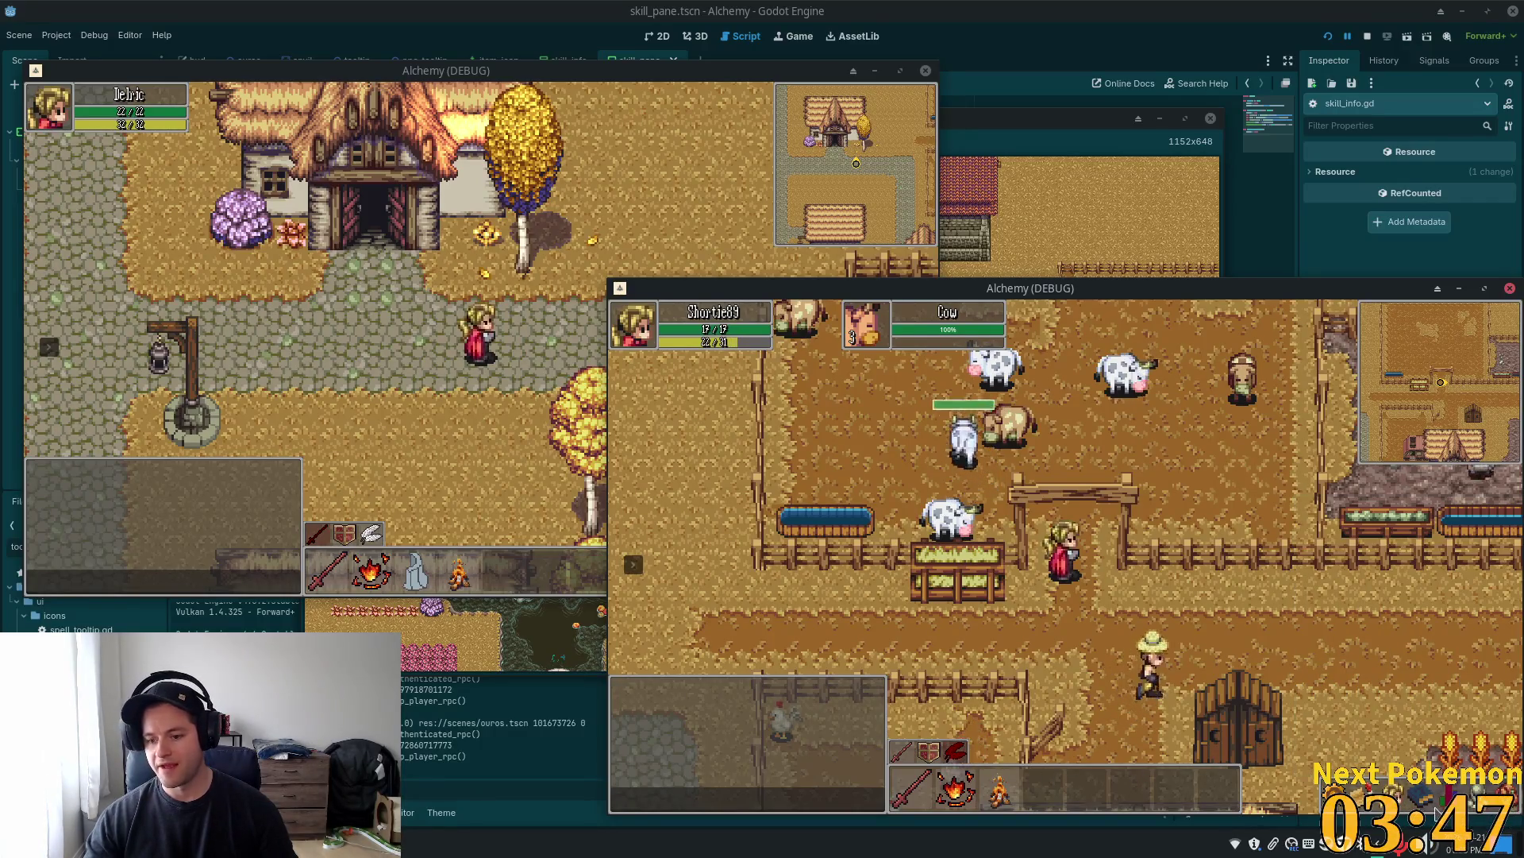
pyautogui.press('k')
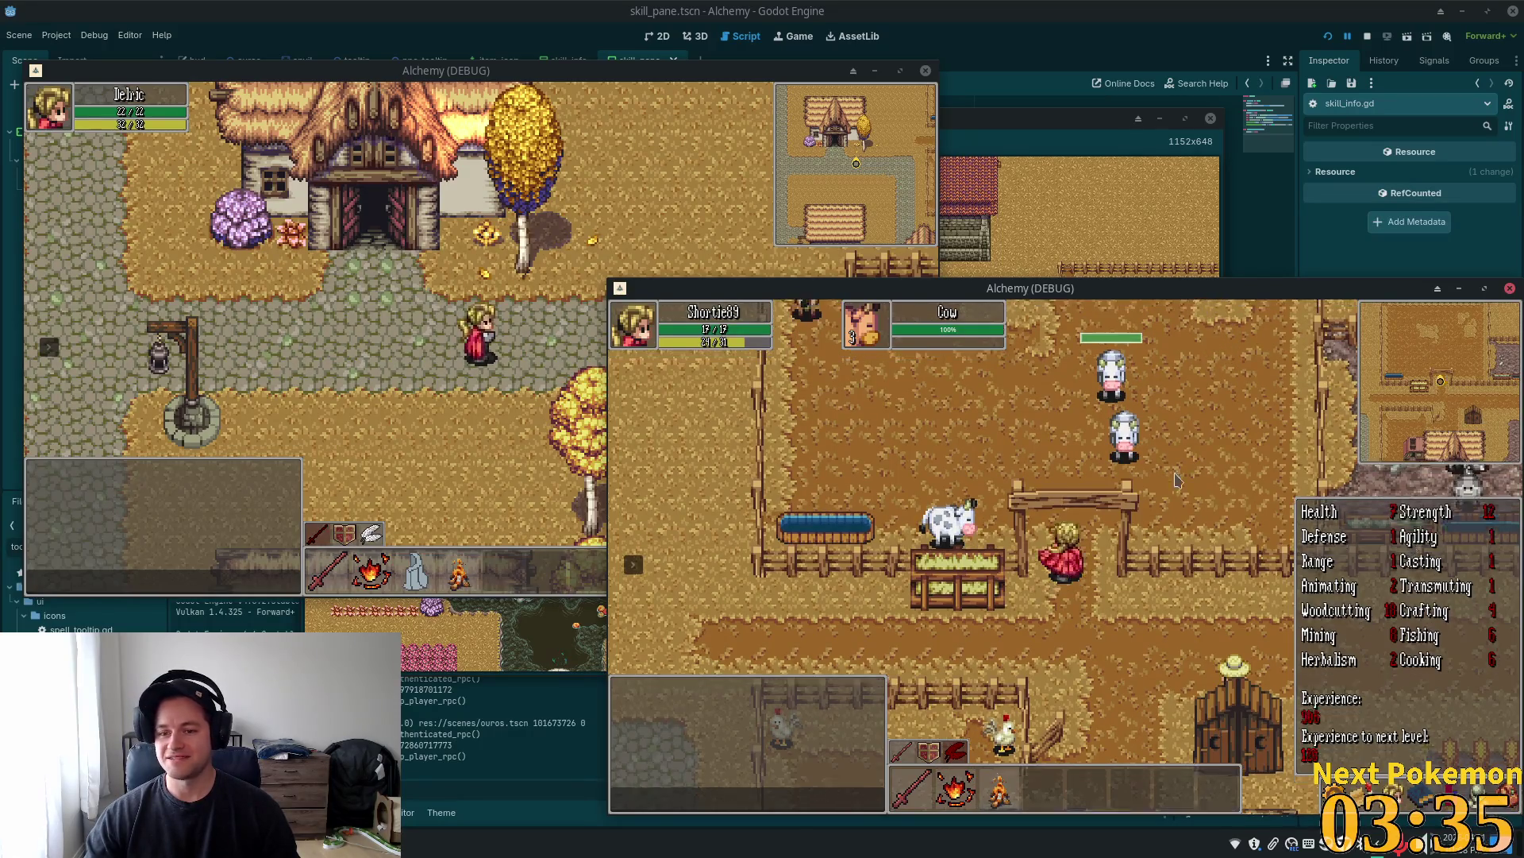
pyautogui.click(1154, 508)
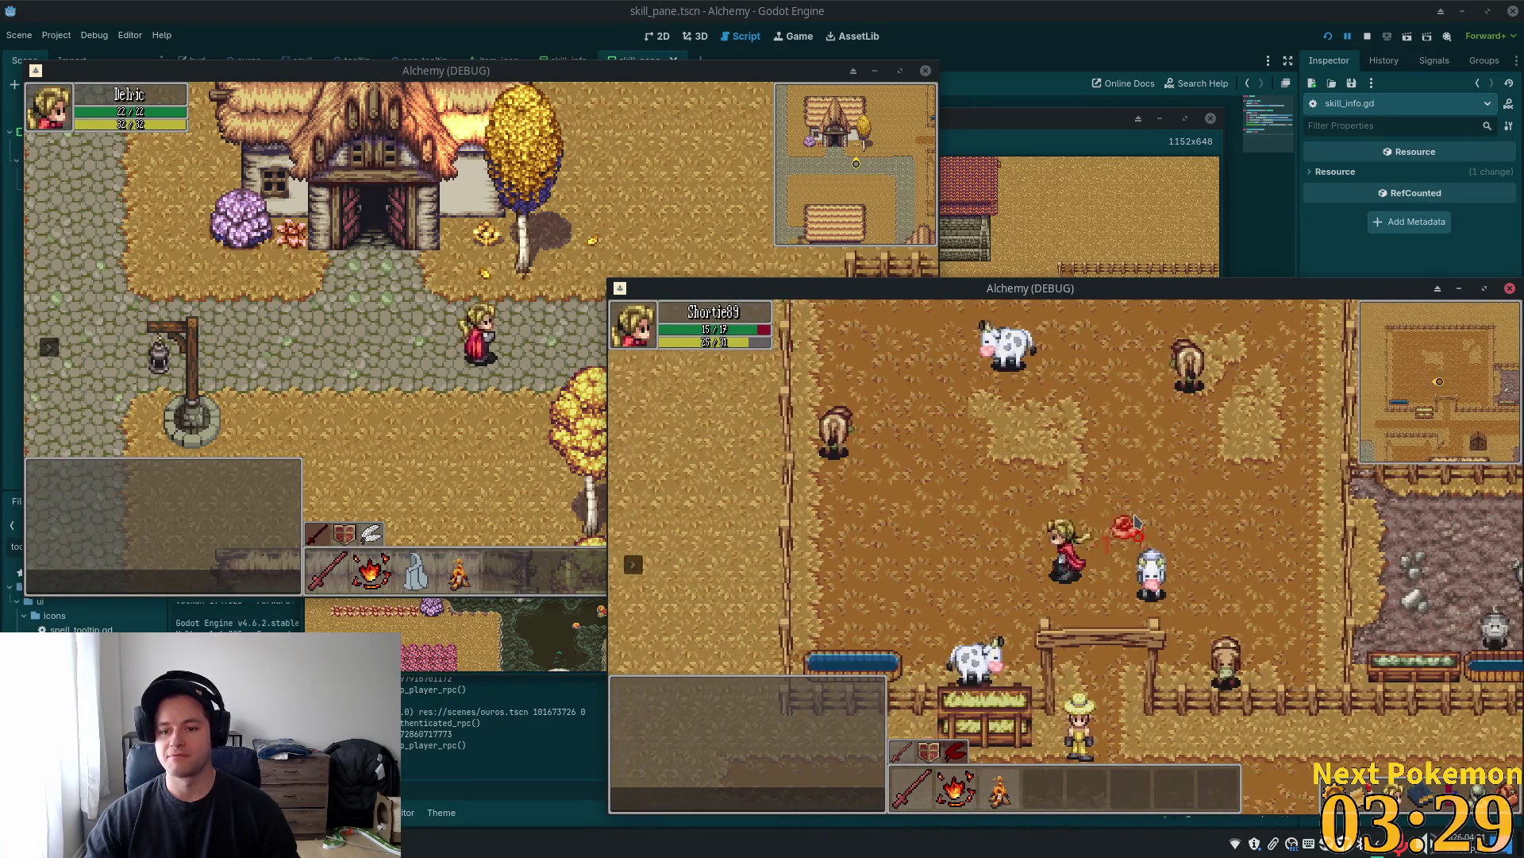
pyautogui.press('k')
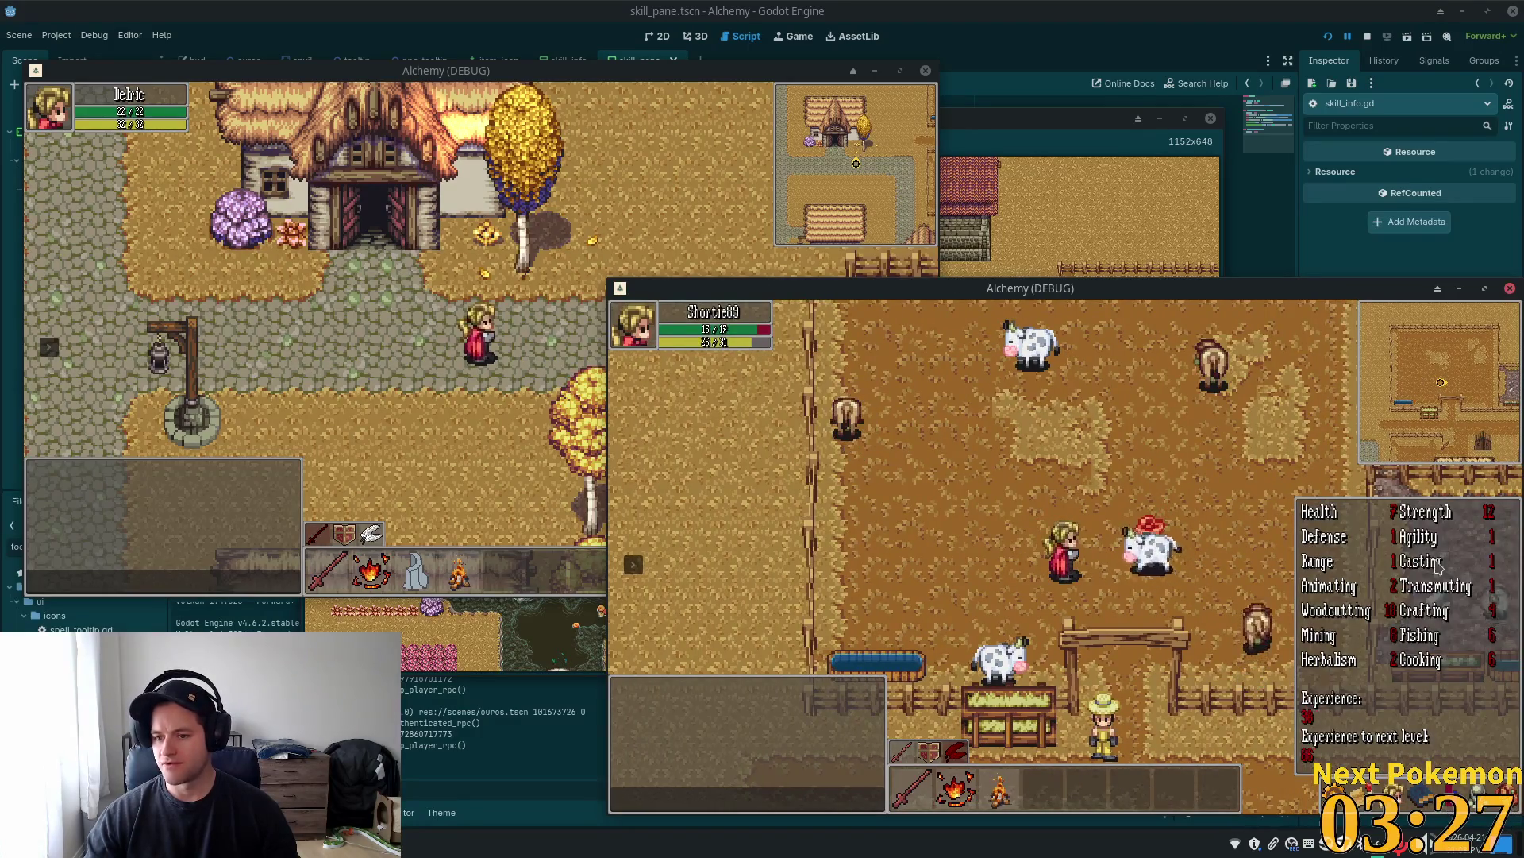
pyautogui.press('k')
pyautogui.click(1088, 566)
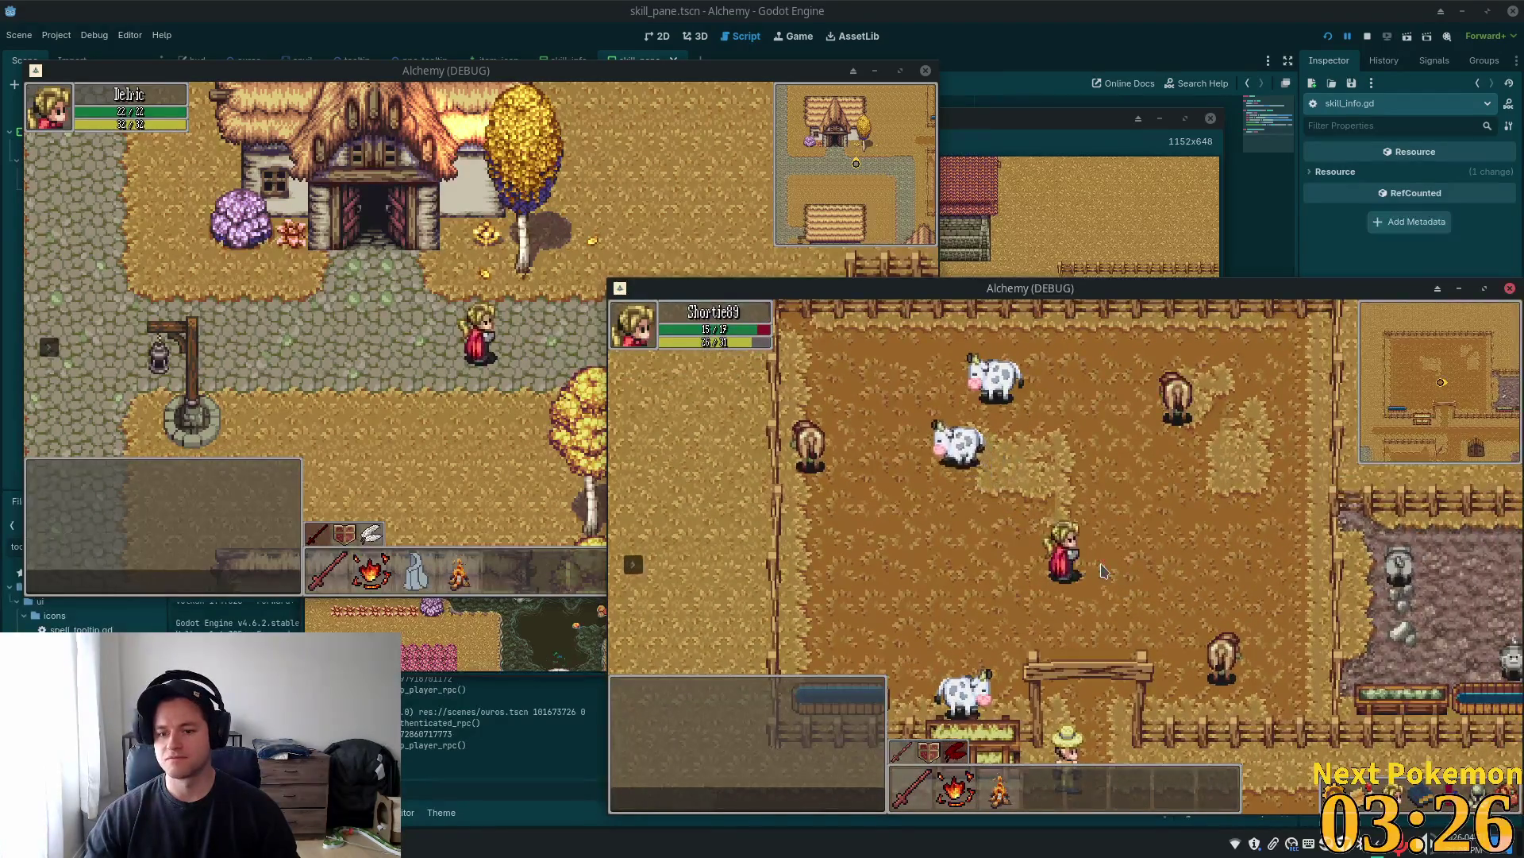
pyautogui.click(1137, 592)
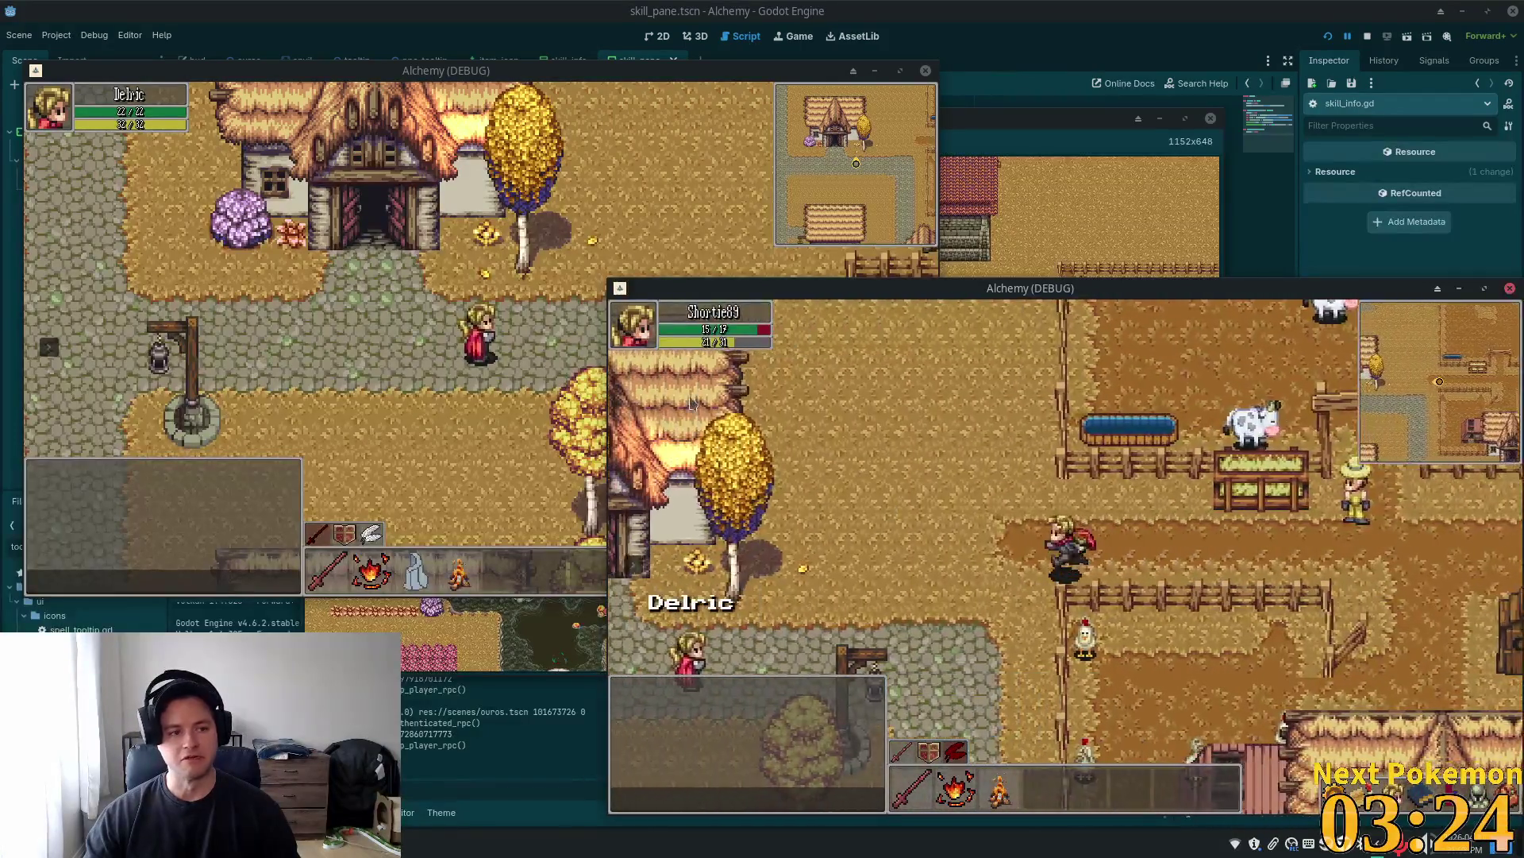
pyautogui.press('F8')
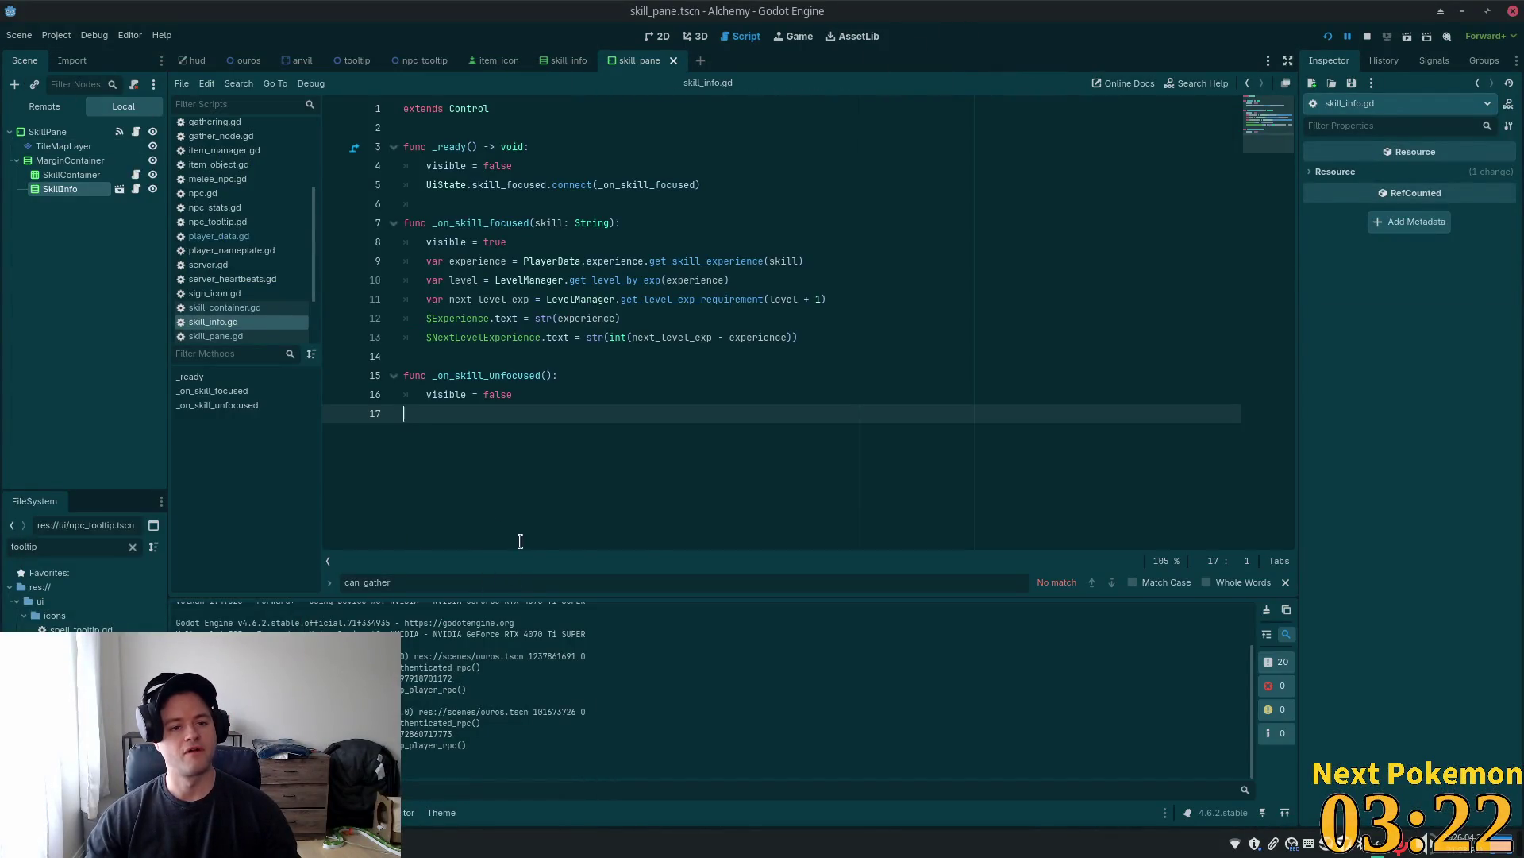
pyautogui.hotkey('alt', 'Tab')
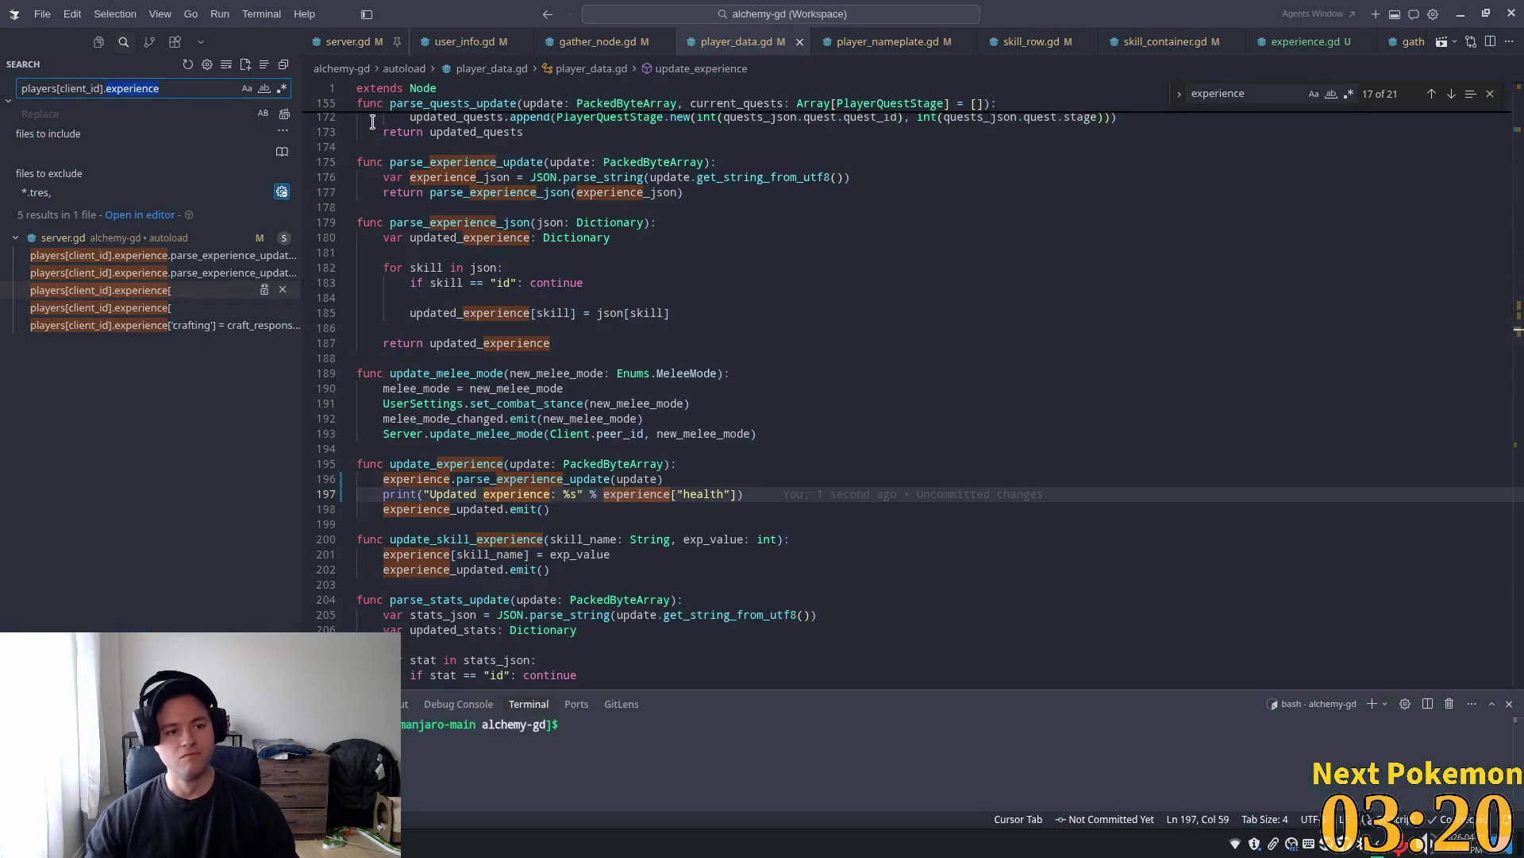
# Review the server.gd experience matches, then search the project for experience[
pyautogui.click(77, 88)
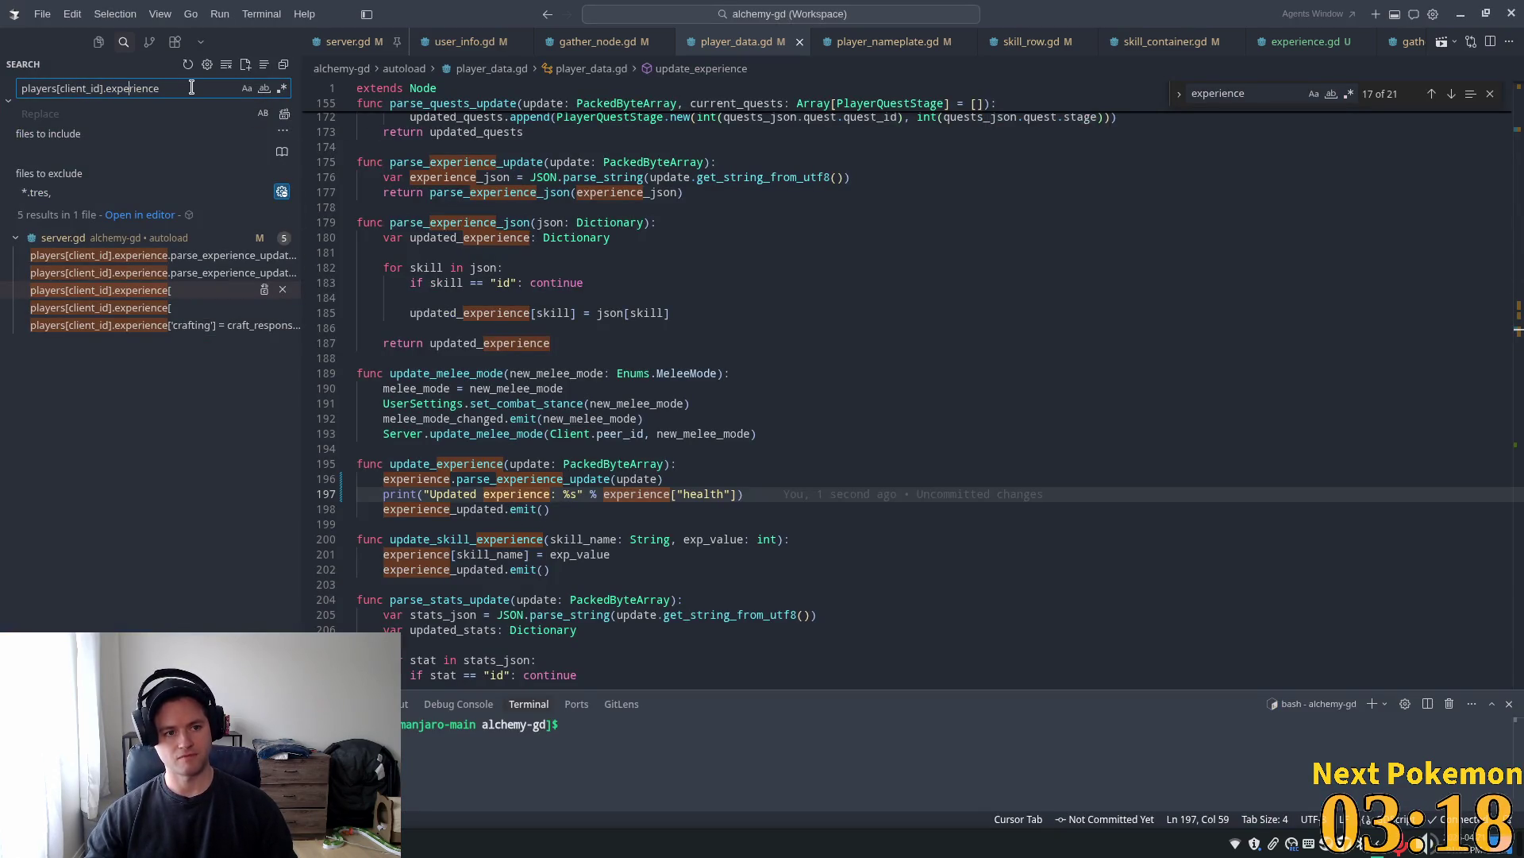
pyautogui.click(165, 88)
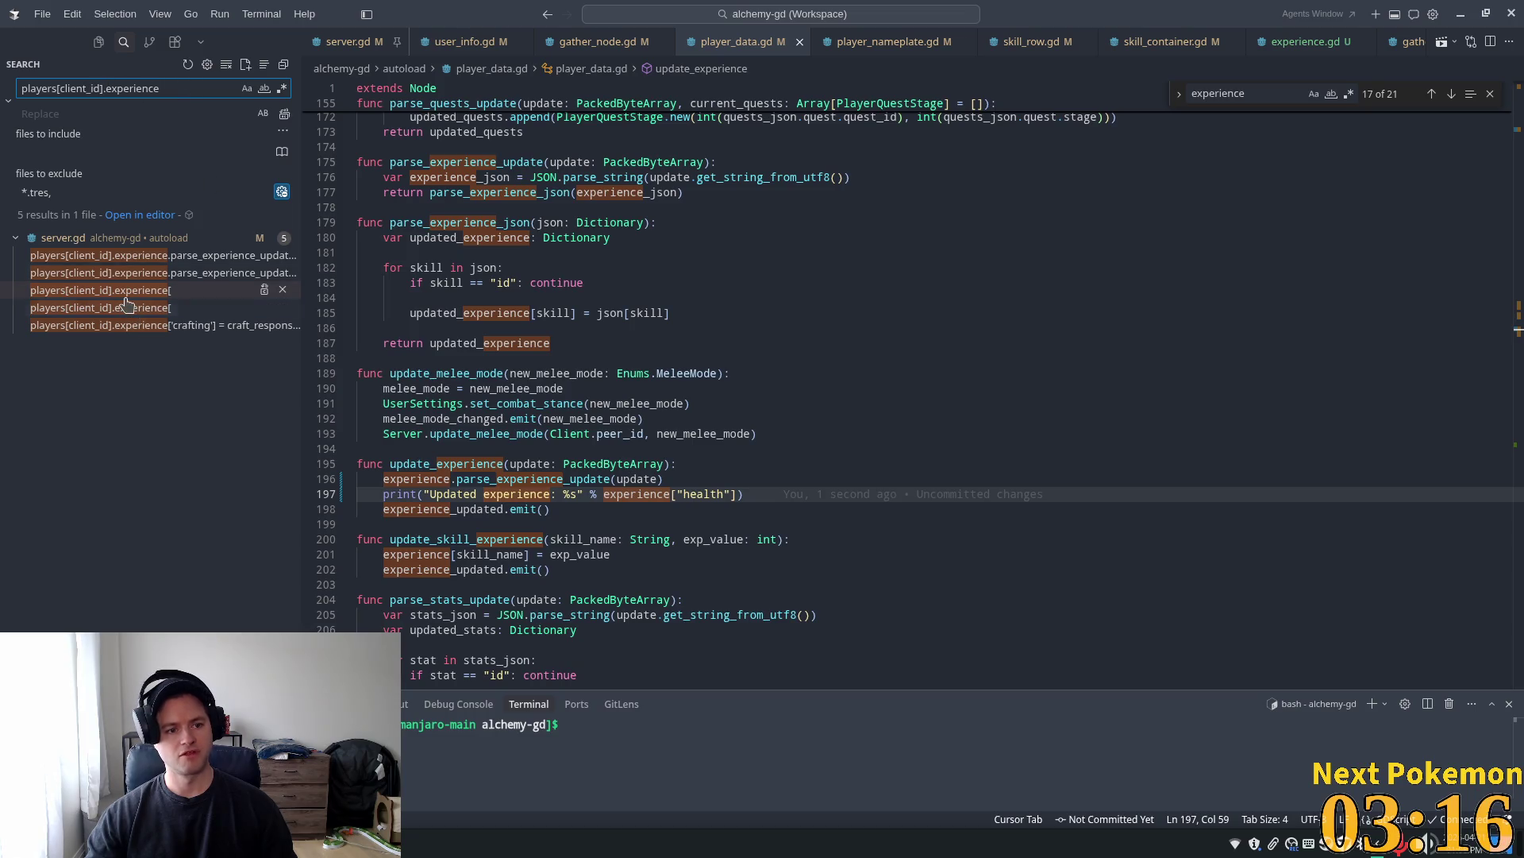
pyautogui.click(127, 290)
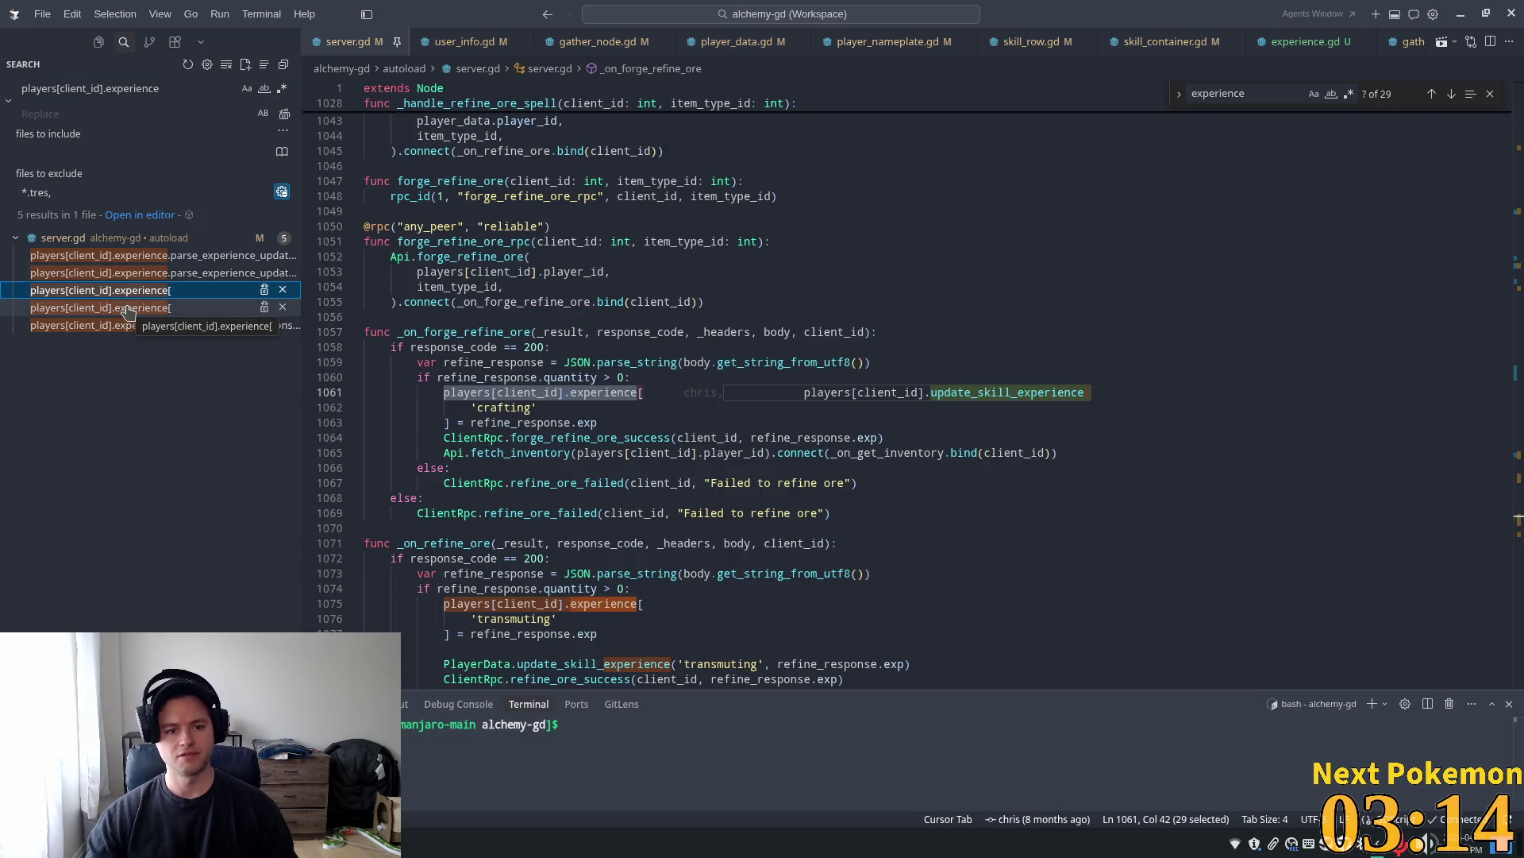
pyautogui.click(127, 309)
pyautogui.click(121, 325)
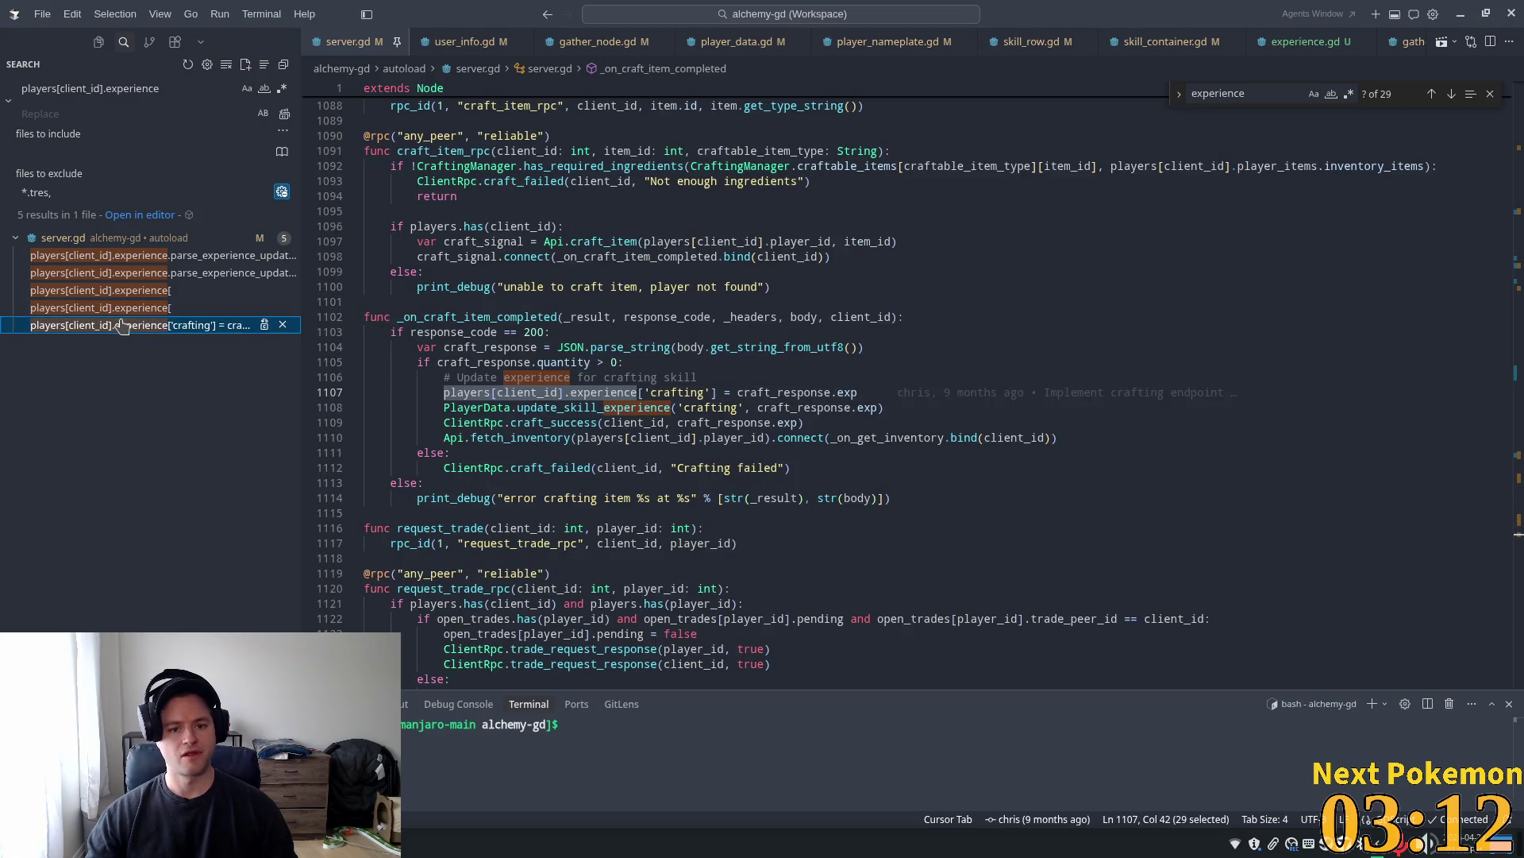
pyautogui.click(95, 255)
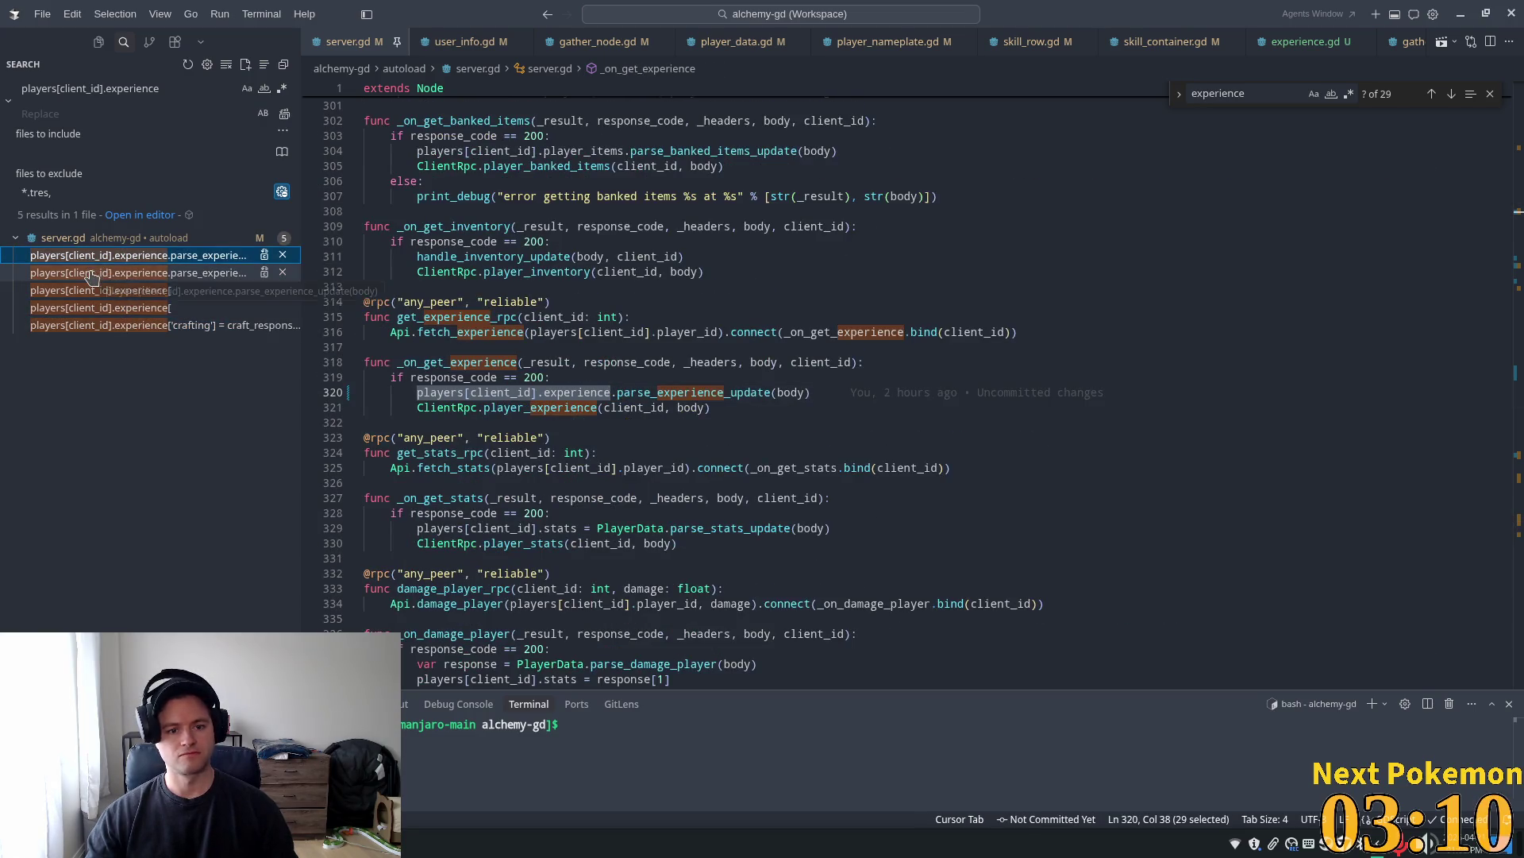
pyautogui.click(91, 273)
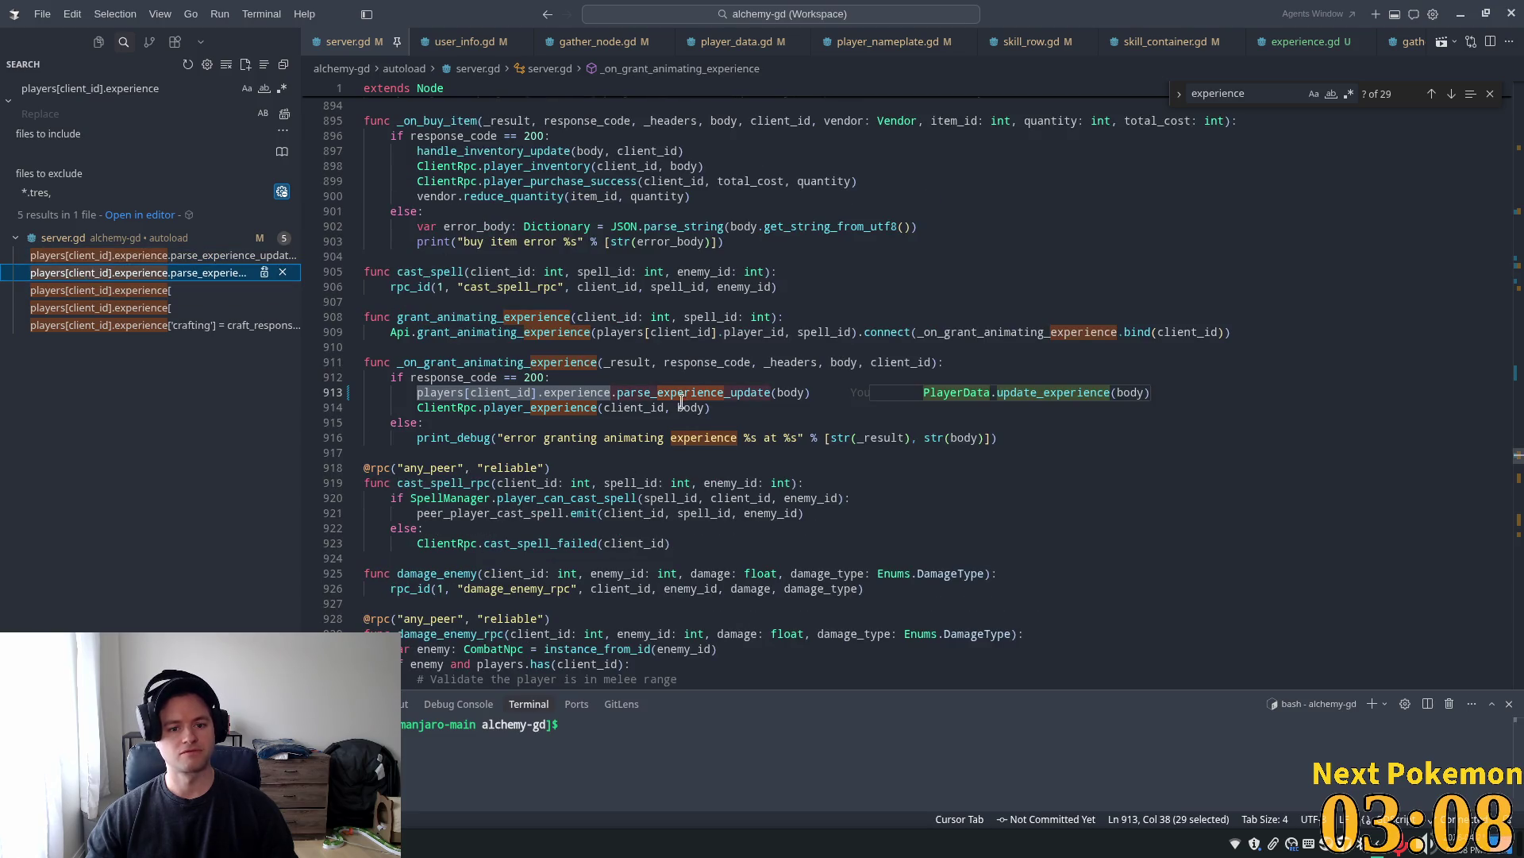
pyautogui.tripleClick(124, 90)
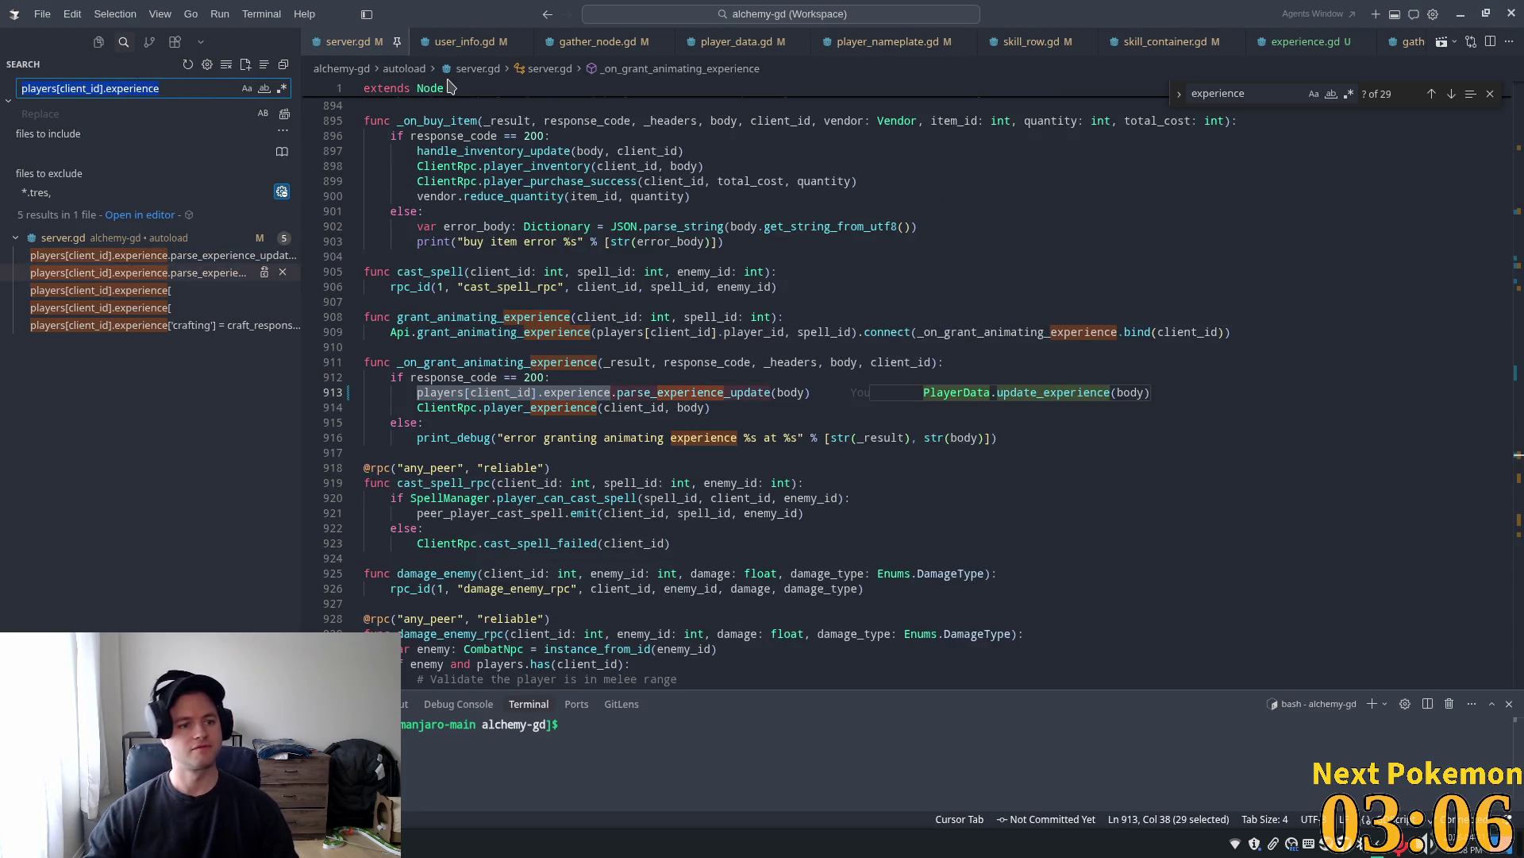
pyautogui.write('experience[')
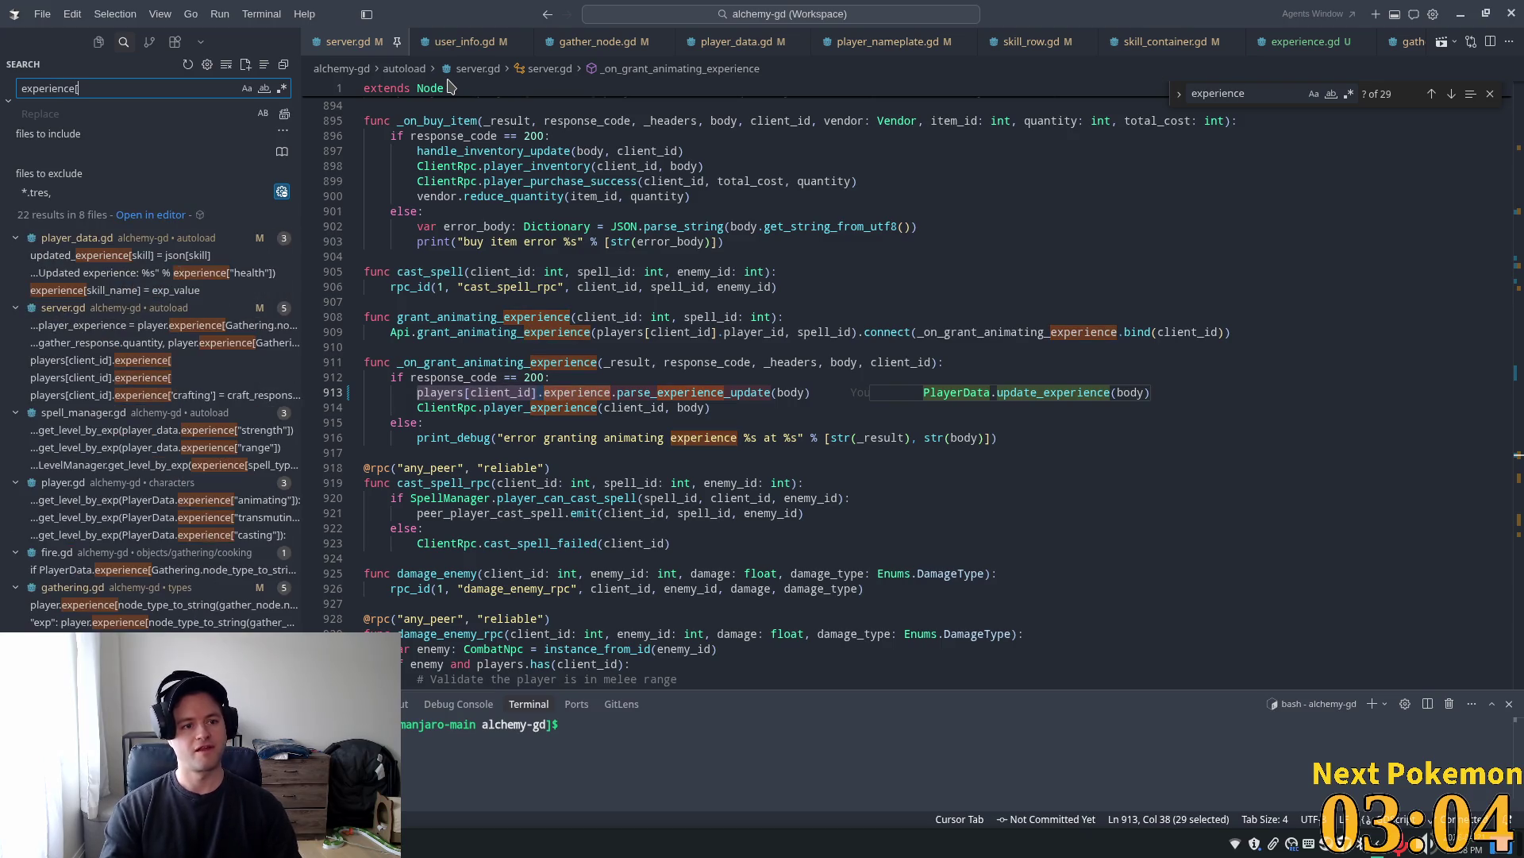
# Inspect parse_experience_json in player_data.gd, undoing an accidental header line deletion
pyautogui.click(116, 255)
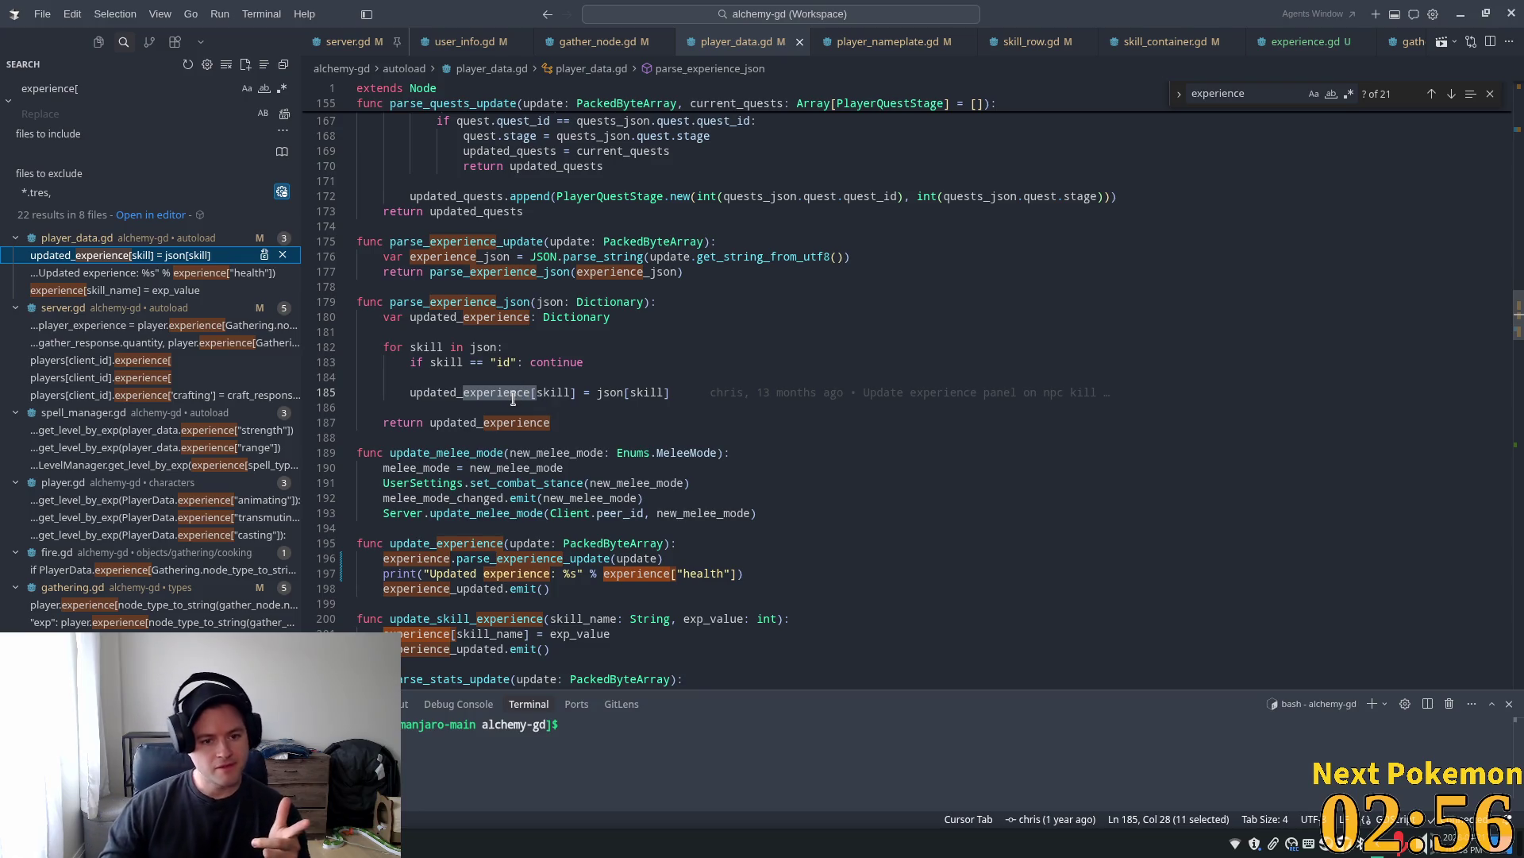
pyautogui.moveTo(590, 394); pyautogui.dragTo(597, 394)
pyautogui.doubleClick(465, 392)
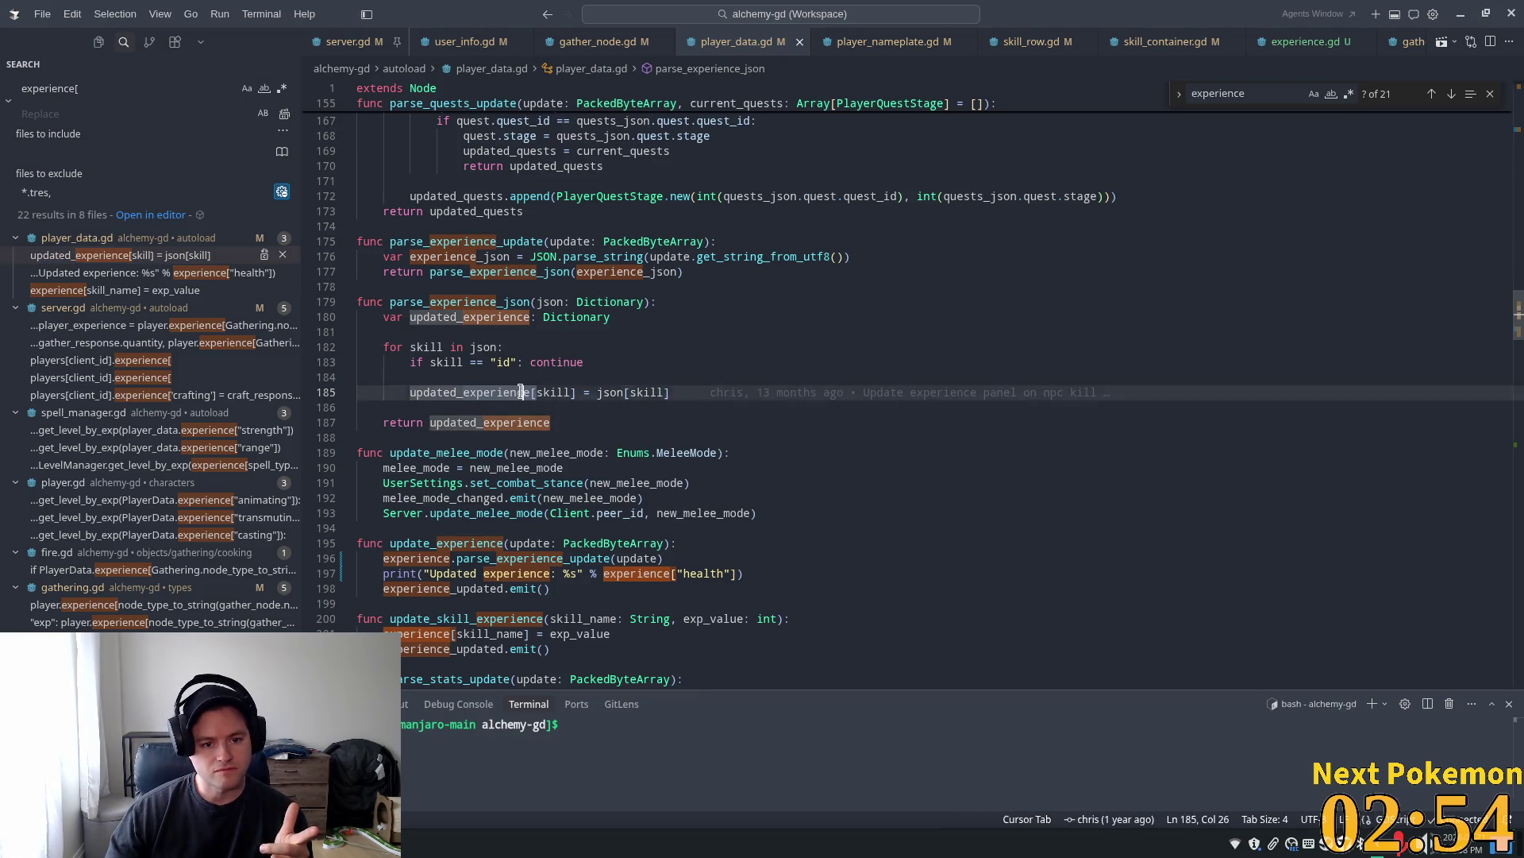
pyautogui.doubleClick(465, 304)
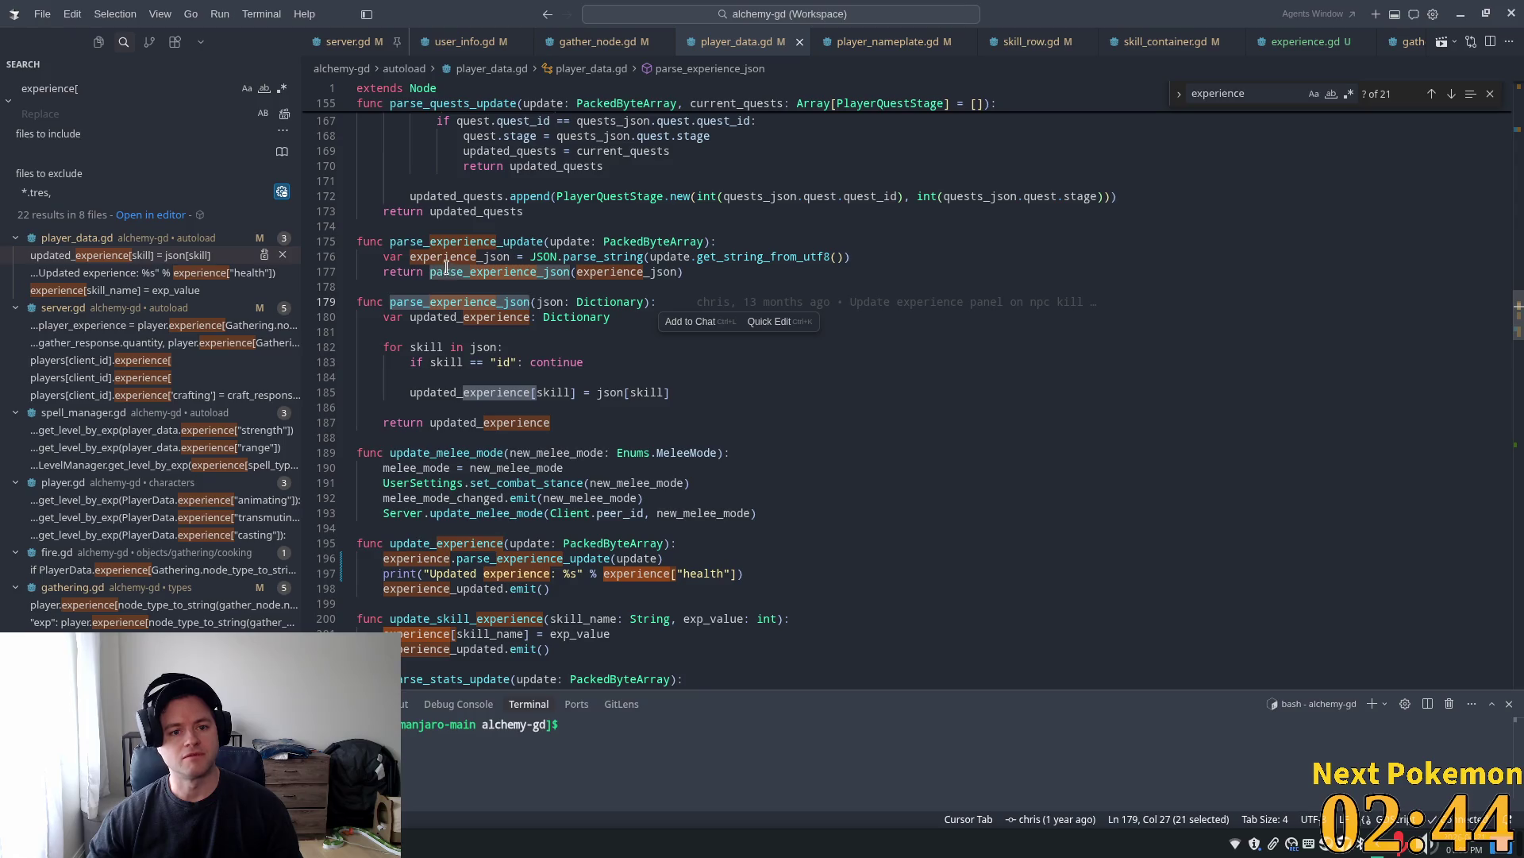
pyautogui.scroll(2, 444, 278)
pyautogui.doubleClick(441, 325)
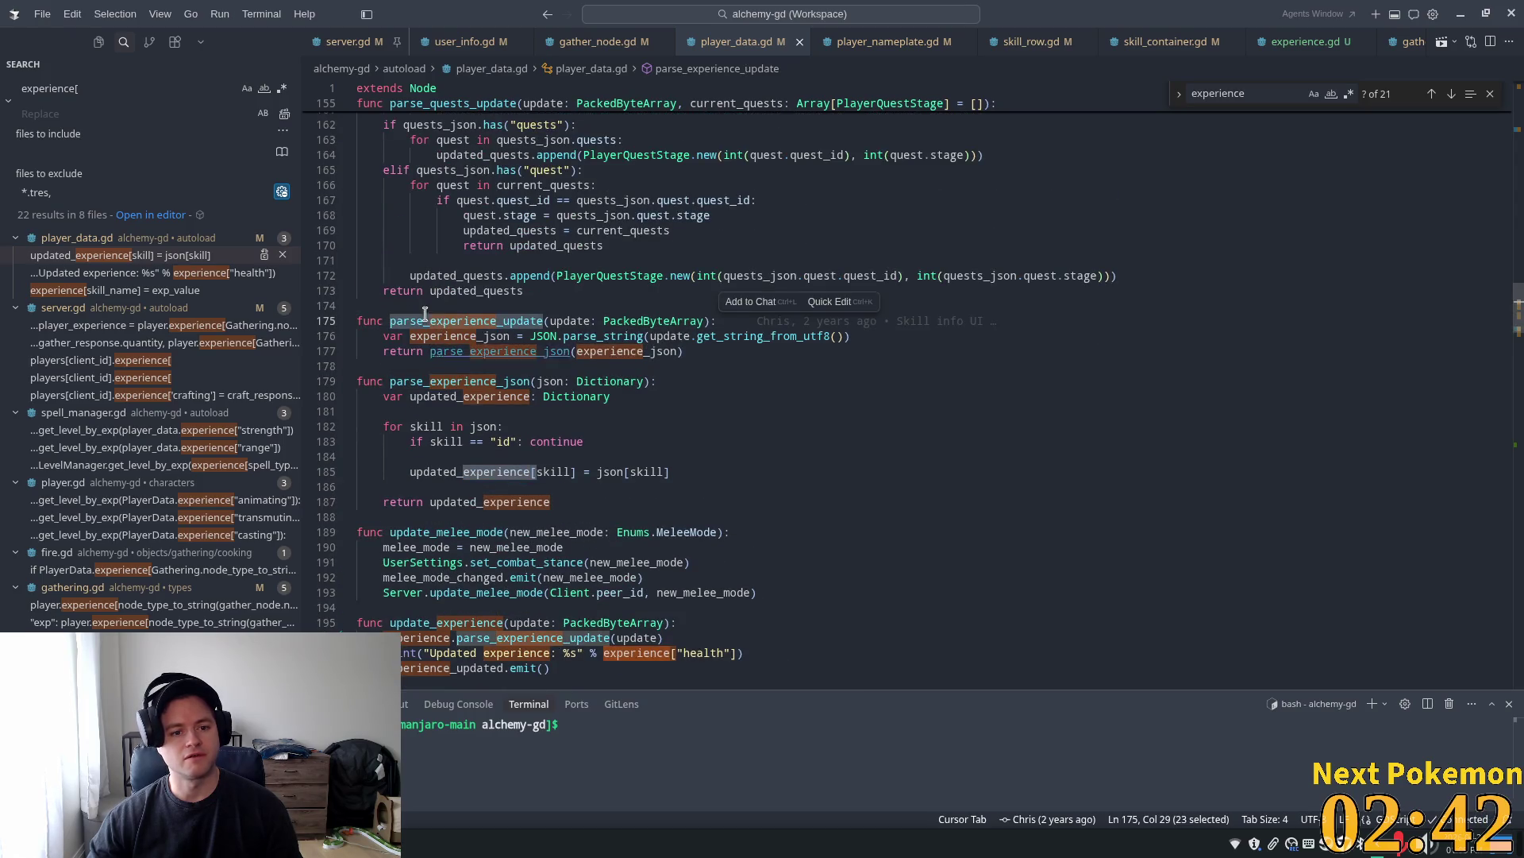
pyautogui.tripleClick(456, 381)
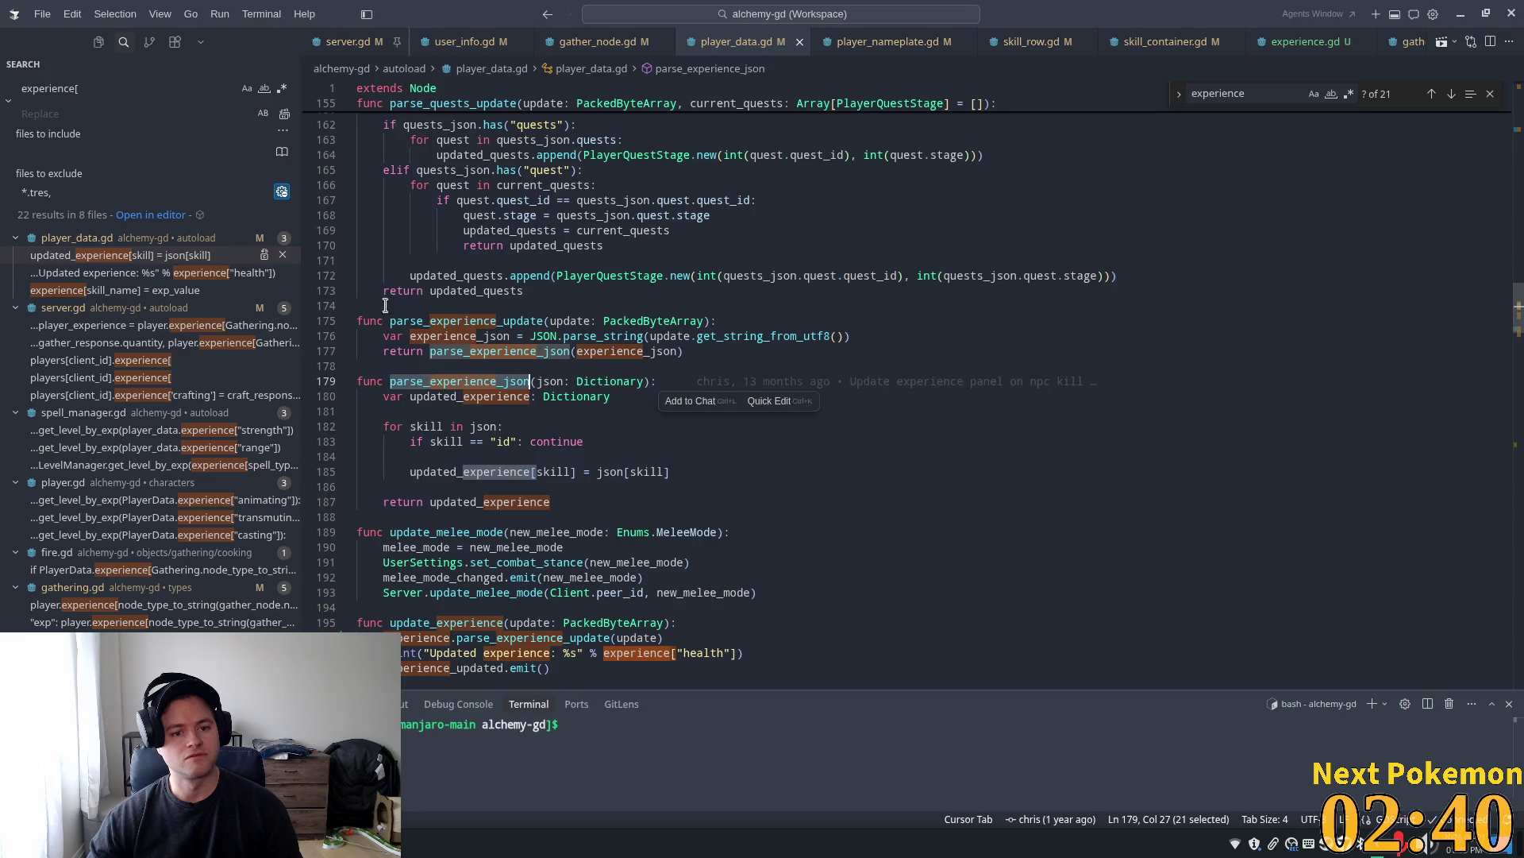
pyautogui.press('BackSpace')
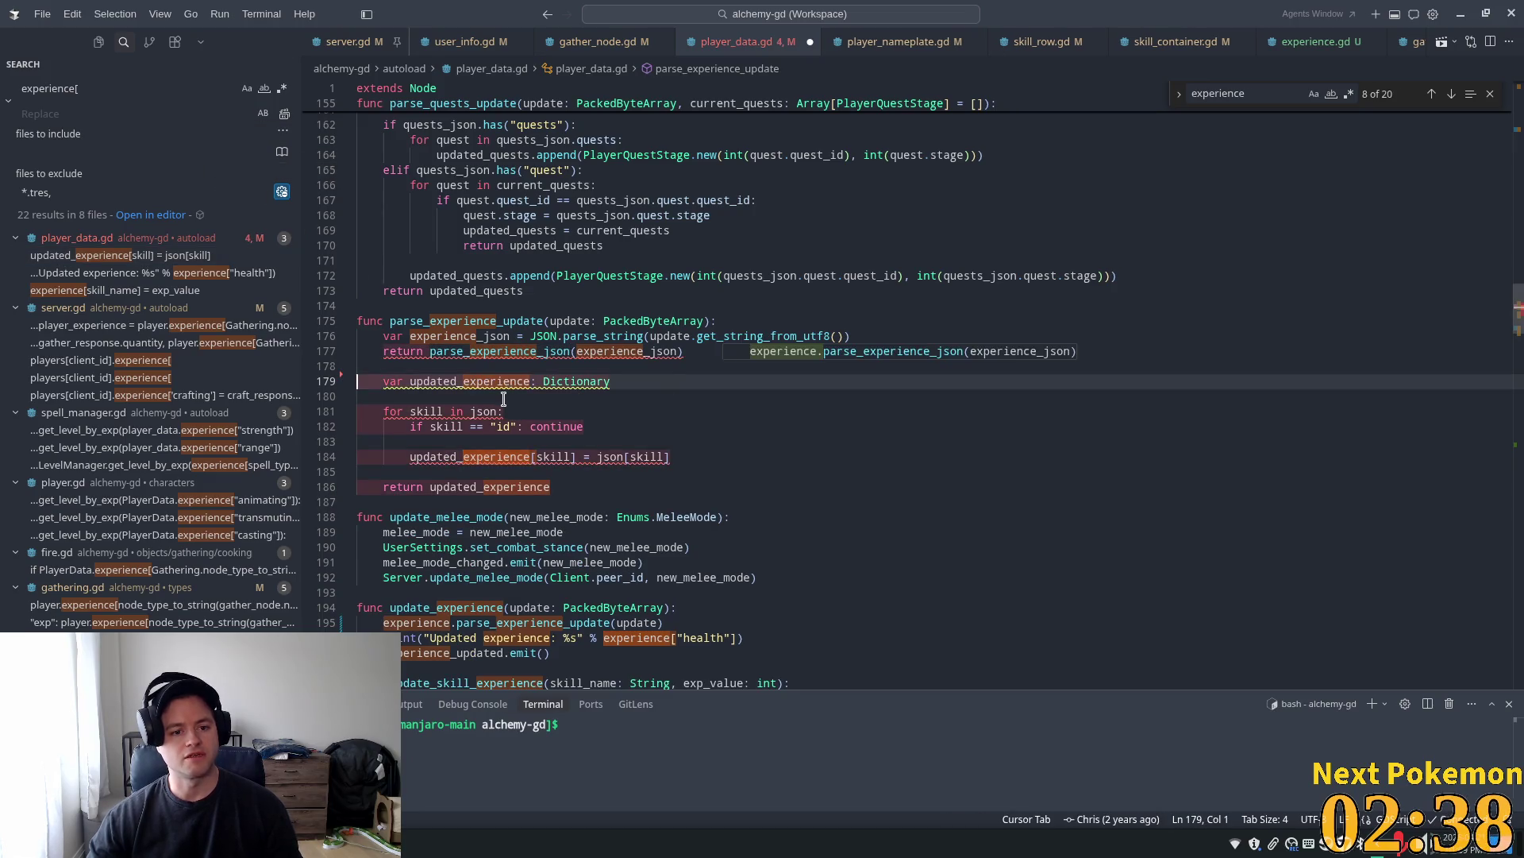
pyautogui.hotkey('ctrl', 'z')
# Search the project for parse_experience_json
pyautogui.doubleClick(479, 380)
pyautogui.hotkey('ctrl', 'c')
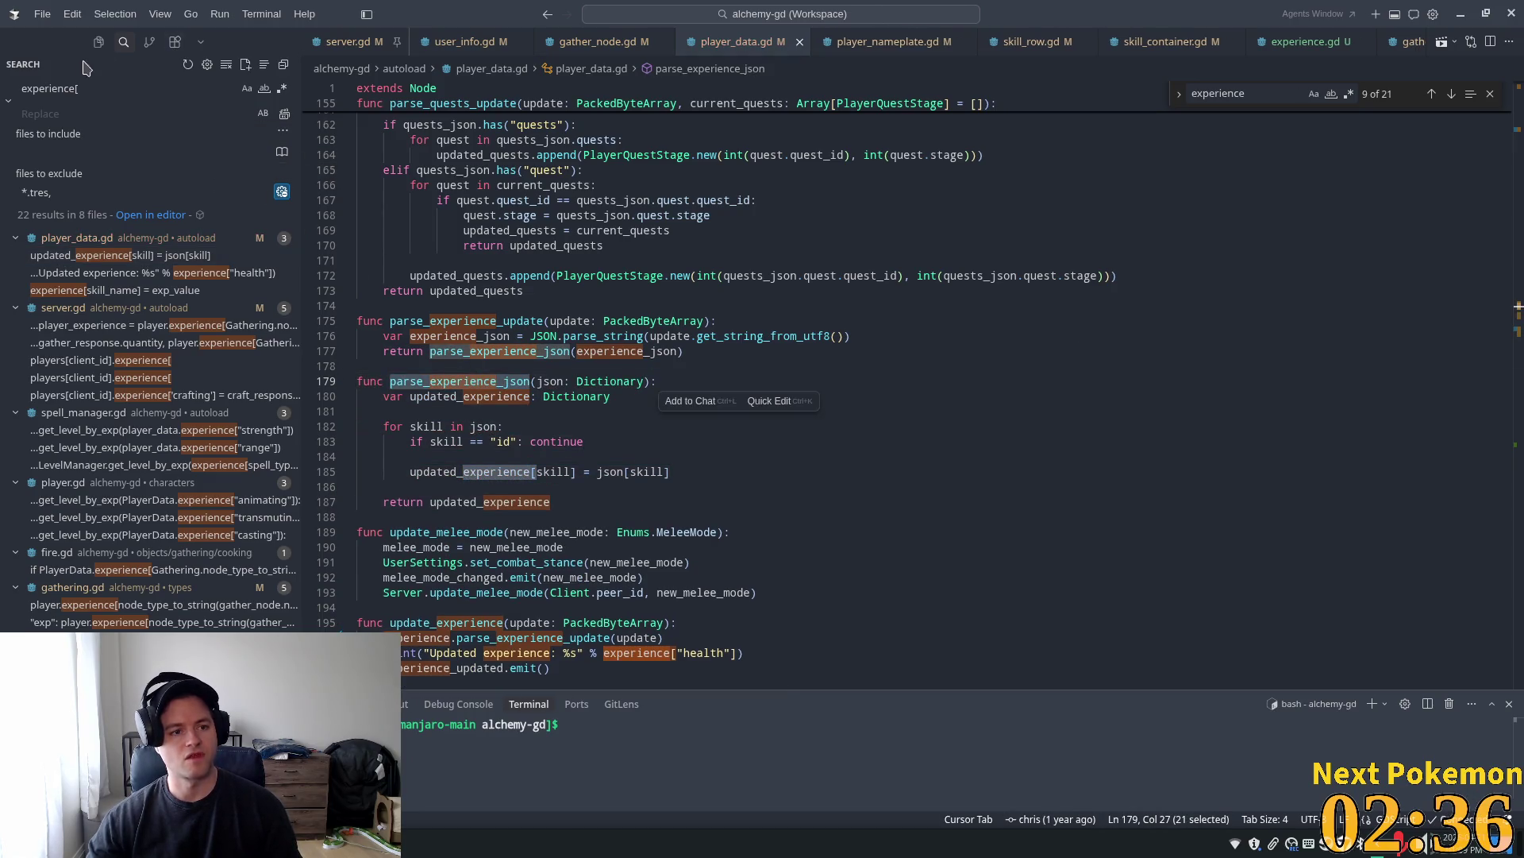
pyautogui.hotkey('ctrl', 'shift', 'f')
pyautogui.hotkey('ctrl', 'v')
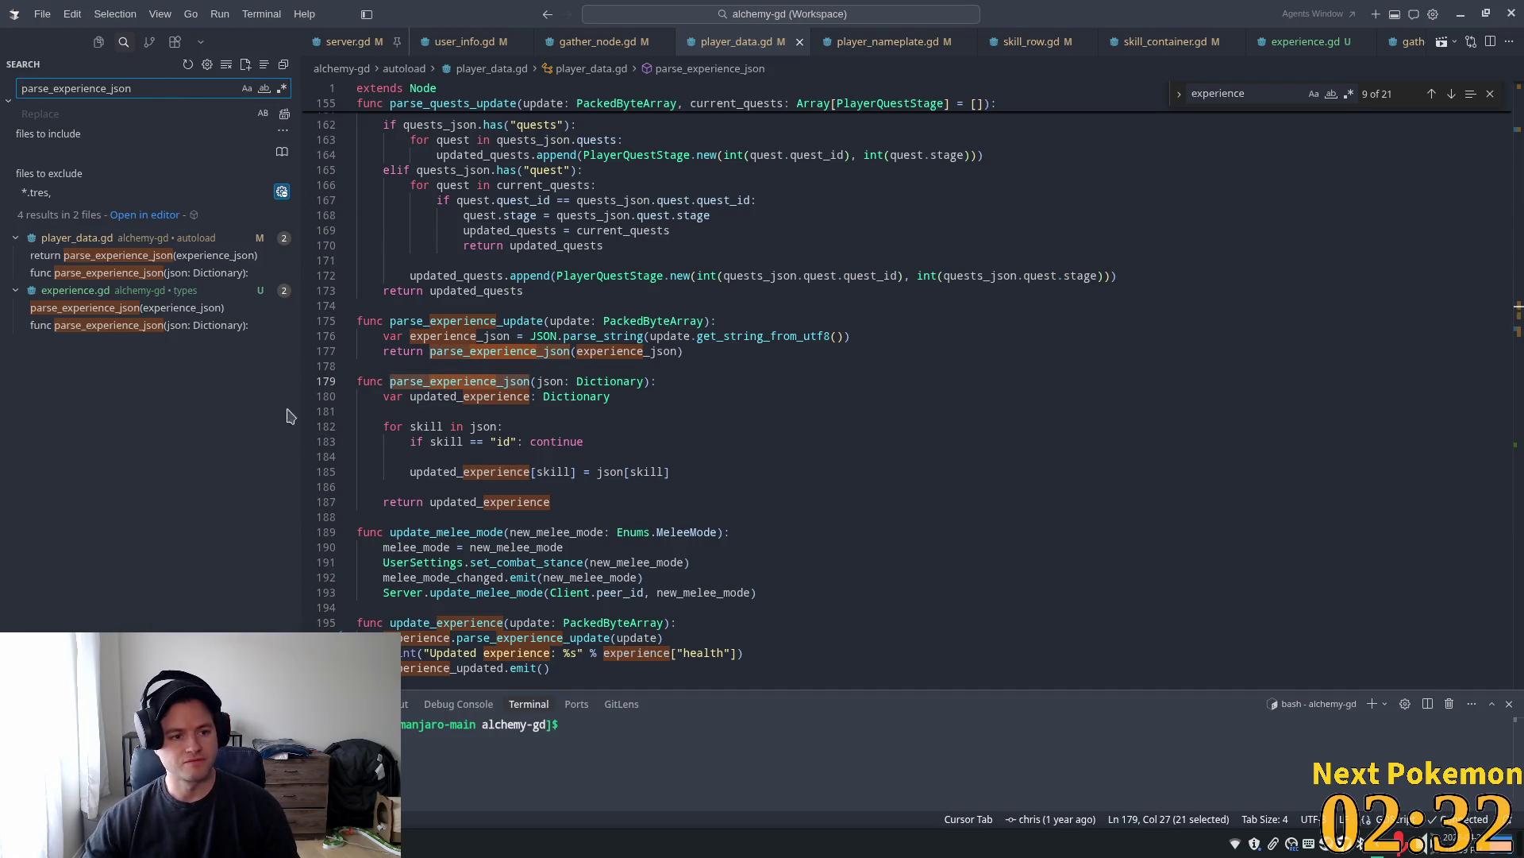
# Delete the parse_experience_json function from player_data.gd
pyautogui.click(500, 409)
pyautogui.click(550, 502)
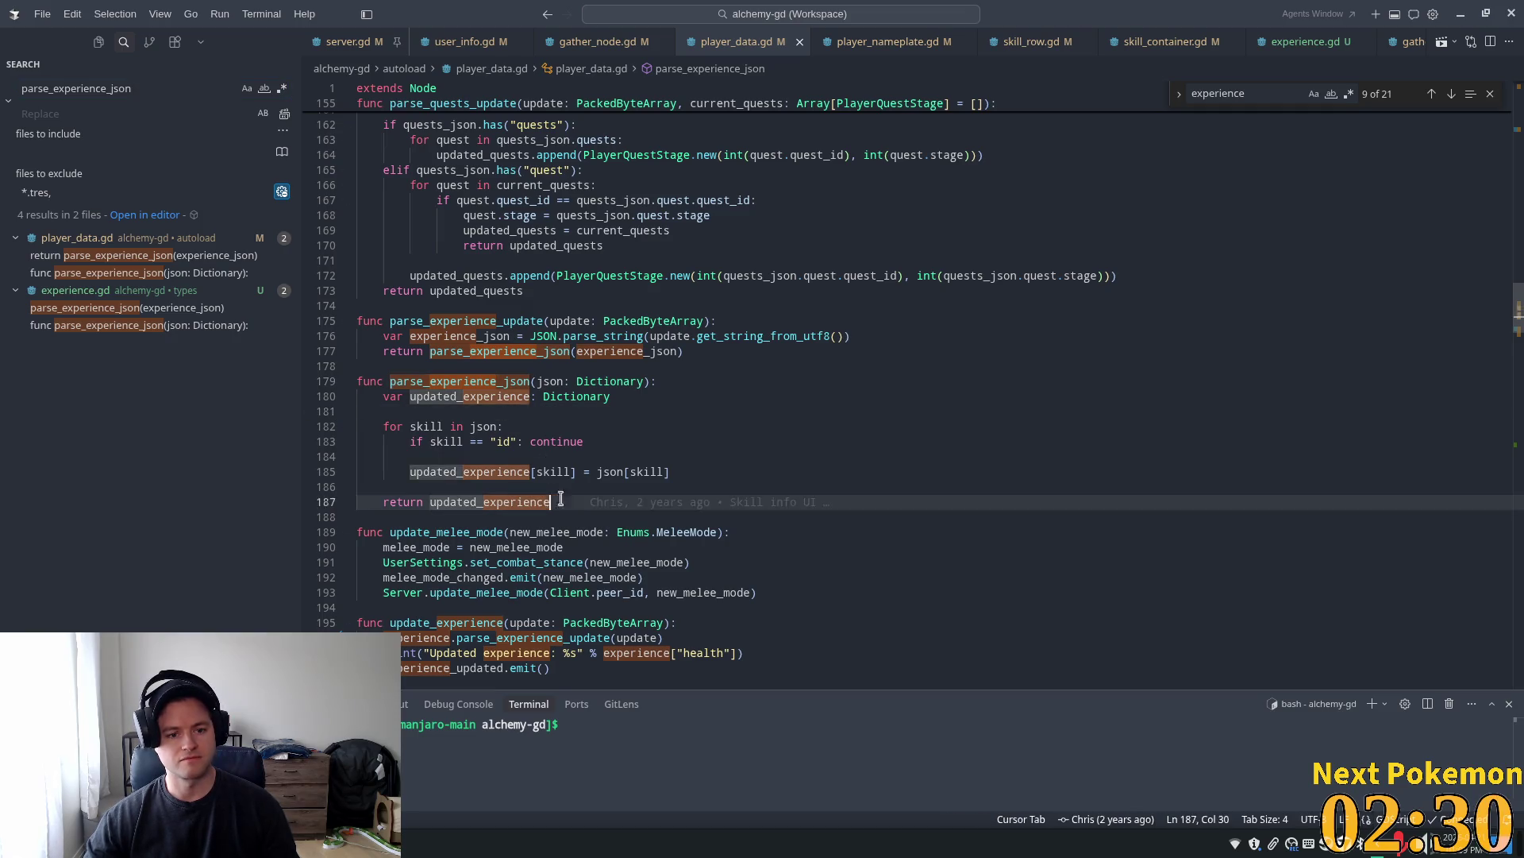
pyautogui.hotkey('shift', 'alt', 'Right')
pyautogui.hotkey('shift', 'alt', 'Right')
pyautogui.hotkey('shift', 'alt', 'Right')
pyautogui.press('Delete')
pyautogui.press('Delete')
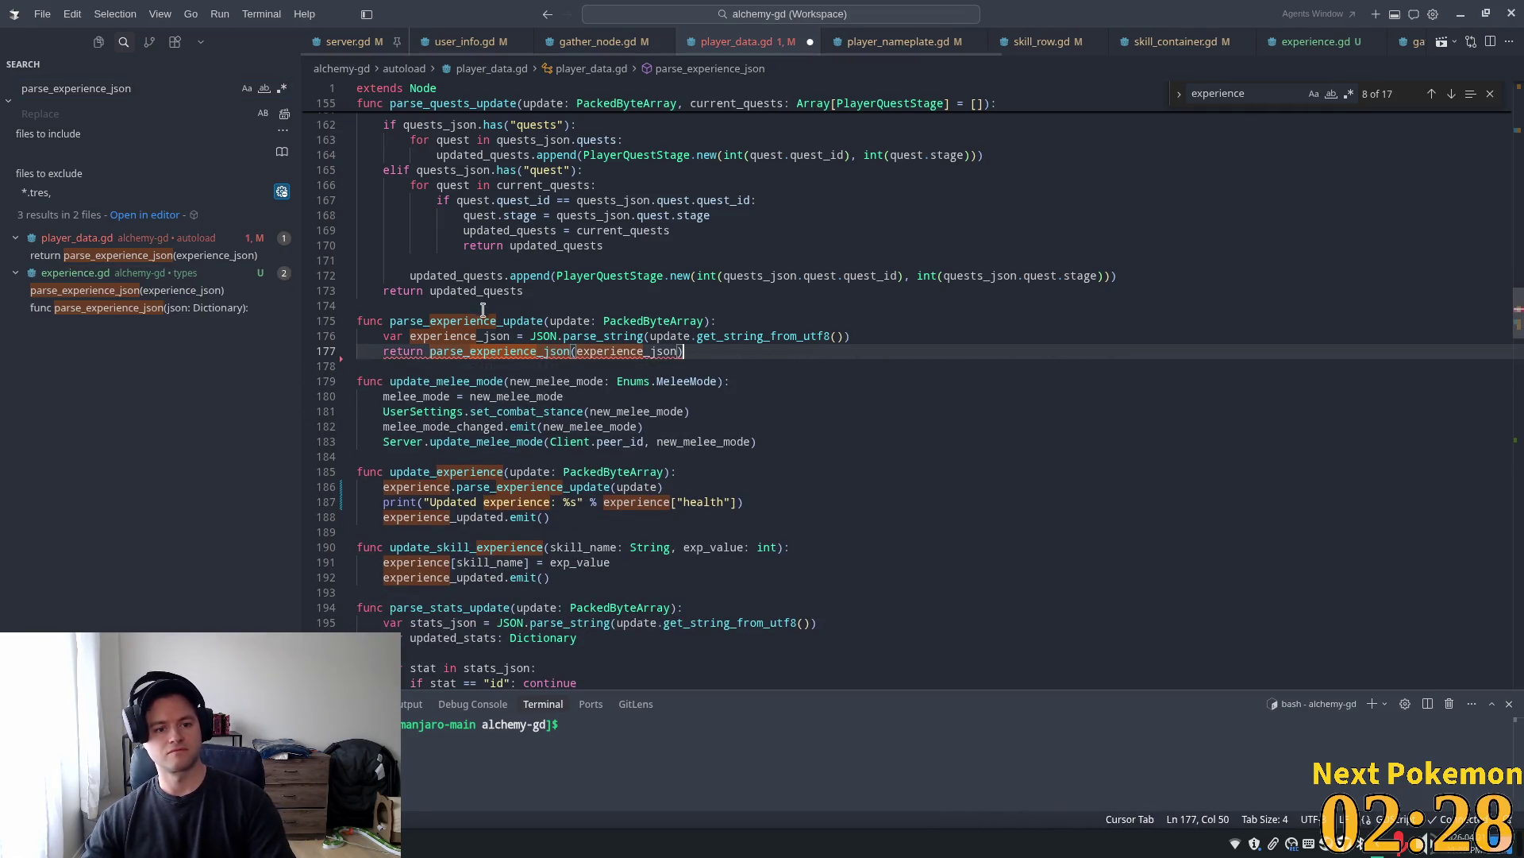
# Search the project for .parse_experience_update calls
pyautogui.doubleClick(466, 321)
pyautogui.hotkey('ctrl', 'shift', 'f')
pyautogui.press('Home')
pyautogui.write('.')
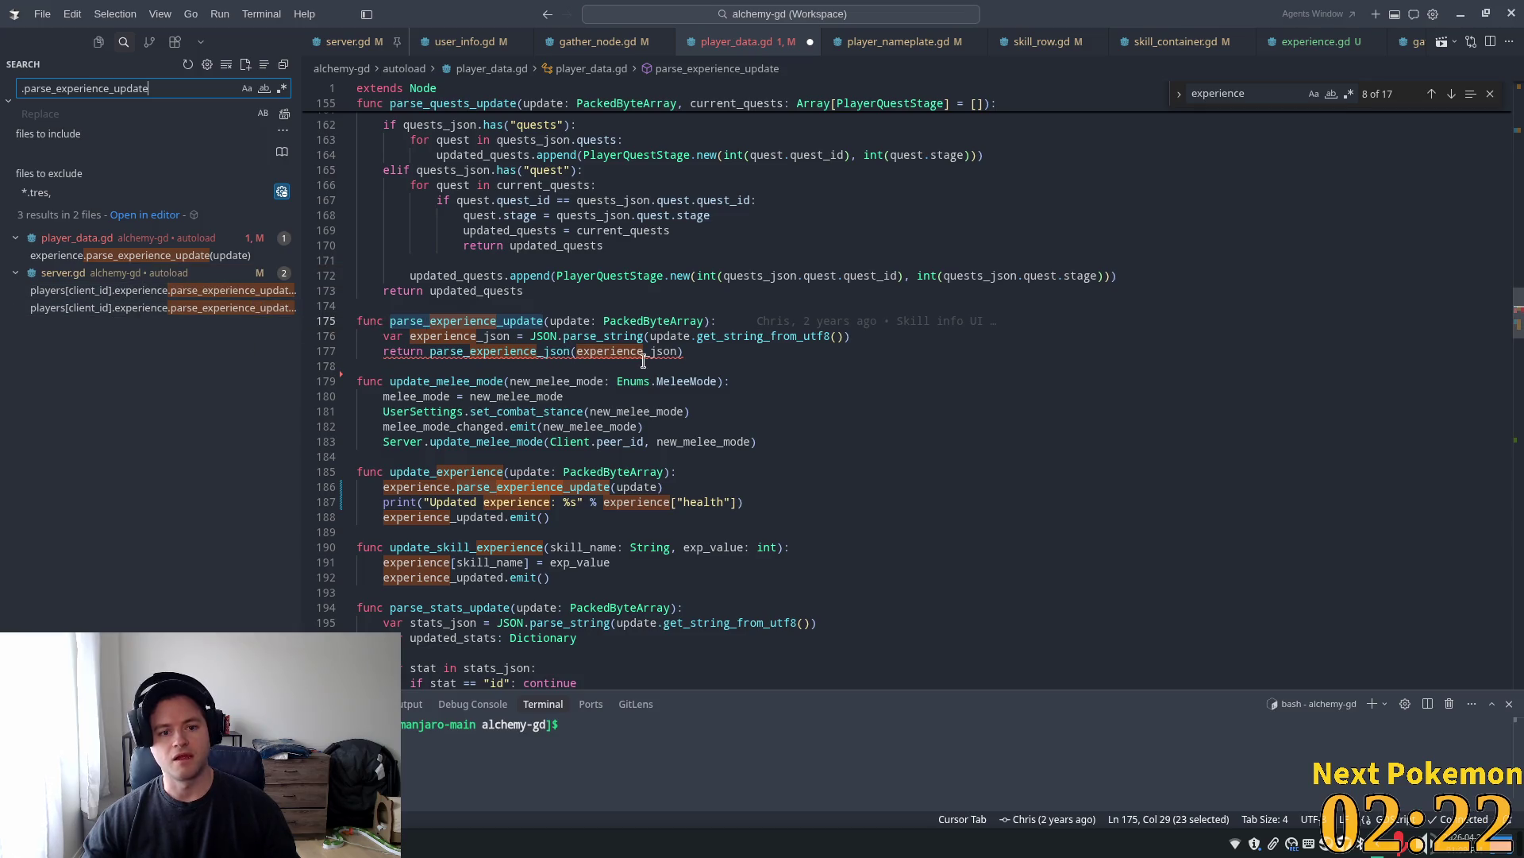
# Delete the parse_experience_update function and save player_data.gd
pyautogui.click(693, 352)
pyautogui.hotkey('shift', 'Up')
pyautogui.hotkey('shift', 'Up')
pyautogui.hotkey('shift', 'Home')
pyautogui.press('BackSpace')
pyautogui.press('BackSpace')
pyautogui.press('BackSpace')
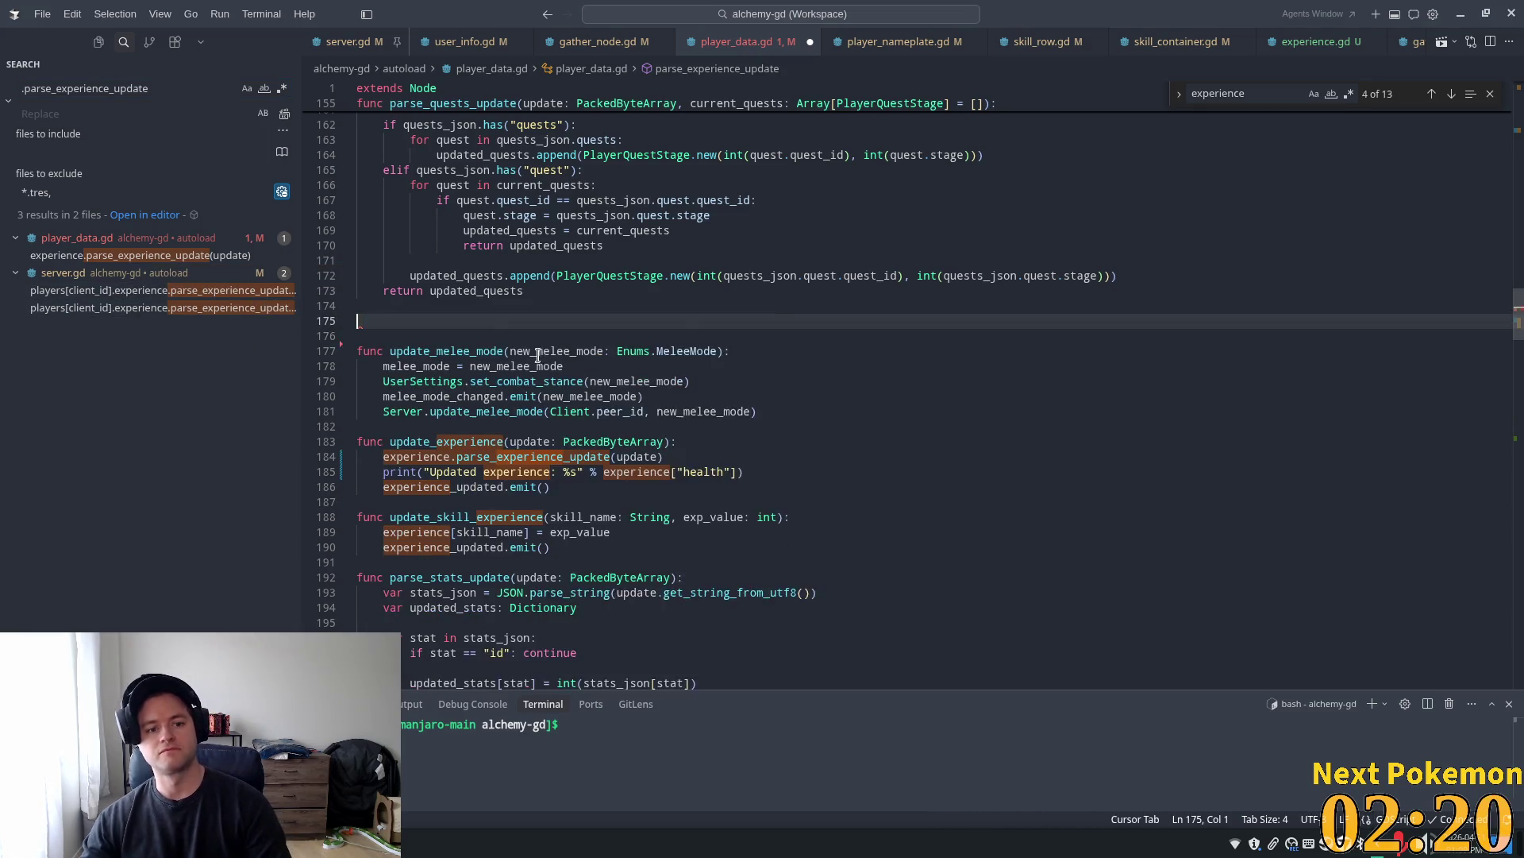
pyautogui.hotkey('ctrl', 's')
pyautogui.click(569, 276)
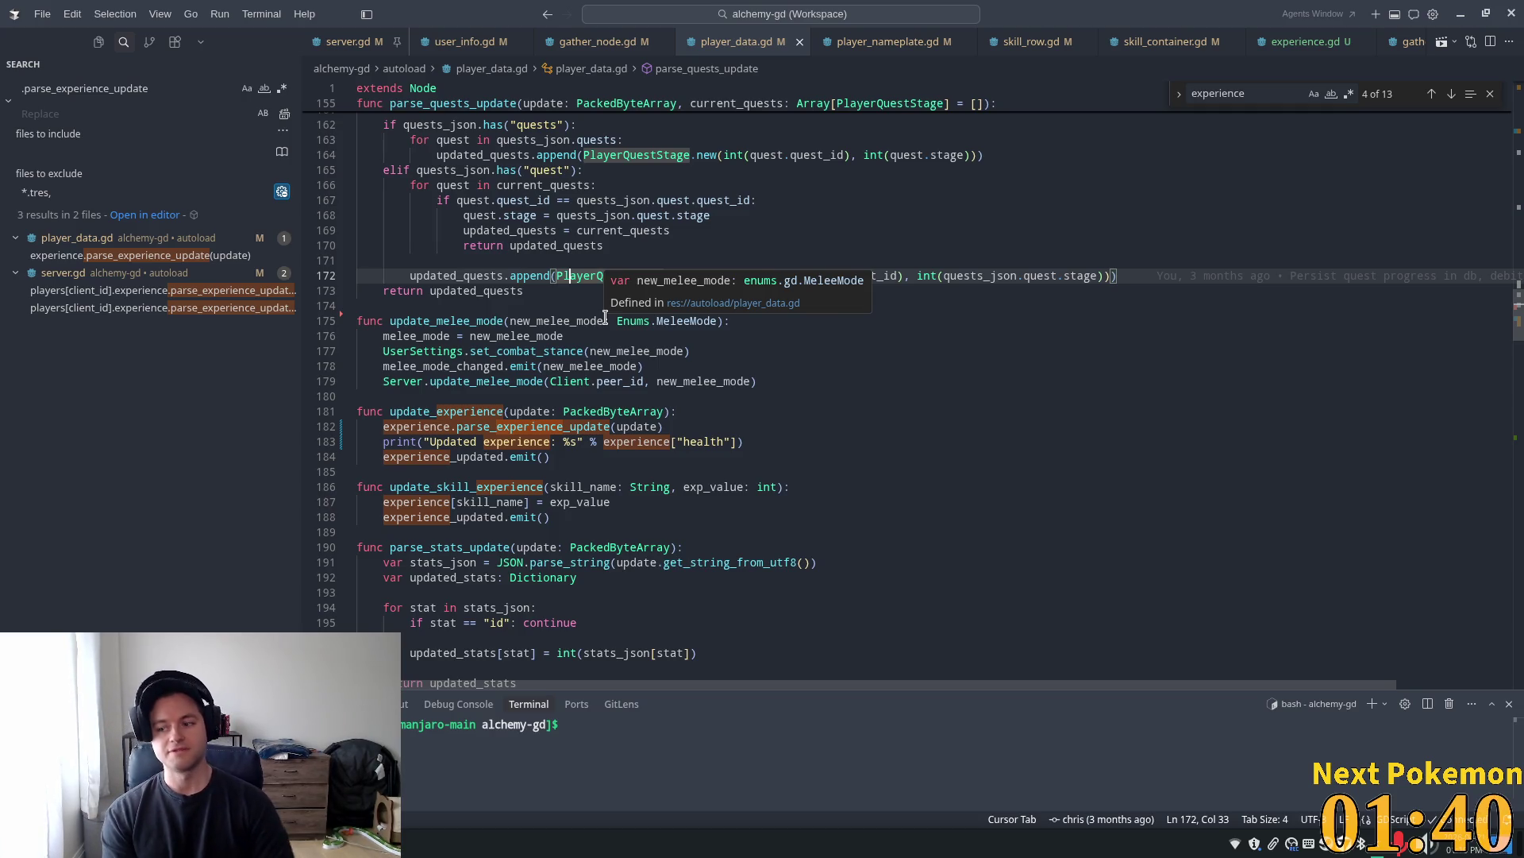
pyautogui.click(576, 321)
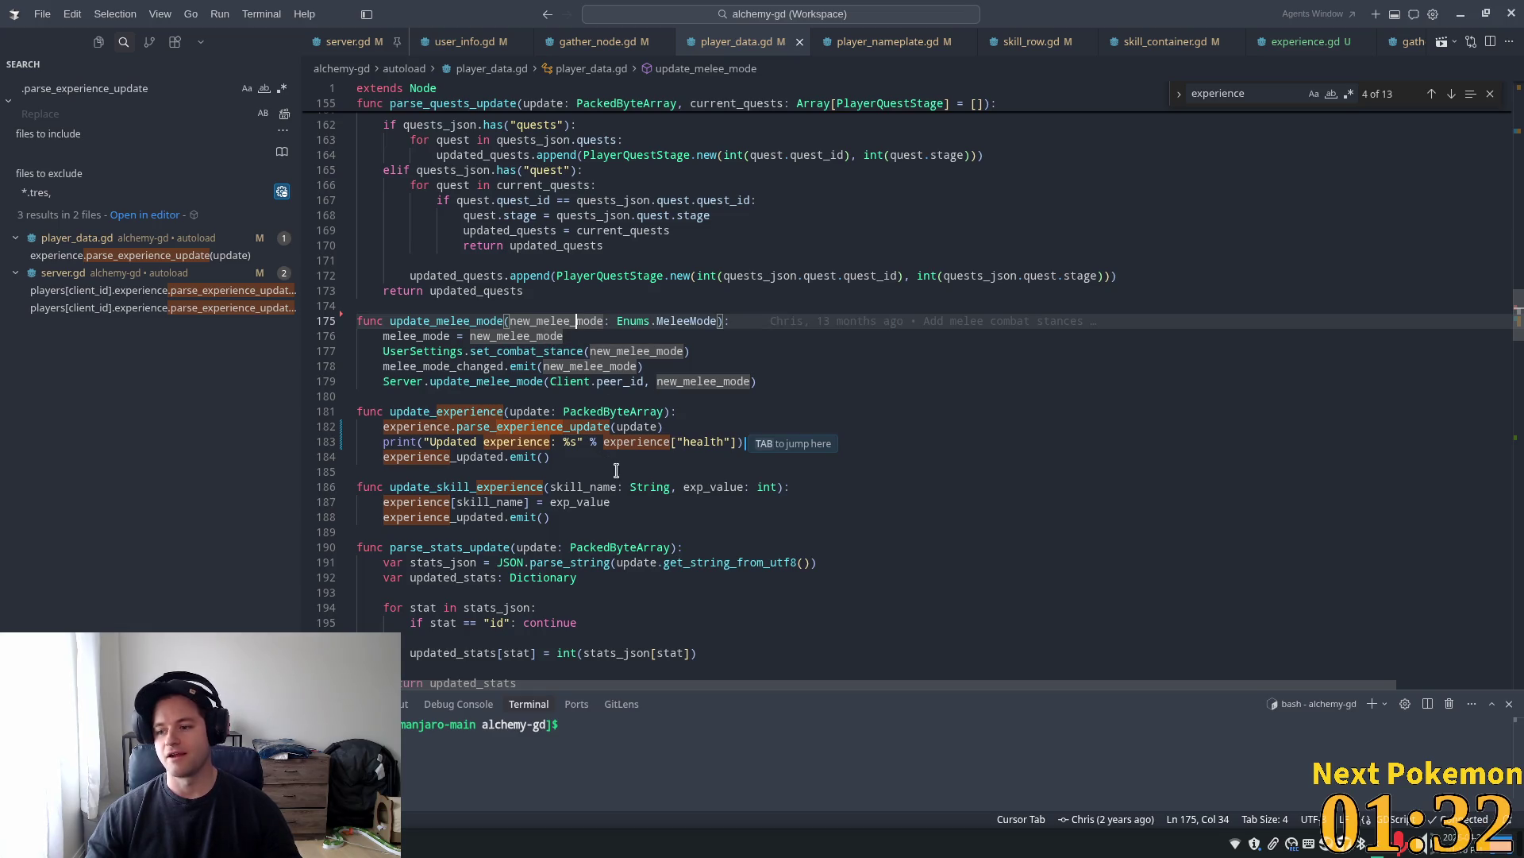
pyautogui.click(599, 335)
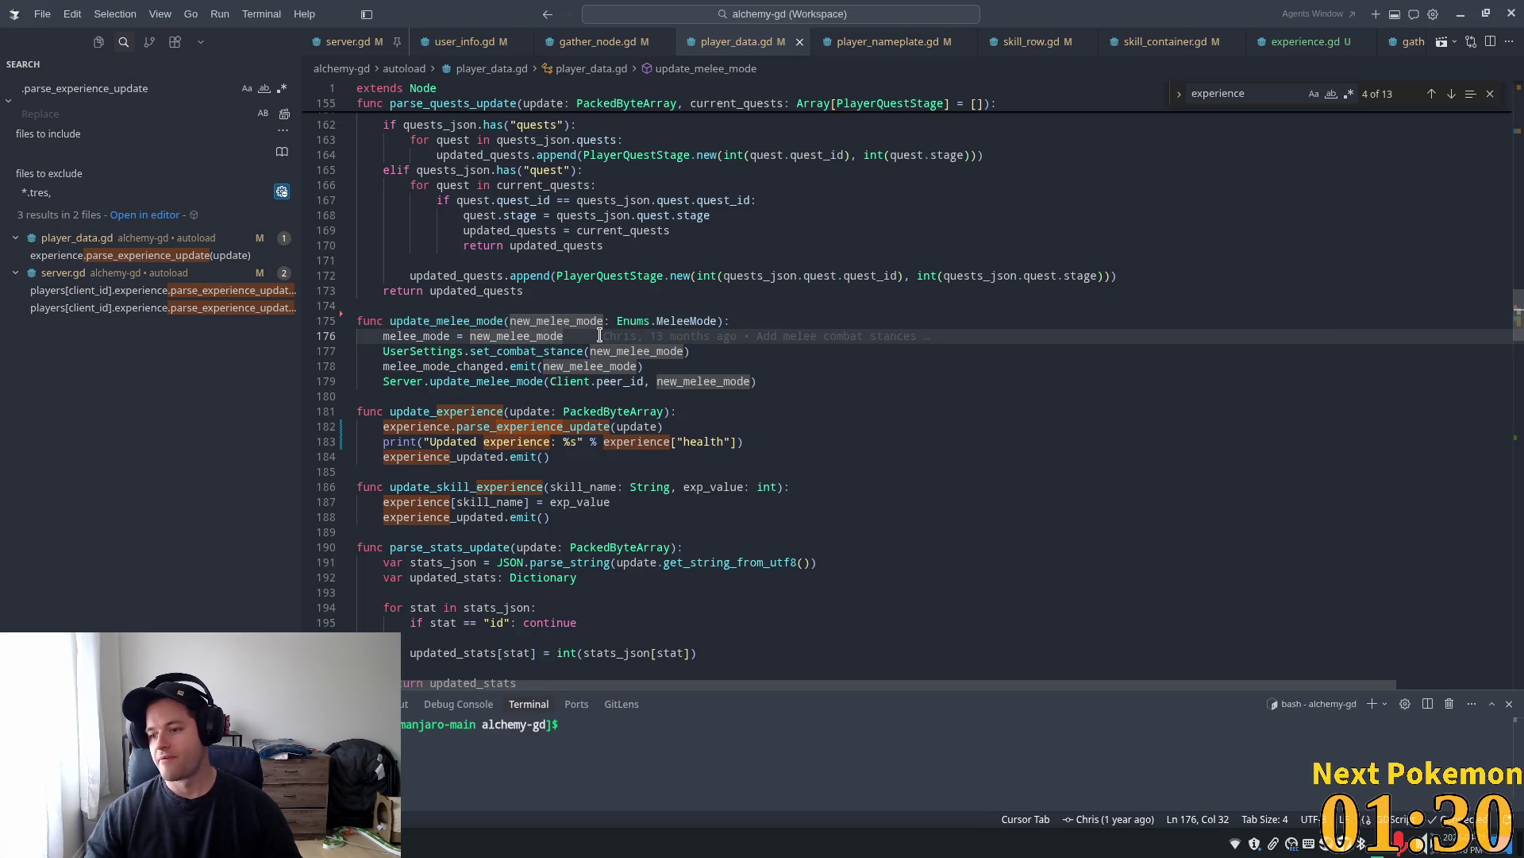
pyautogui.moveTo(603, 336)
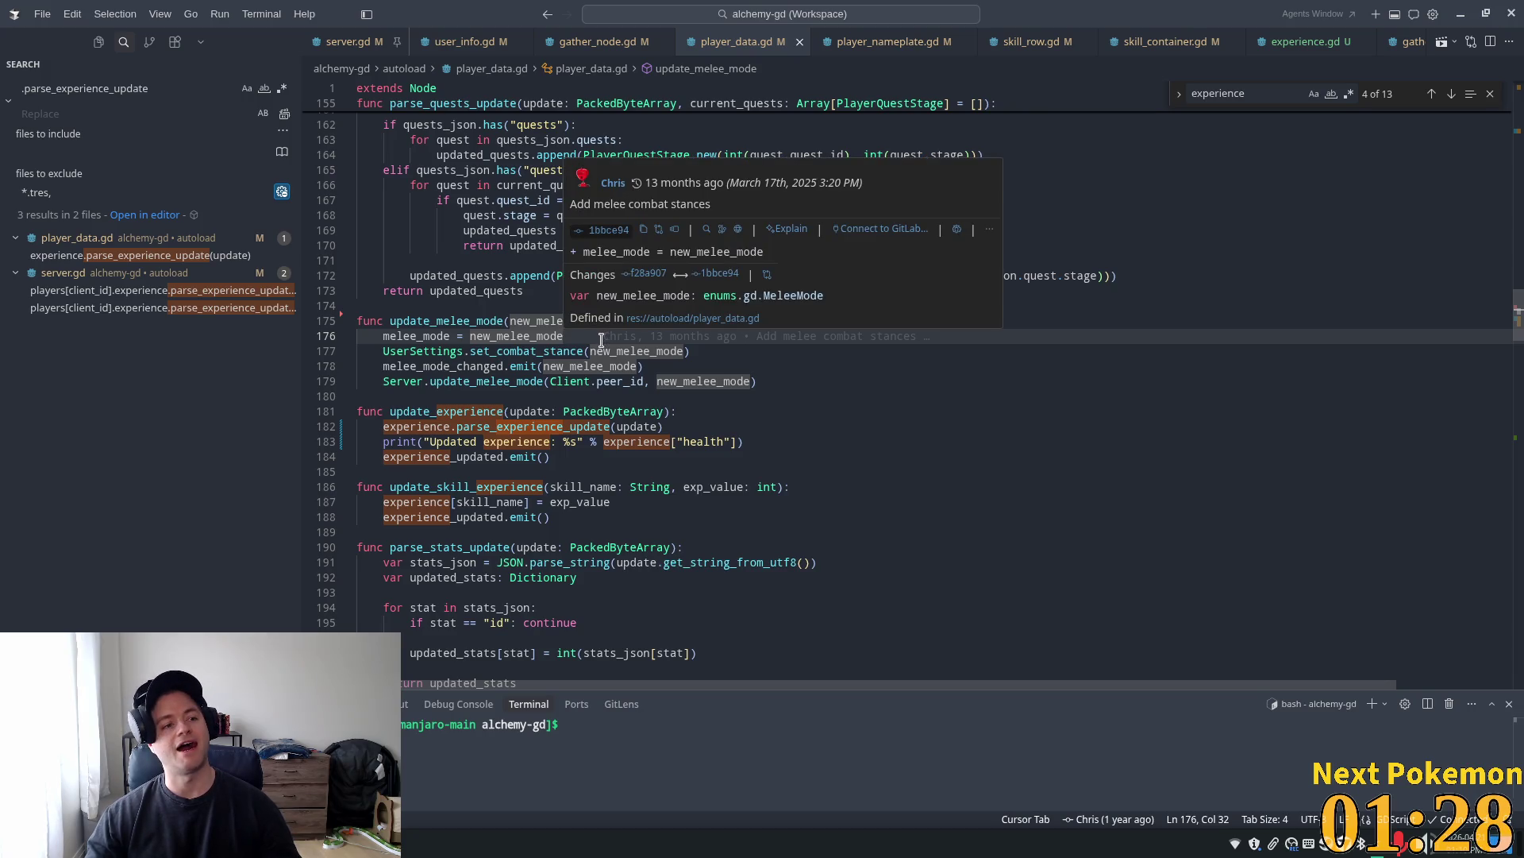
pyautogui.click(779, 368)
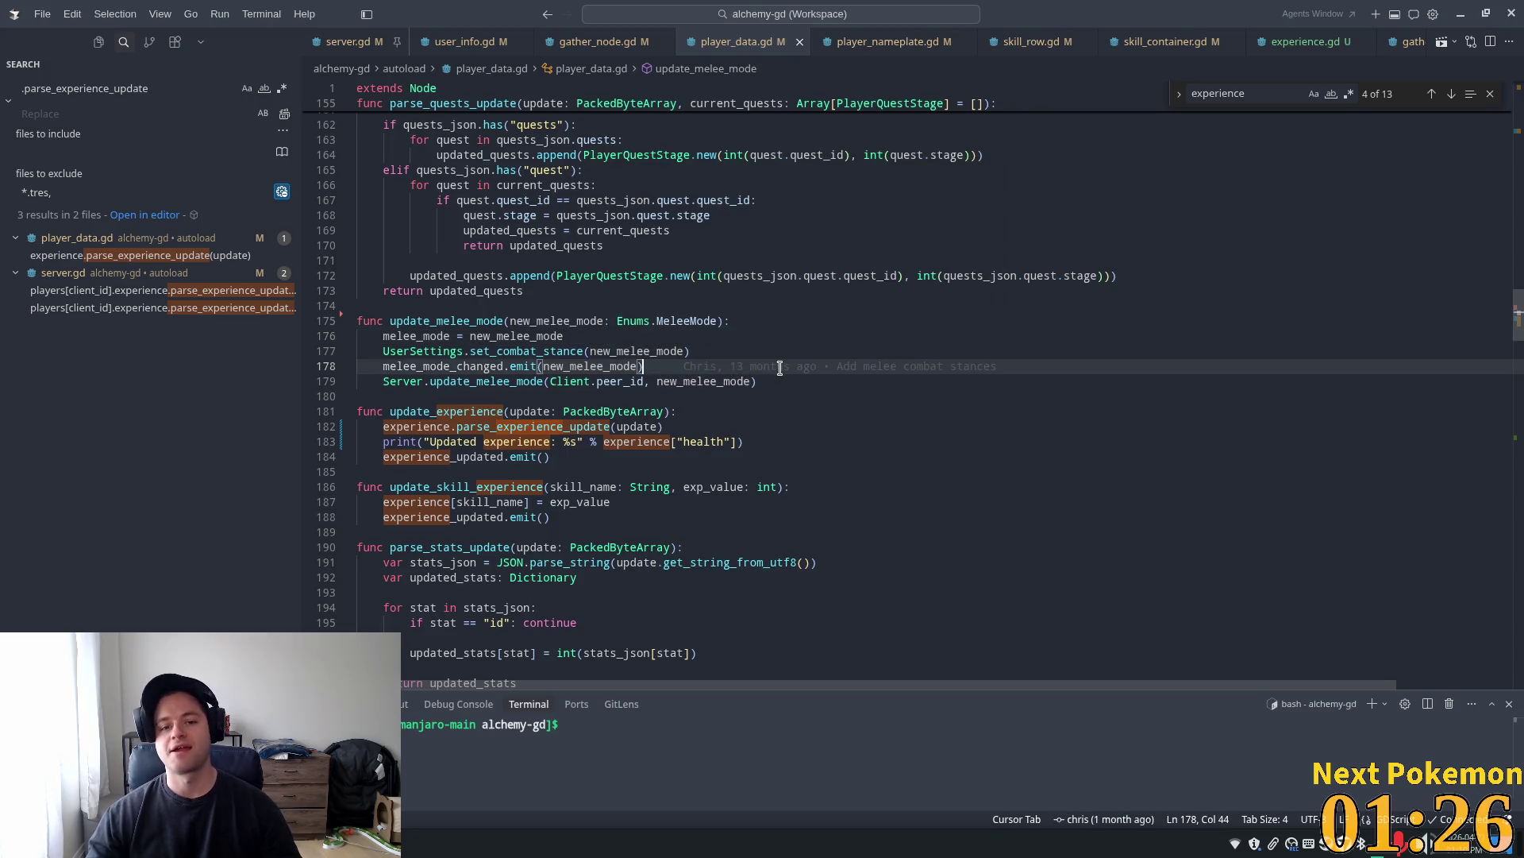
pyautogui.click(782, 382)
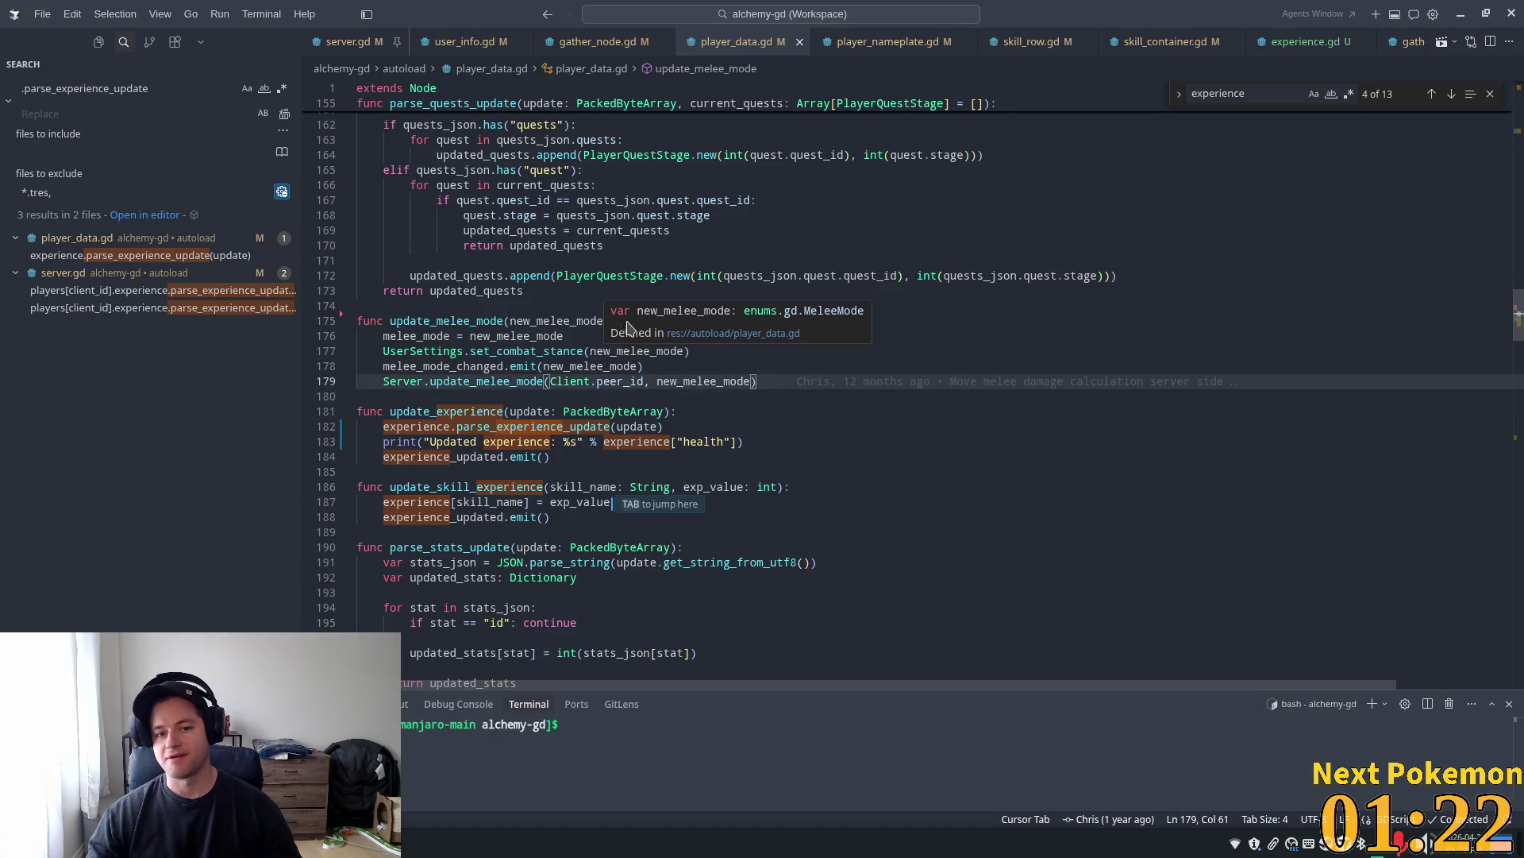
pyautogui.click(586, 351)
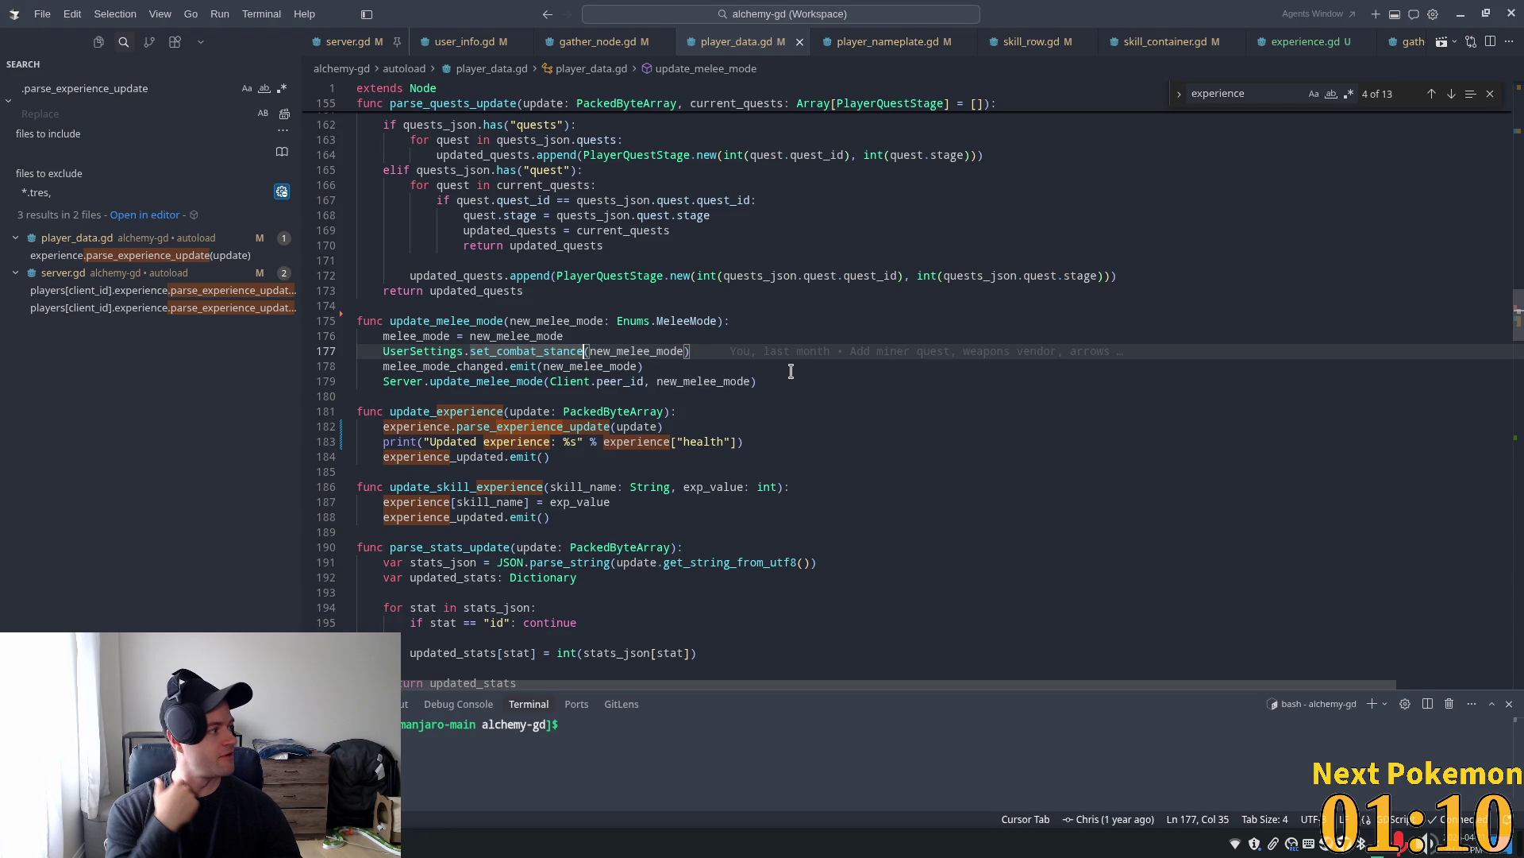
pyautogui.press('Up')
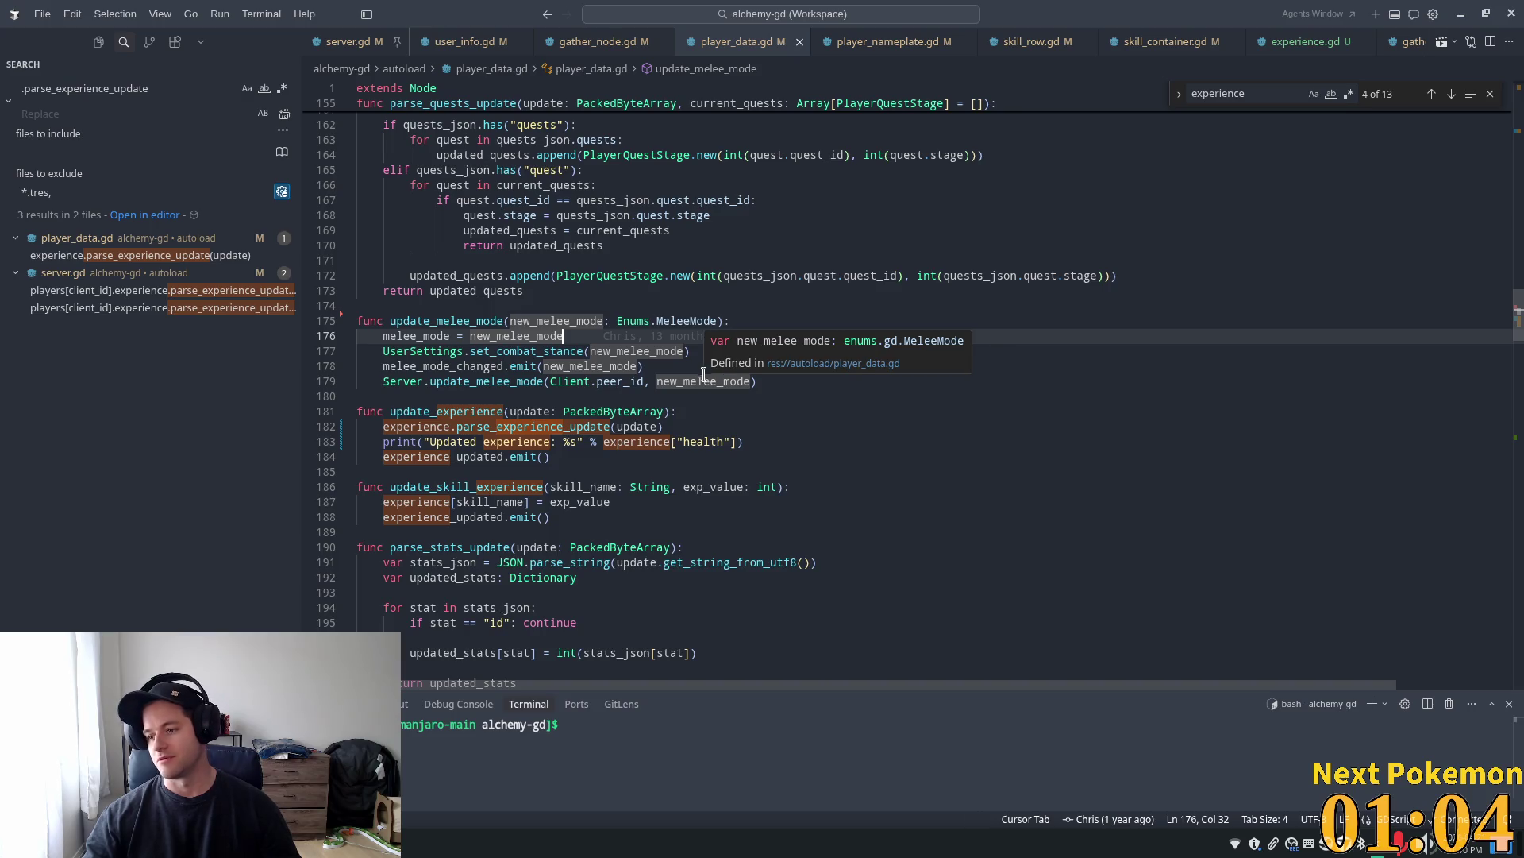
pyautogui.click(602, 320)
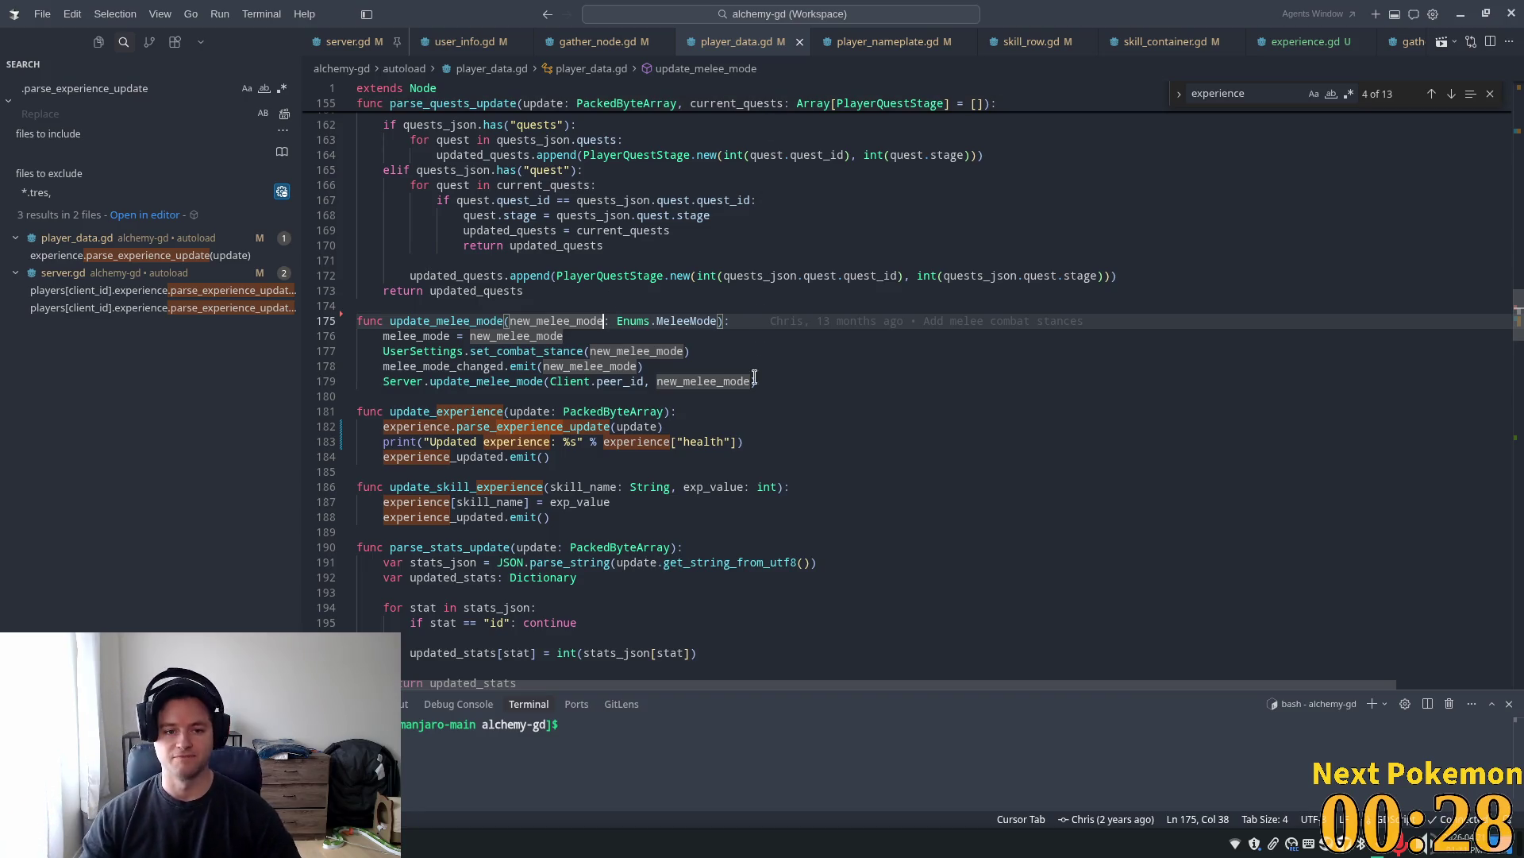
pyautogui.click(723, 401)
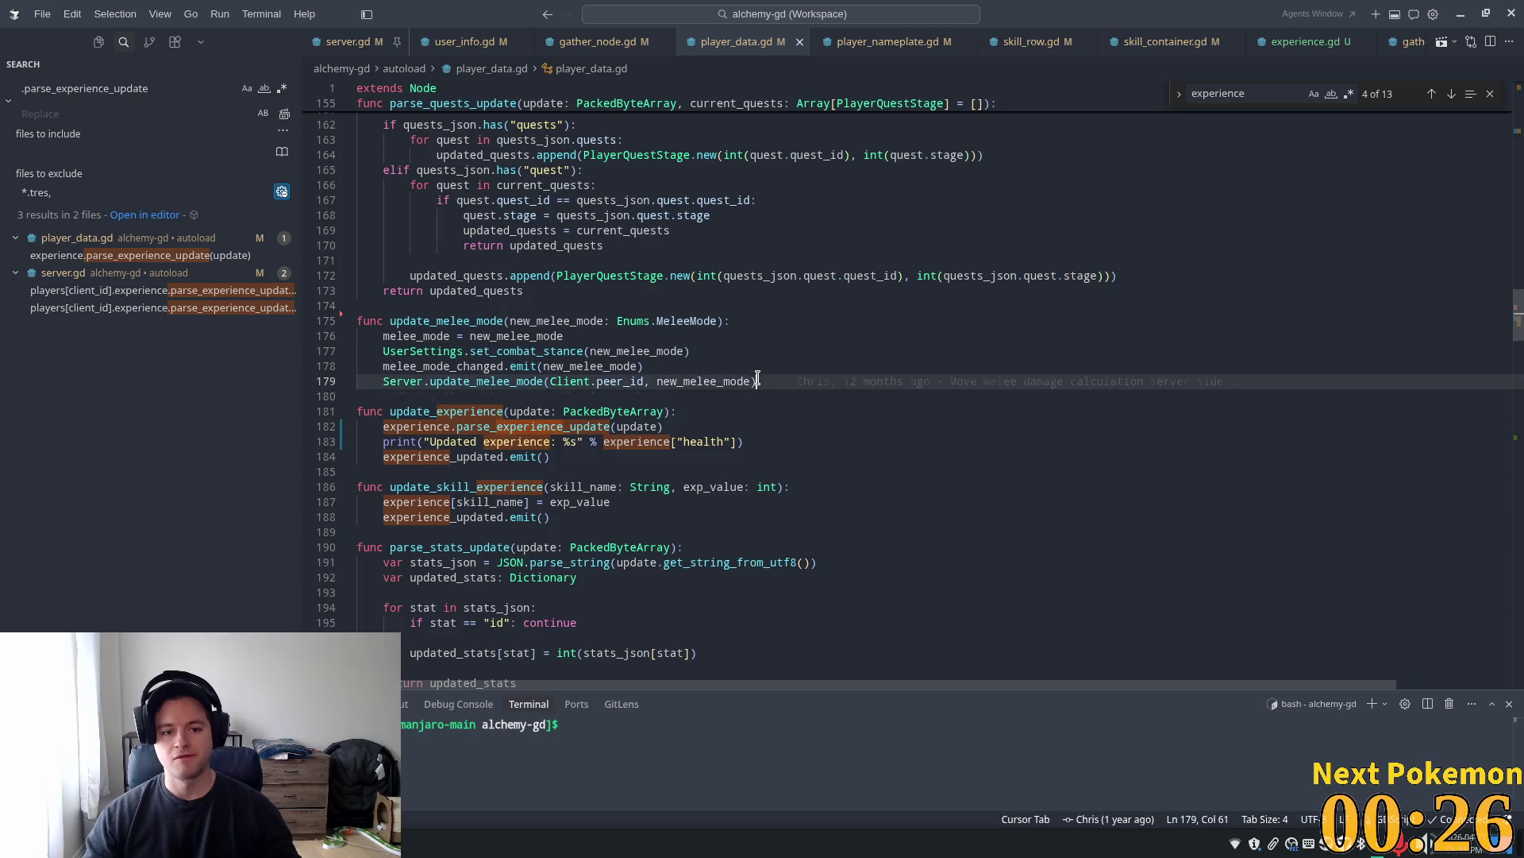
pyautogui.click(810, 388)
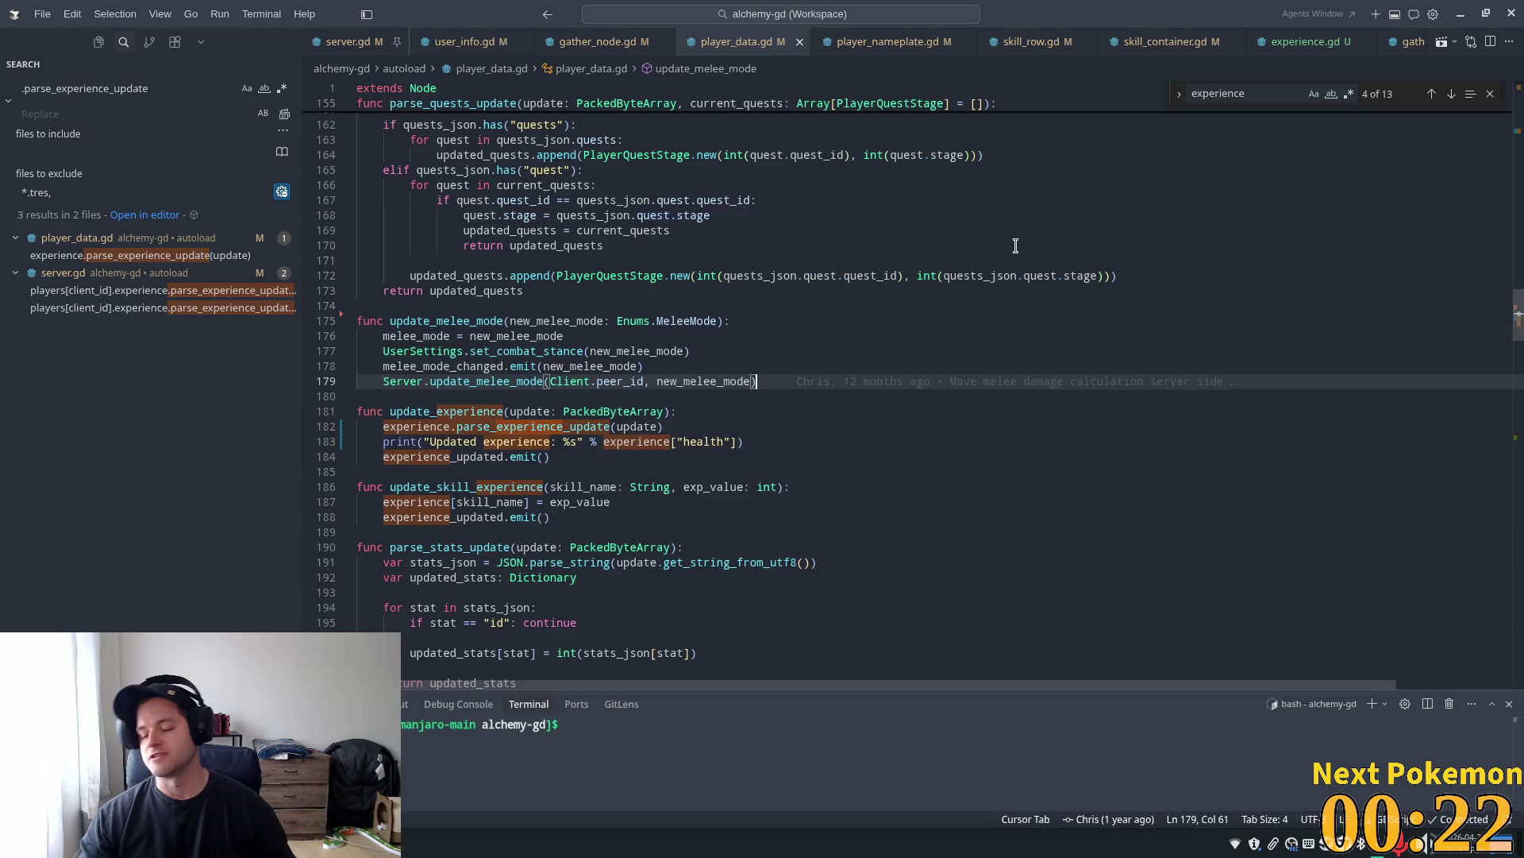
pyautogui.click(1009, 306)
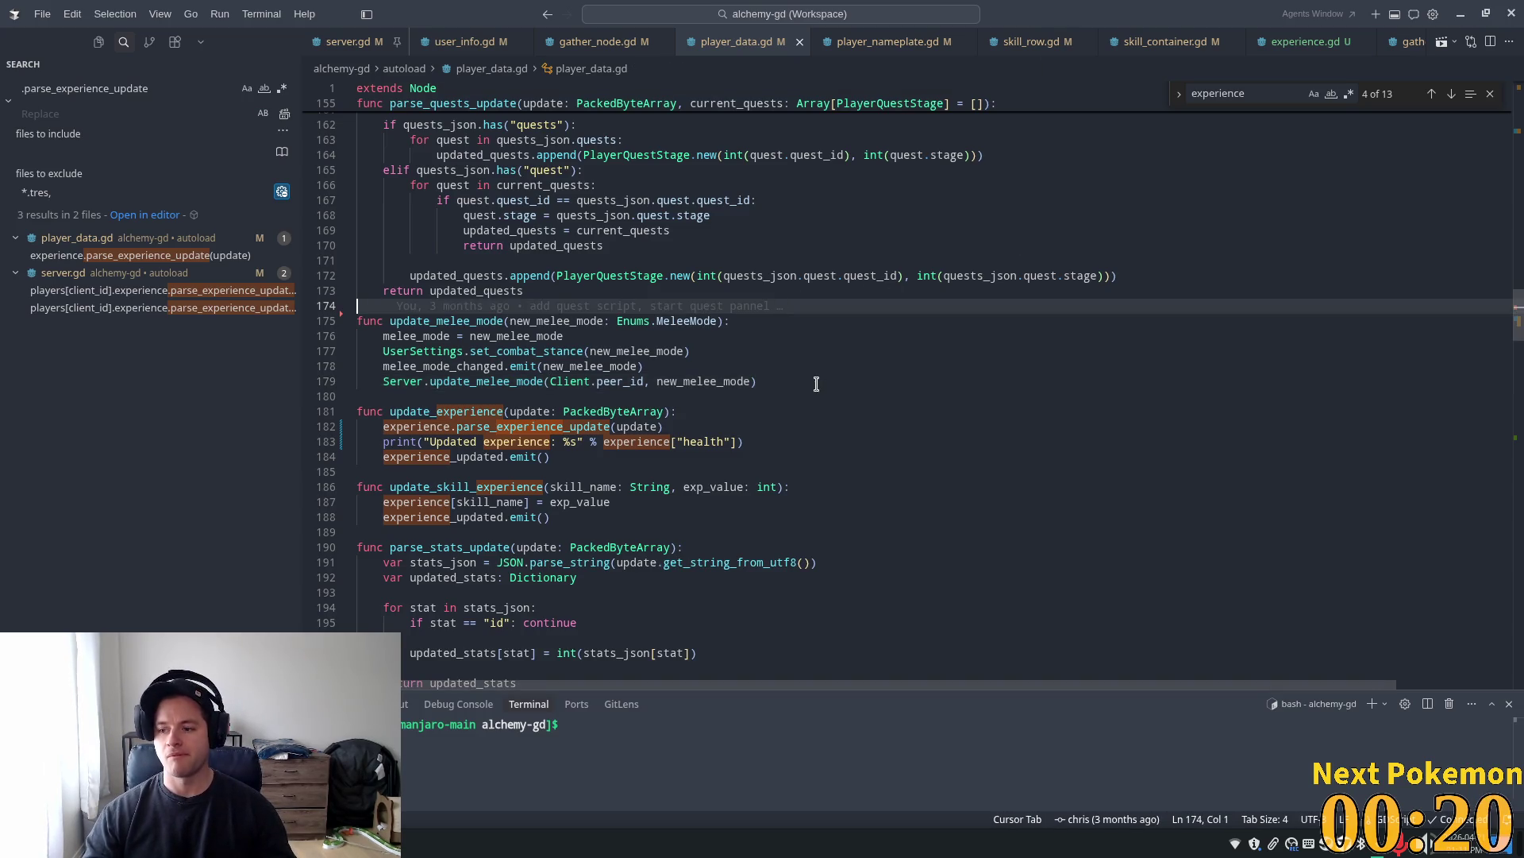
pyautogui.click(693, 351)
pyautogui.click(686, 361)
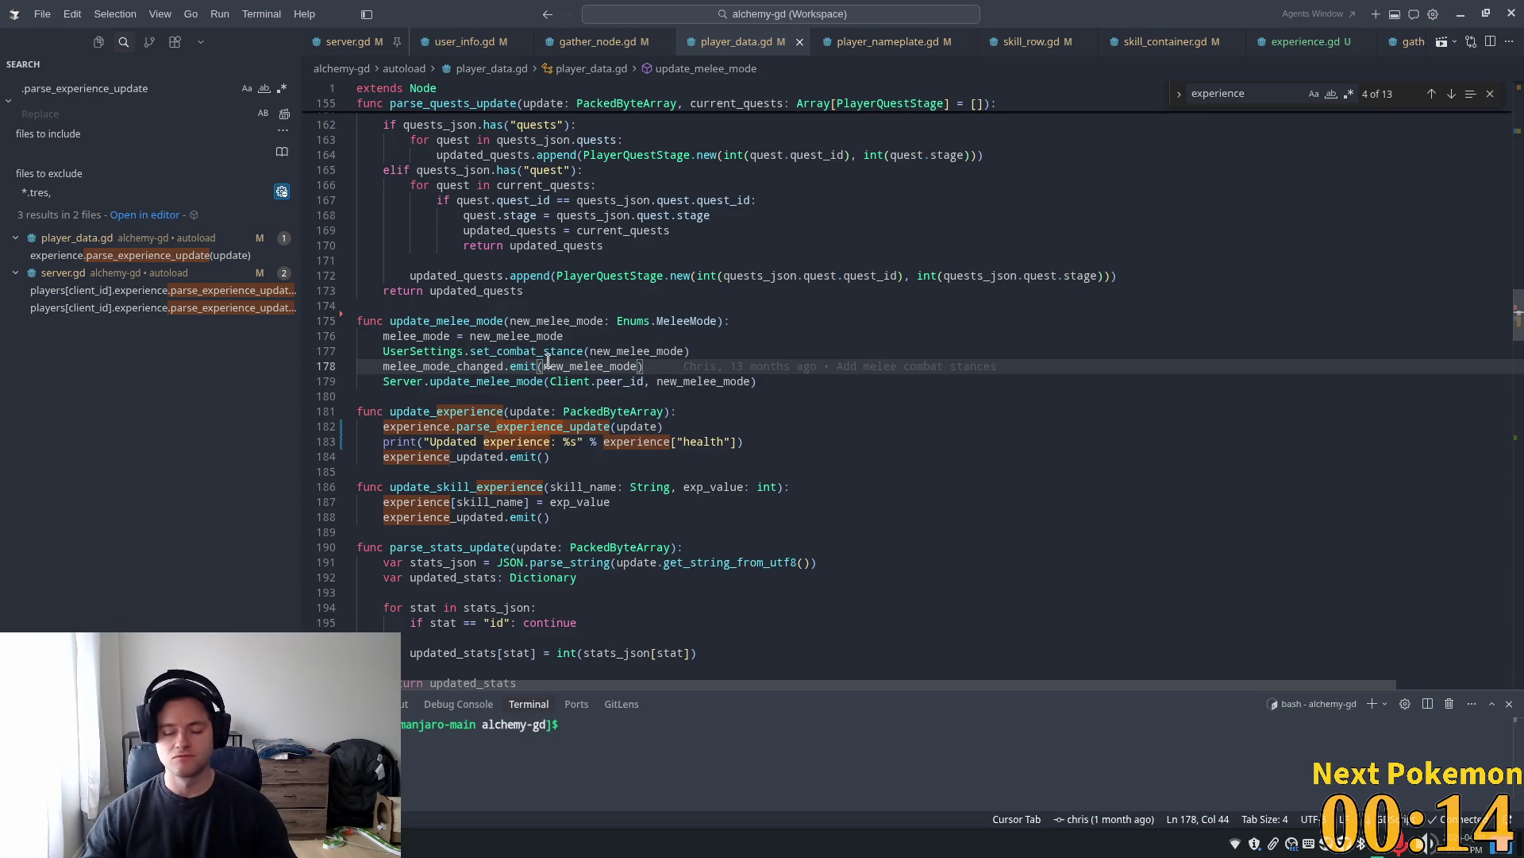
pyautogui.moveTo(568, 365)
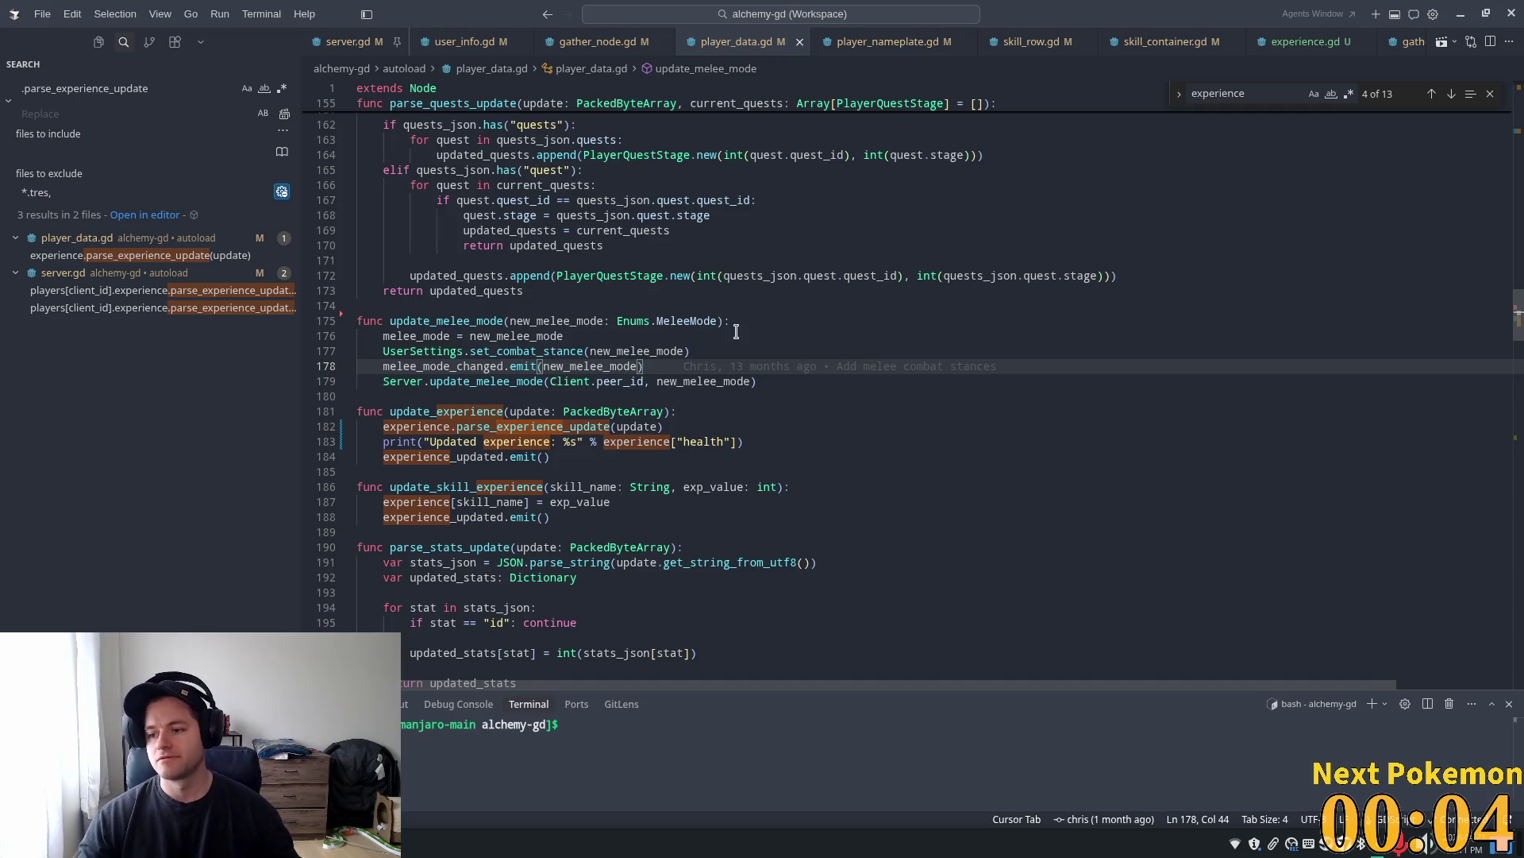
pyautogui.moveTo(708, 369)
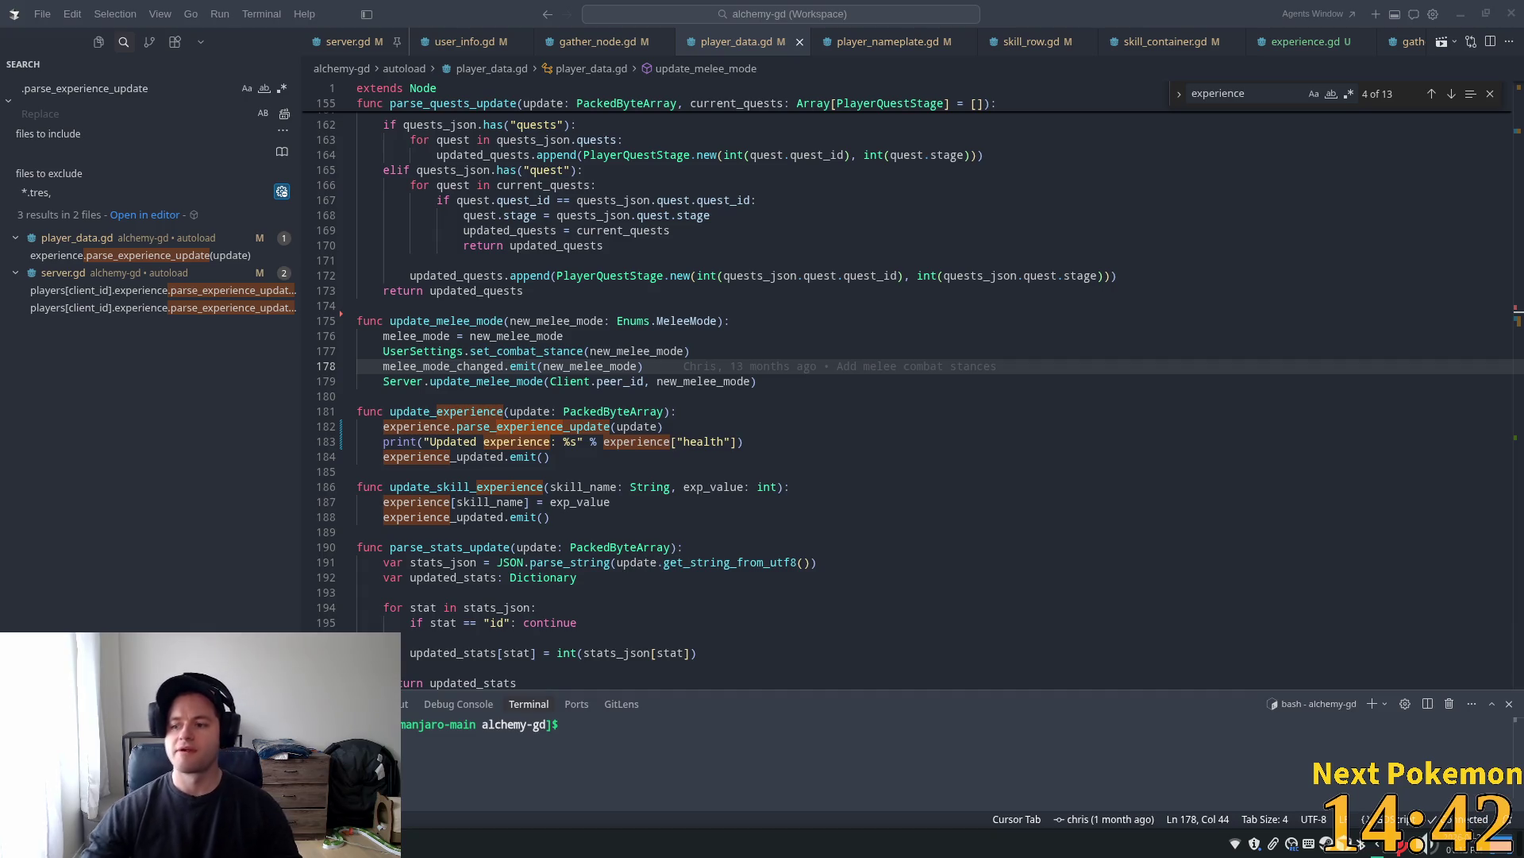
pyautogui.click(556, 427)
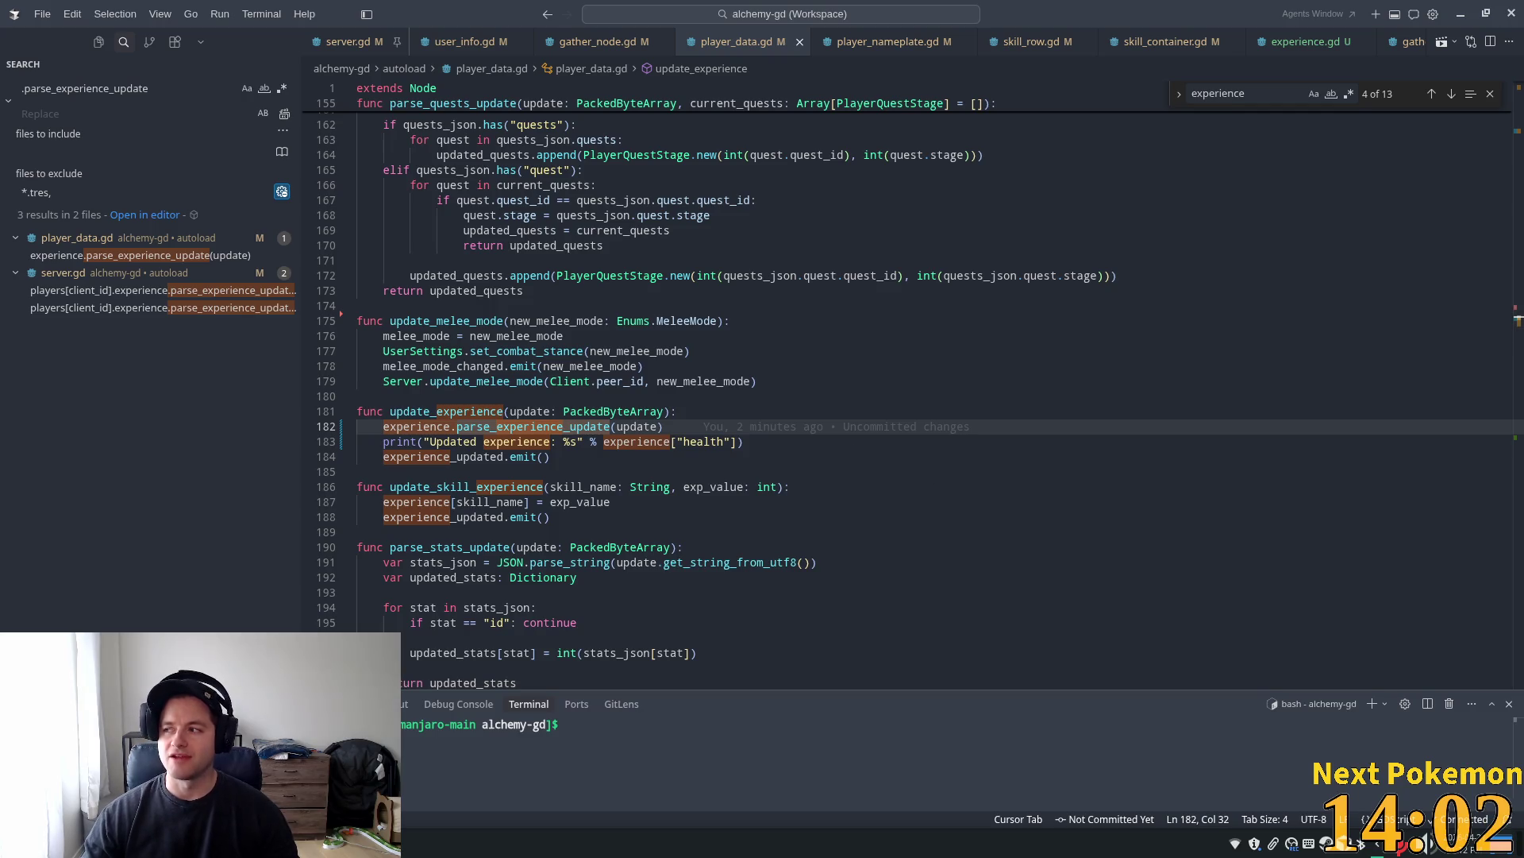
pyautogui.click(801, 350)
pyautogui.moveTo(803, 347)
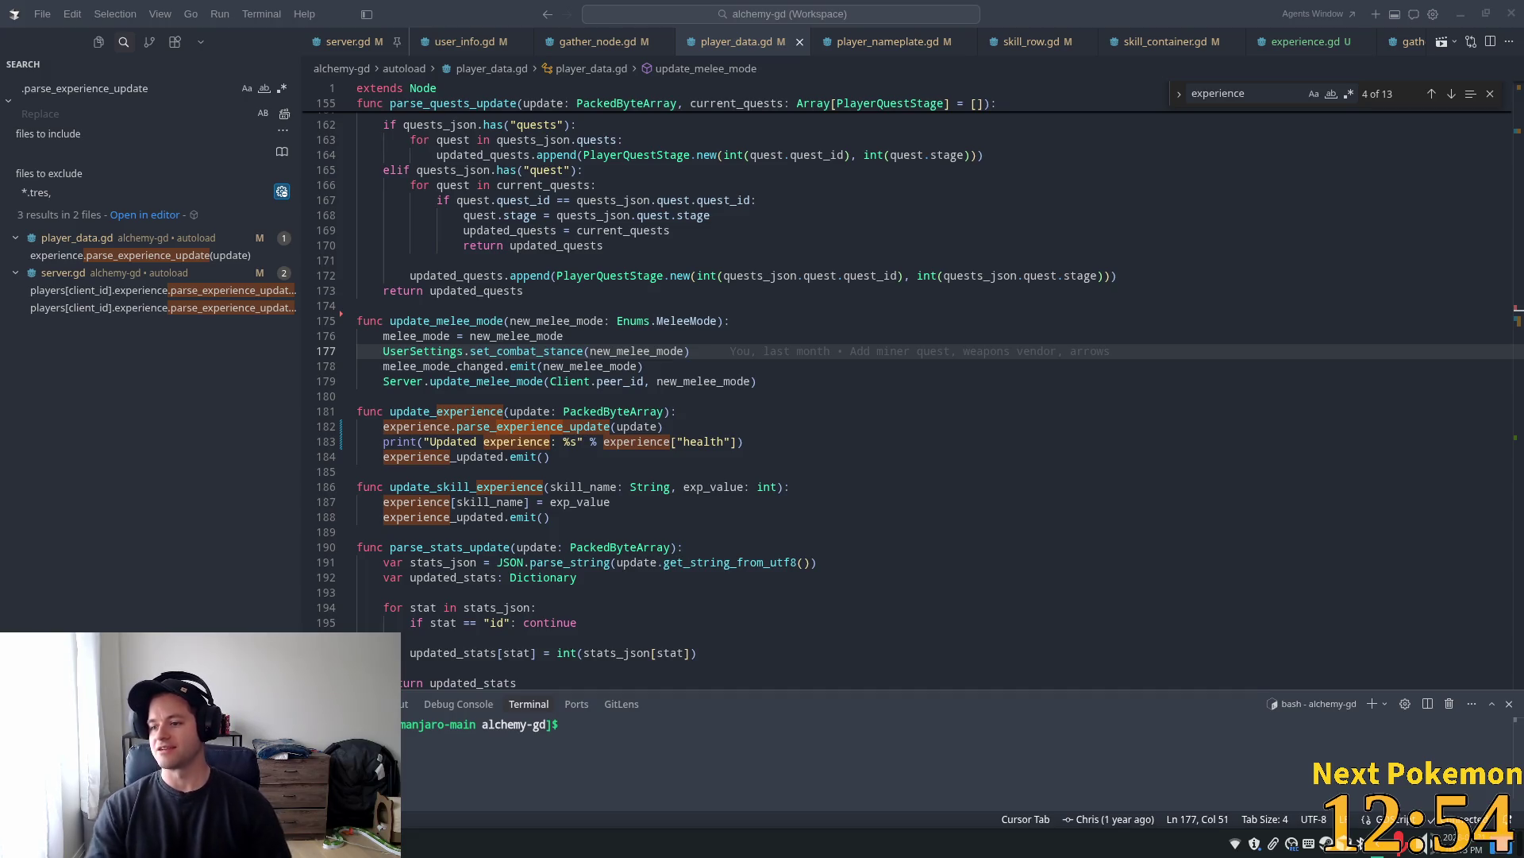
# Inspect the update_skill_experience parameters and find the experience_updated emit on line 184
pyautogui.click(585, 486)
pyautogui.moveTo(513, 424)
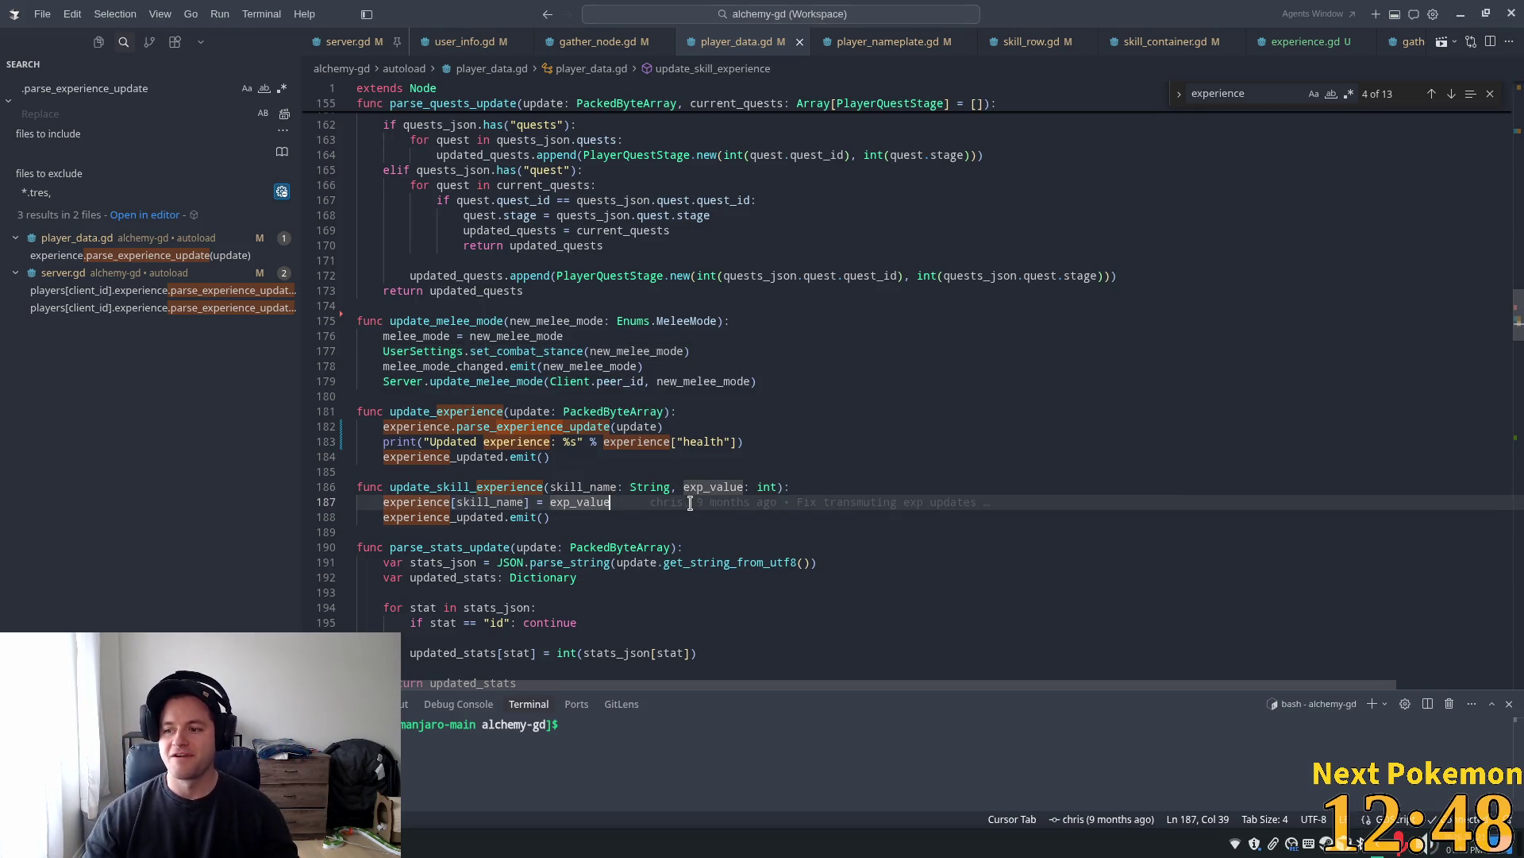
pyautogui.click(550, 381)
pyautogui.click(502, 426)
pyautogui.click(476, 457)
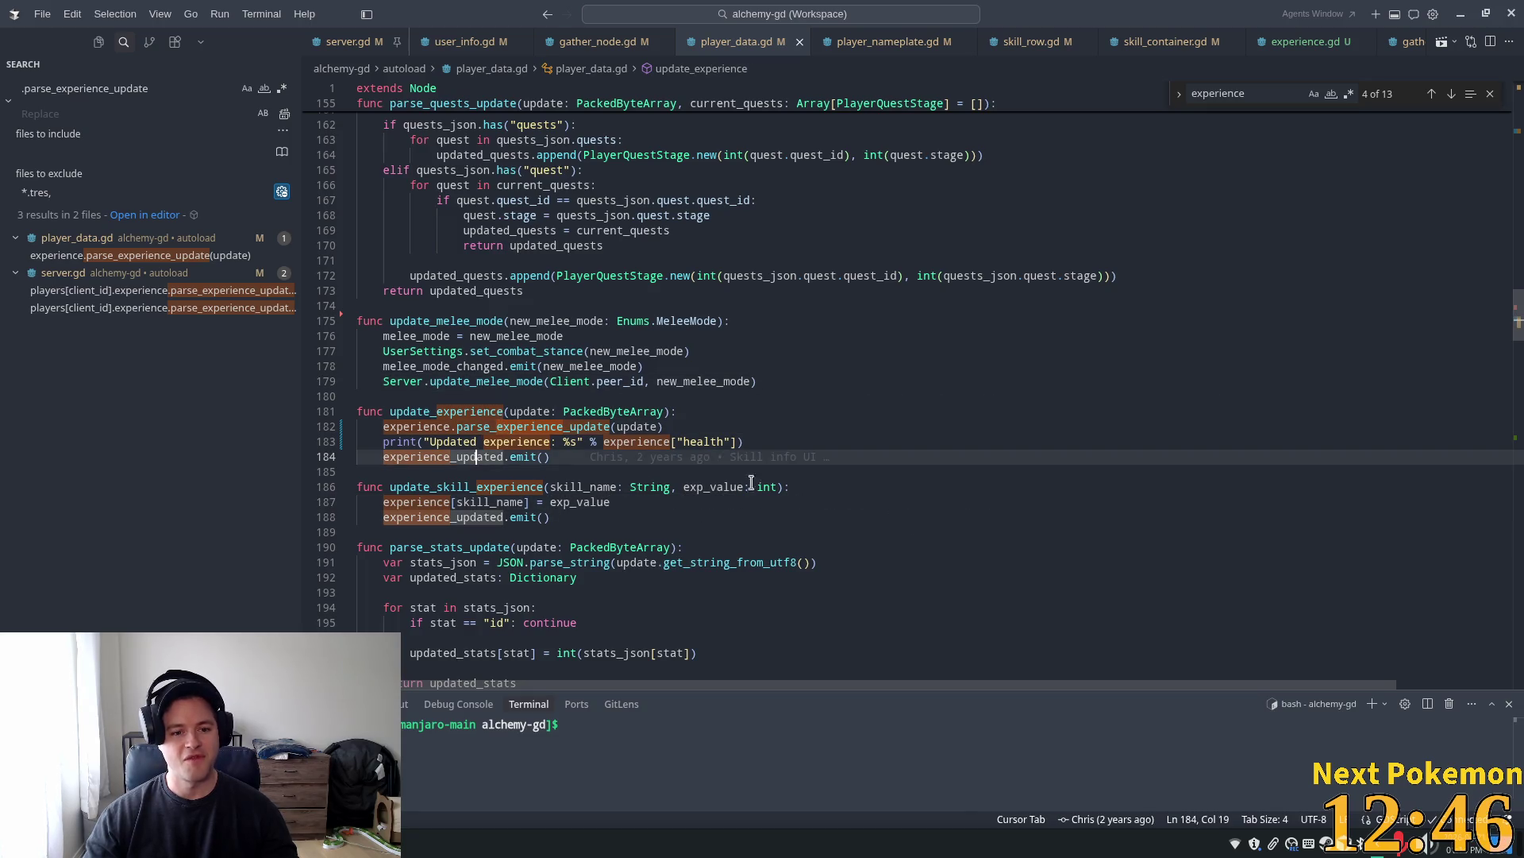
pyautogui.scroll(-1, 759, 402)
# Delete the debug print statement and its blank line, then save player_data.gd
pyautogui.doubleClick(452, 402)
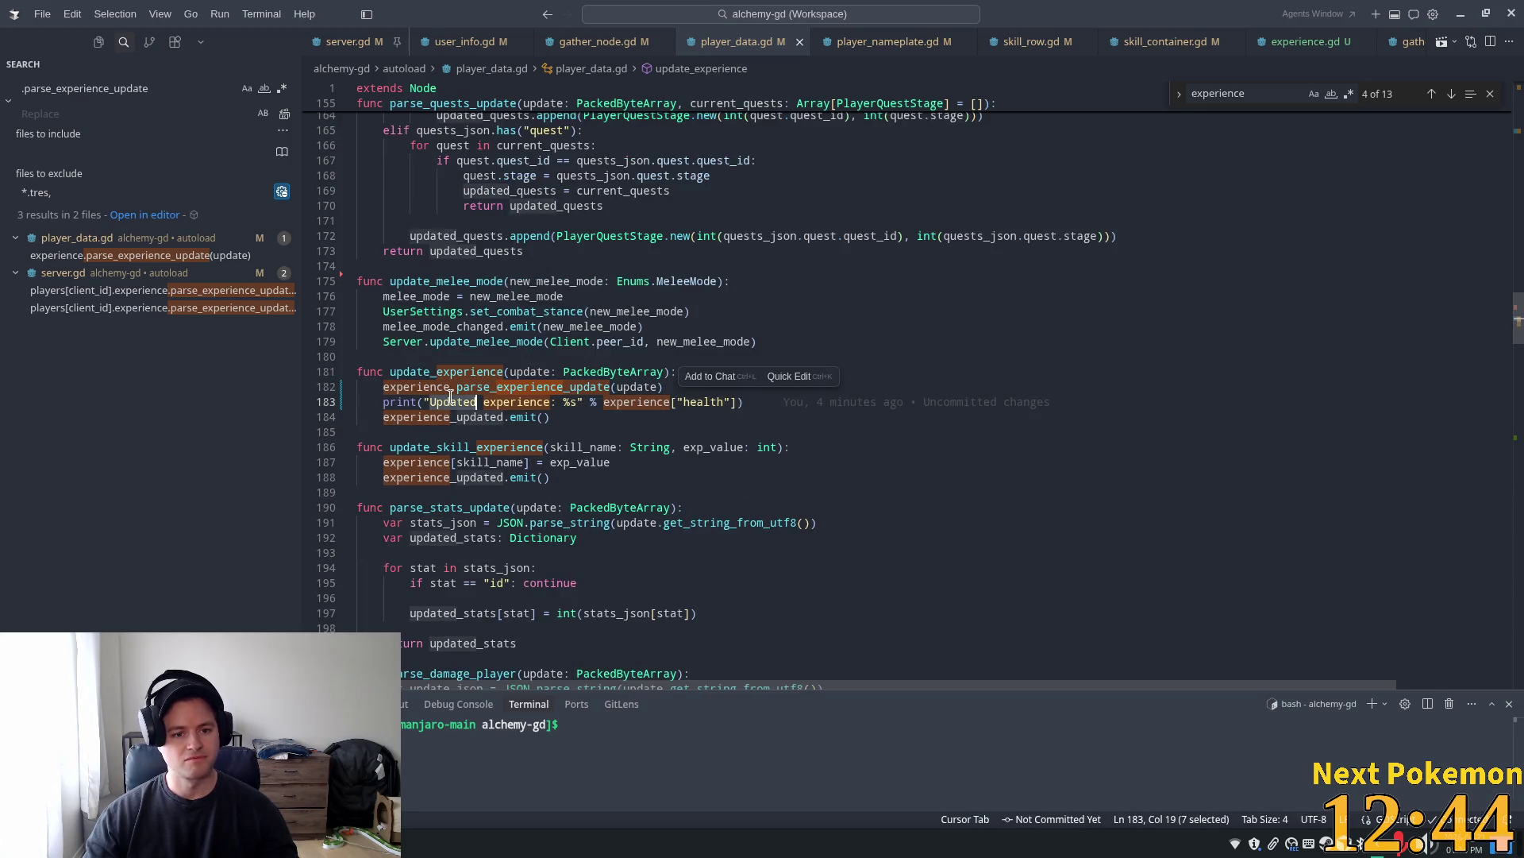
pyautogui.moveTo(746, 402); pyautogui.dragTo(334, 402)
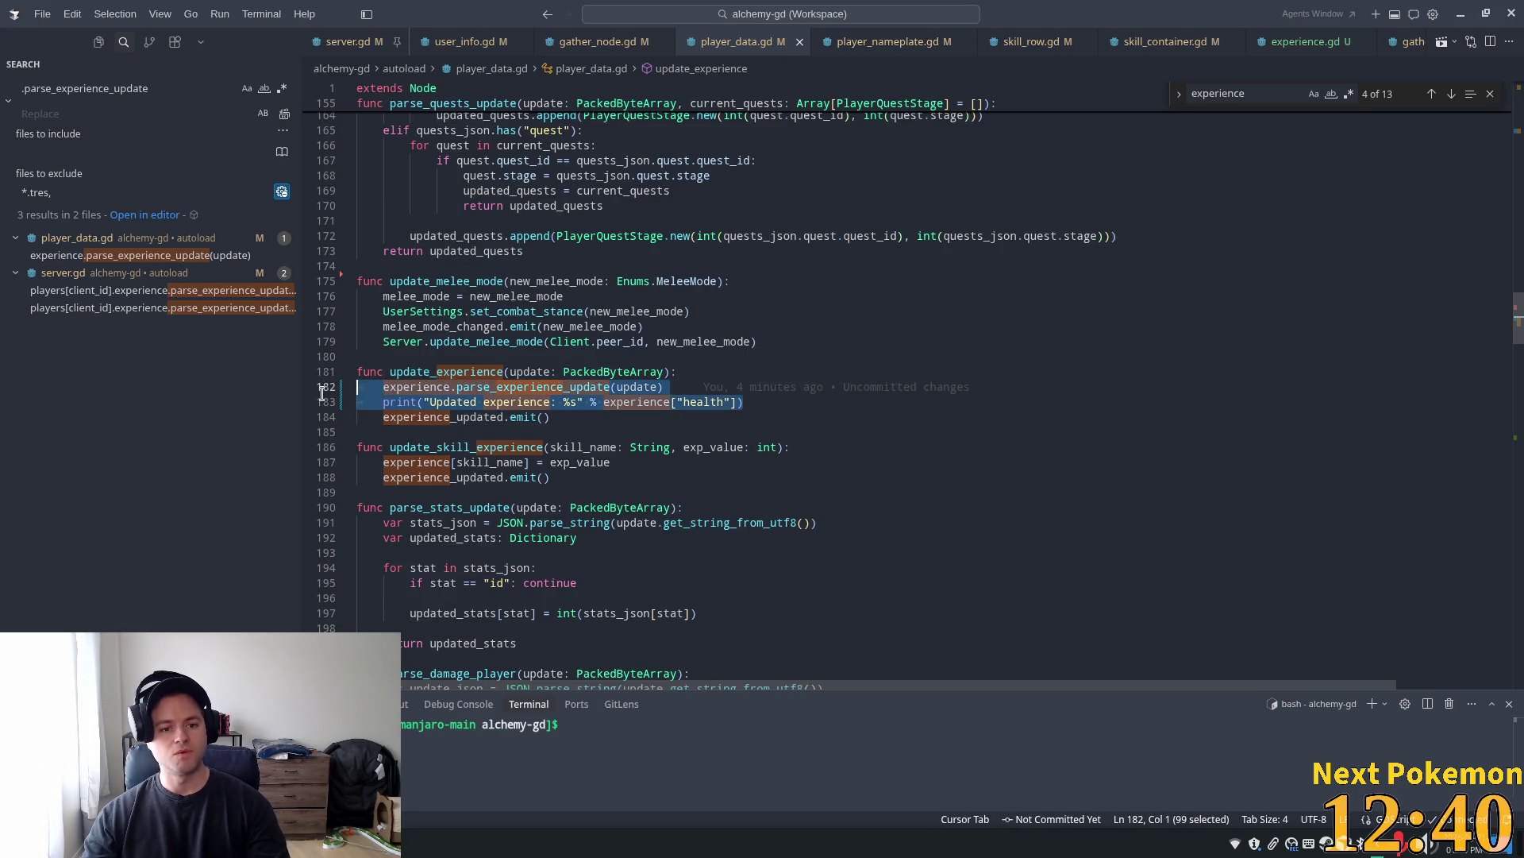
pyautogui.press('BackSpace')
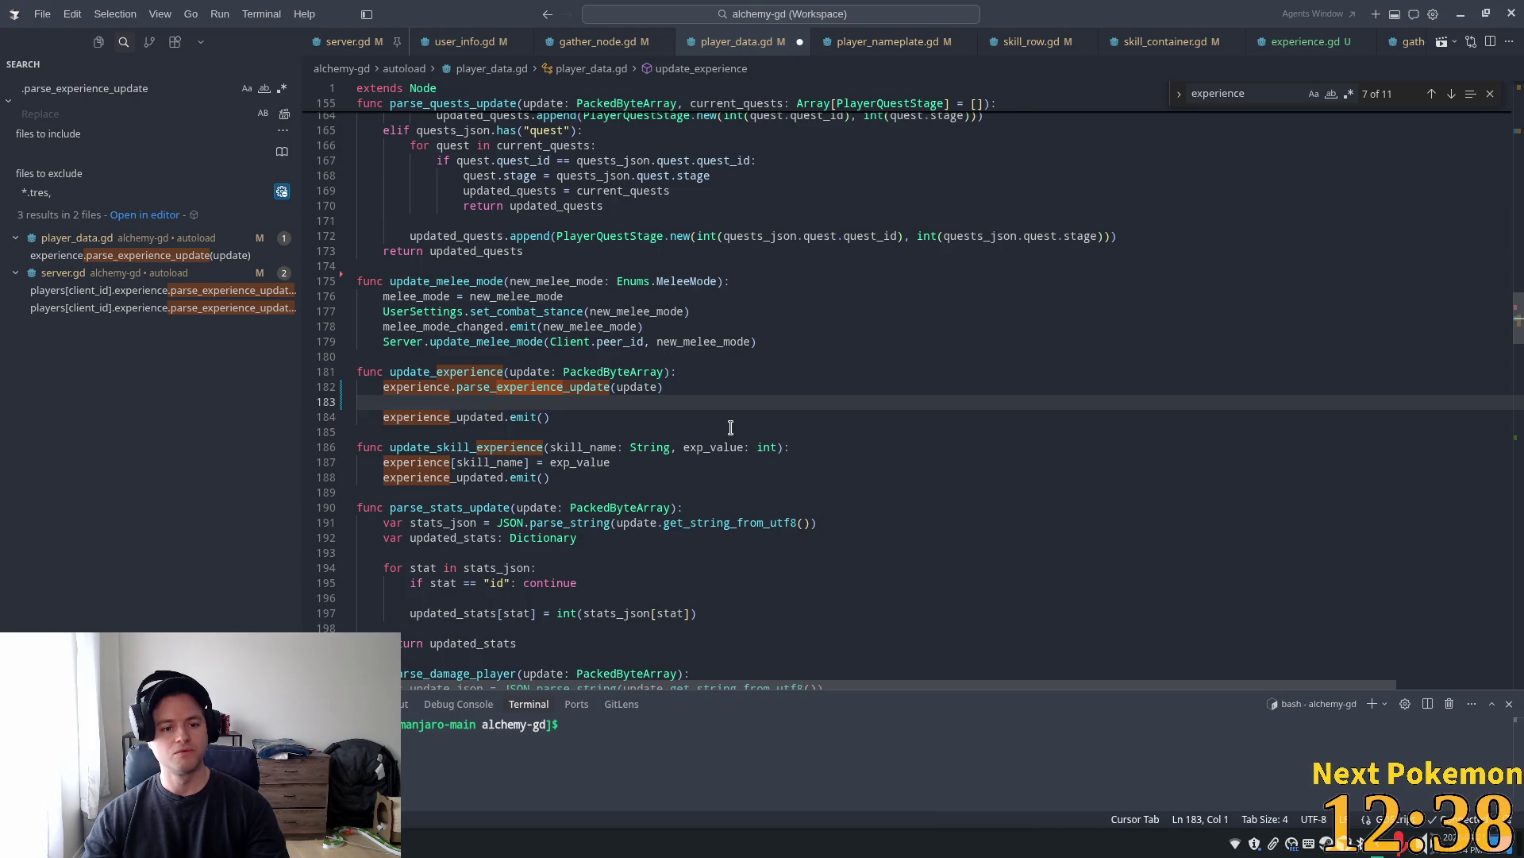
pyautogui.press('BackSpace')
pyautogui.hotkey('ctrl', 's')
# Review the server.gd uses of parse_experience_update, including the response check at lines 912-913
pyautogui.click(844, 432)
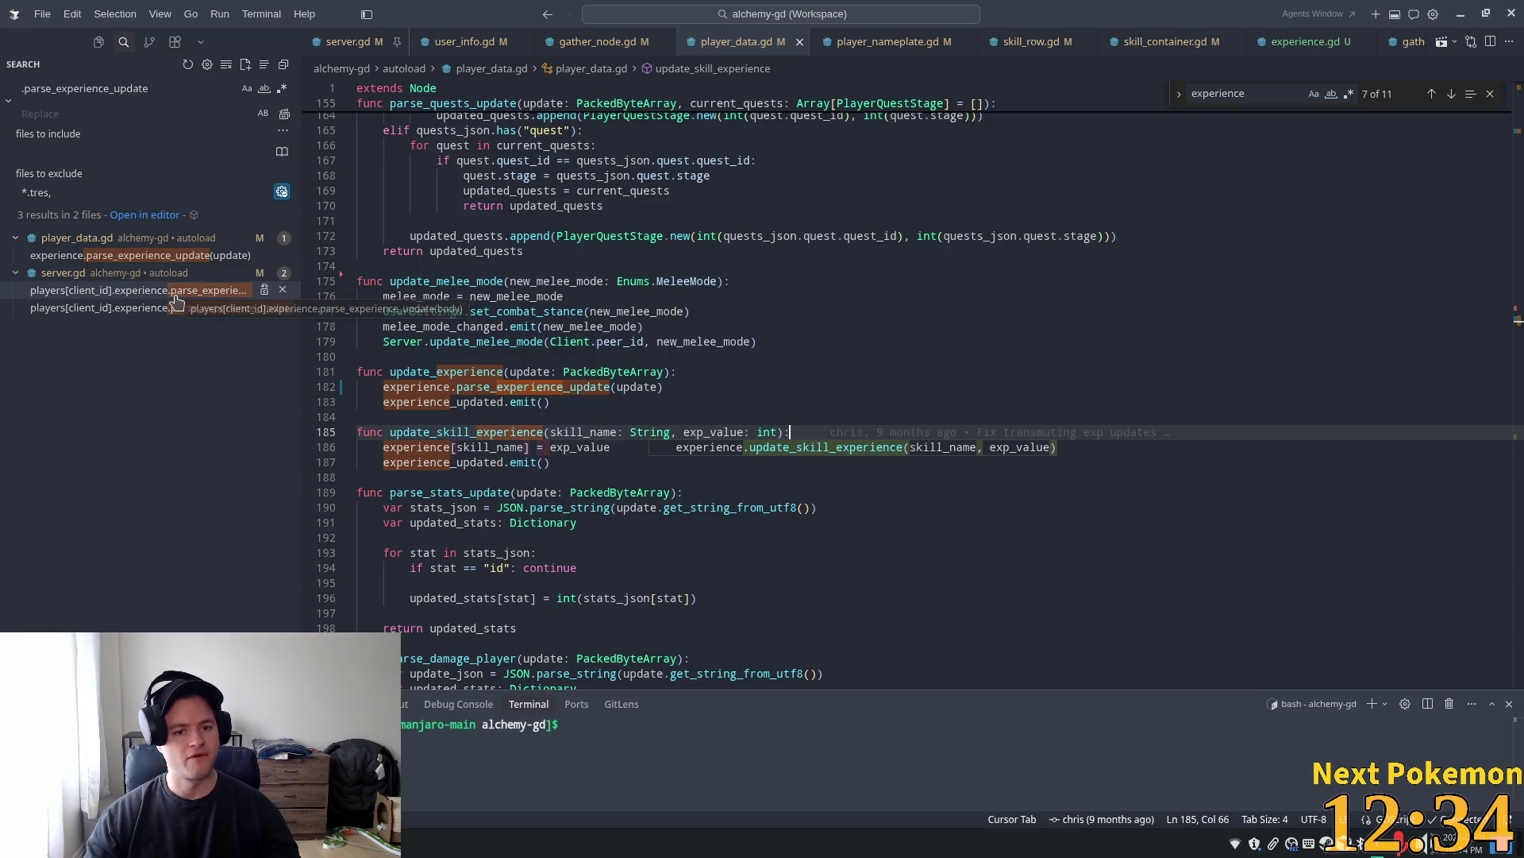
pyautogui.press('Escape')
pyautogui.click(131, 289)
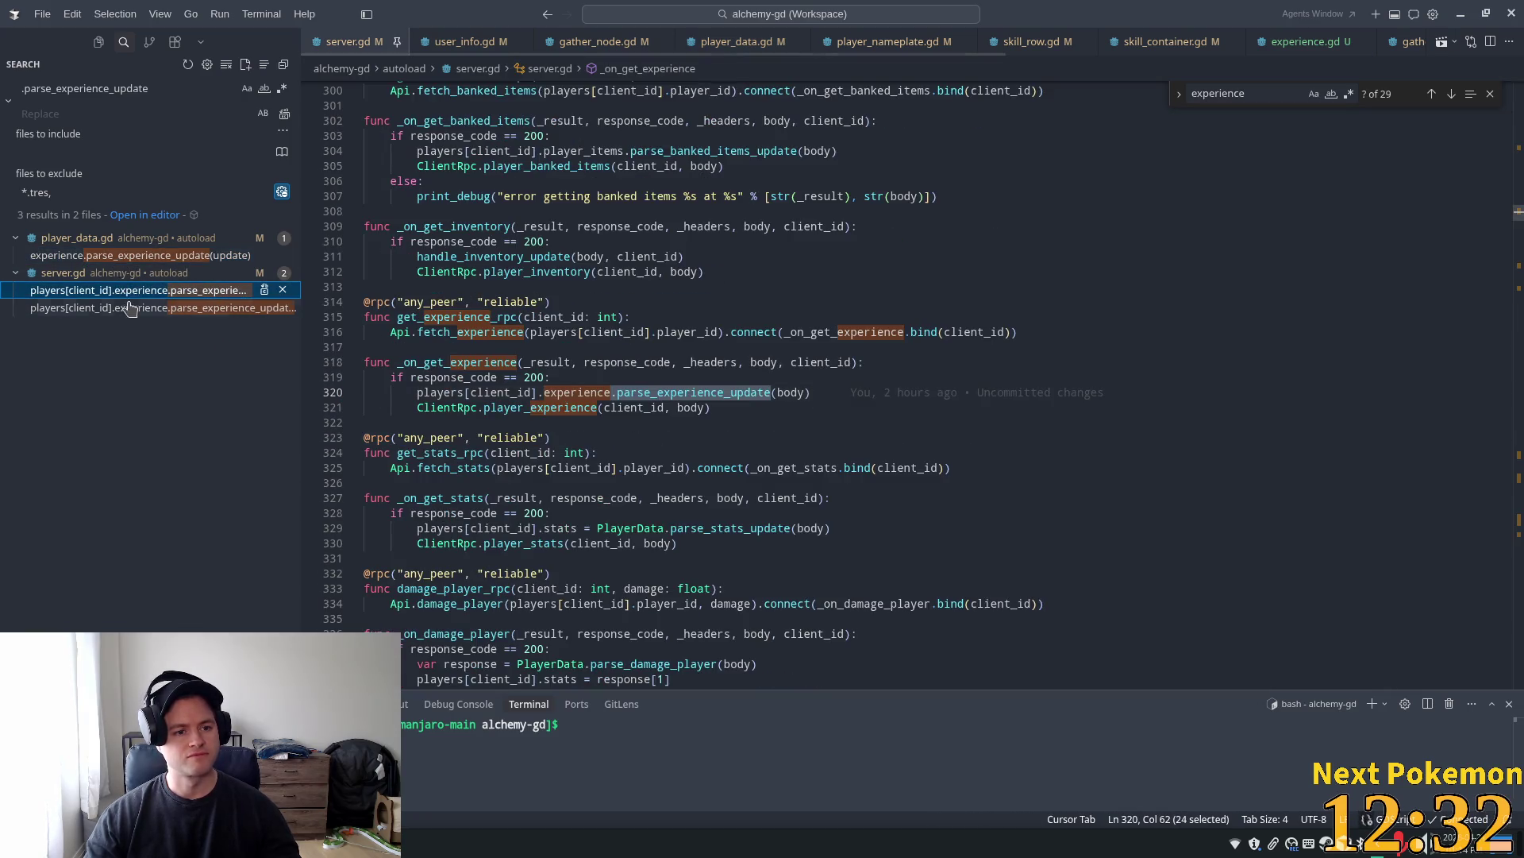
pyautogui.click(158, 308)
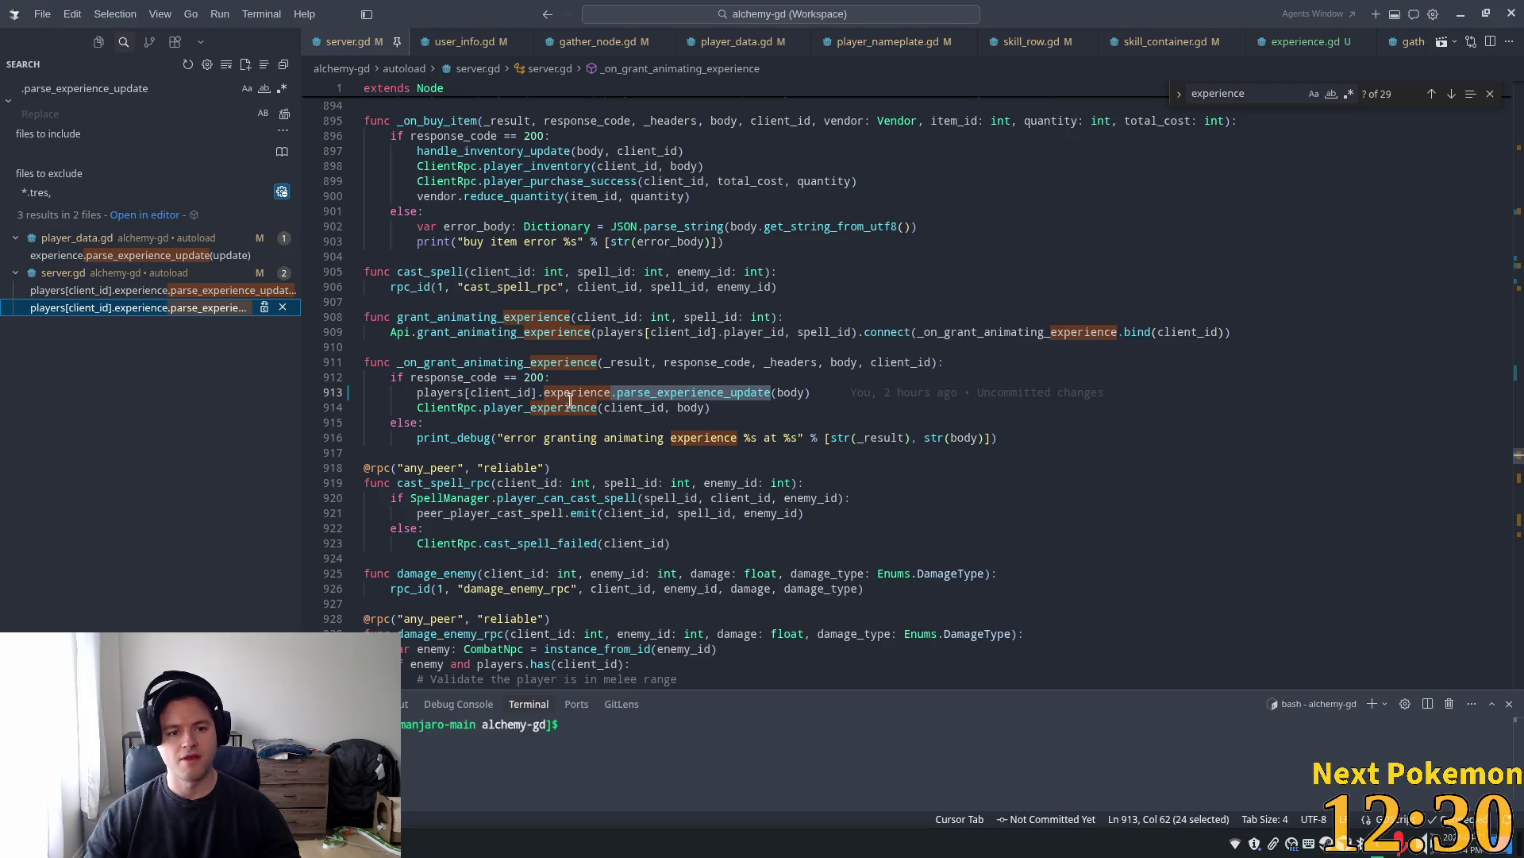
pyautogui.click(708, 372)
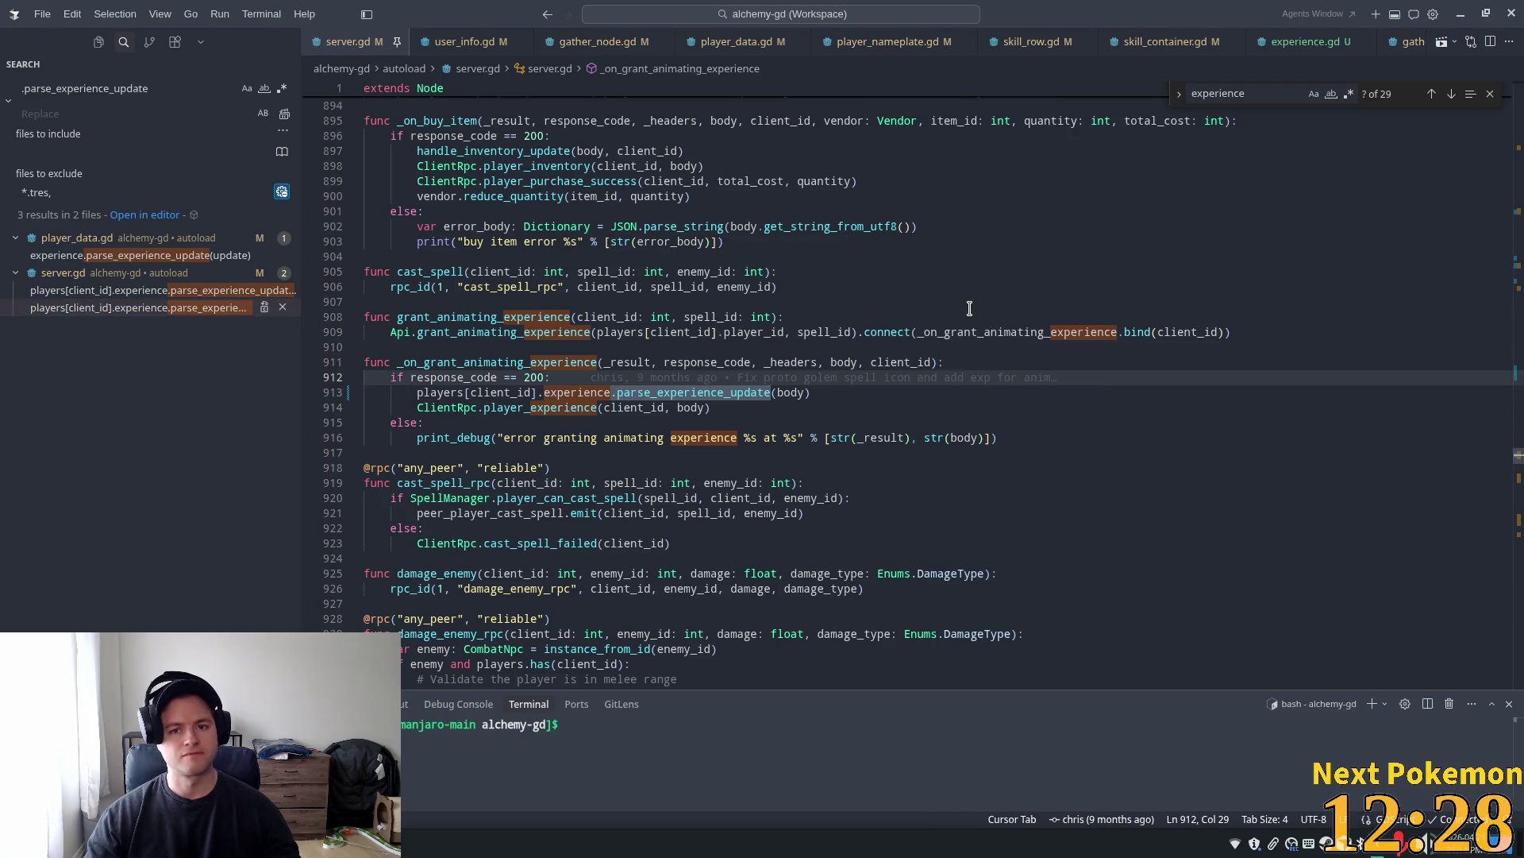
pyautogui.hotkey('alt', 'Tab')
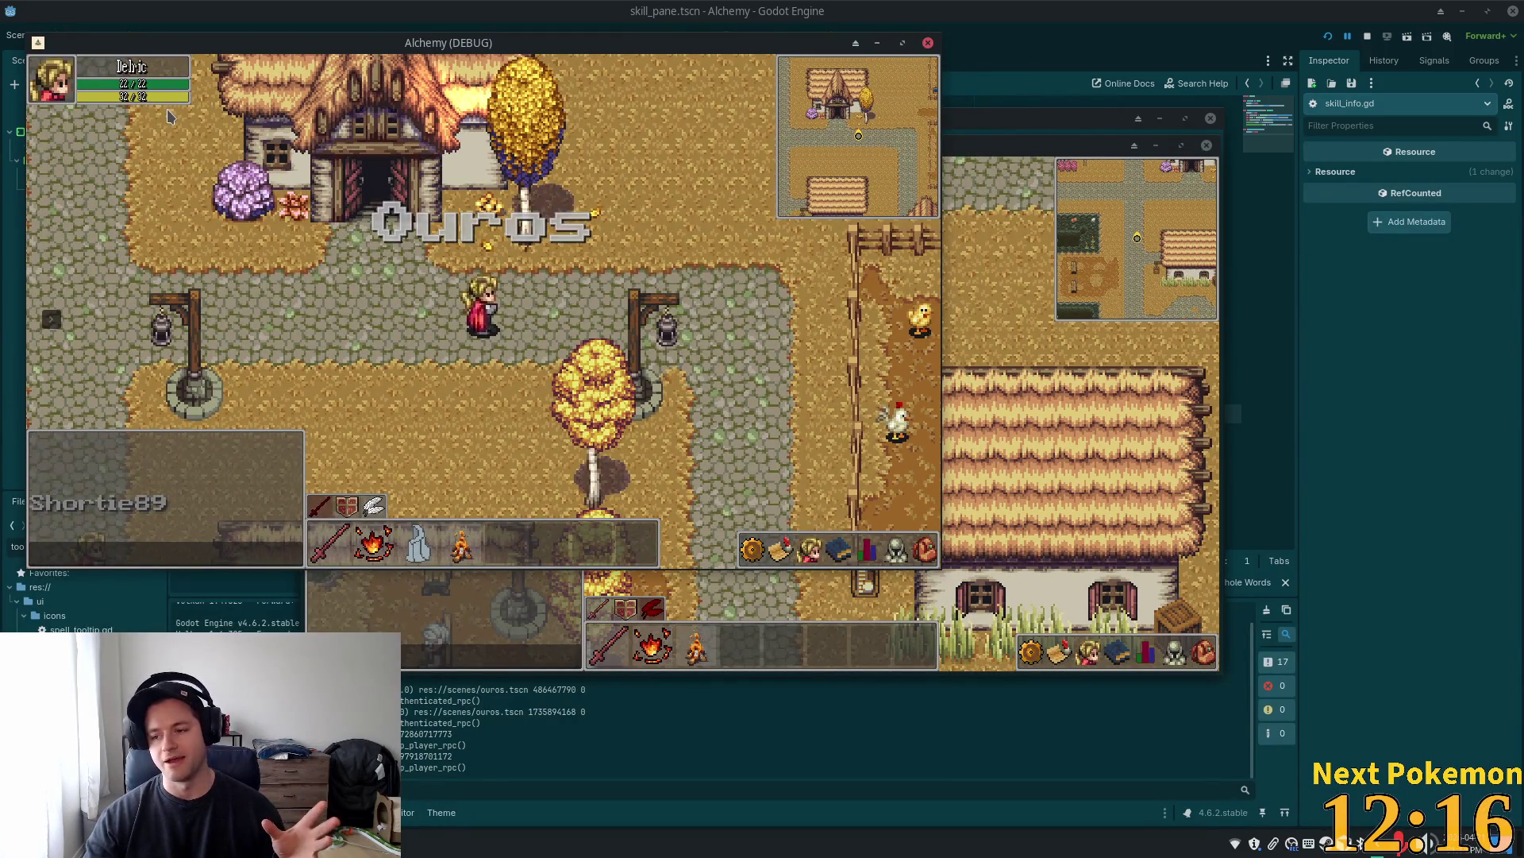
# Walk the player through the village and toggle the skills stats with K to refresh experience
pyautogui.press('d')
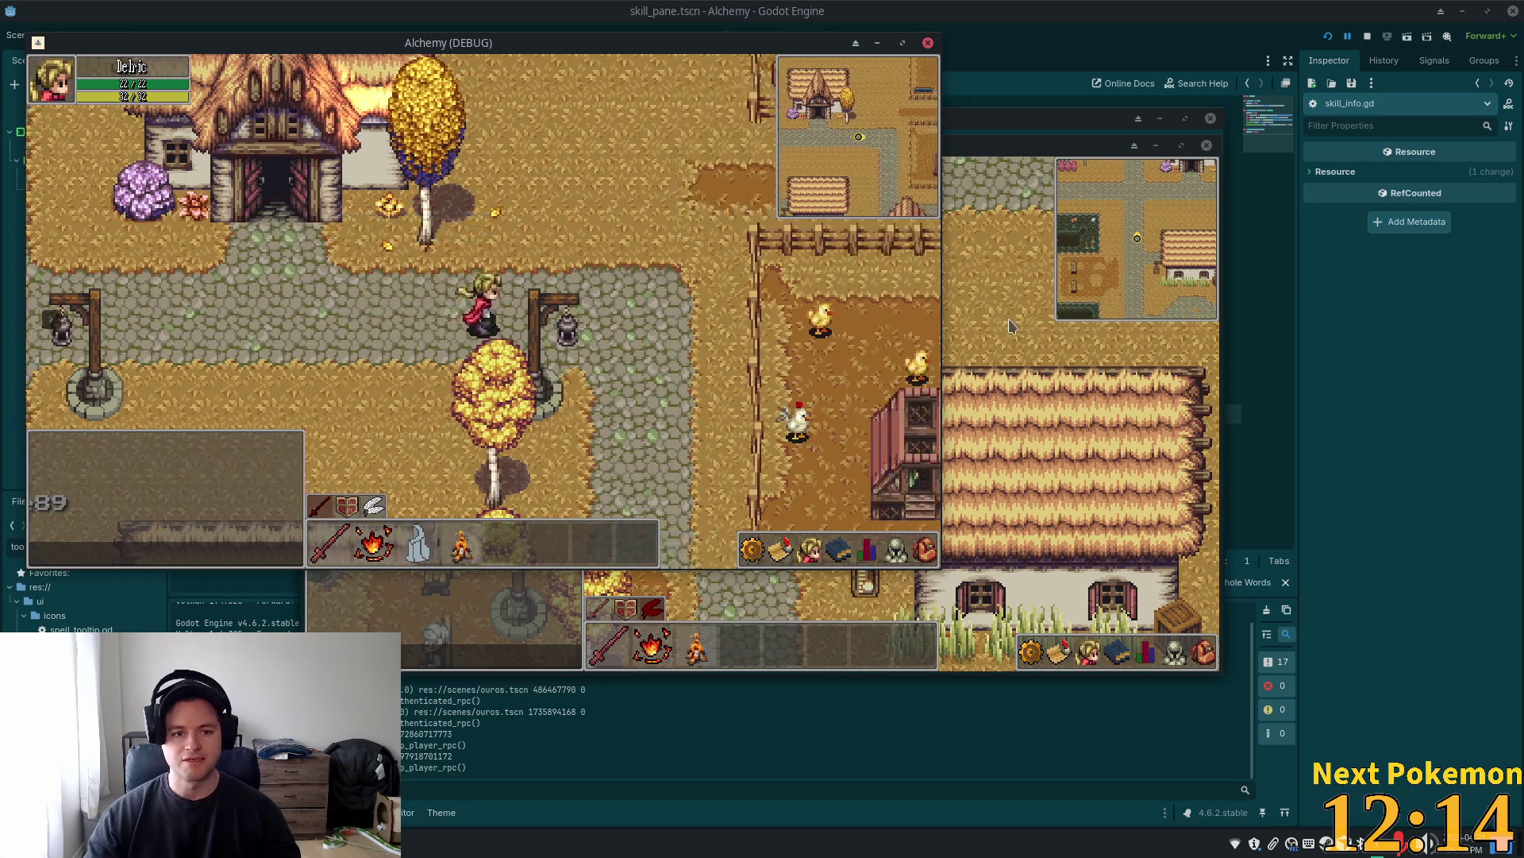
pyautogui.press('d')
pyautogui.press('s')
pyautogui.press('w')
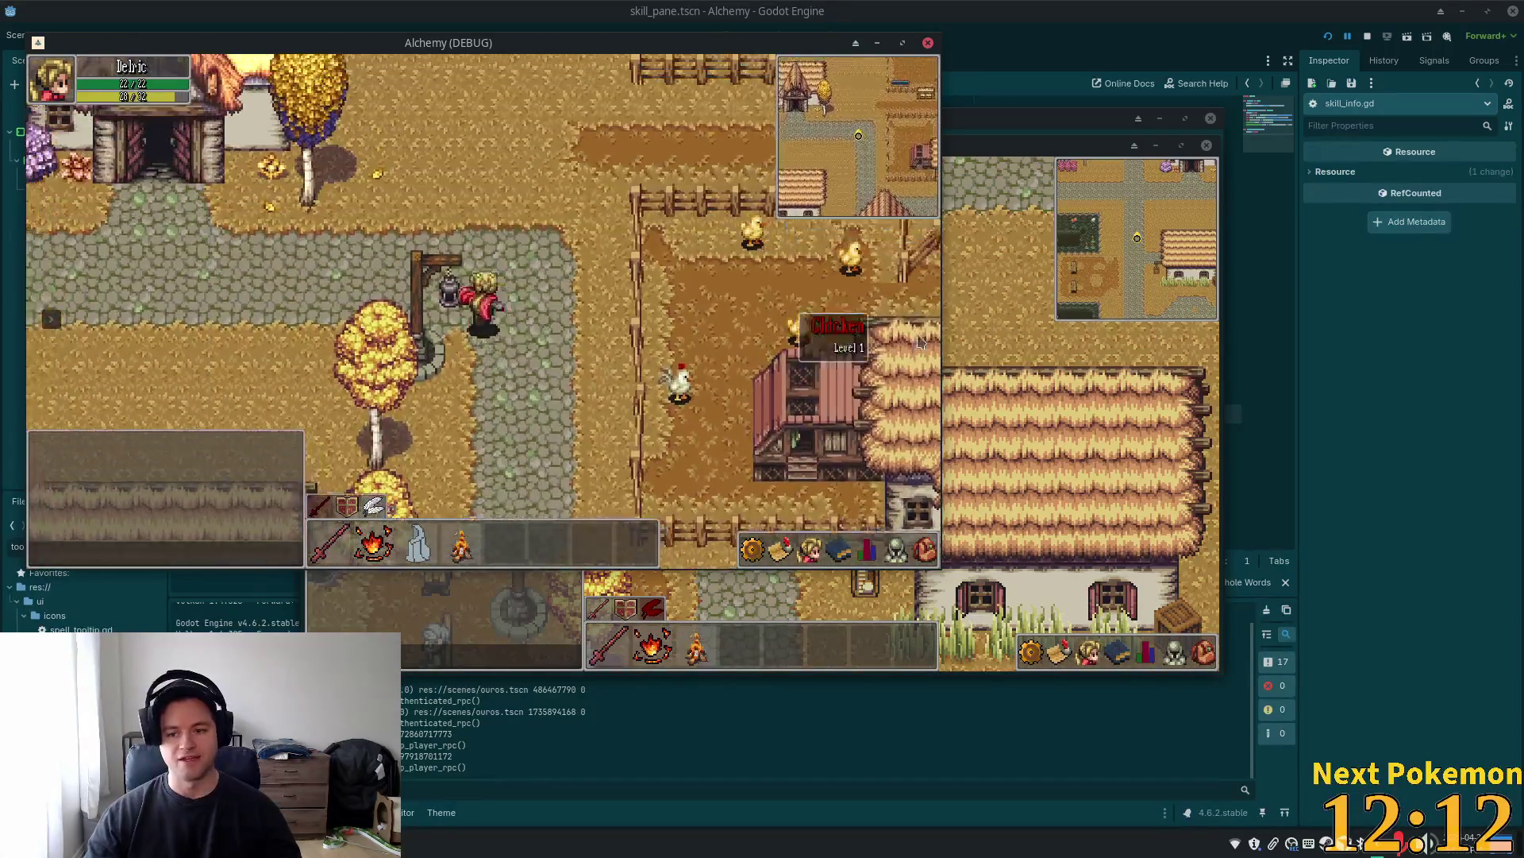
pyautogui.press('s')
pyautogui.press('a')
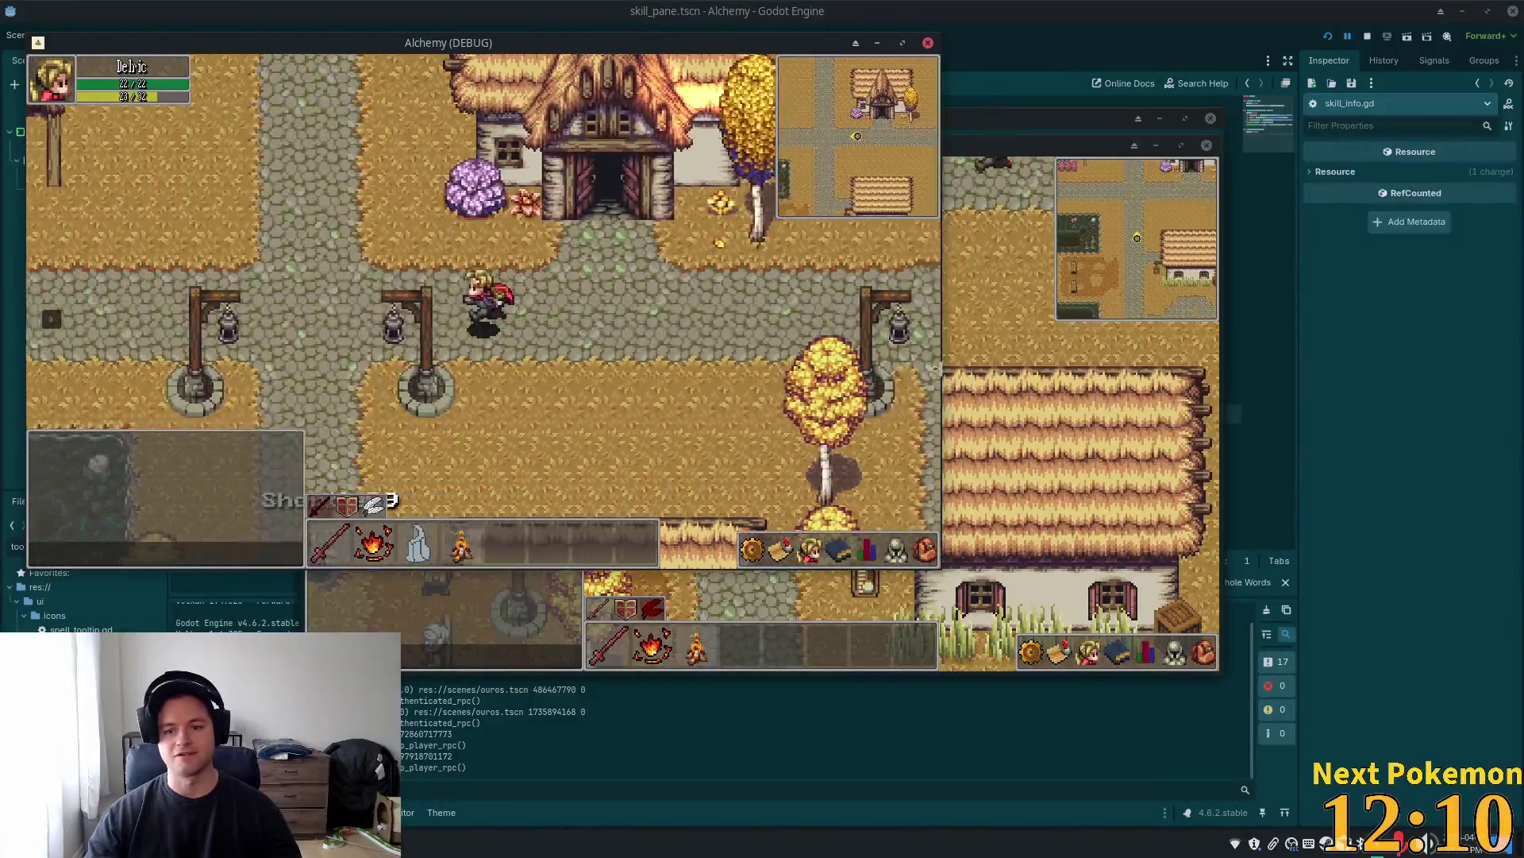
pyautogui.press('a')
pyautogui.press('k')
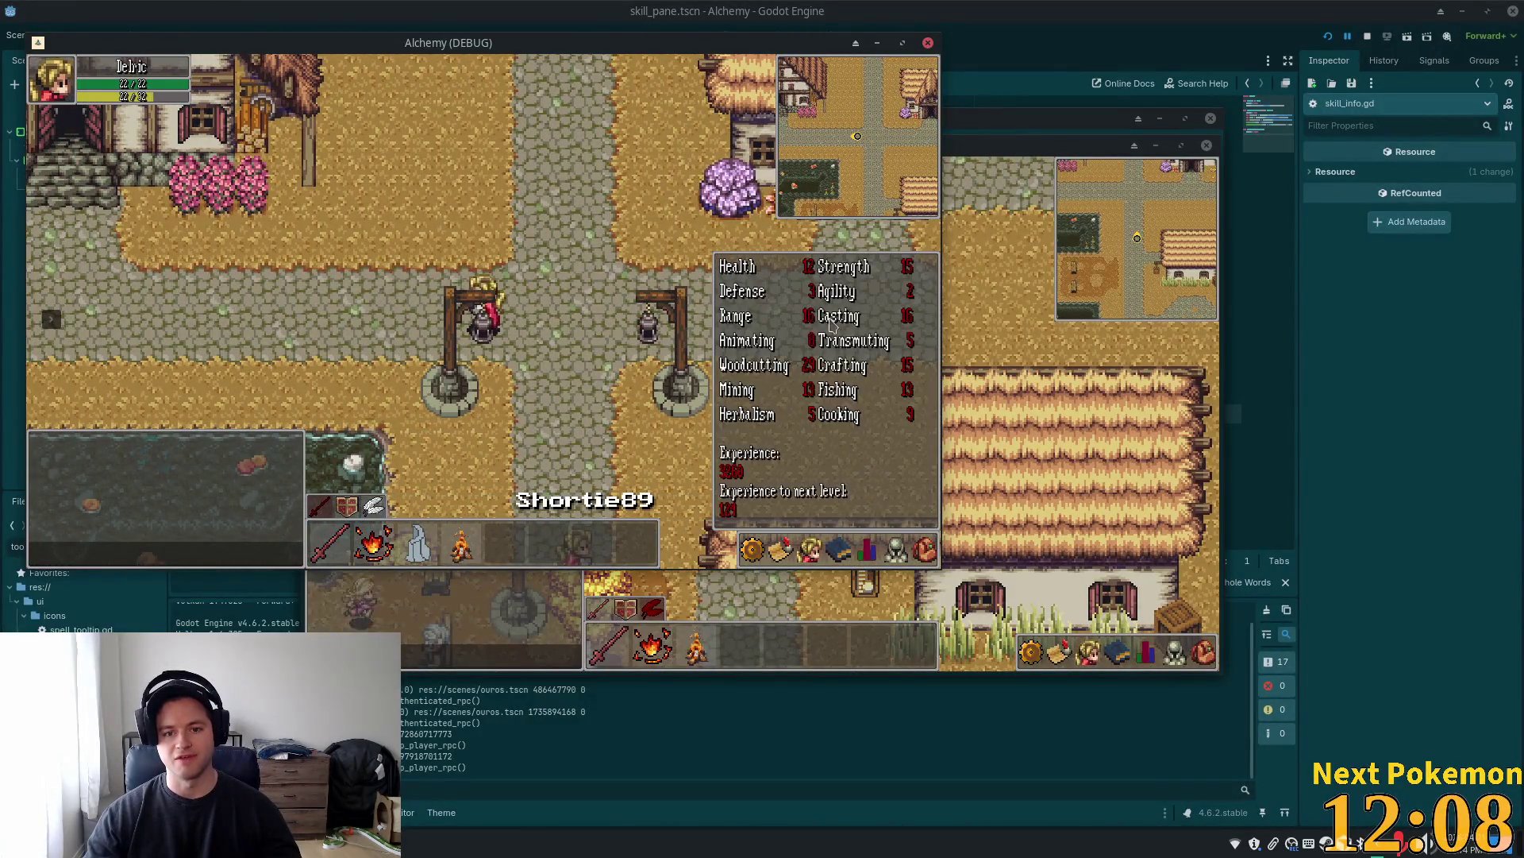
pyautogui.press('k')
pyautogui.press('k')
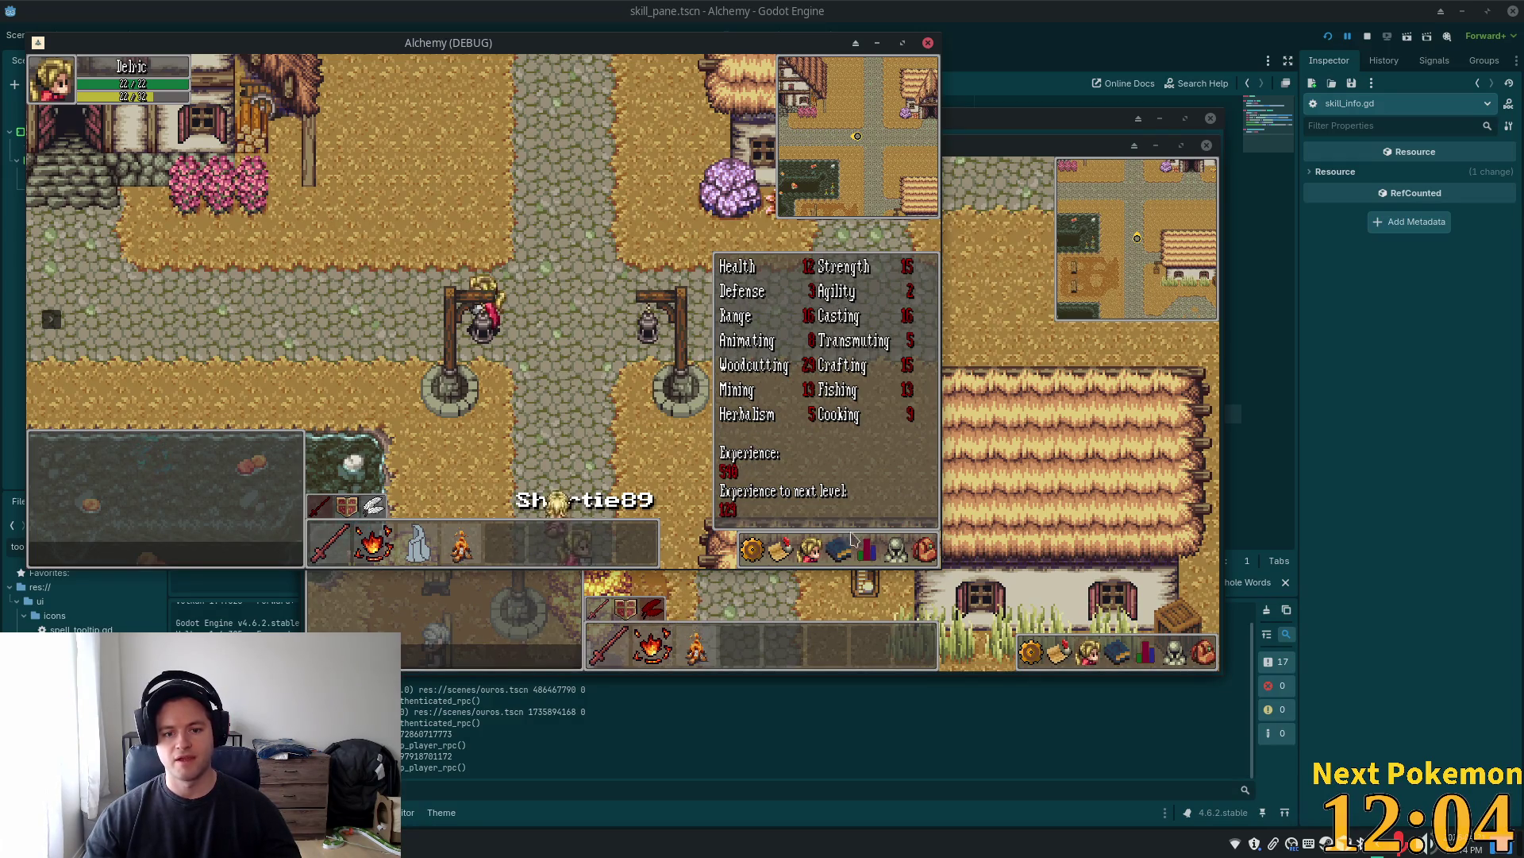
pyautogui.press('k')
# With the skills stats panel open, walk right into the farm area while watching experience values
pyautogui.press('d')
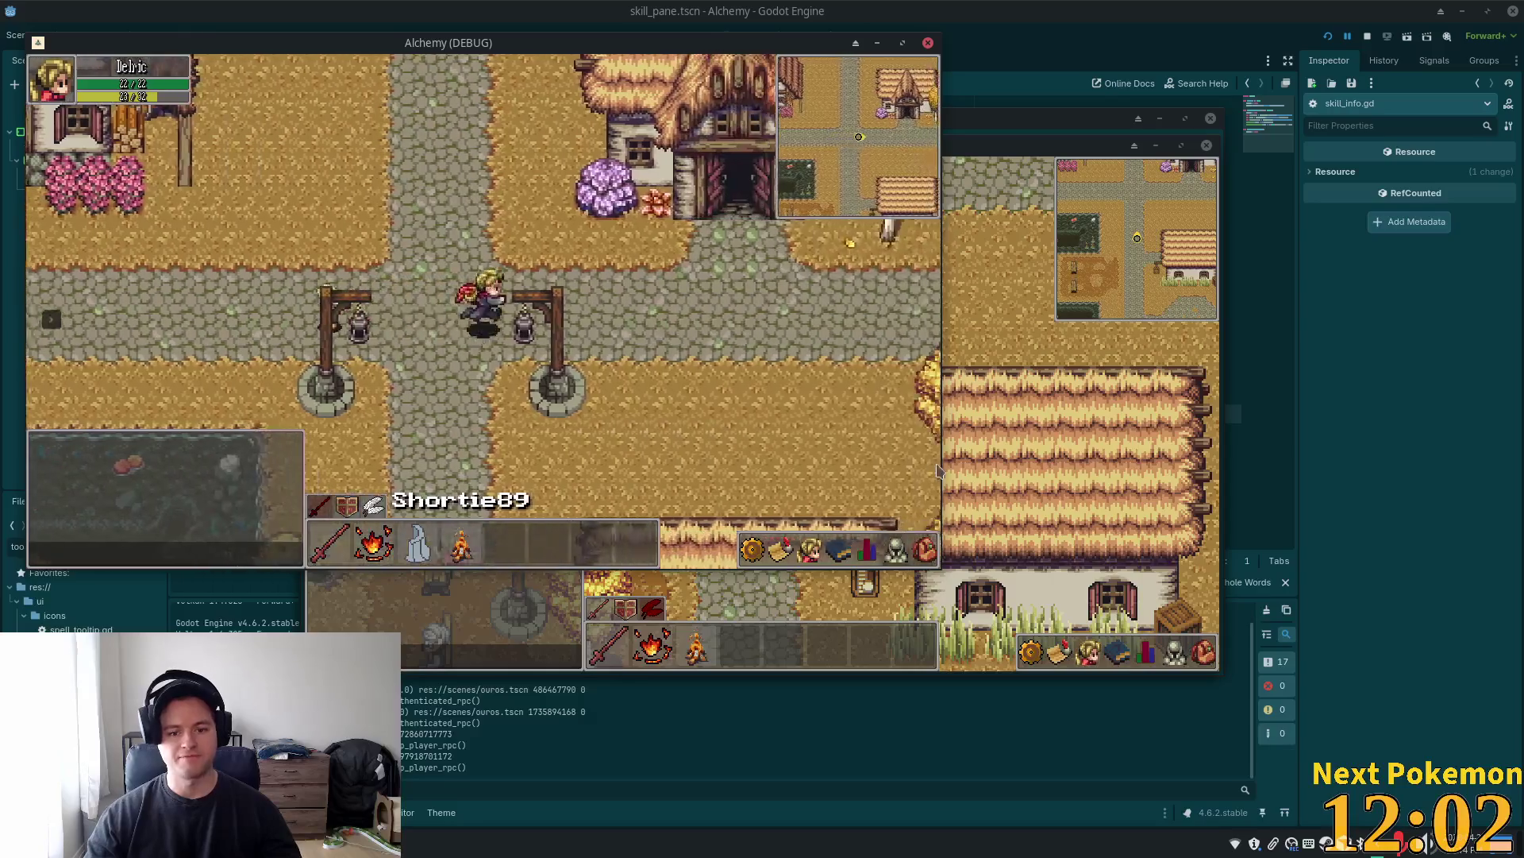
pyautogui.press('s')
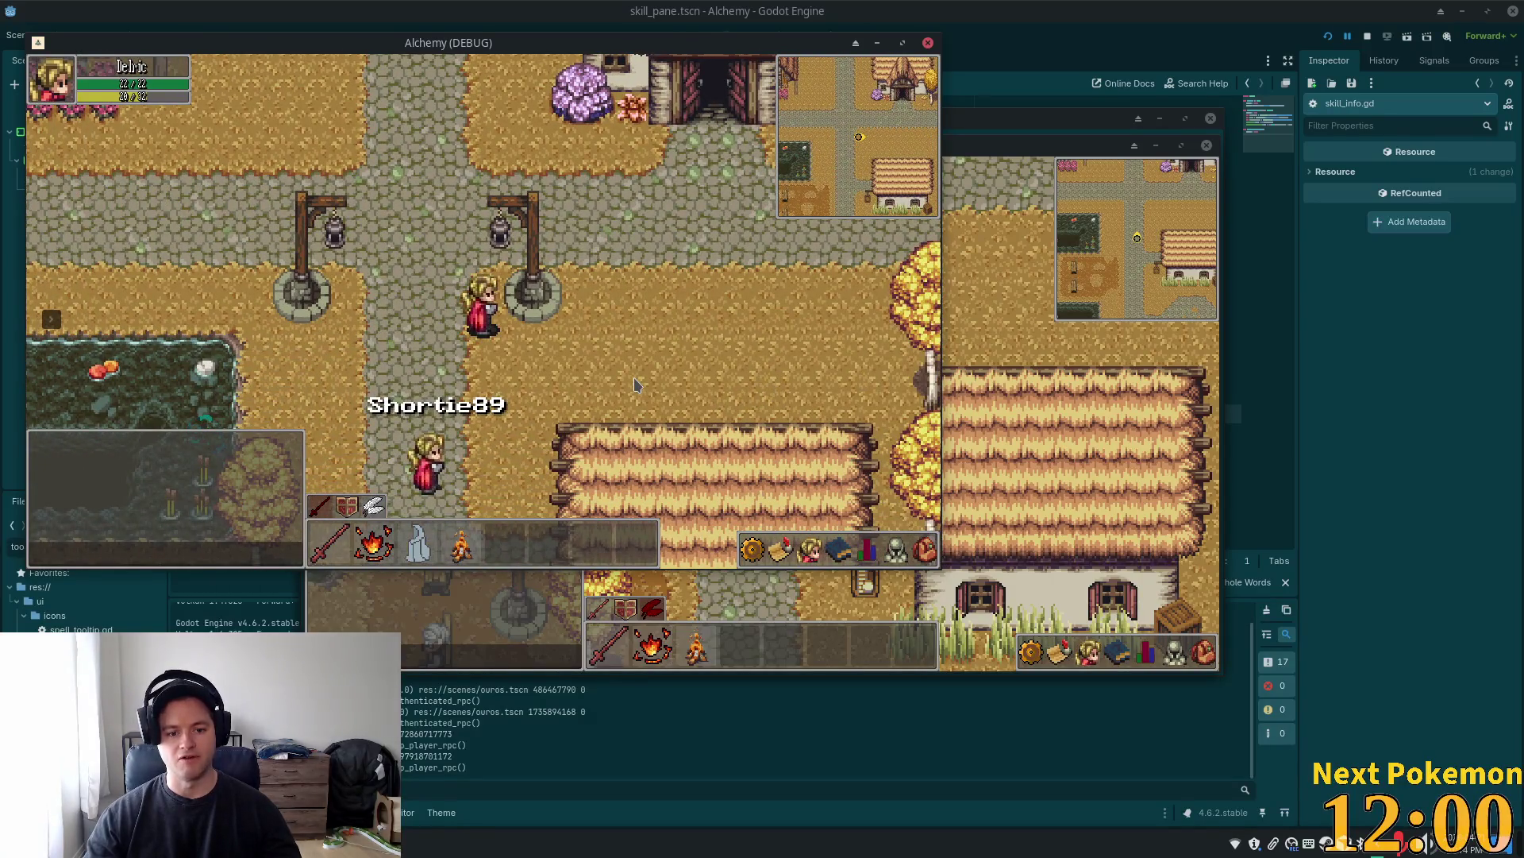
pyautogui.press('d')
pyautogui.click(869, 552)
pyautogui.press('w')
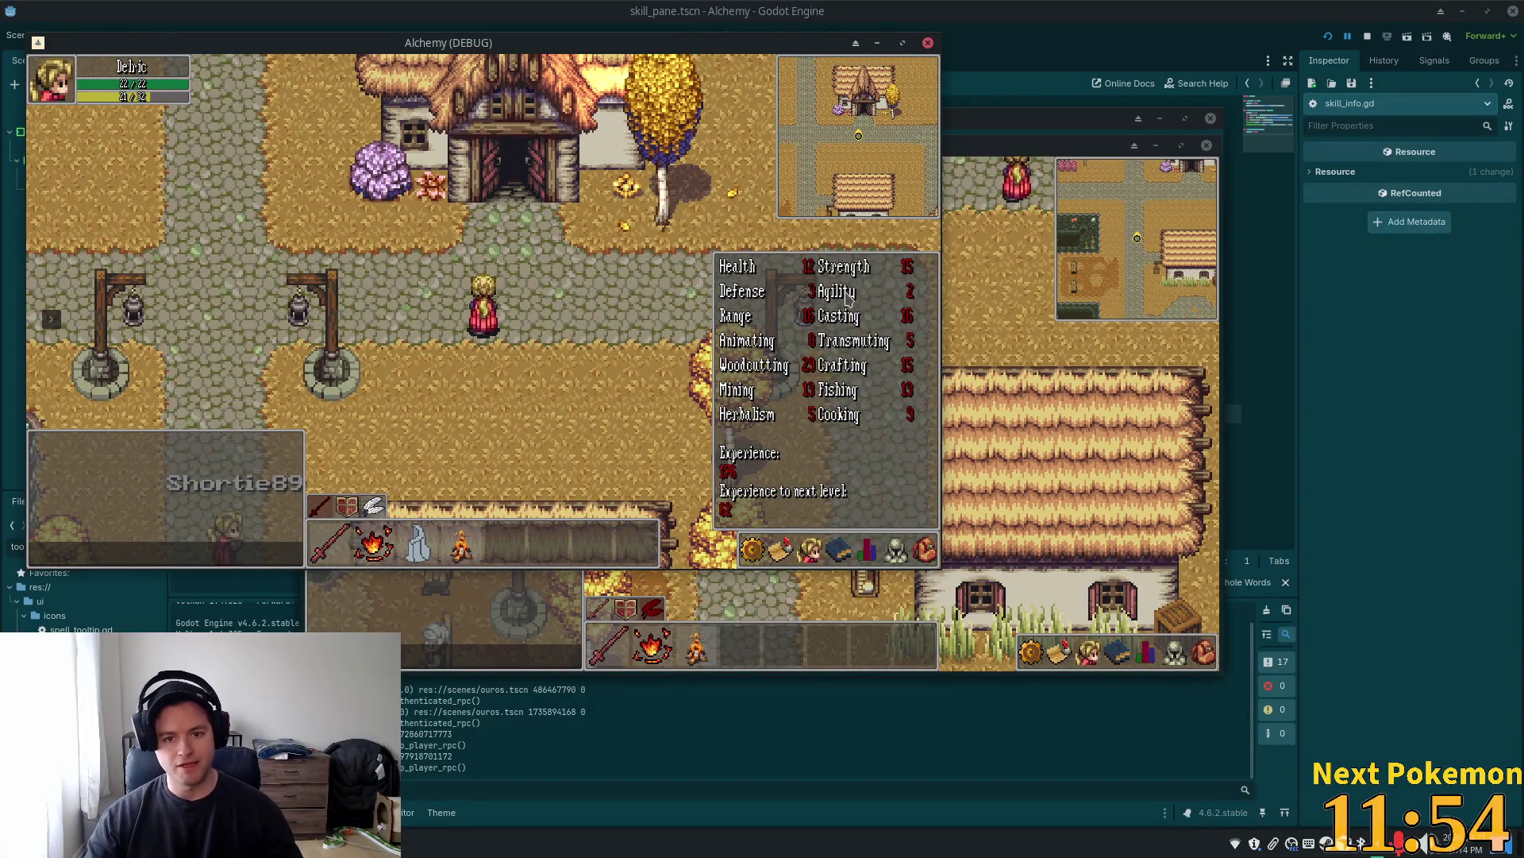
pyautogui.press('d')
pyautogui.press('w')
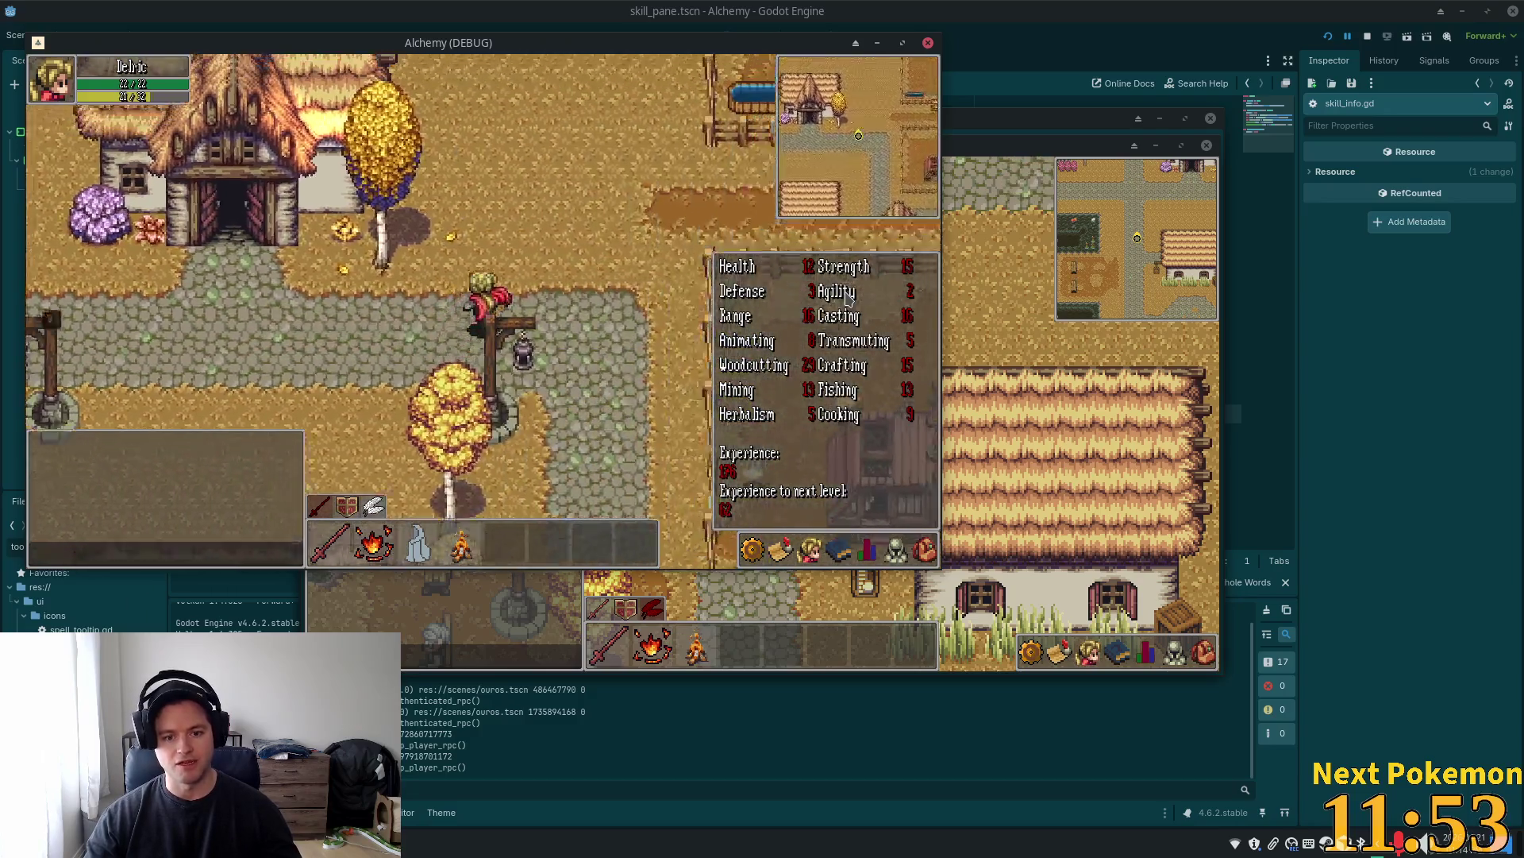
pyautogui.press('d')
pyautogui.press('s')
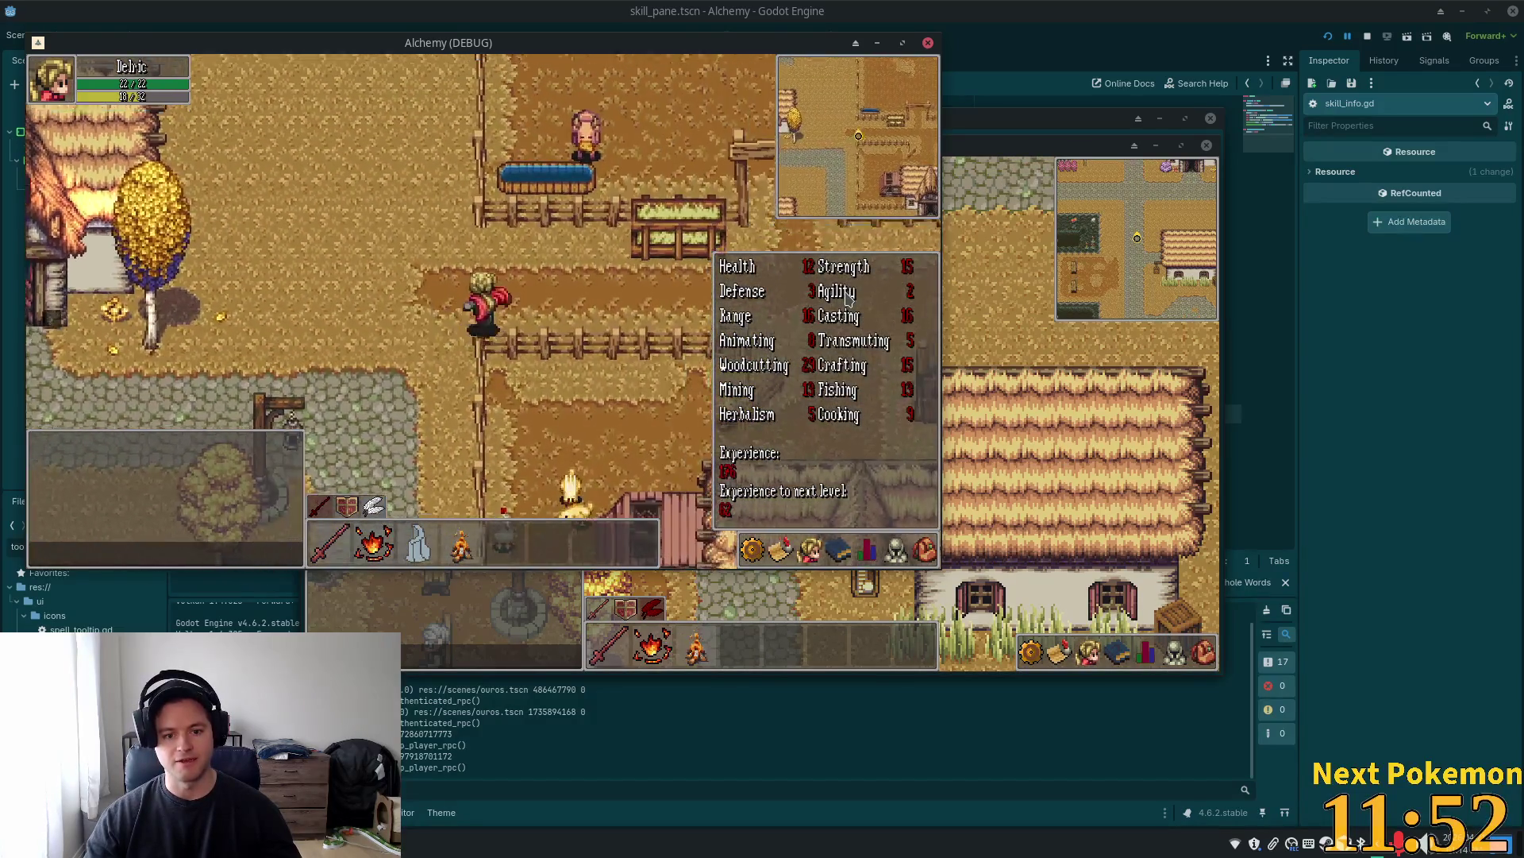
pyautogui.press('Escape')
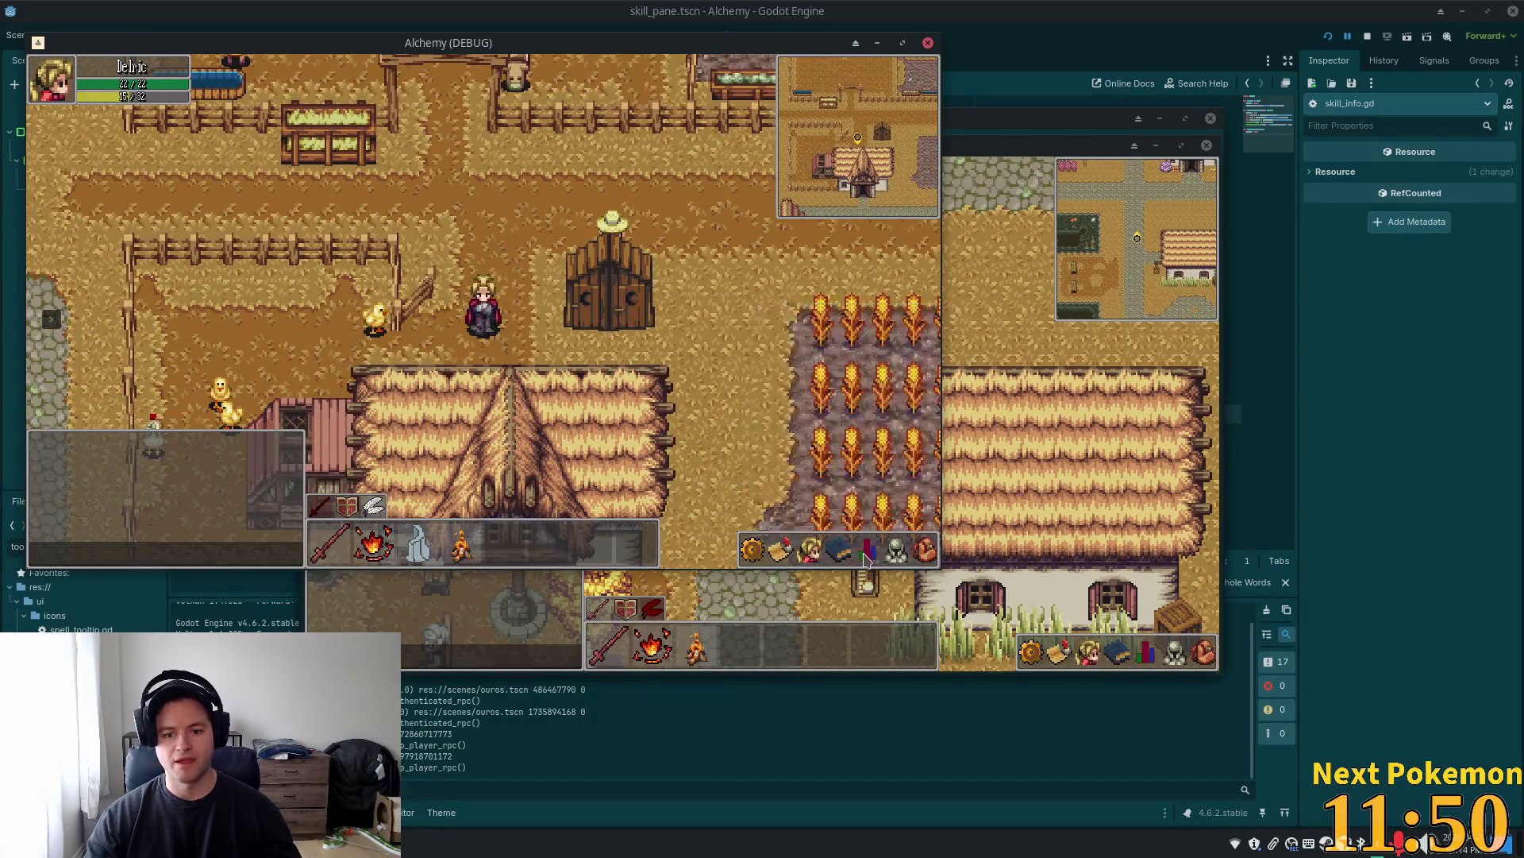
# Reopen the skills panel, walk left to the field and attack a nearby chicken
pyautogui.click(867, 554)
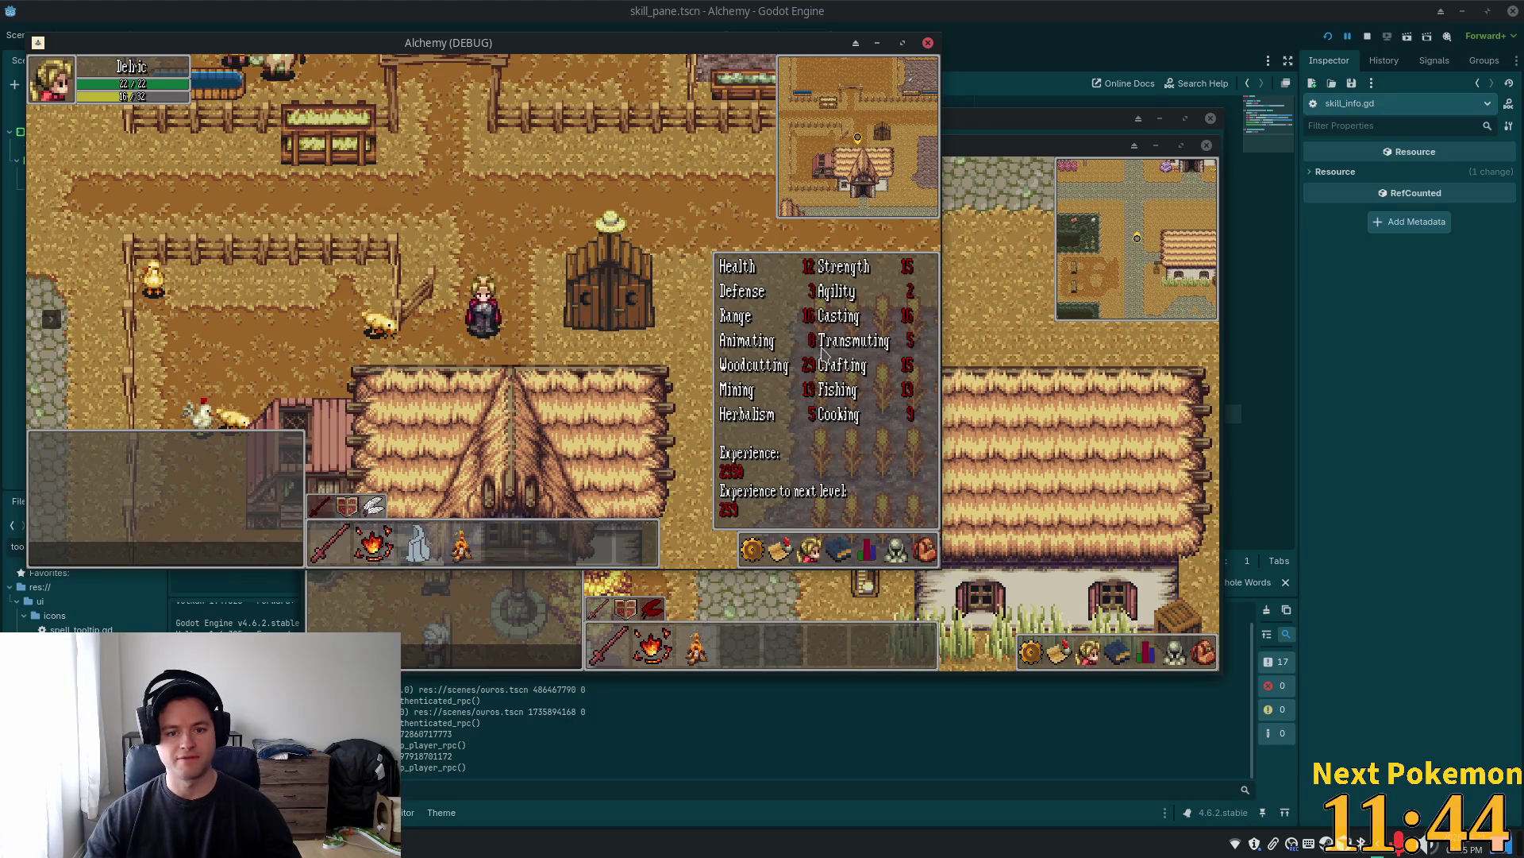
pyautogui.click(358, 296)
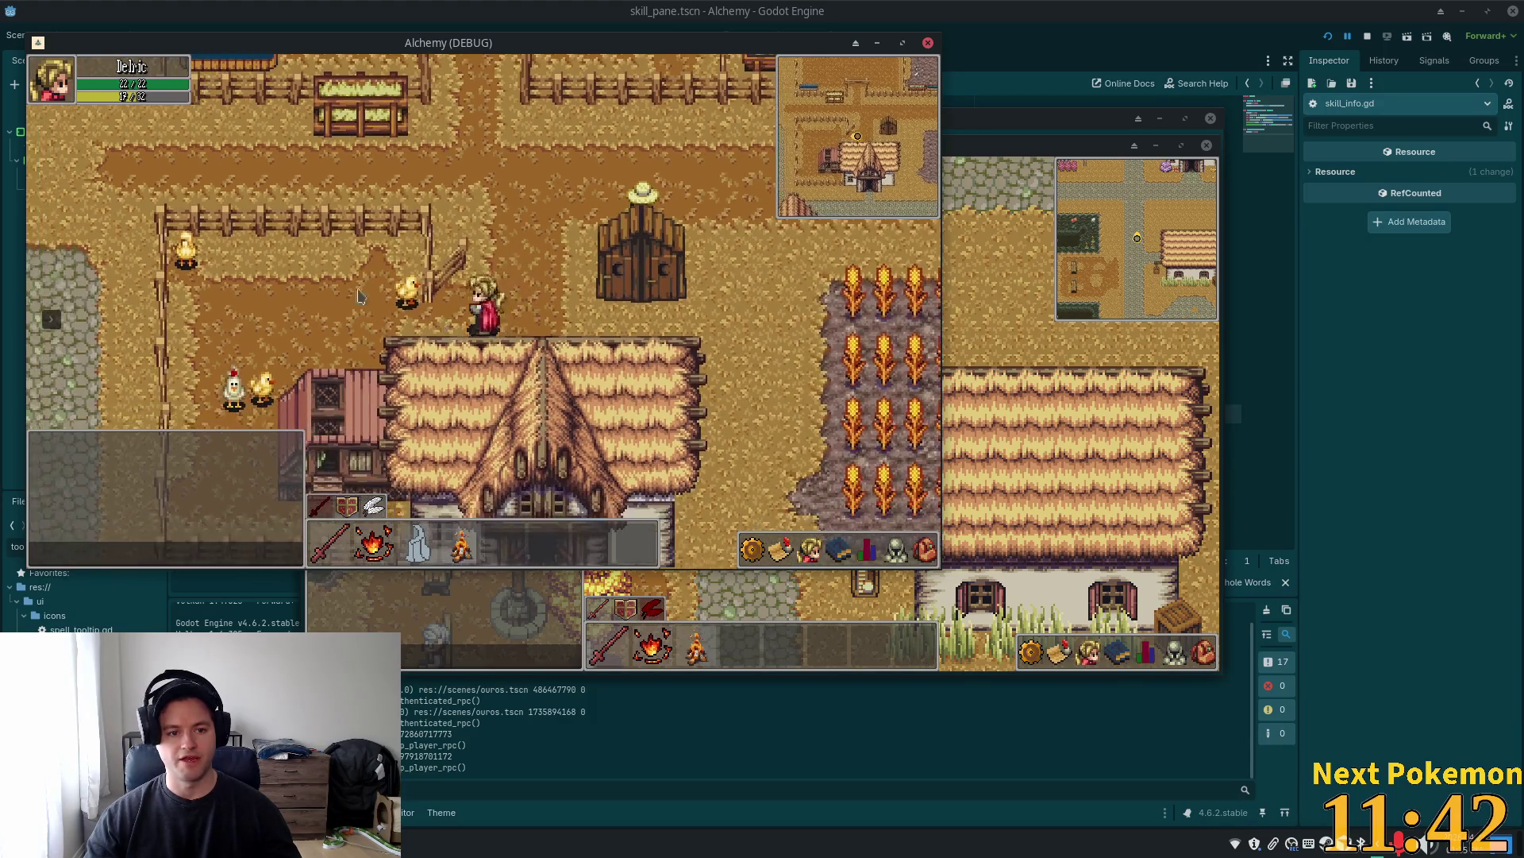
pyautogui.click(50, 337)
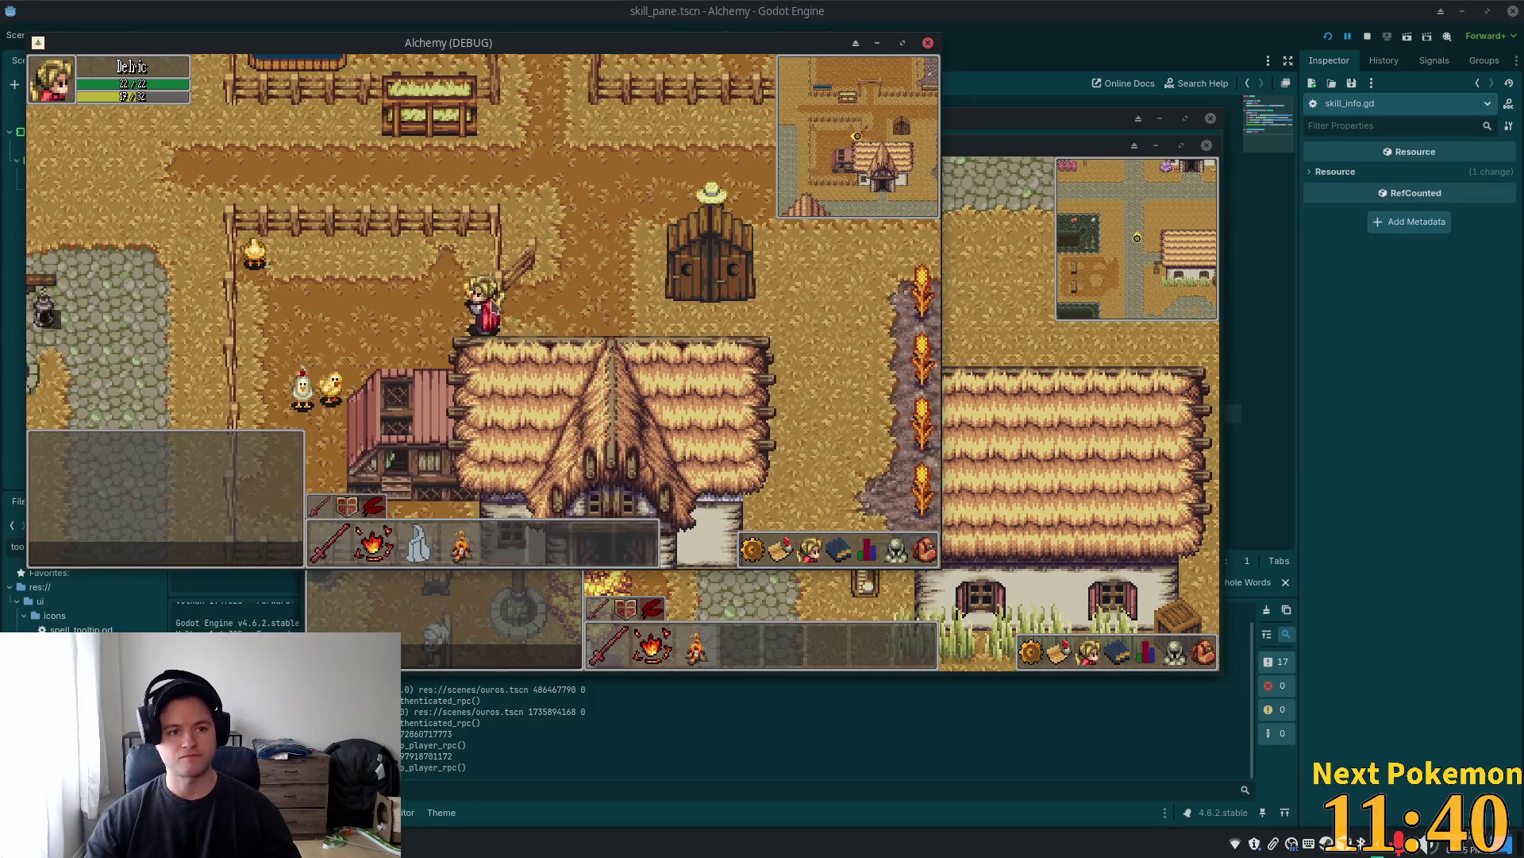
pyautogui.click(468, 310)
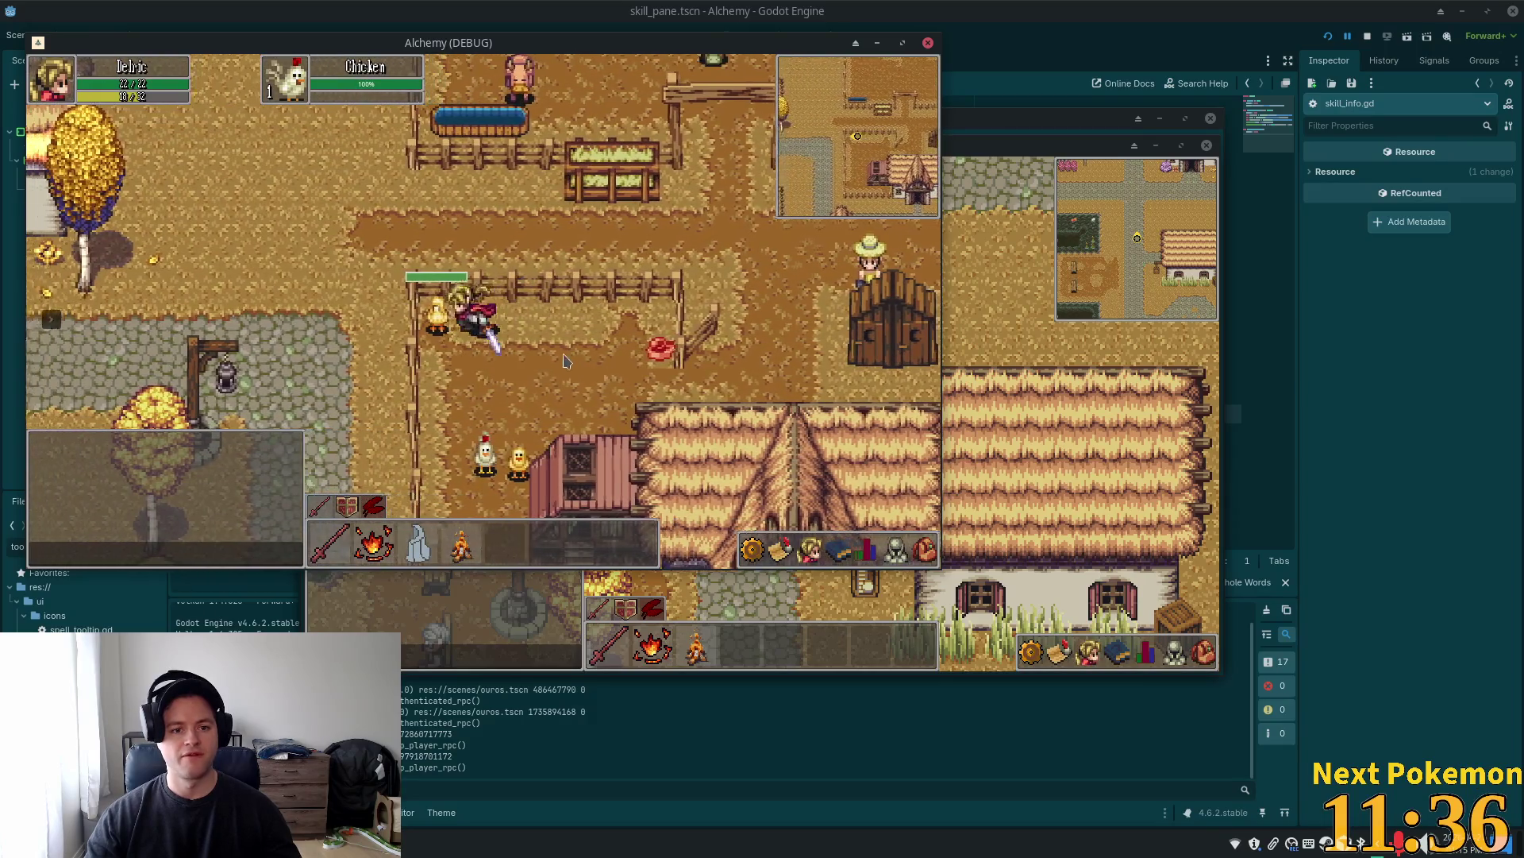
# Kill several chickens with attacks and a spell (key 2), then walk onto the dropped meat
pyautogui.click(548, 352)
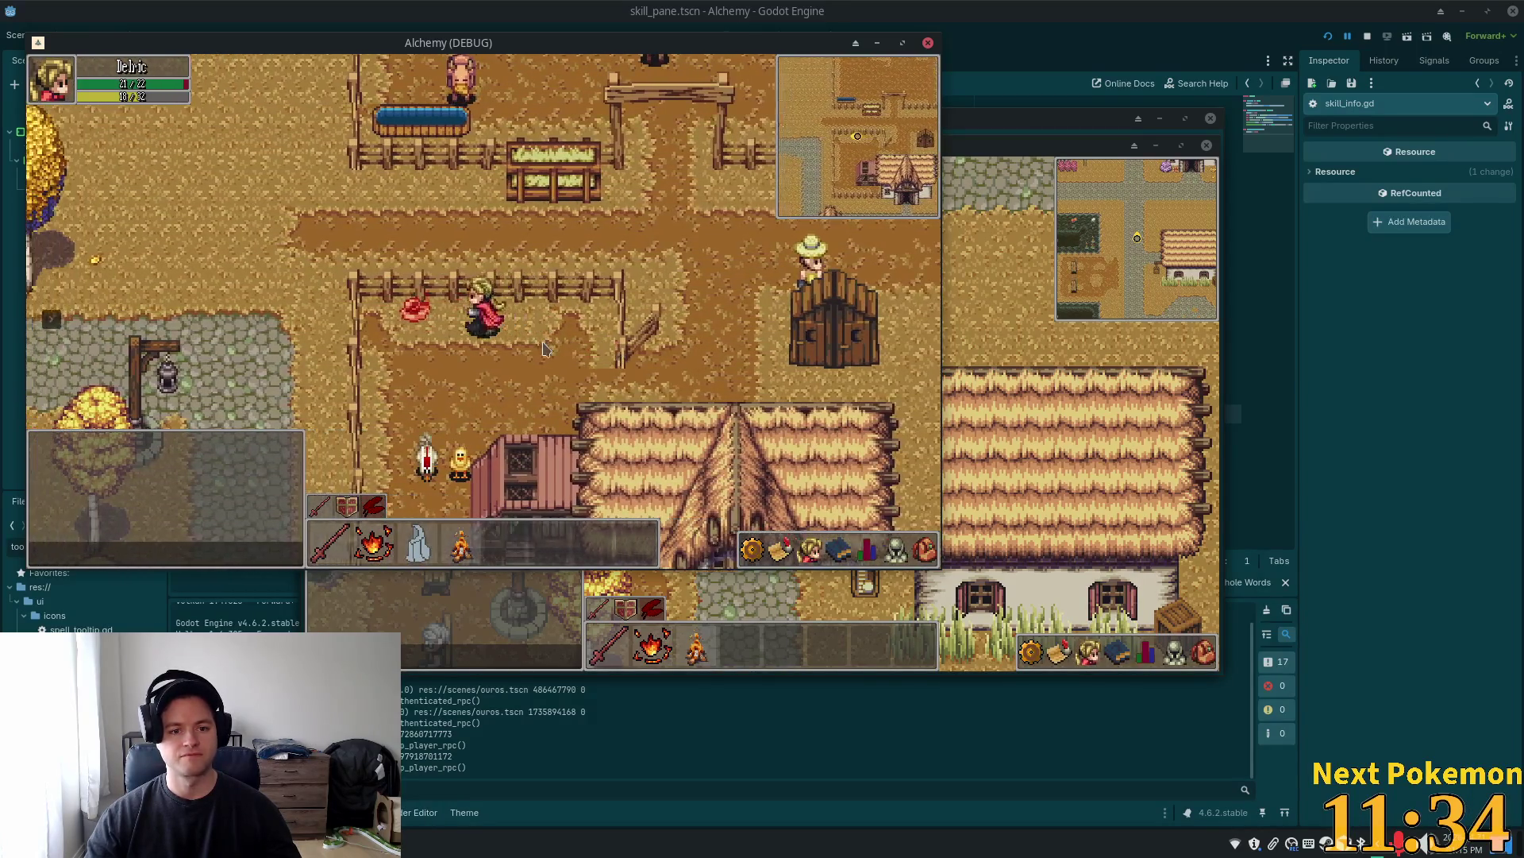
pyautogui.press('2')
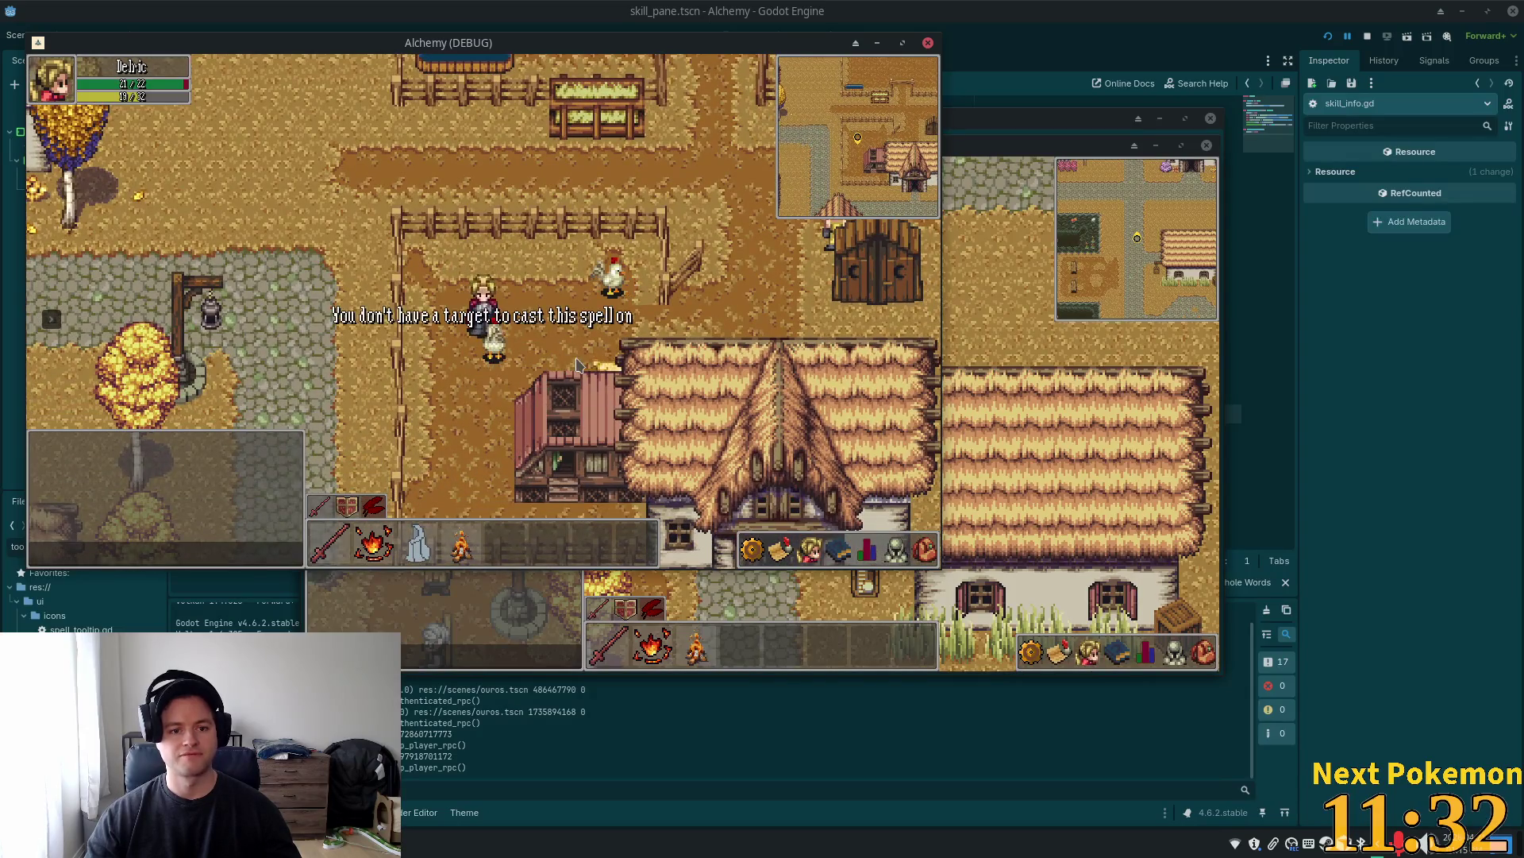
pyautogui.click(481, 343)
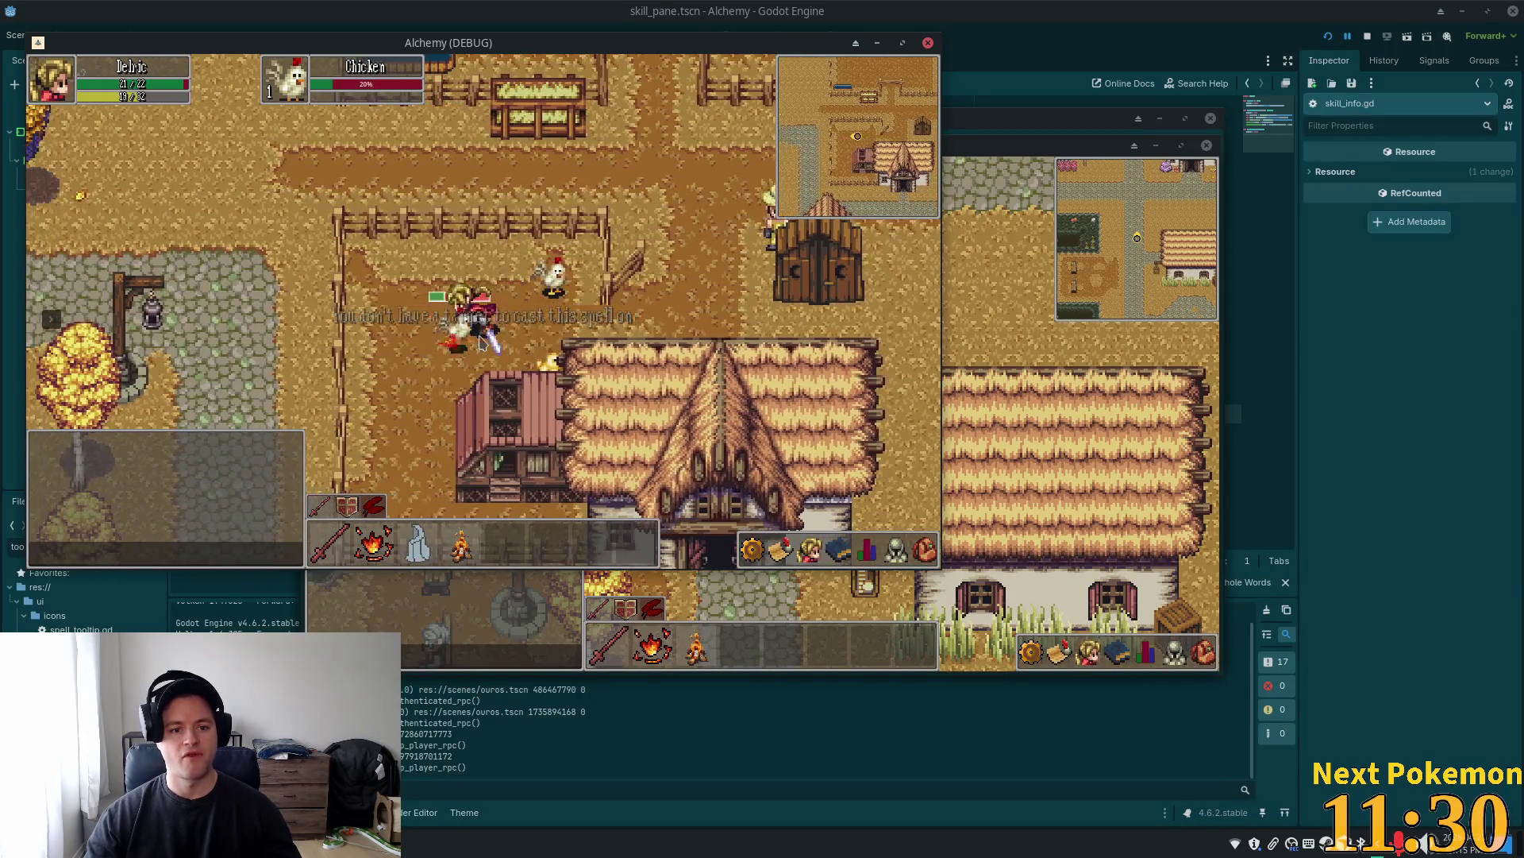
pyautogui.press('Tab')
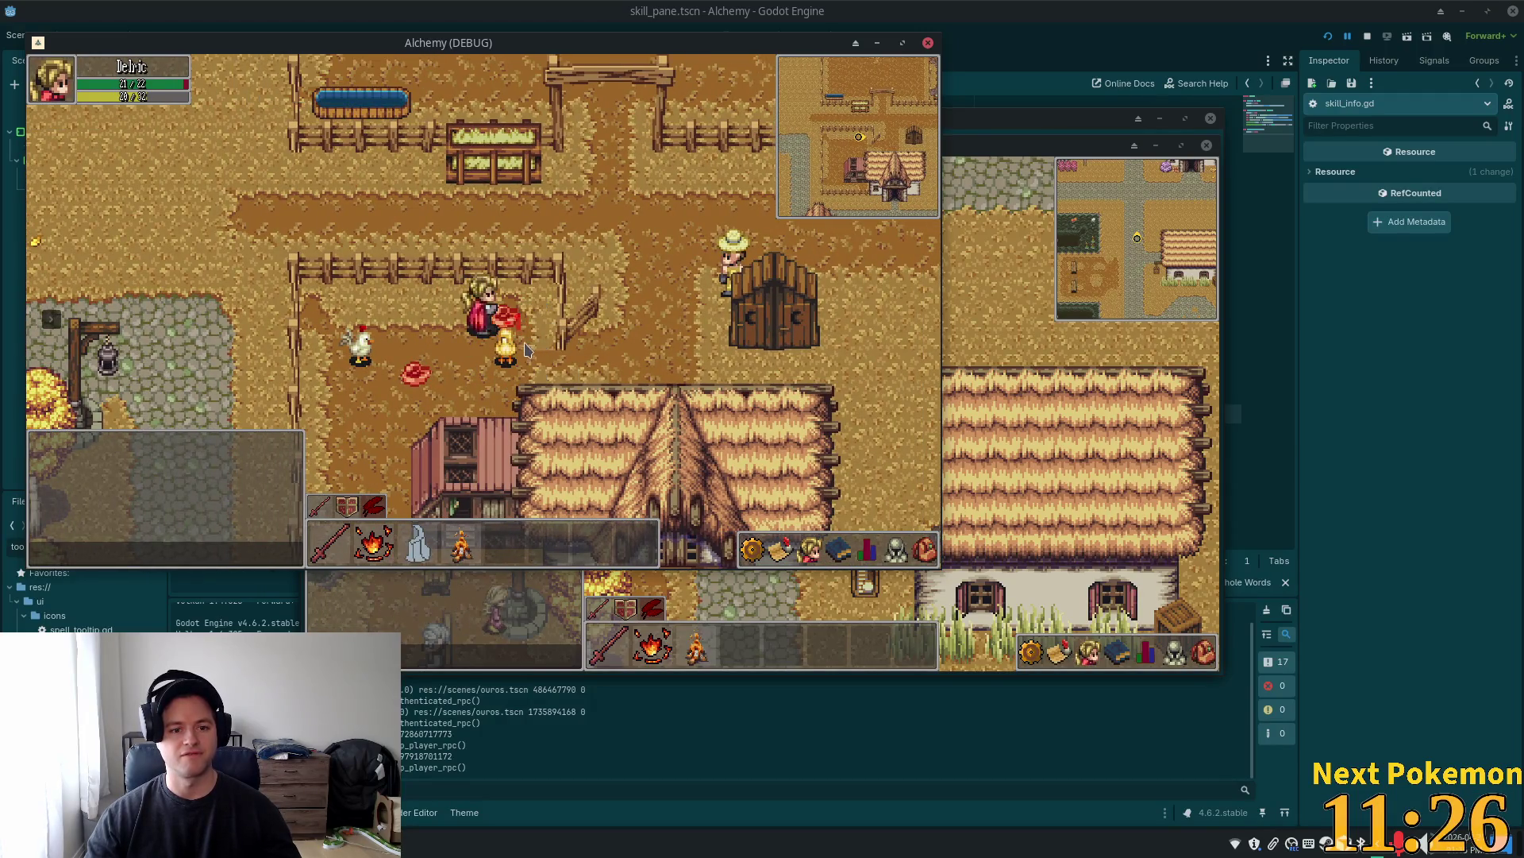
pyautogui.click(524, 360)
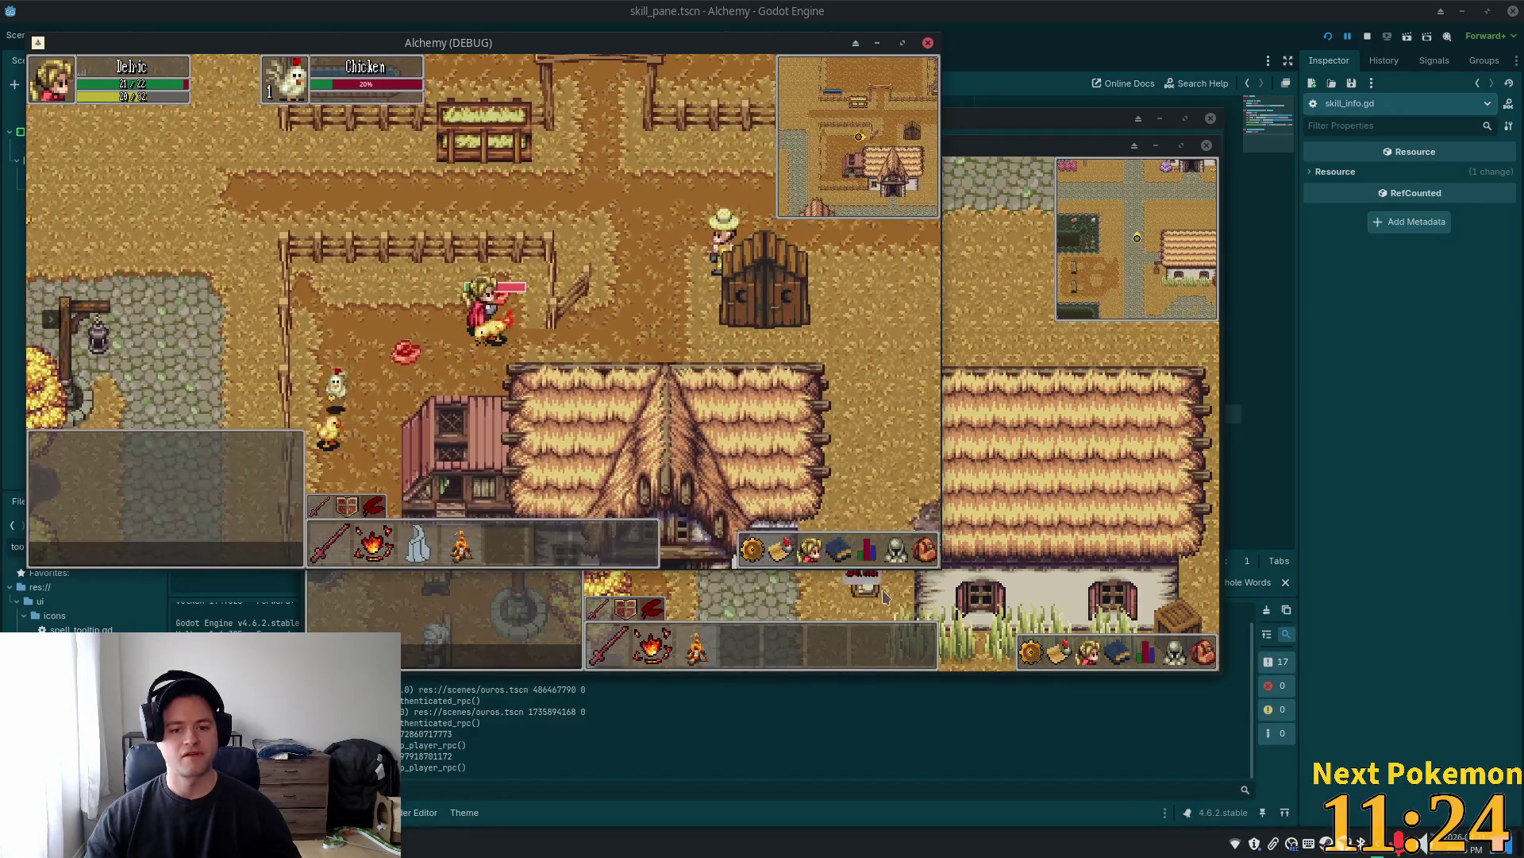
pyautogui.click(407, 351)
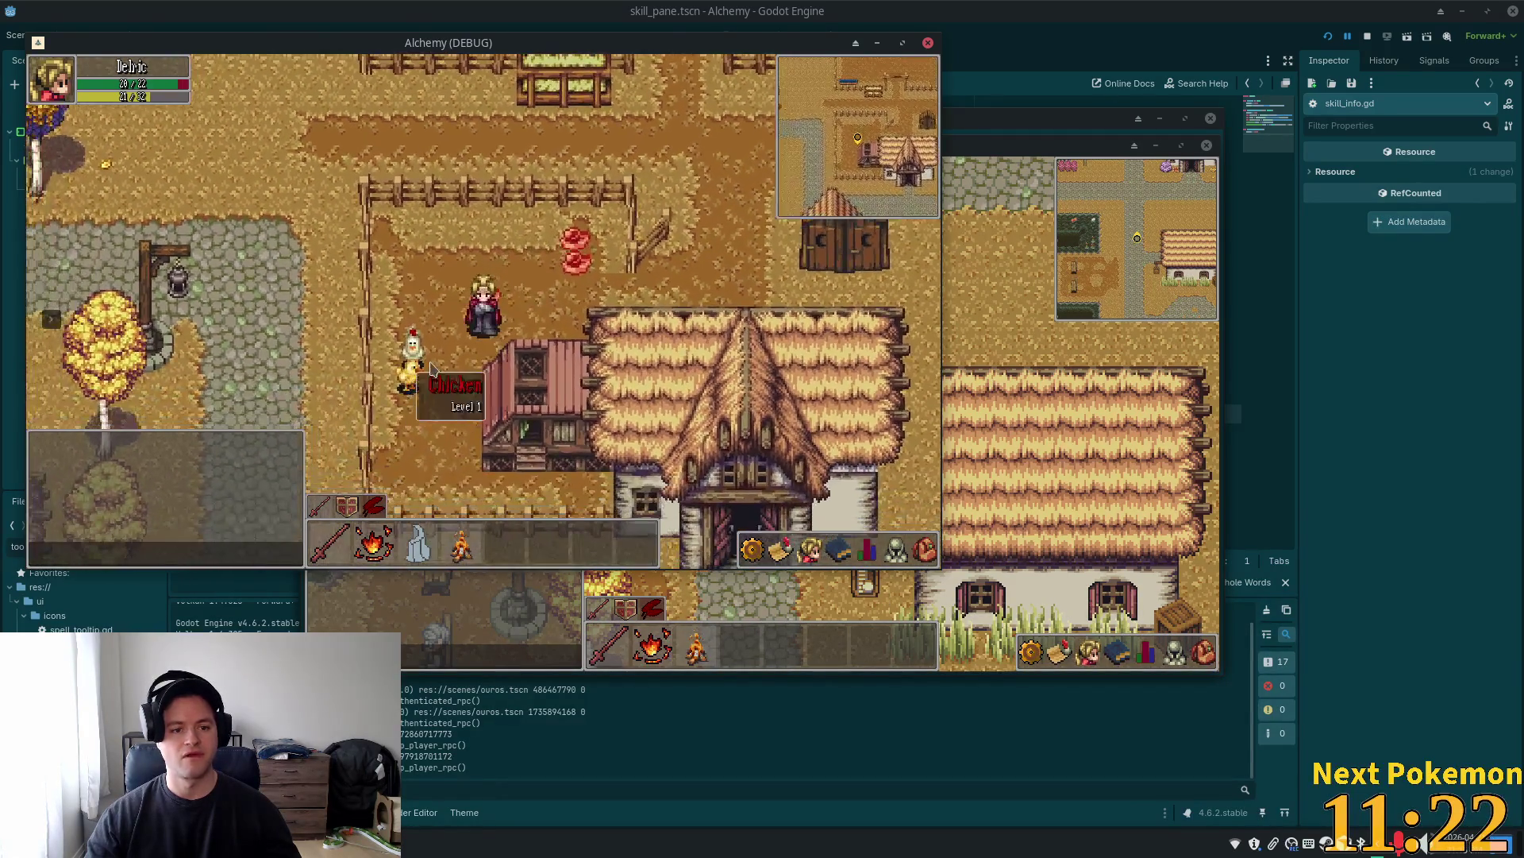
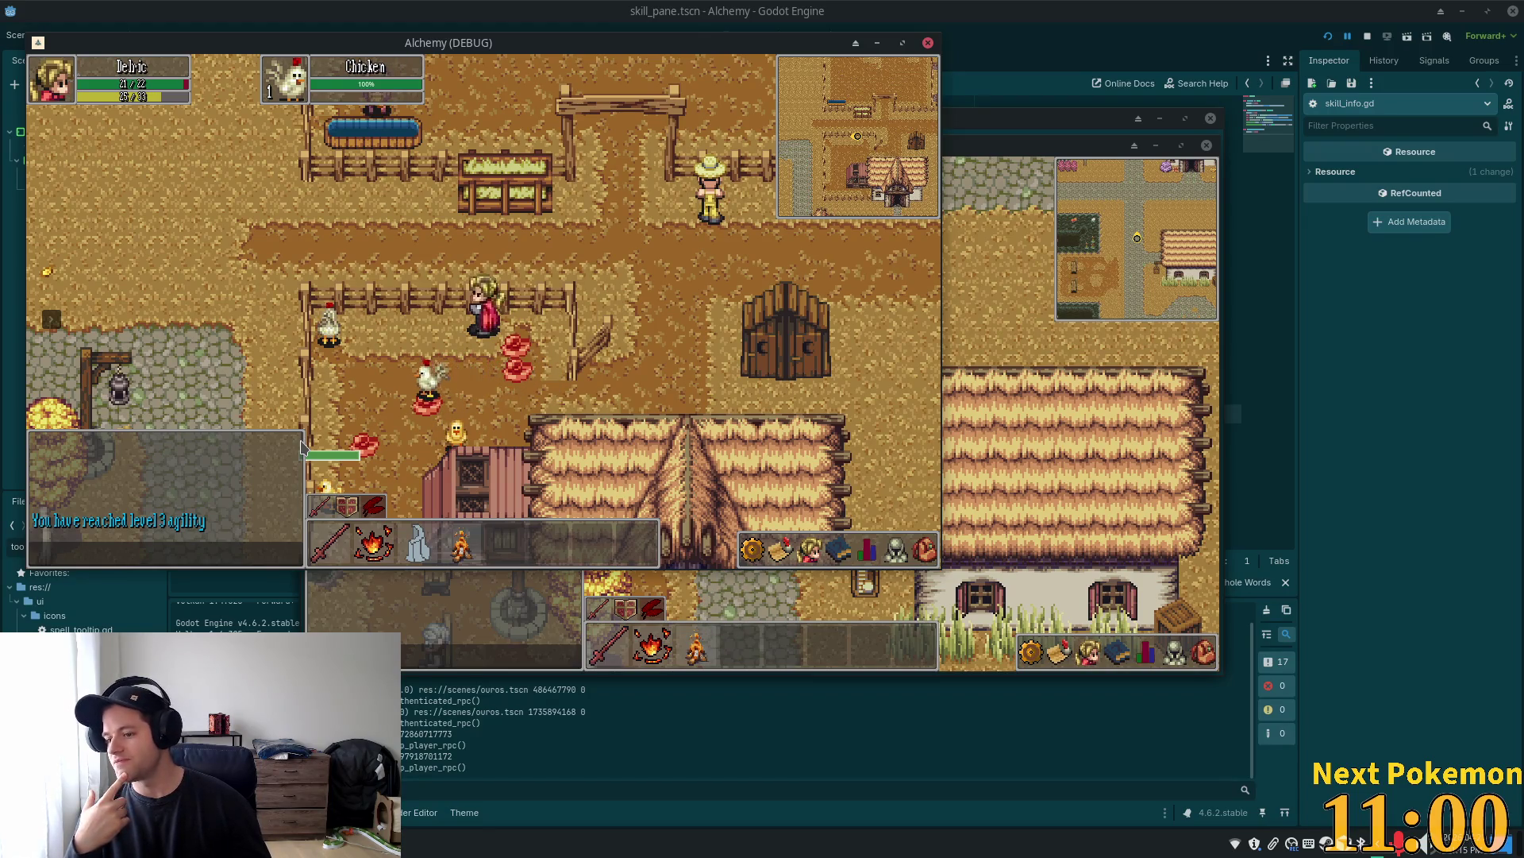
# Walk the character around the chicken pen, past the farmer, and around the thatched house
pyautogui.press('Down')
pyautogui.press('Right')
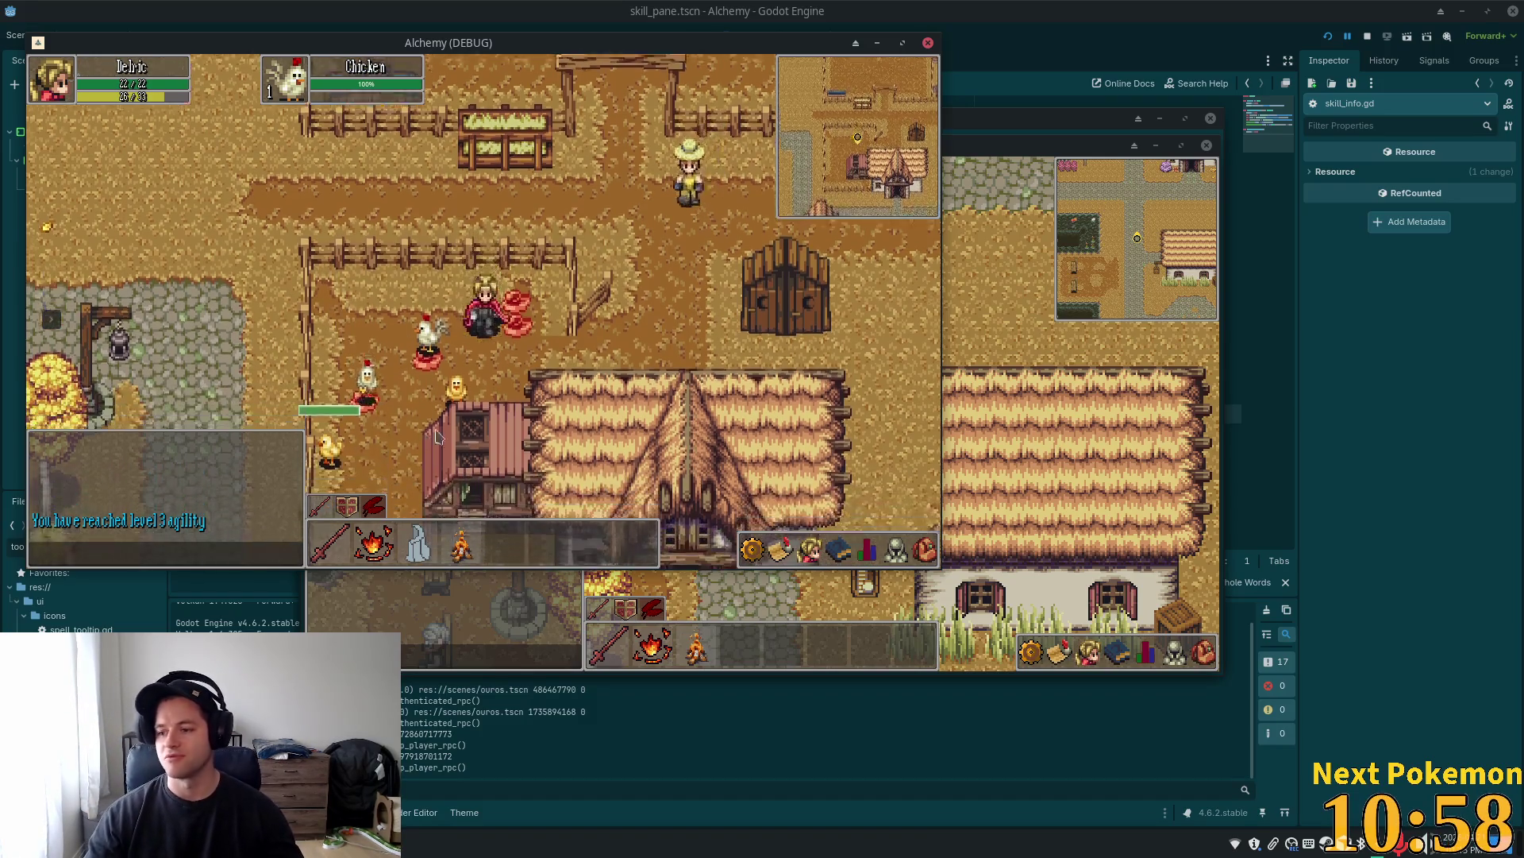
pyautogui.press('Left')
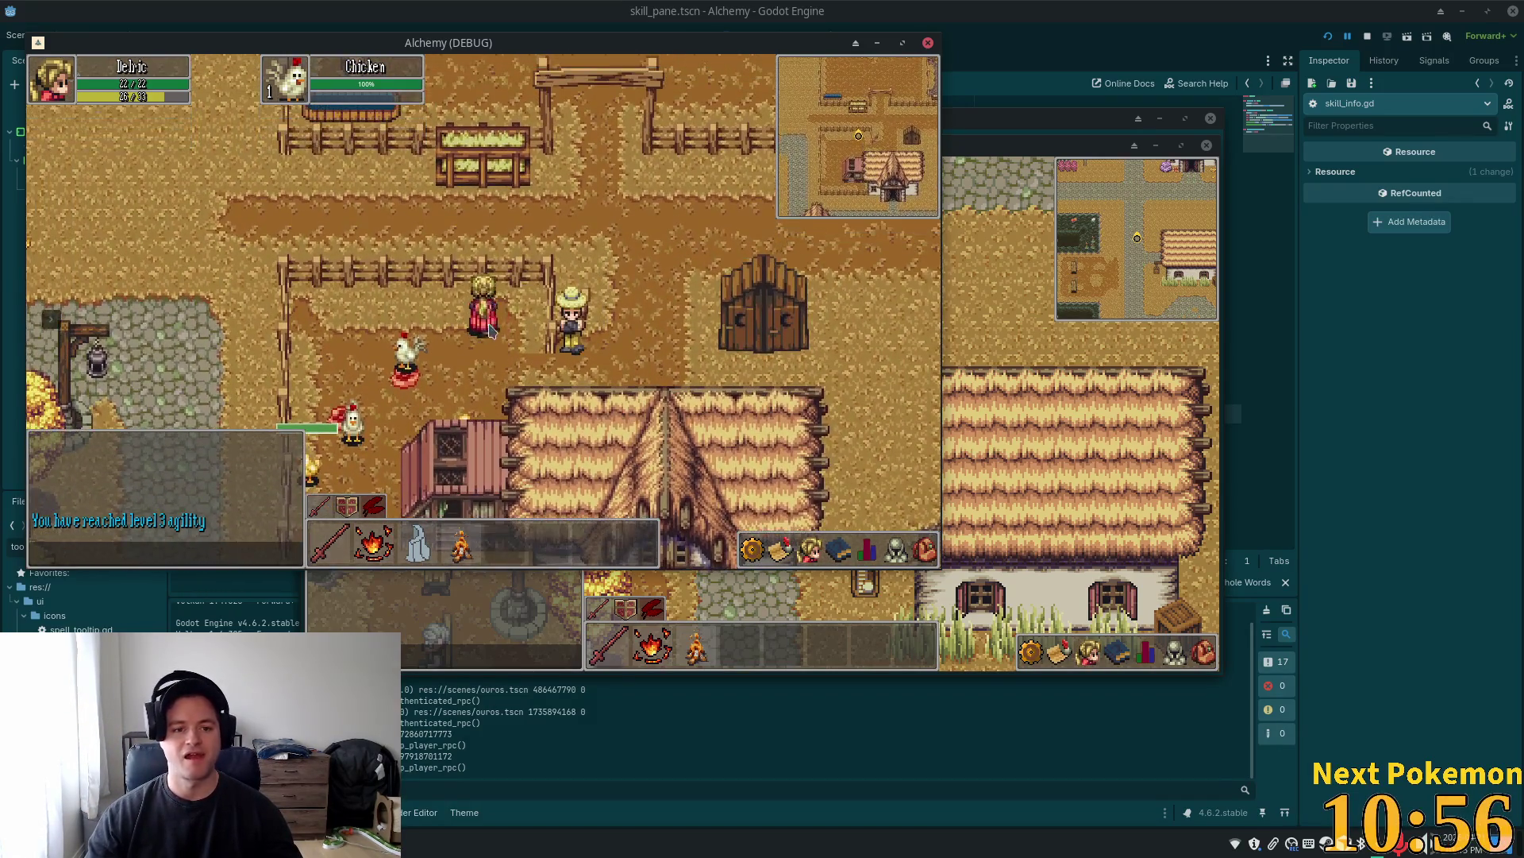
pyautogui.press('Right')
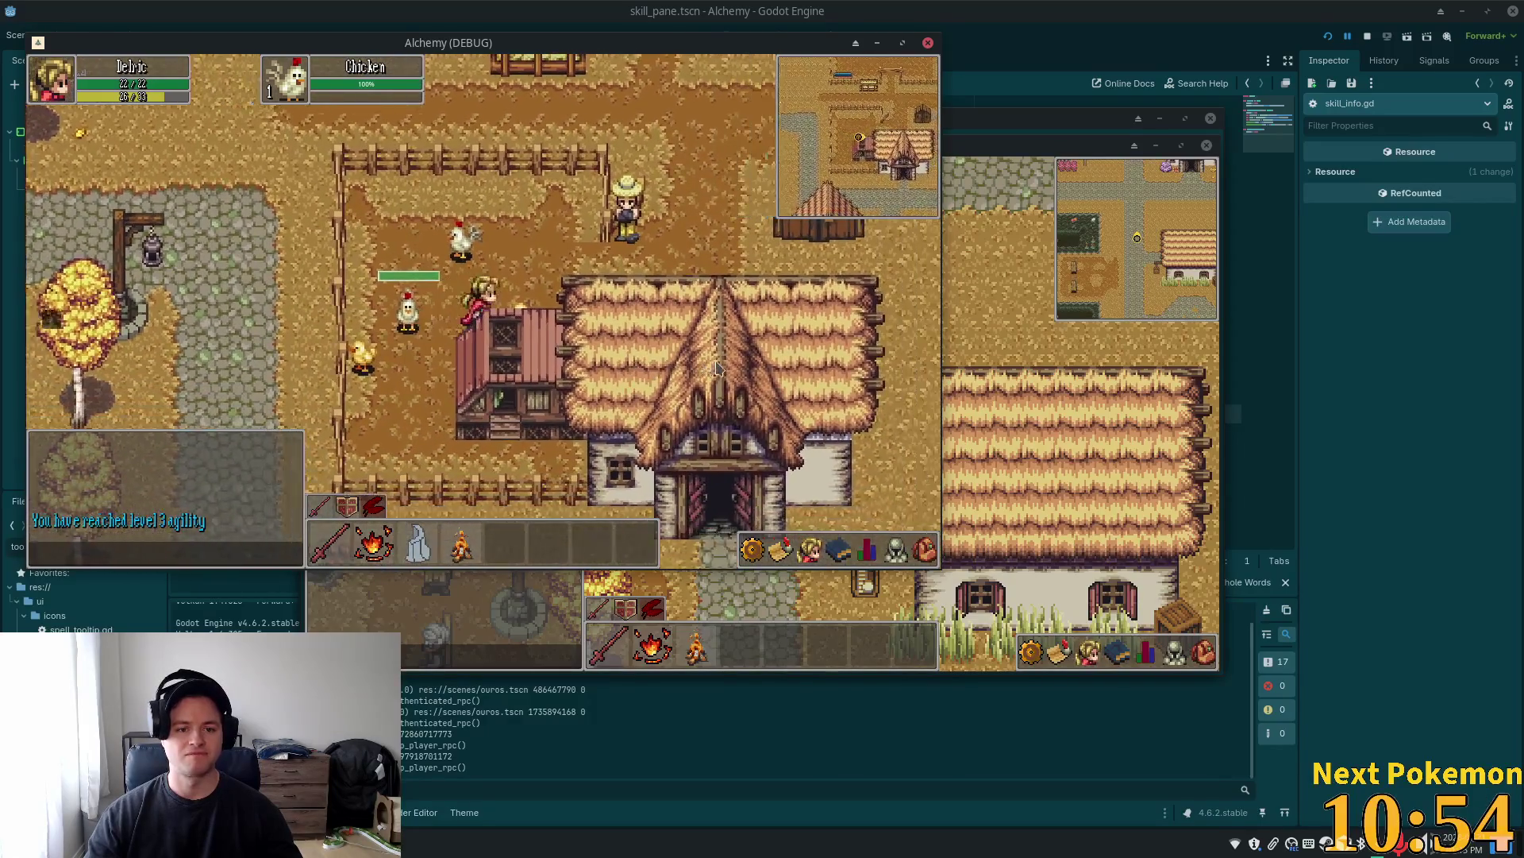
pyautogui.press('Up')
pyautogui.press('Left')
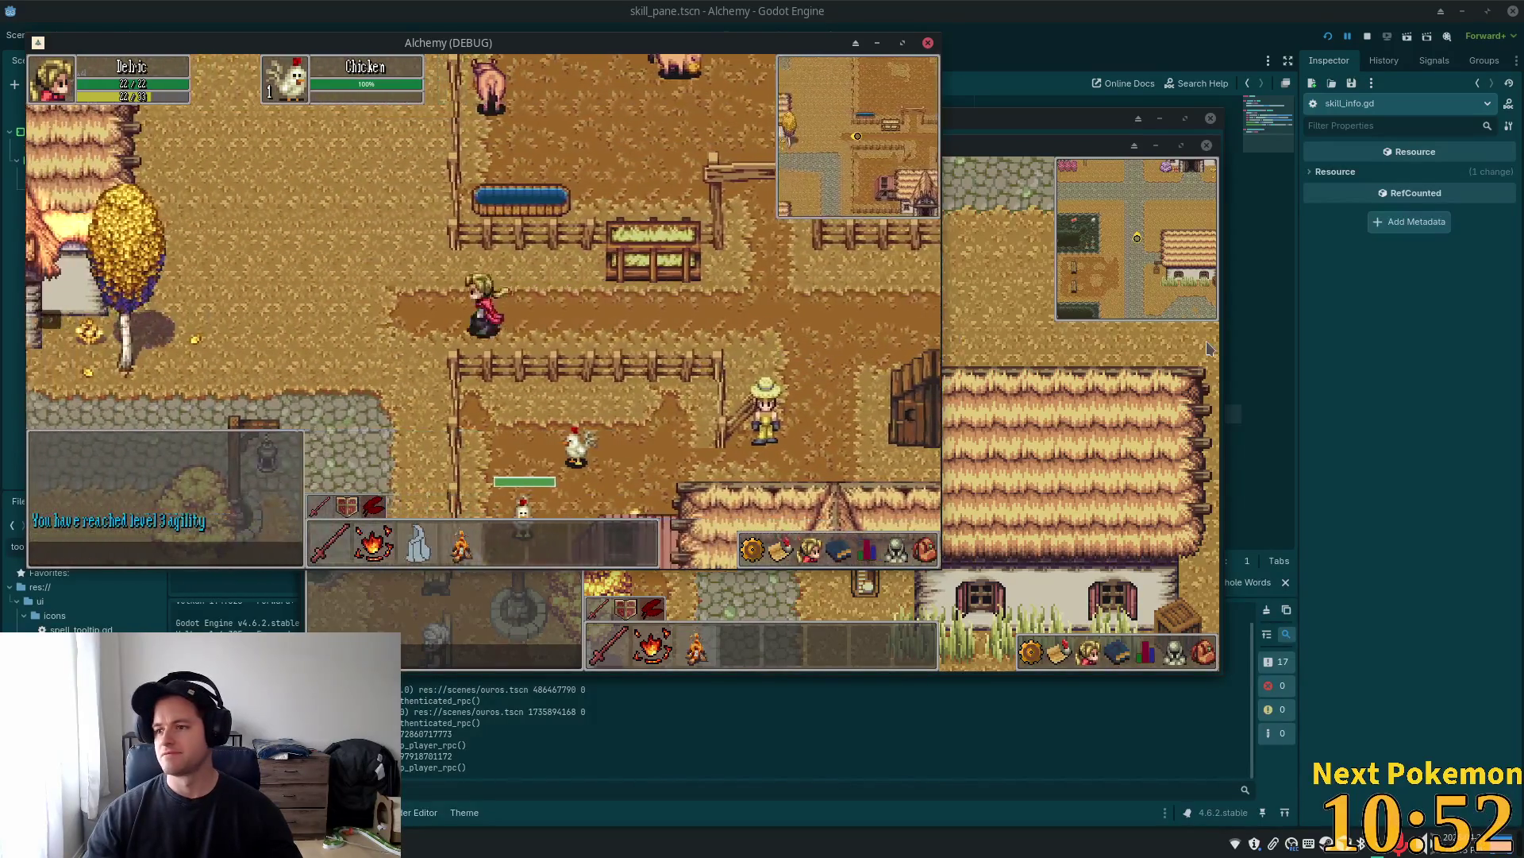
pyautogui.press('Down')
pyautogui.press('Left')
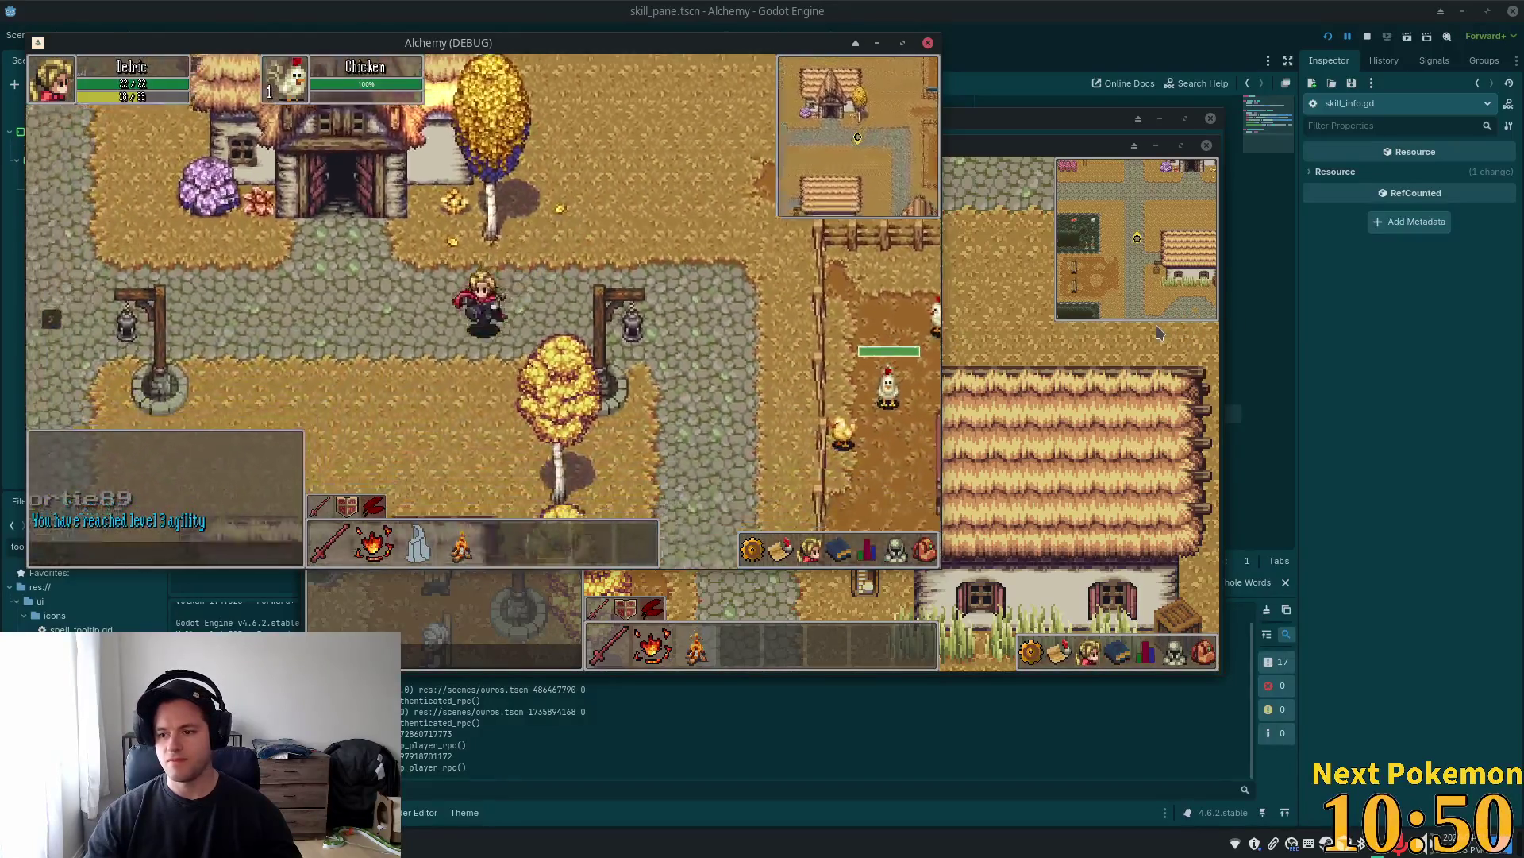
pyautogui.press('Up')
# Walk back and forth along the lamp-post road, then north and west to the bridge
pyautogui.press('Left')
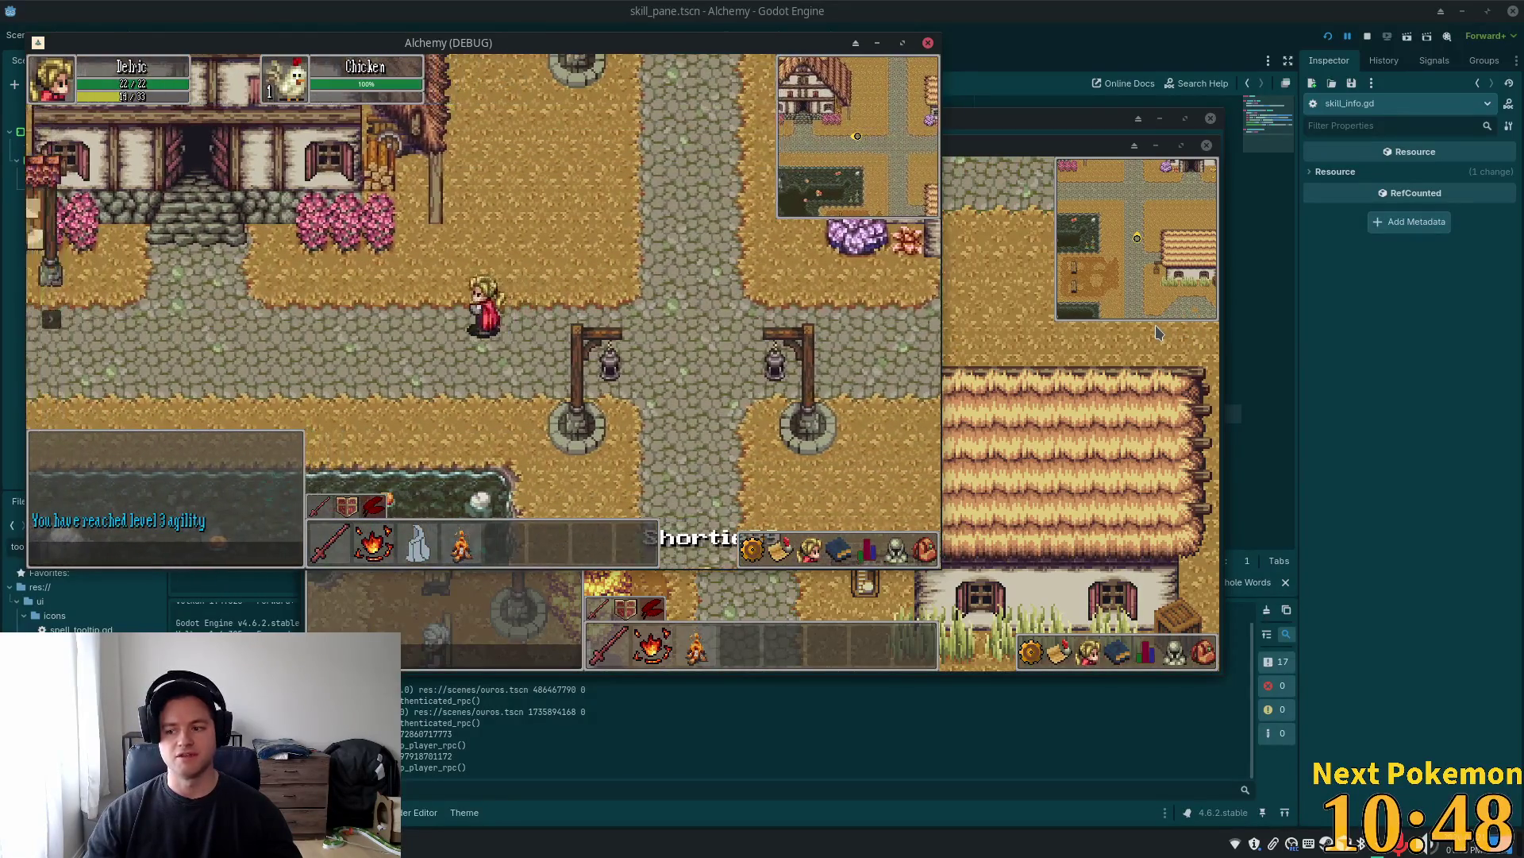
pyautogui.press('Right')
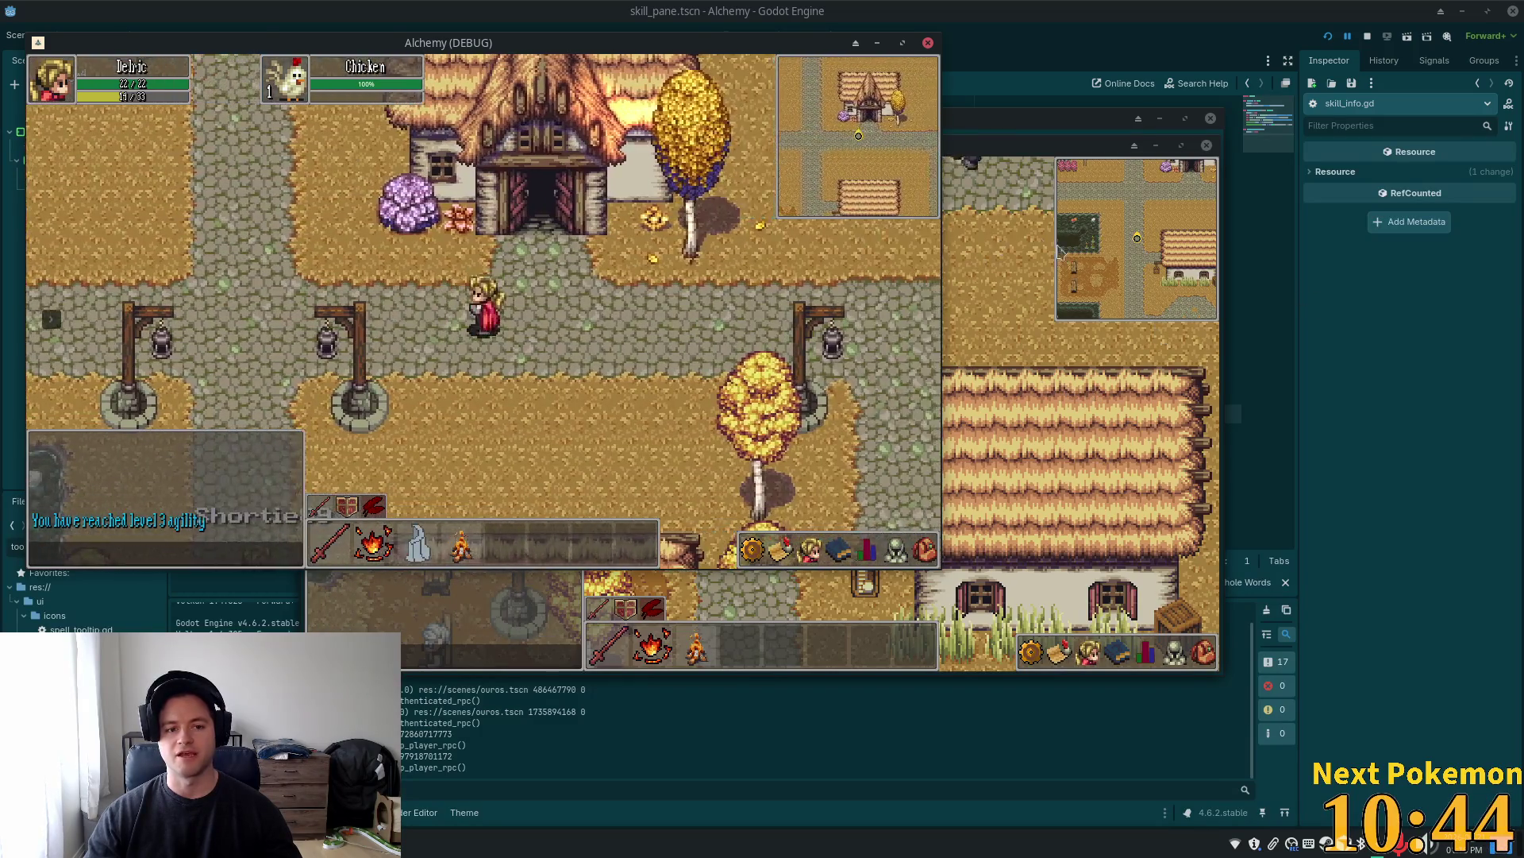
pyautogui.press('Left')
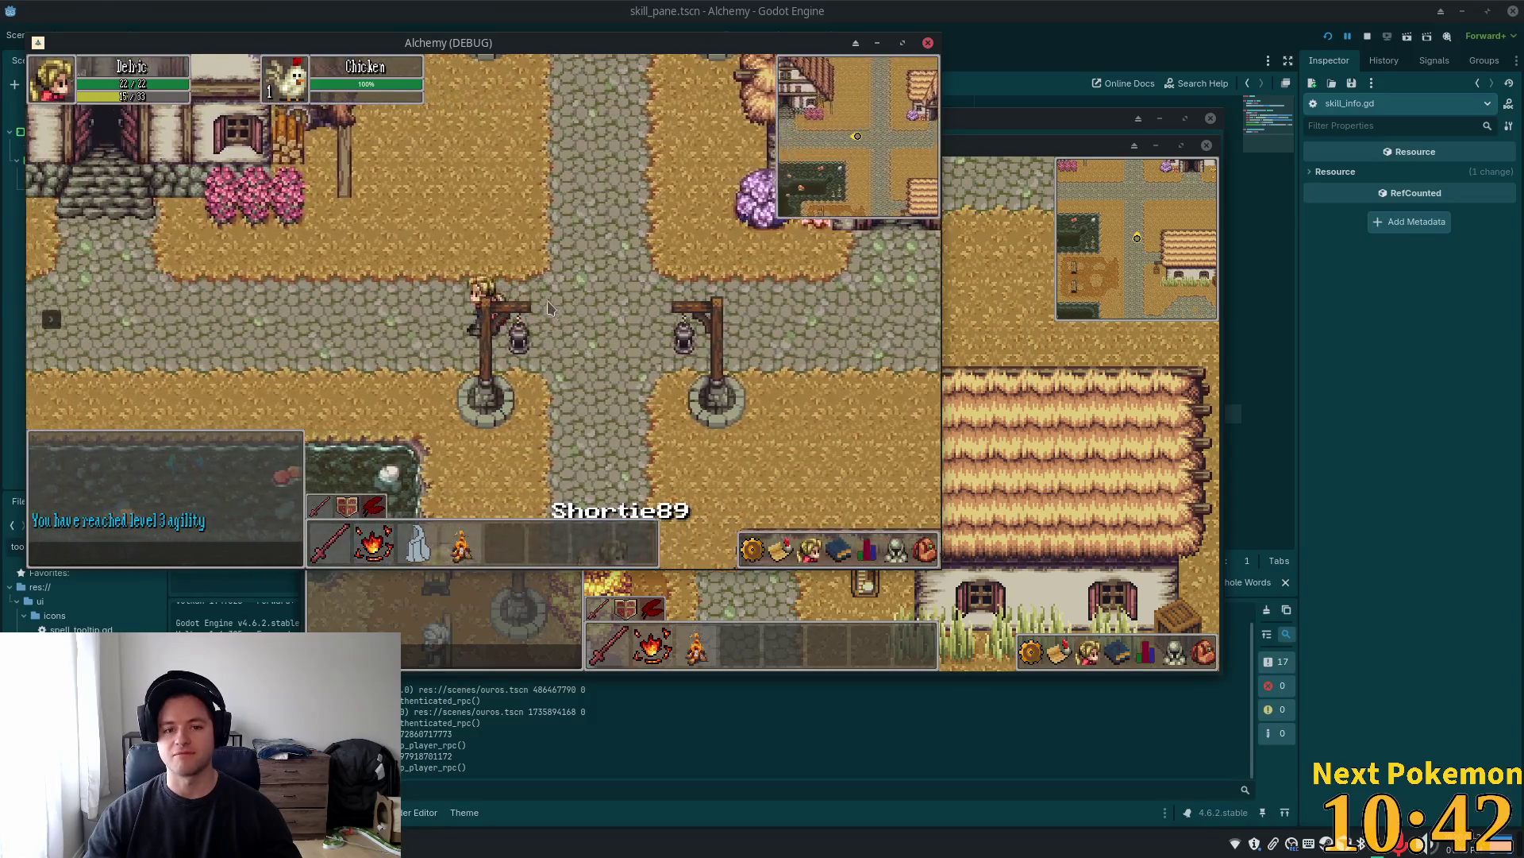
pyautogui.press('Right')
pyautogui.press('Right')
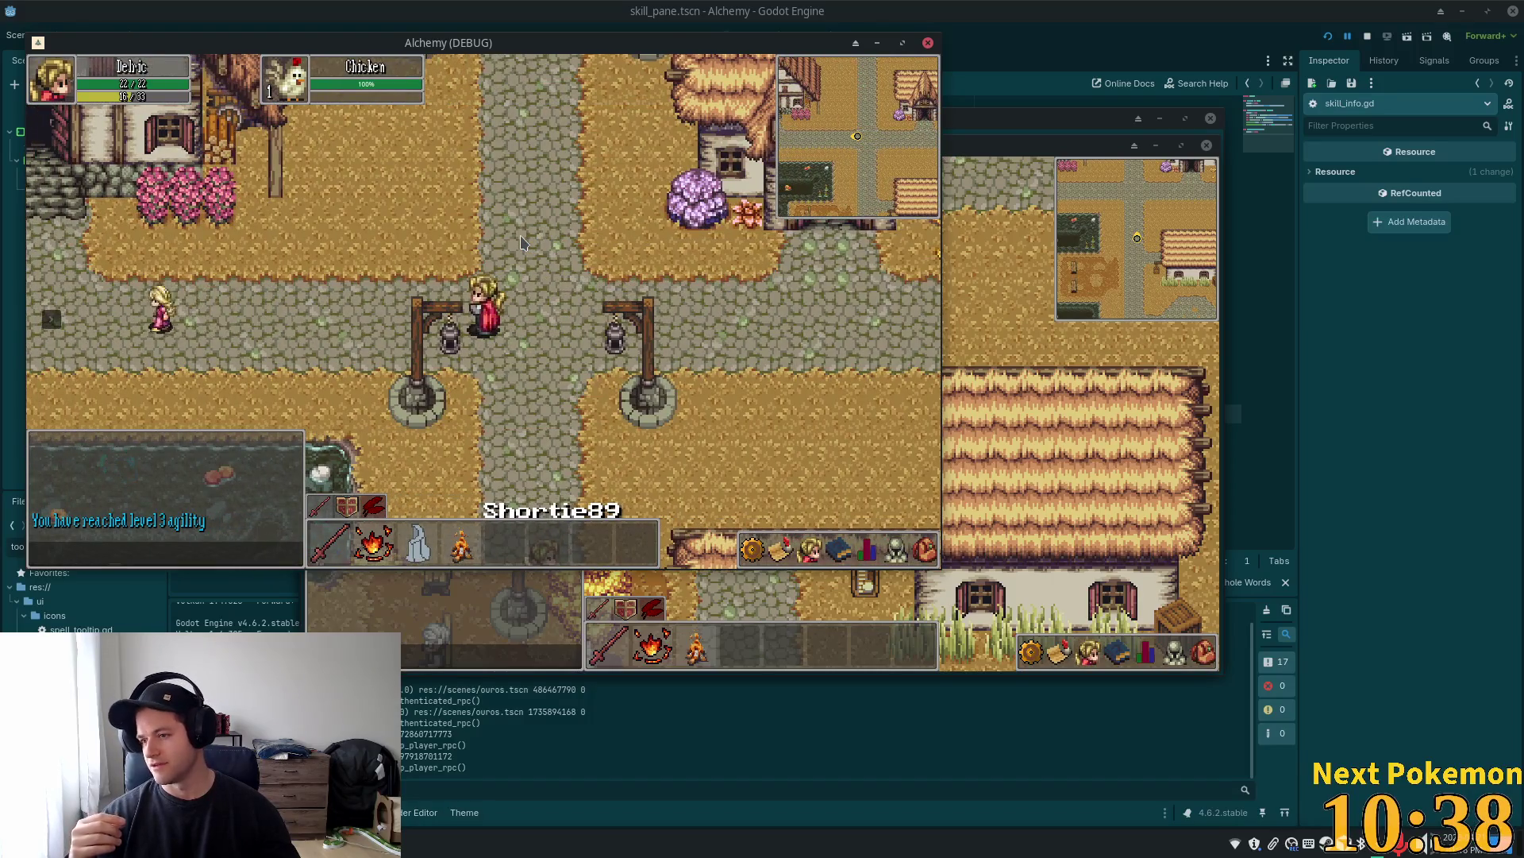
pyautogui.press('Up')
pyautogui.press('Up')
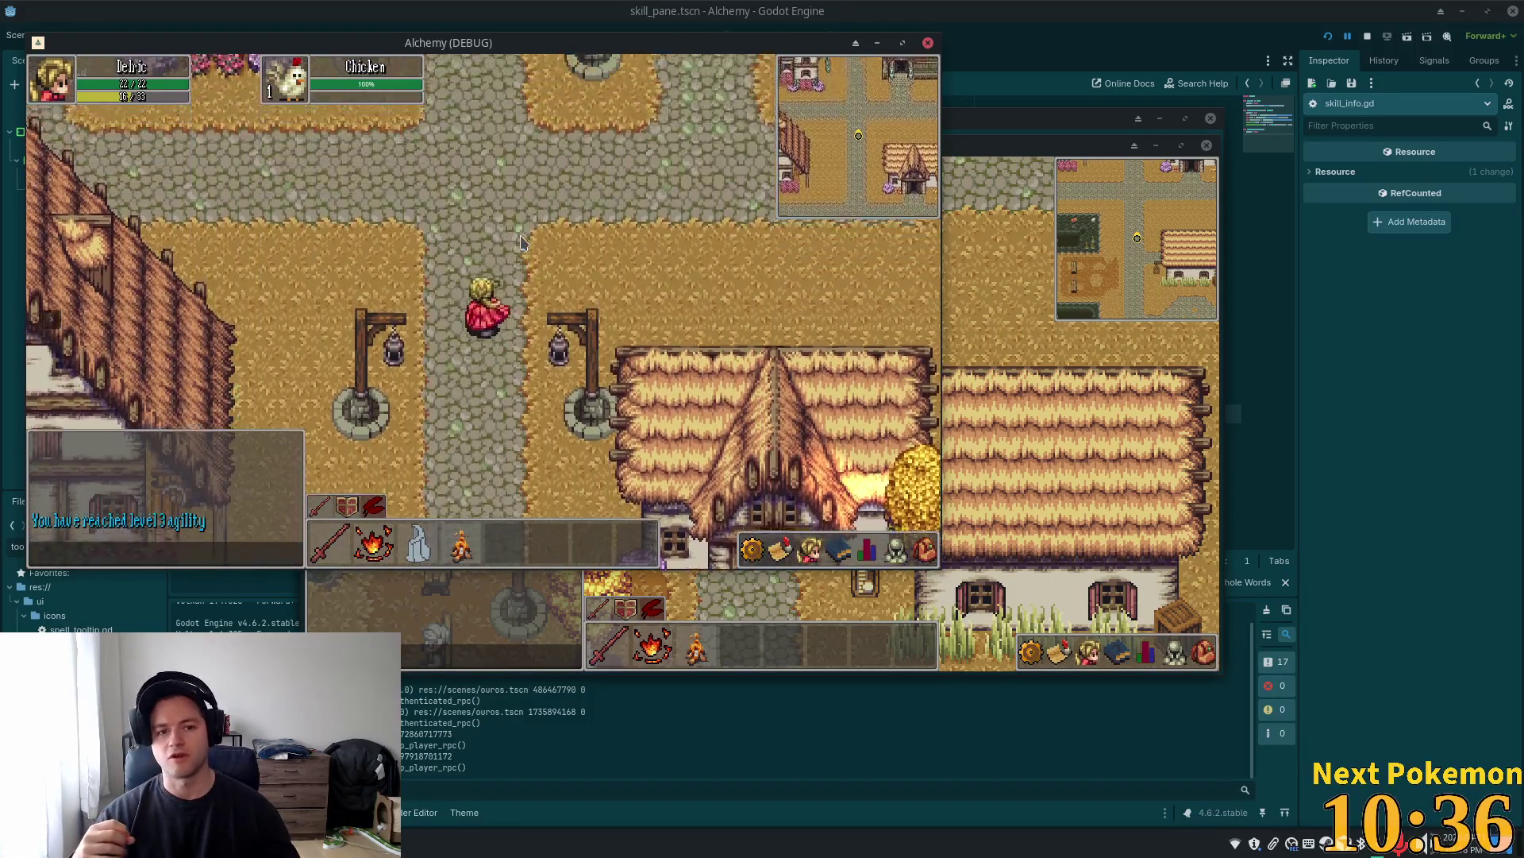
pyautogui.press('Left')
pyautogui.press('Left')
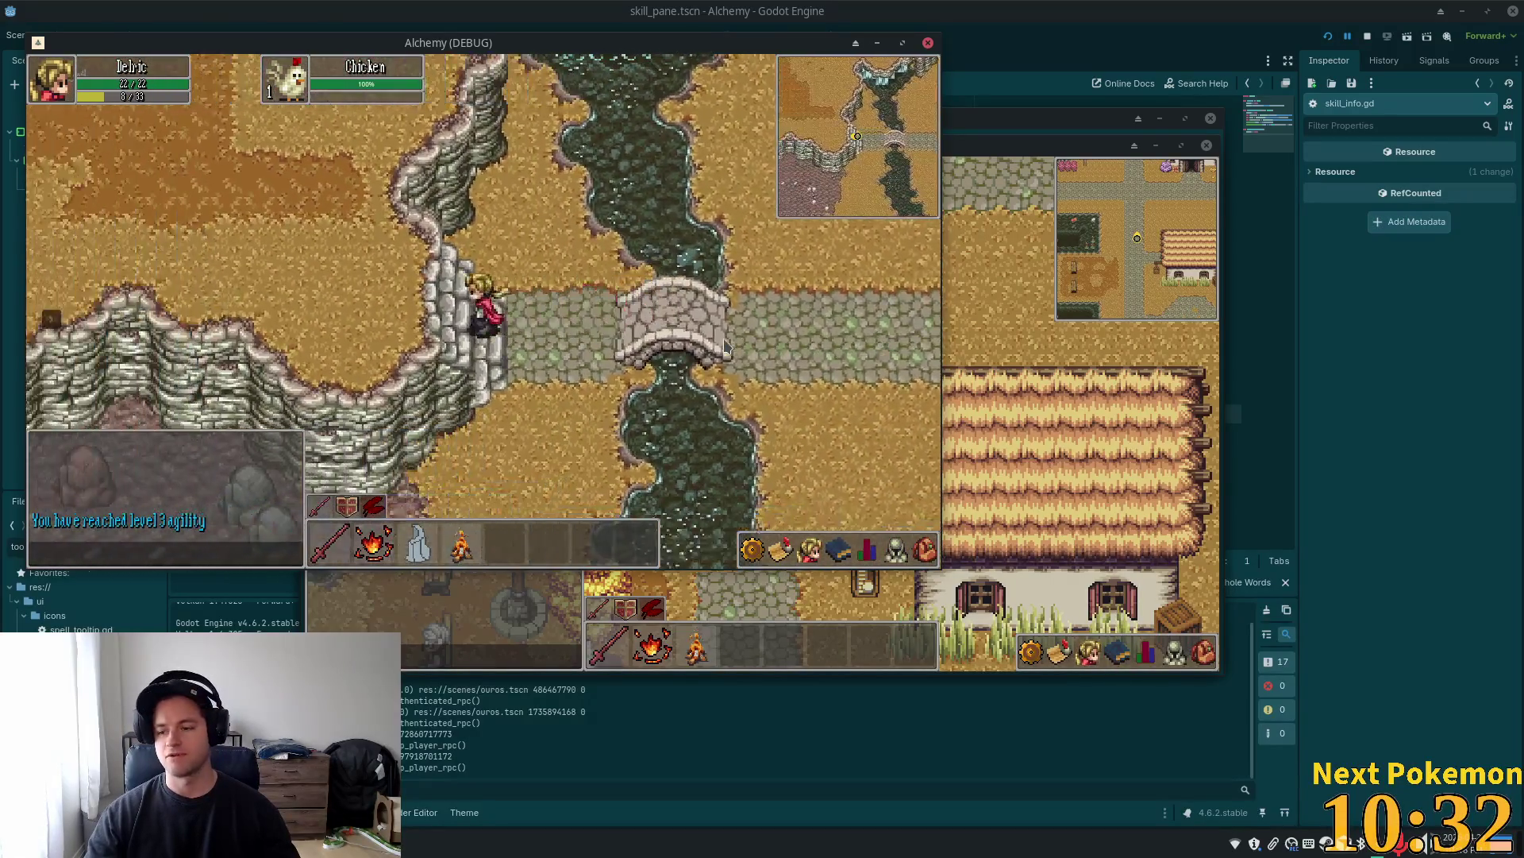
pyautogui.press('Right')
pyautogui.press('Right')
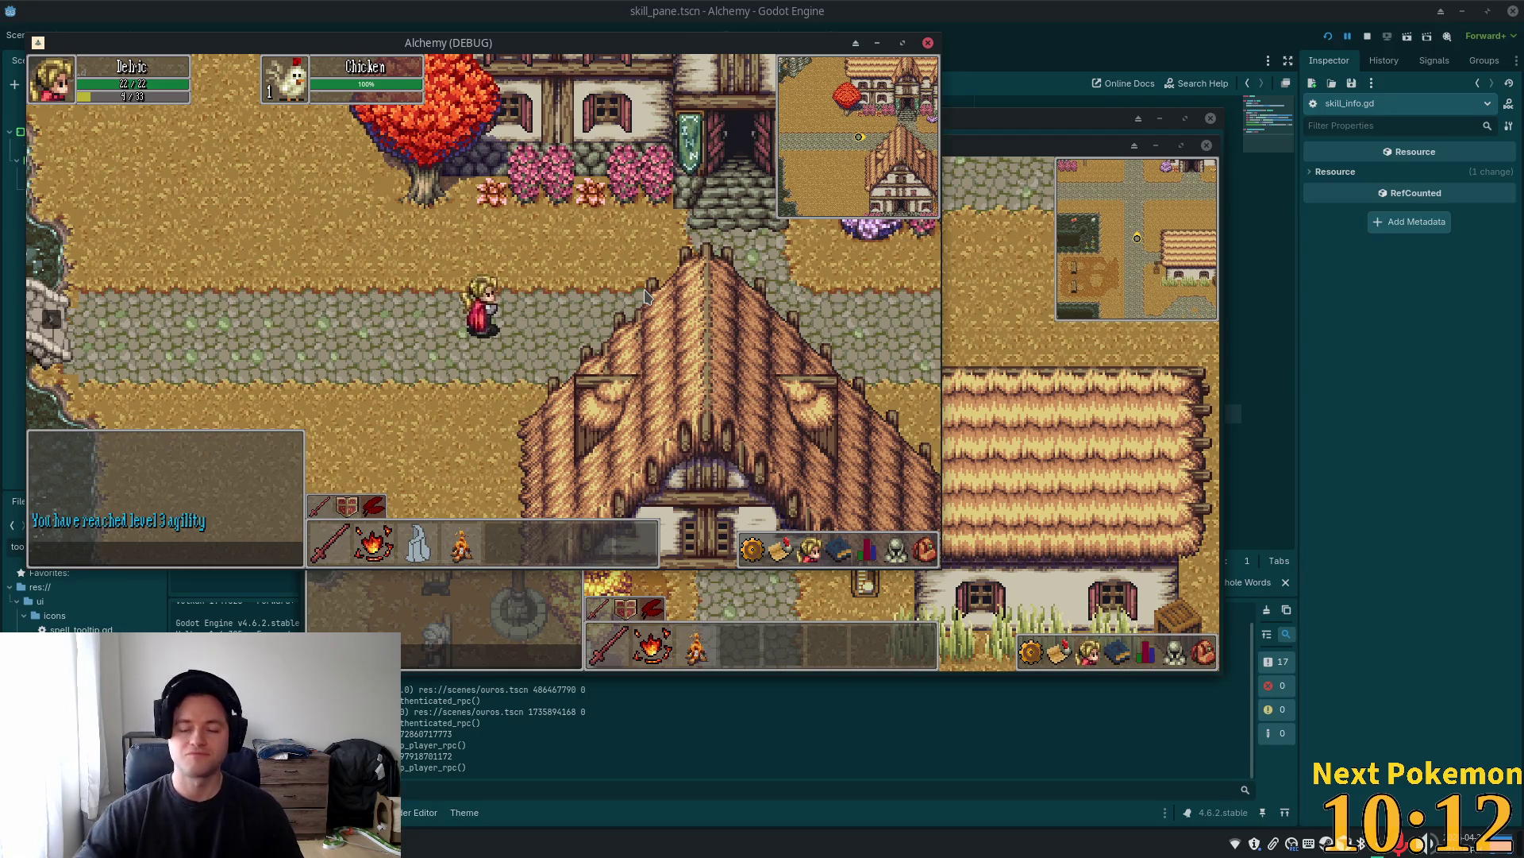
# Walk west onto the stone bridge, run back east into town, then head west again
pyautogui.press('a')
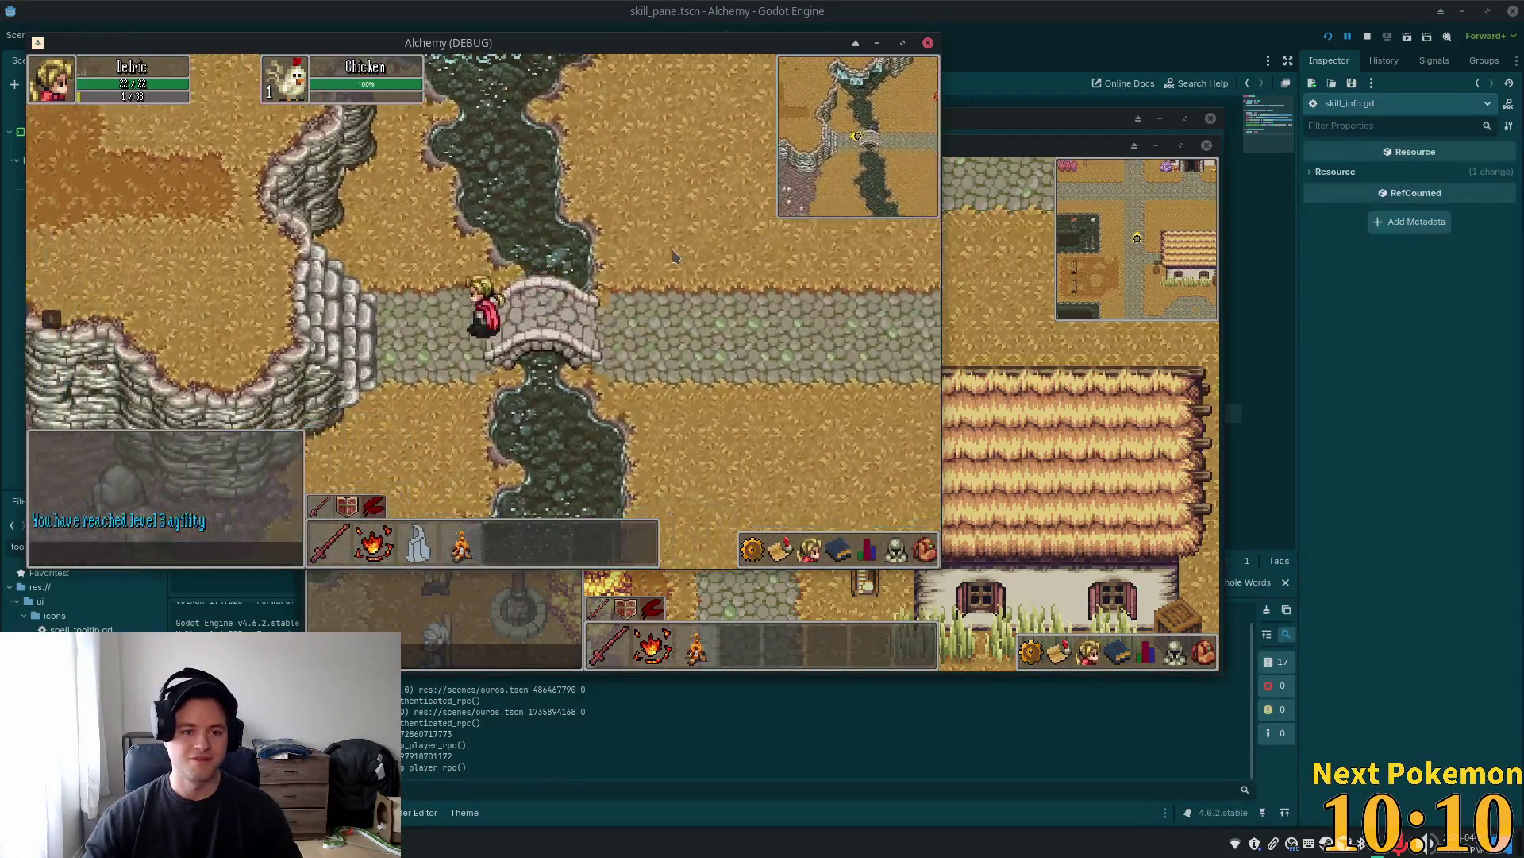
pyautogui.press('d')
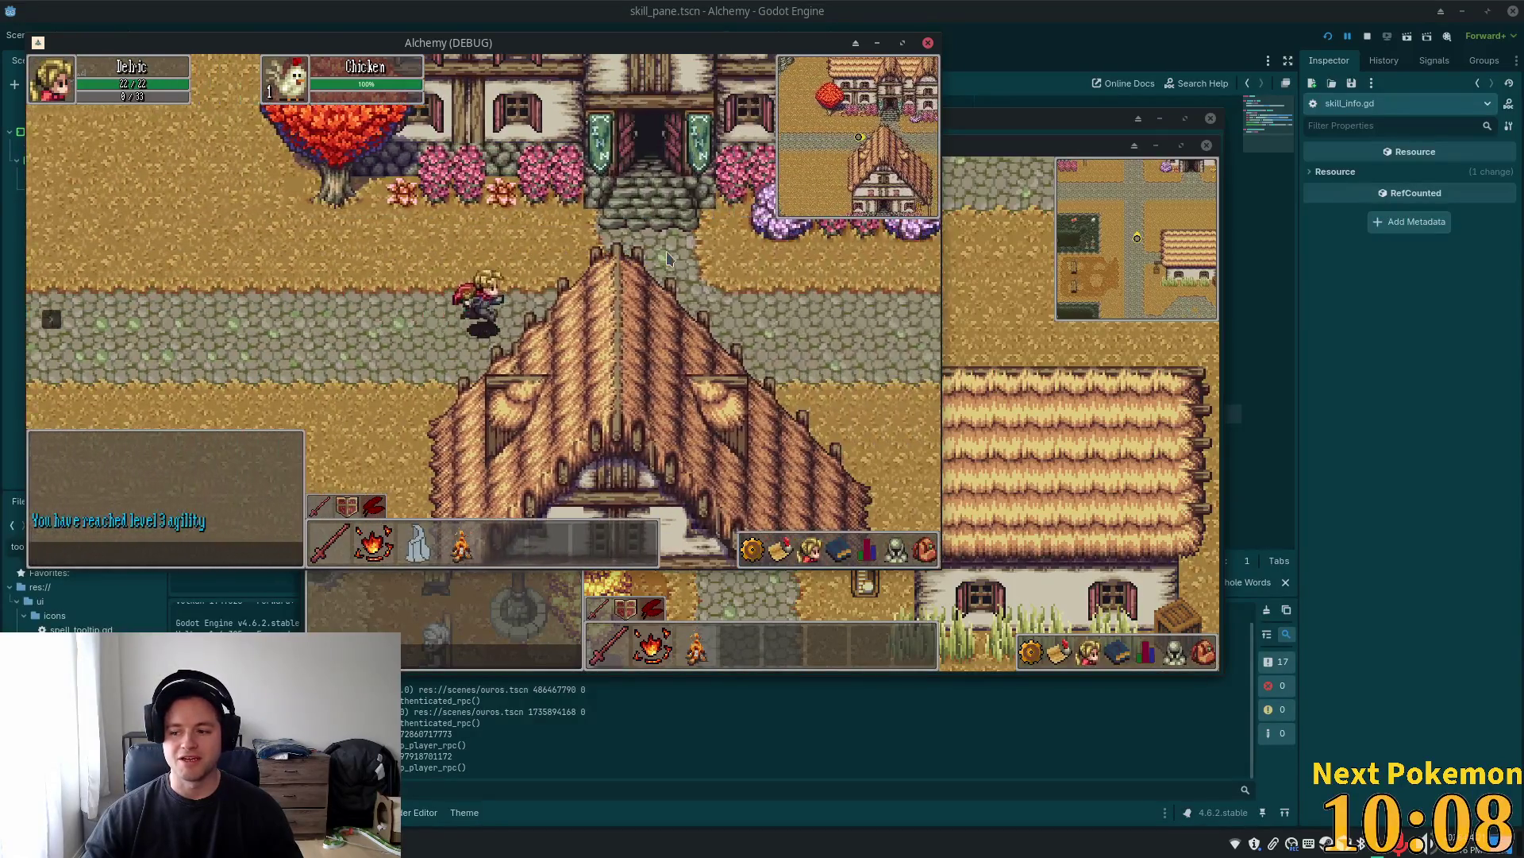
pyautogui.press('a')
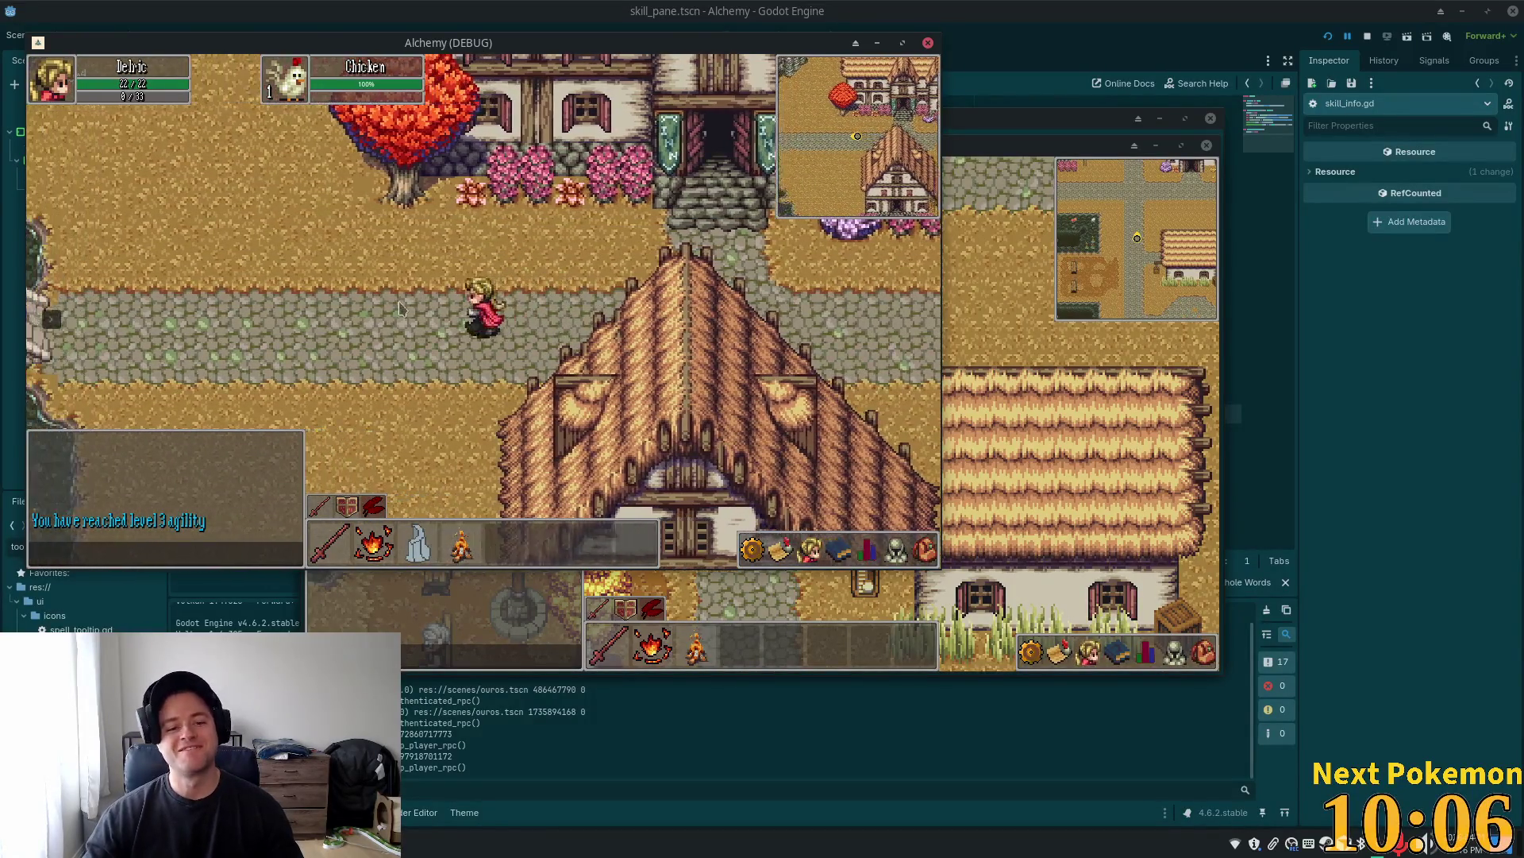
pyautogui.press('a')
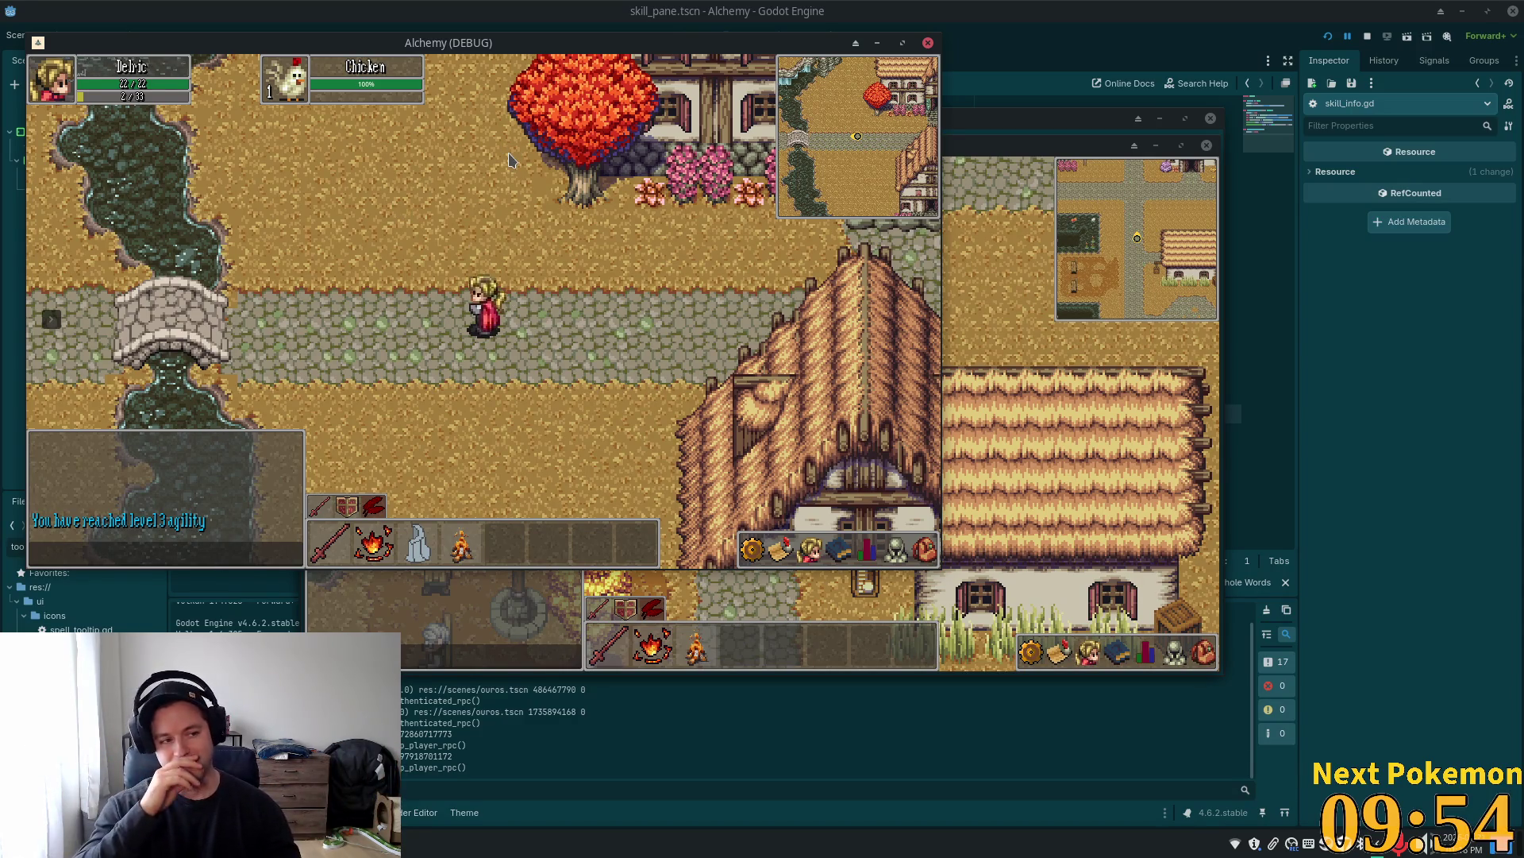
# Walk east past the inn to a building entrance, then west over the bridge and back past the inn
pyautogui.press('d')
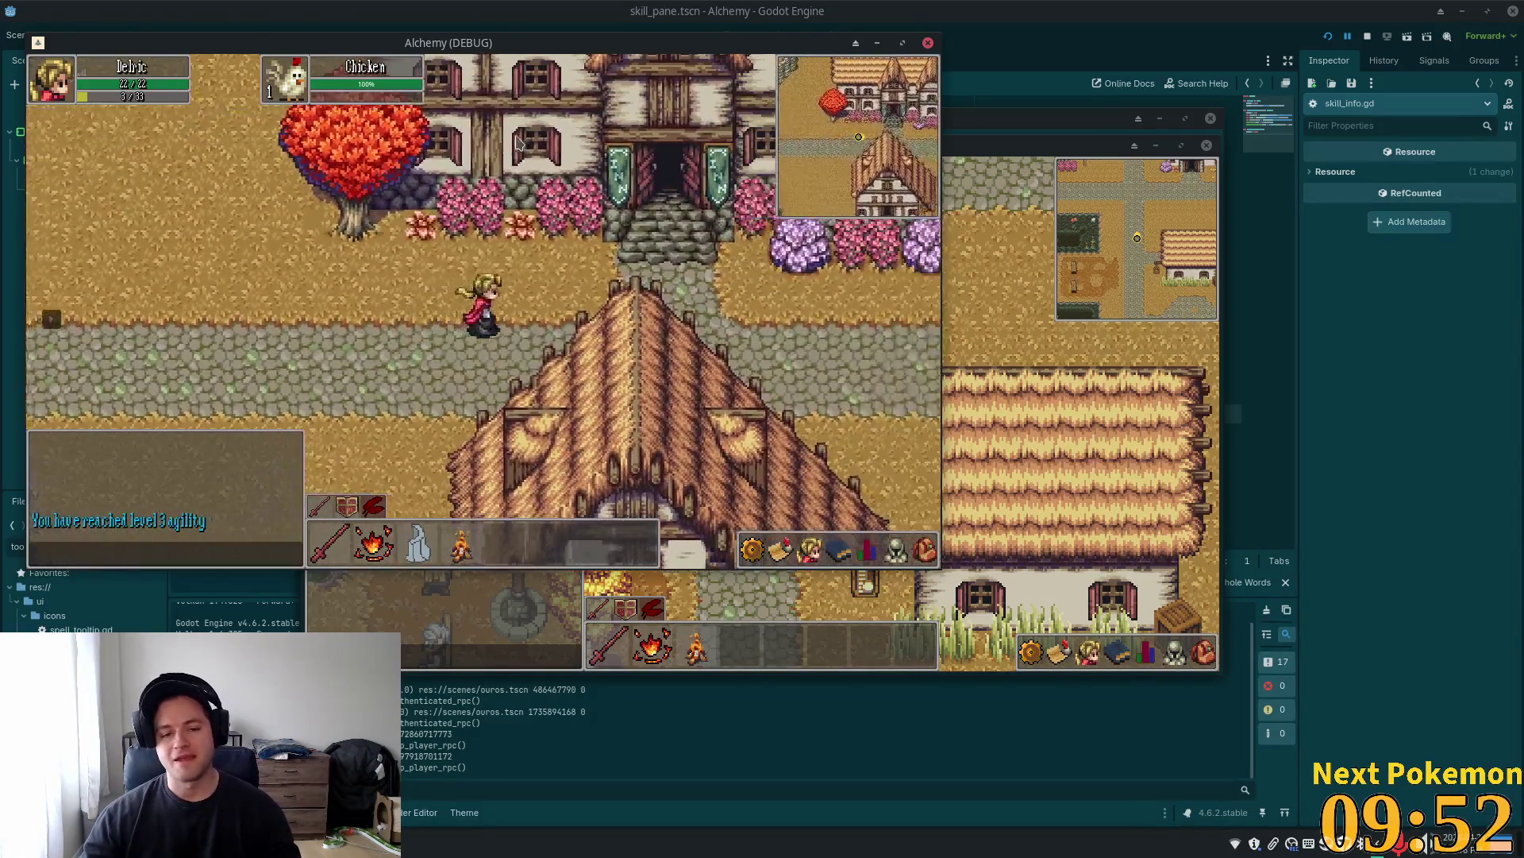
pyautogui.press('d')
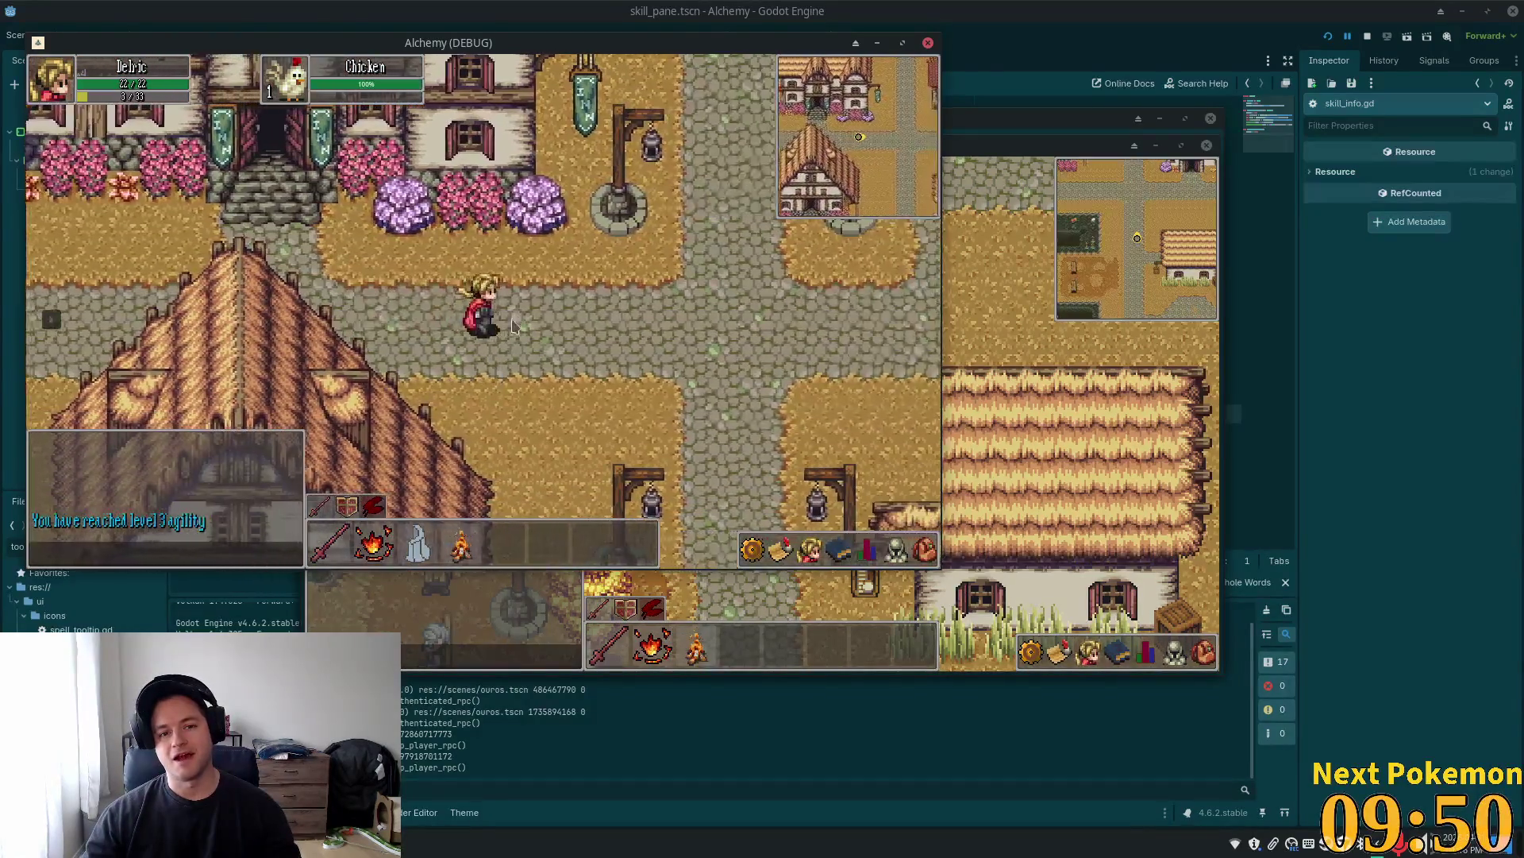
pyautogui.press('d')
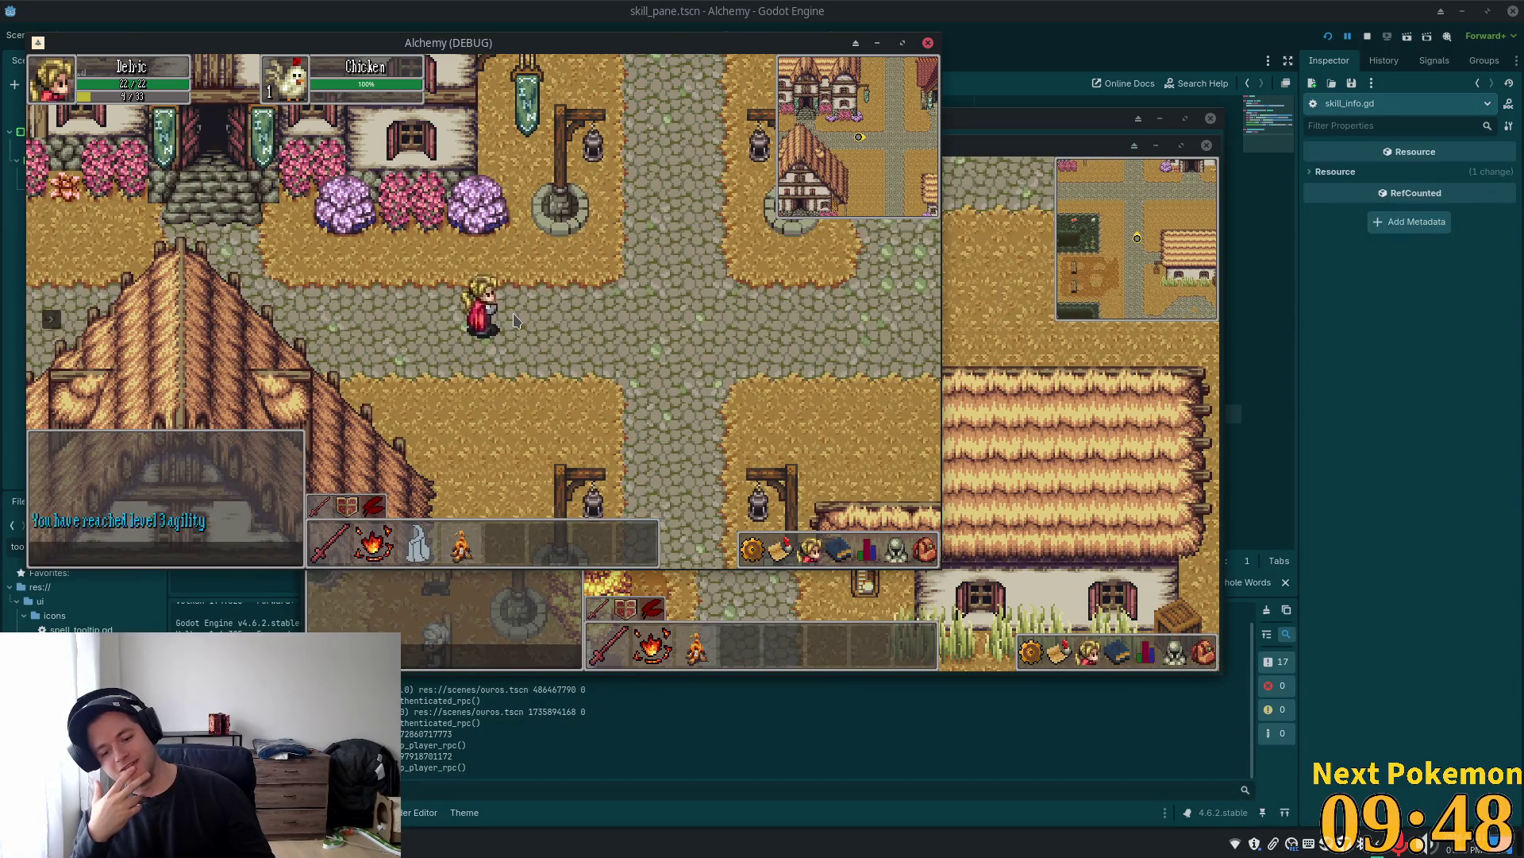
pyautogui.press('d')
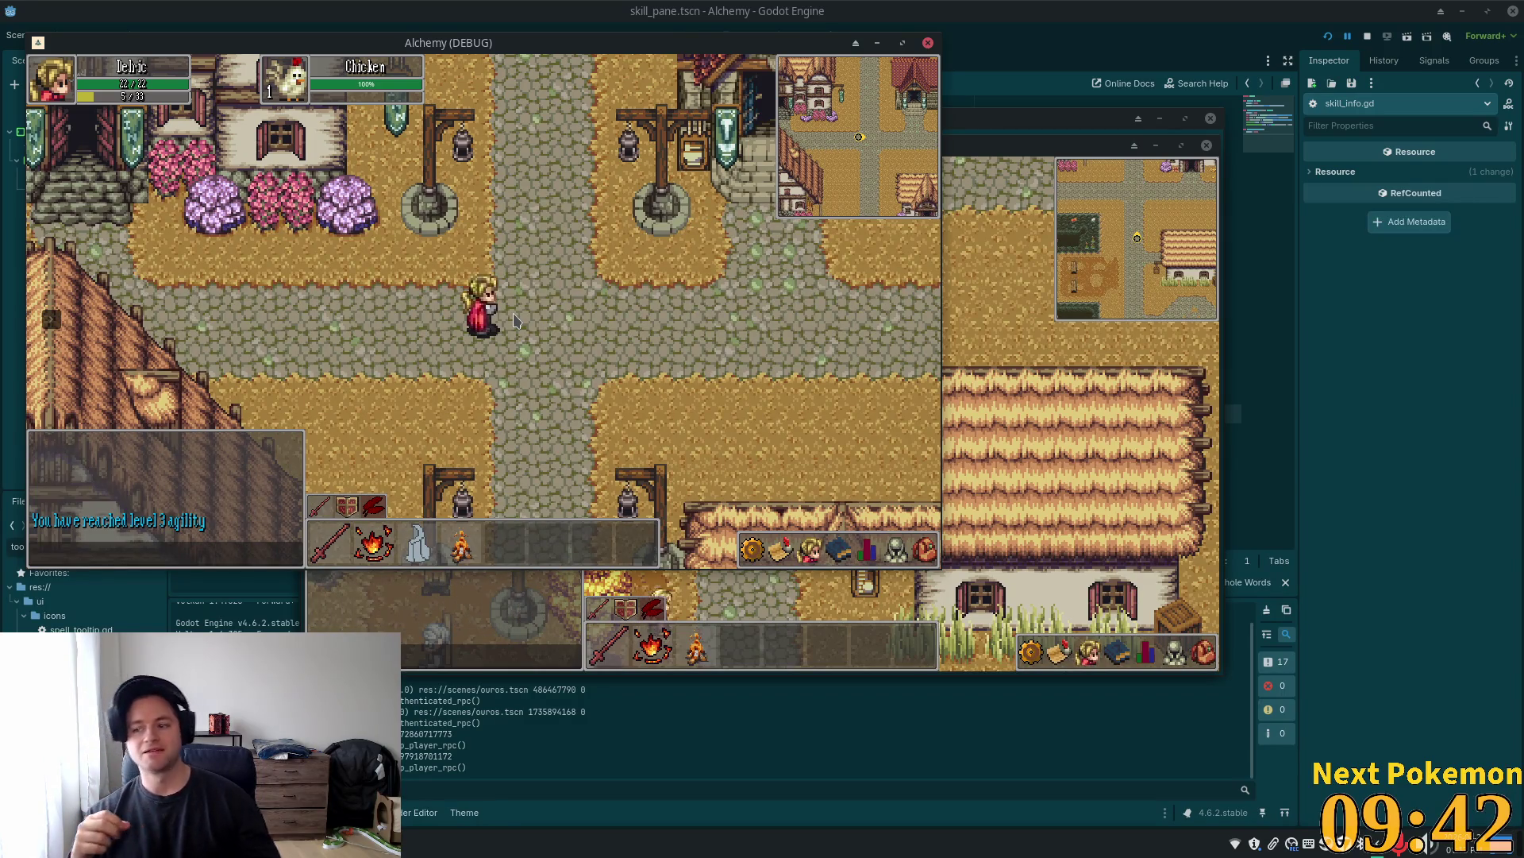
pyautogui.press('d')
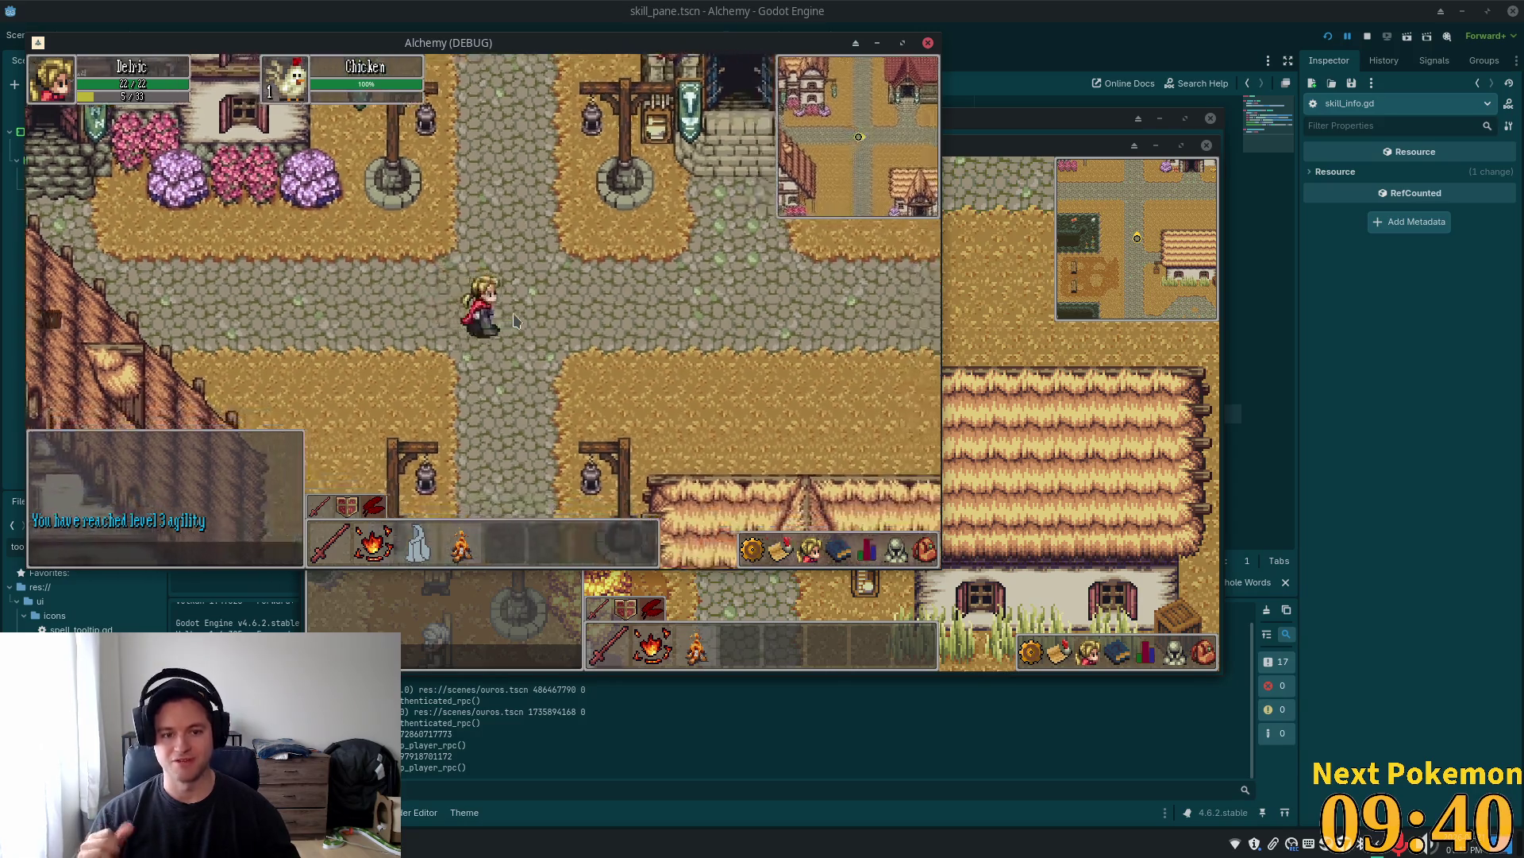
pyautogui.press('a')
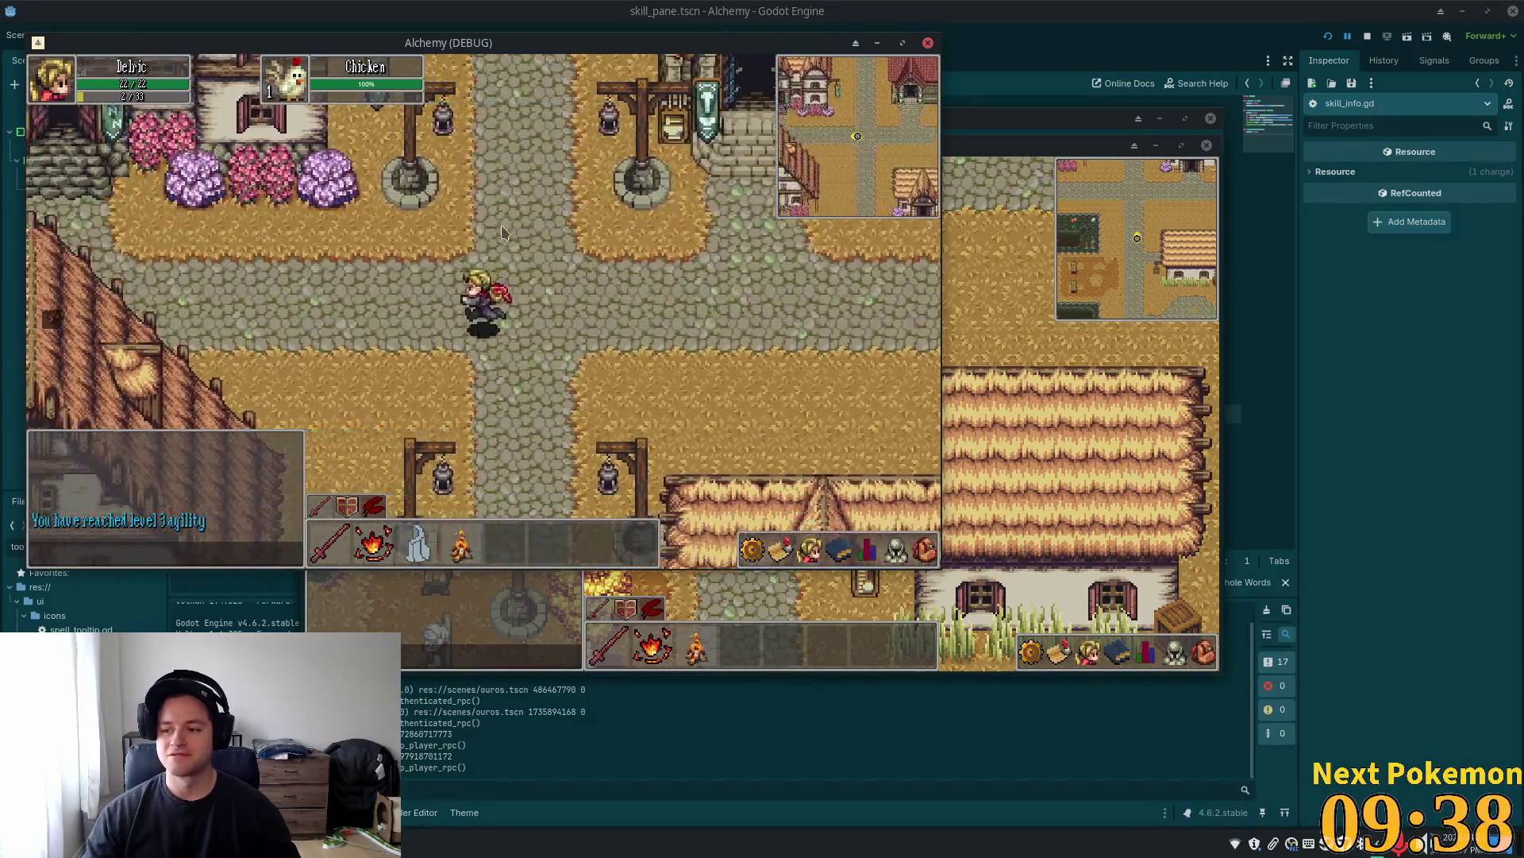
pyautogui.press('a')
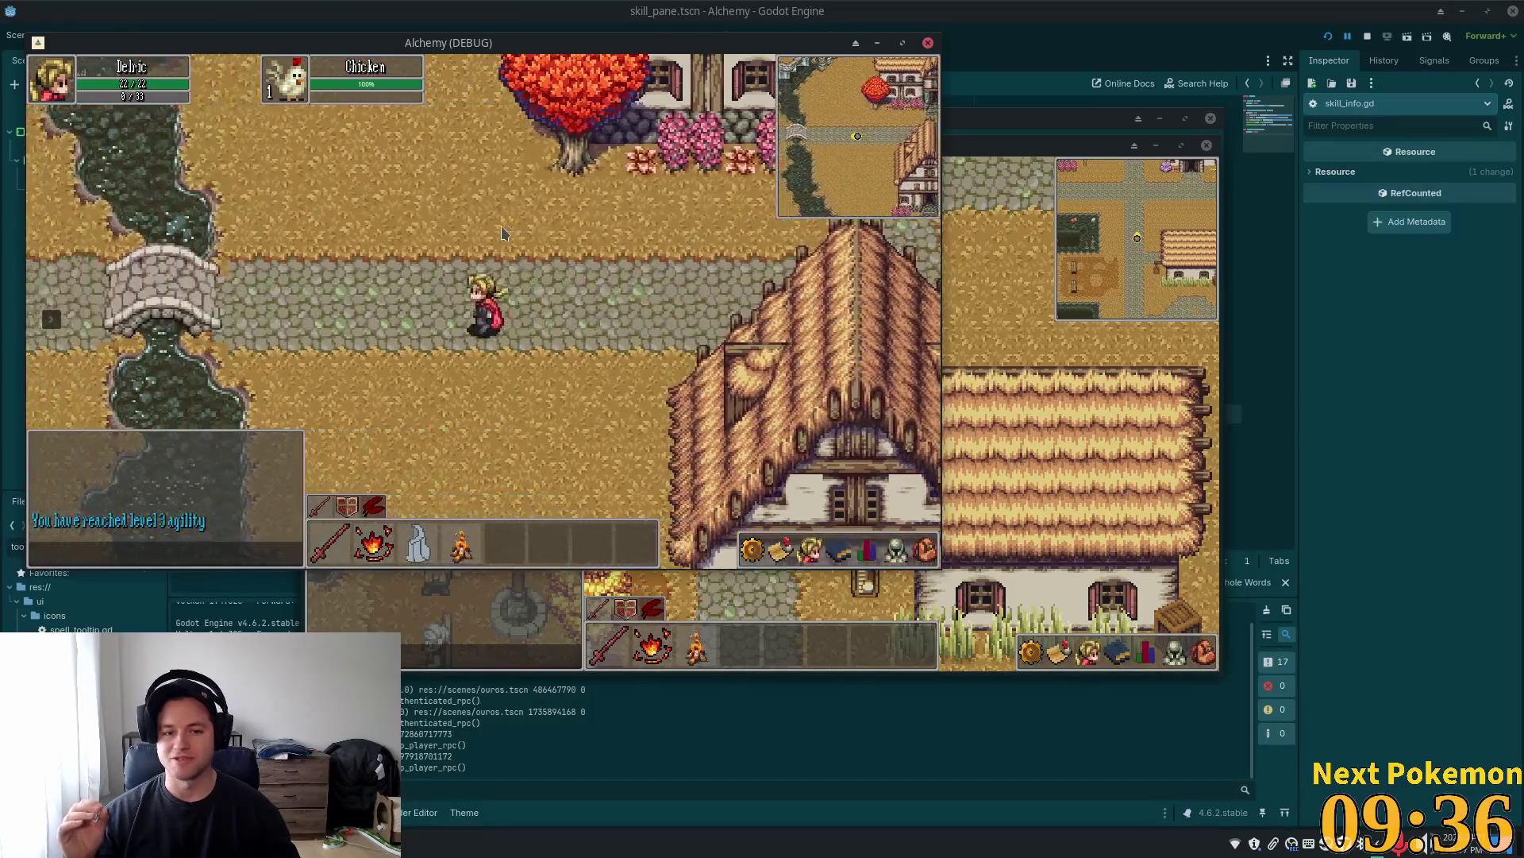
pyautogui.press('d')
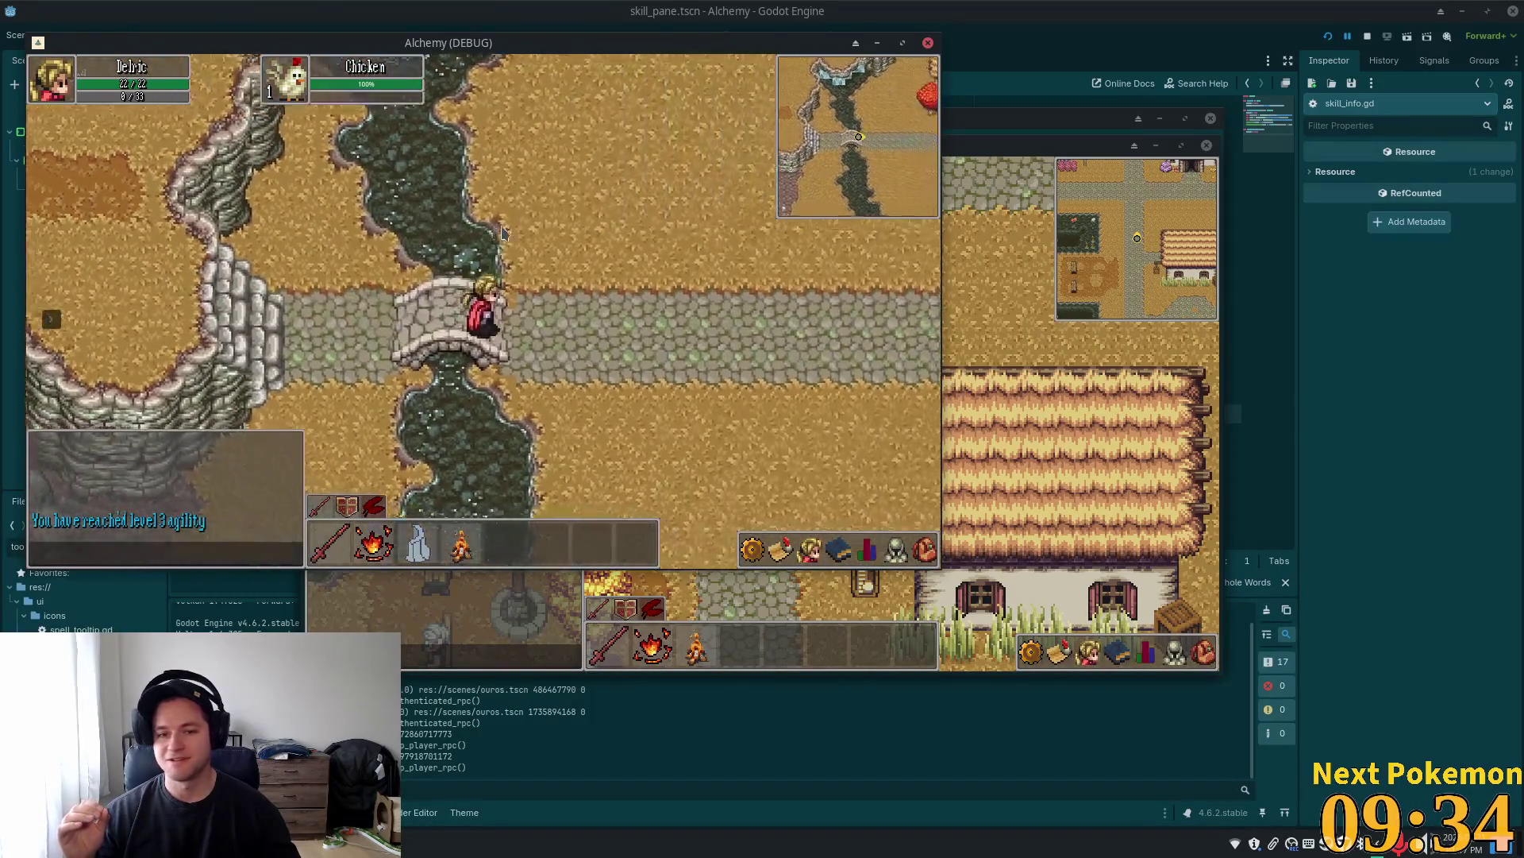
pyautogui.press('d')
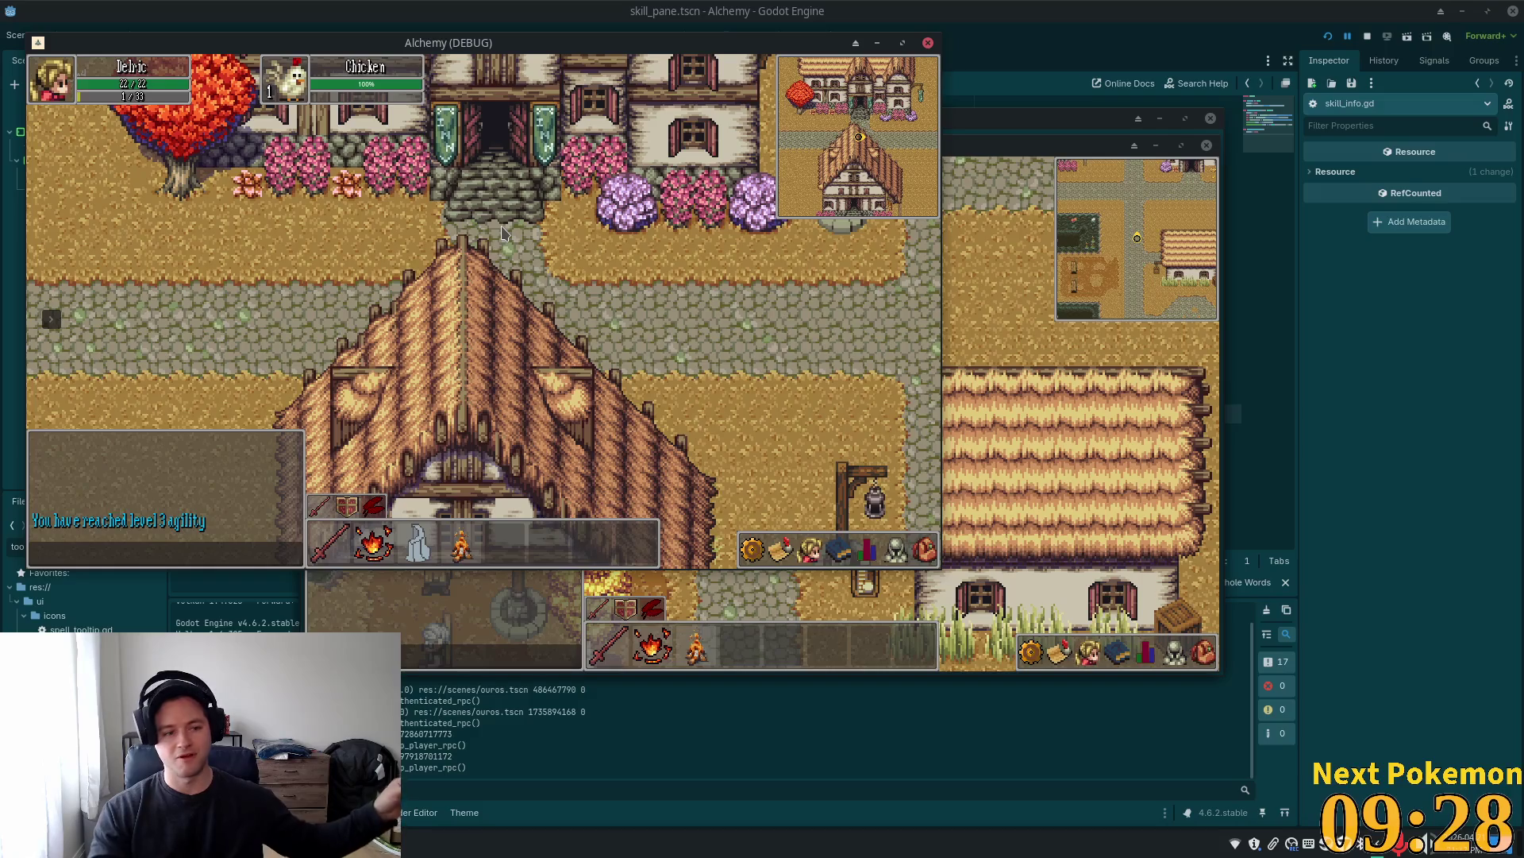
# Walk east past the wells, south along the path, north past the lamp posts, then west to the bridge notice board
pyautogui.press('d')
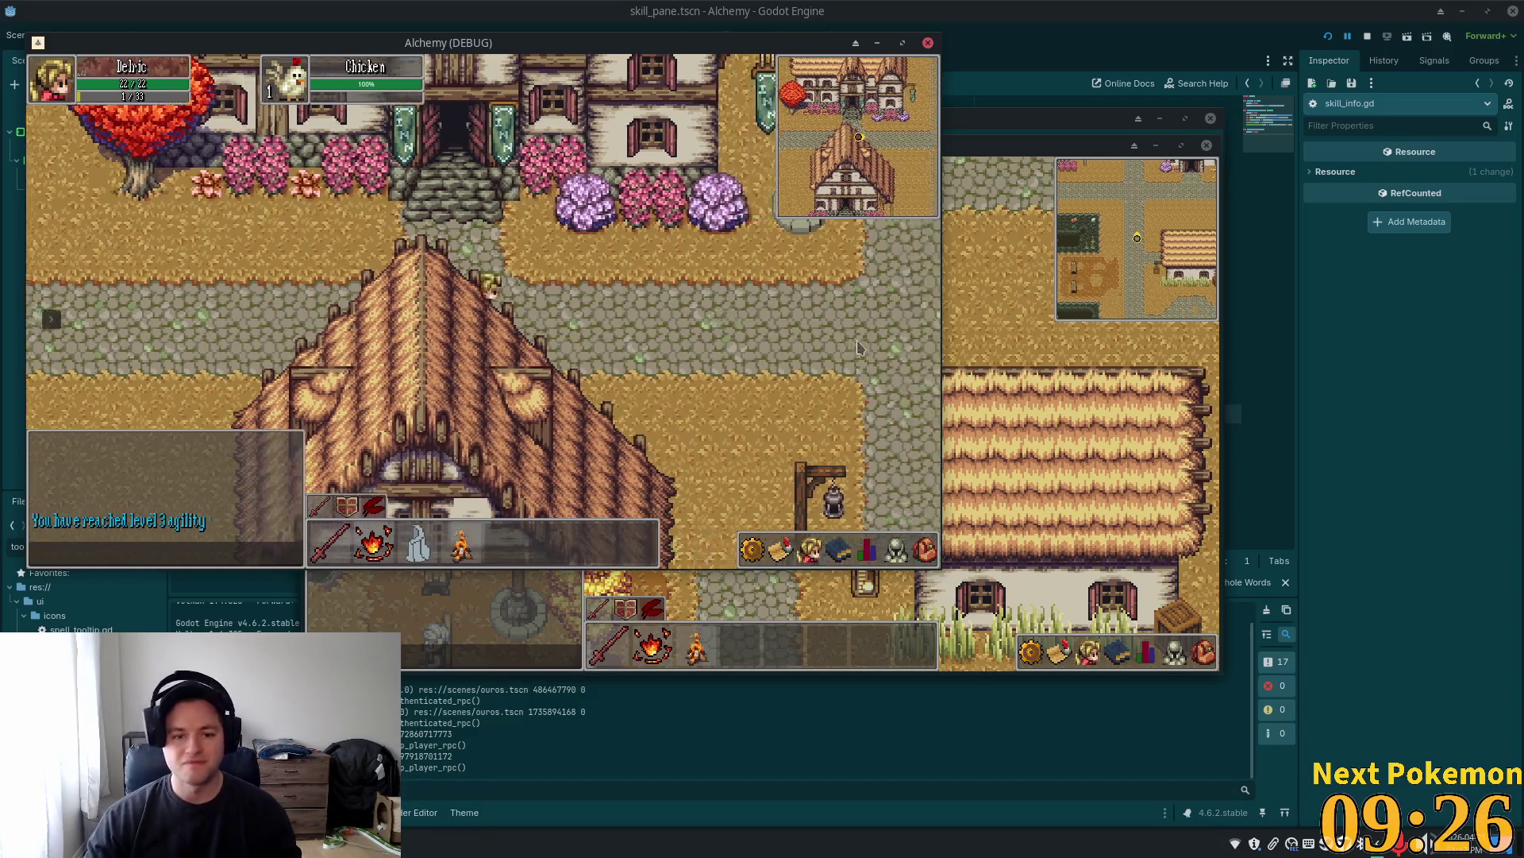
pyautogui.press('s')
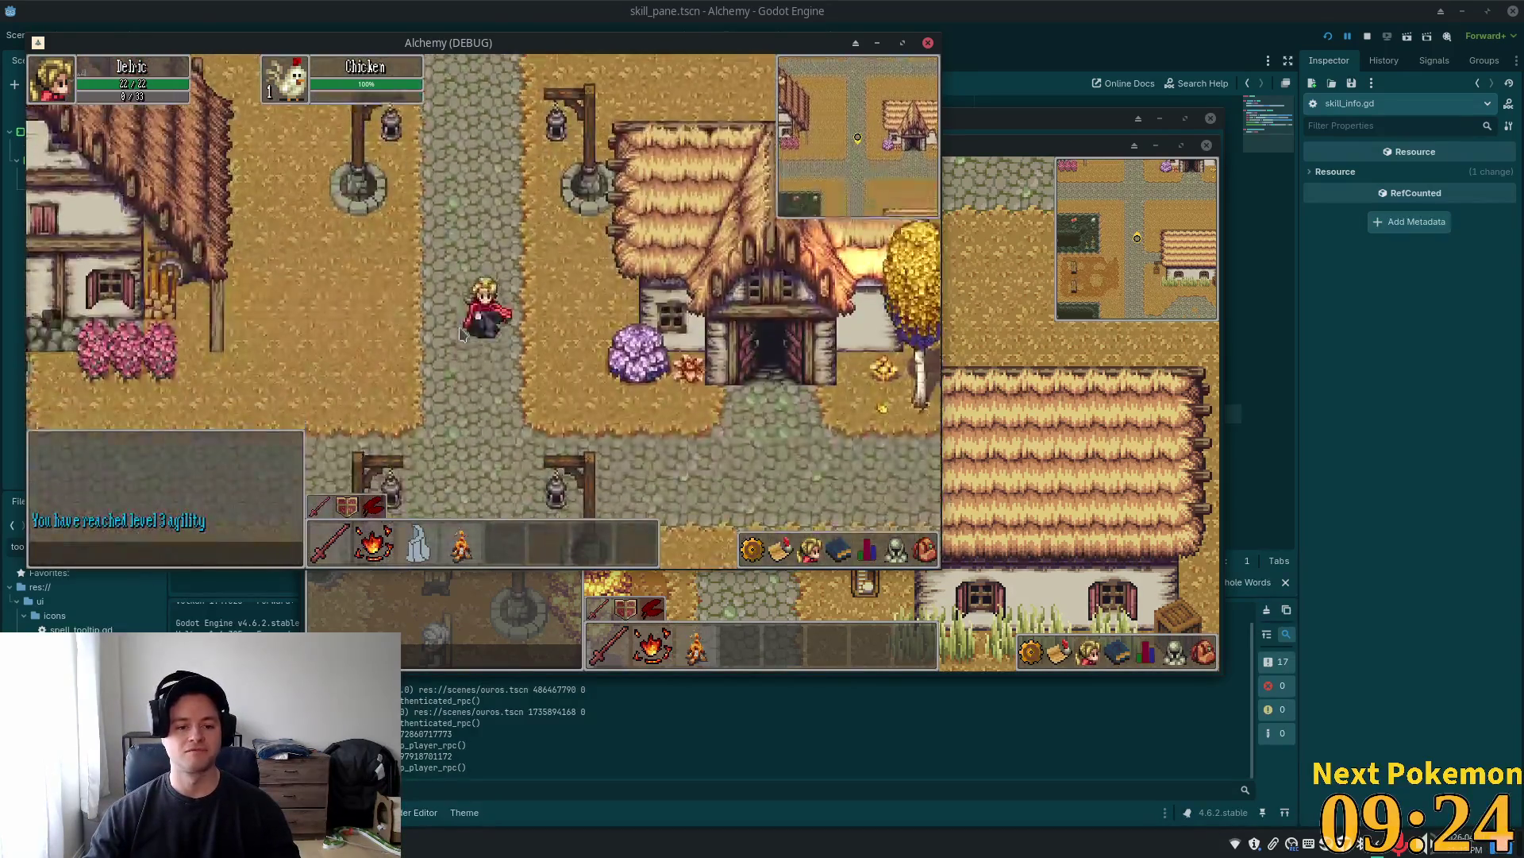
pyautogui.press('d')
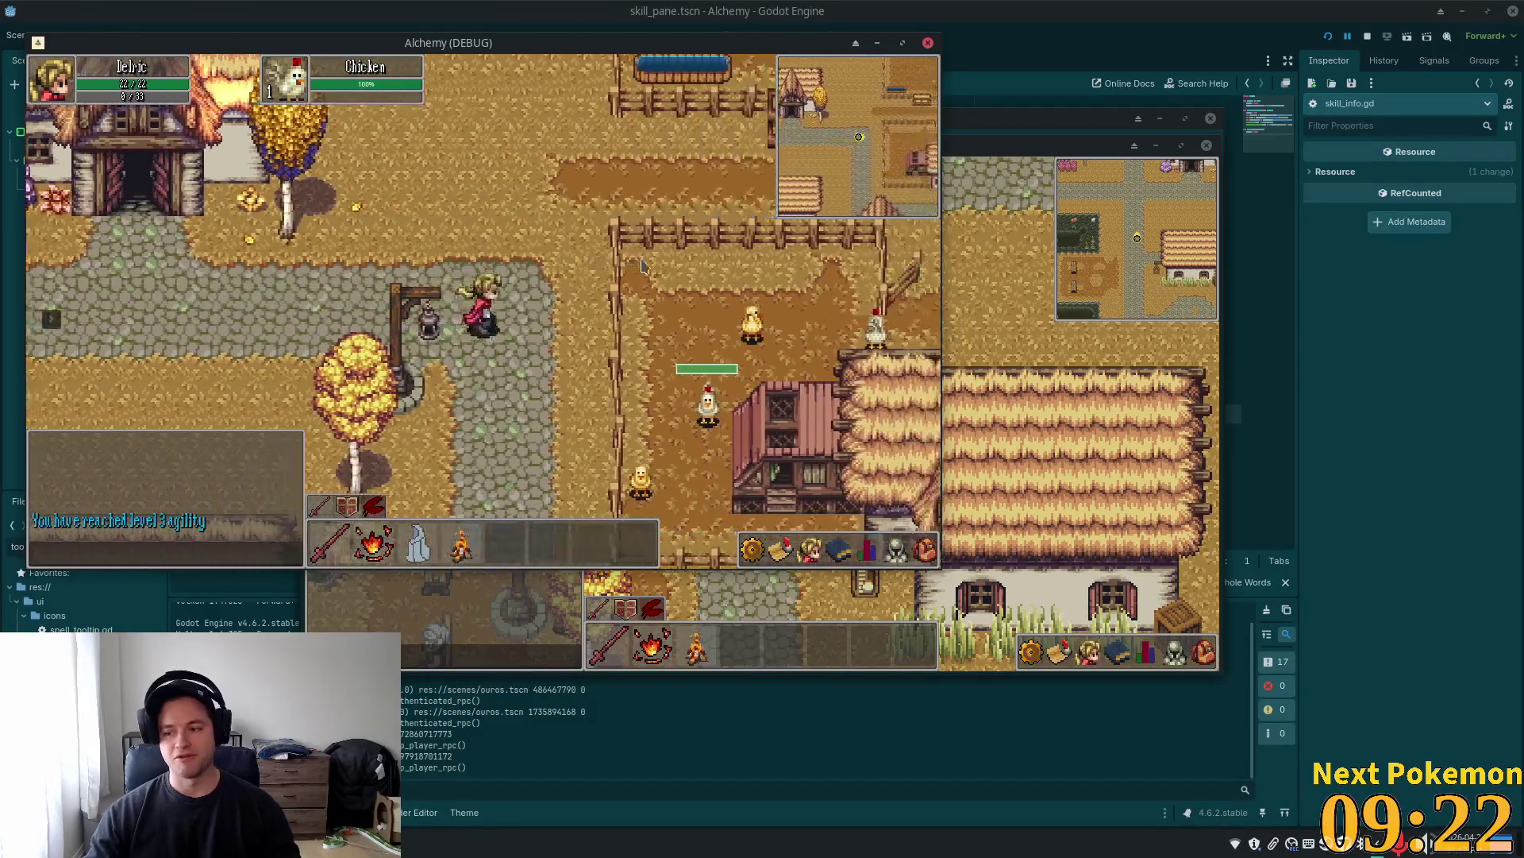
pyautogui.press('s')
pyautogui.press('d')
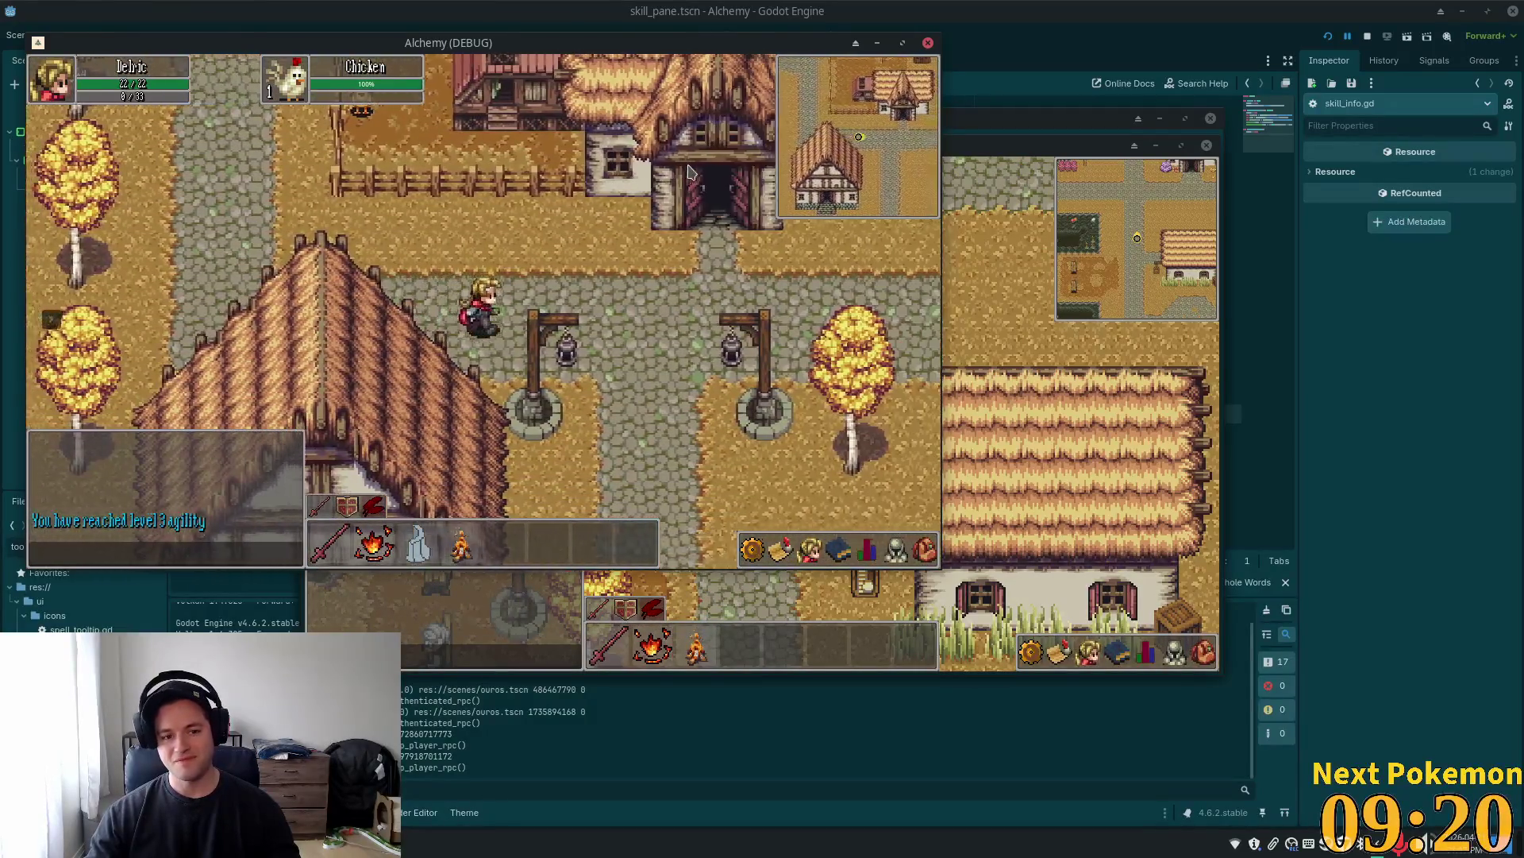
pyautogui.press('s')
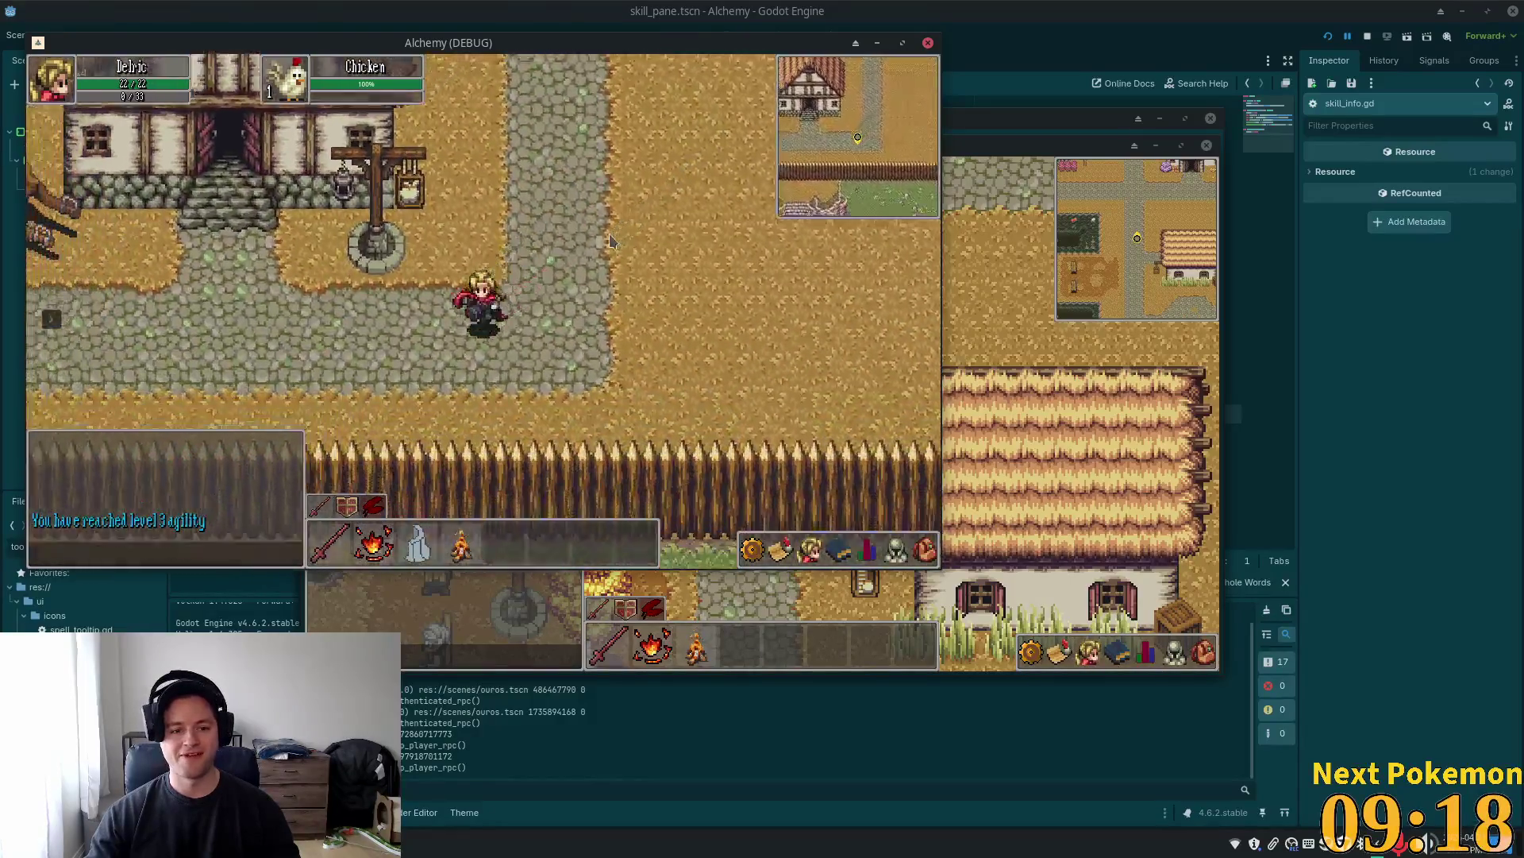
pyautogui.press('a')
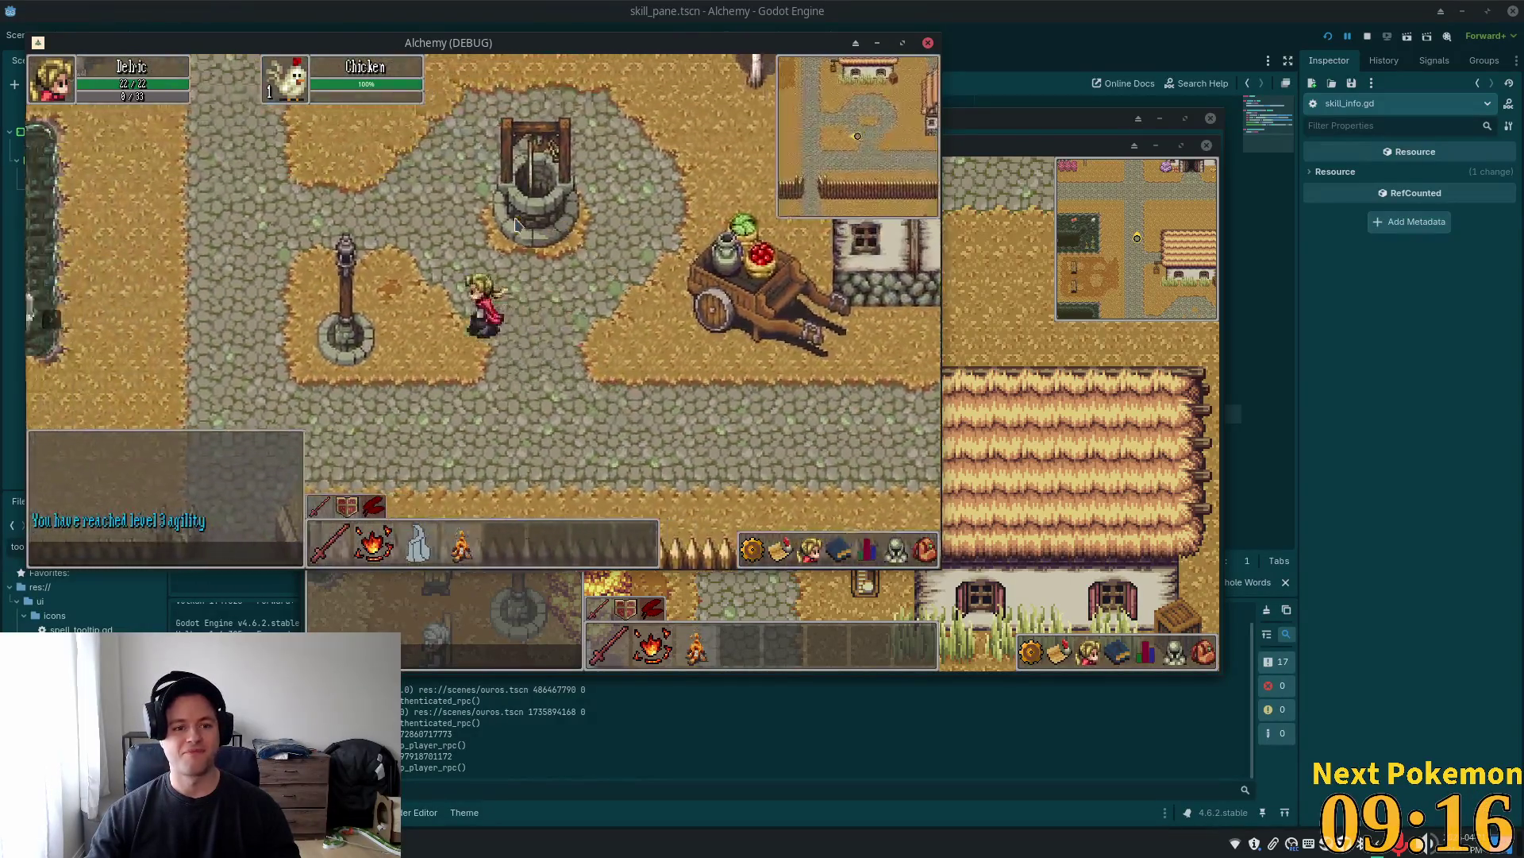
pyautogui.press('w')
pyautogui.press('w')
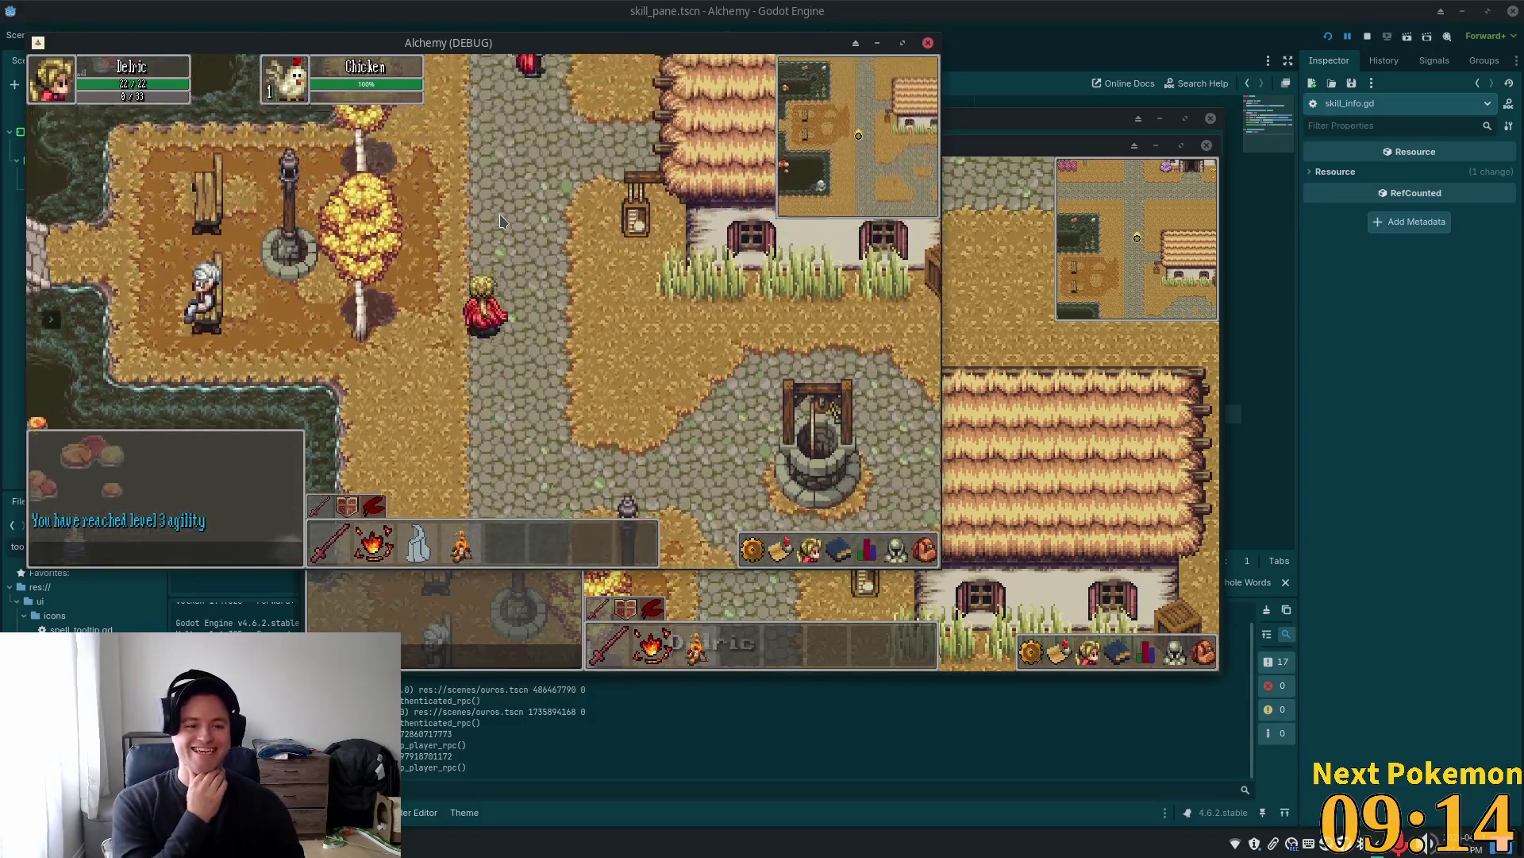
pyautogui.press('w')
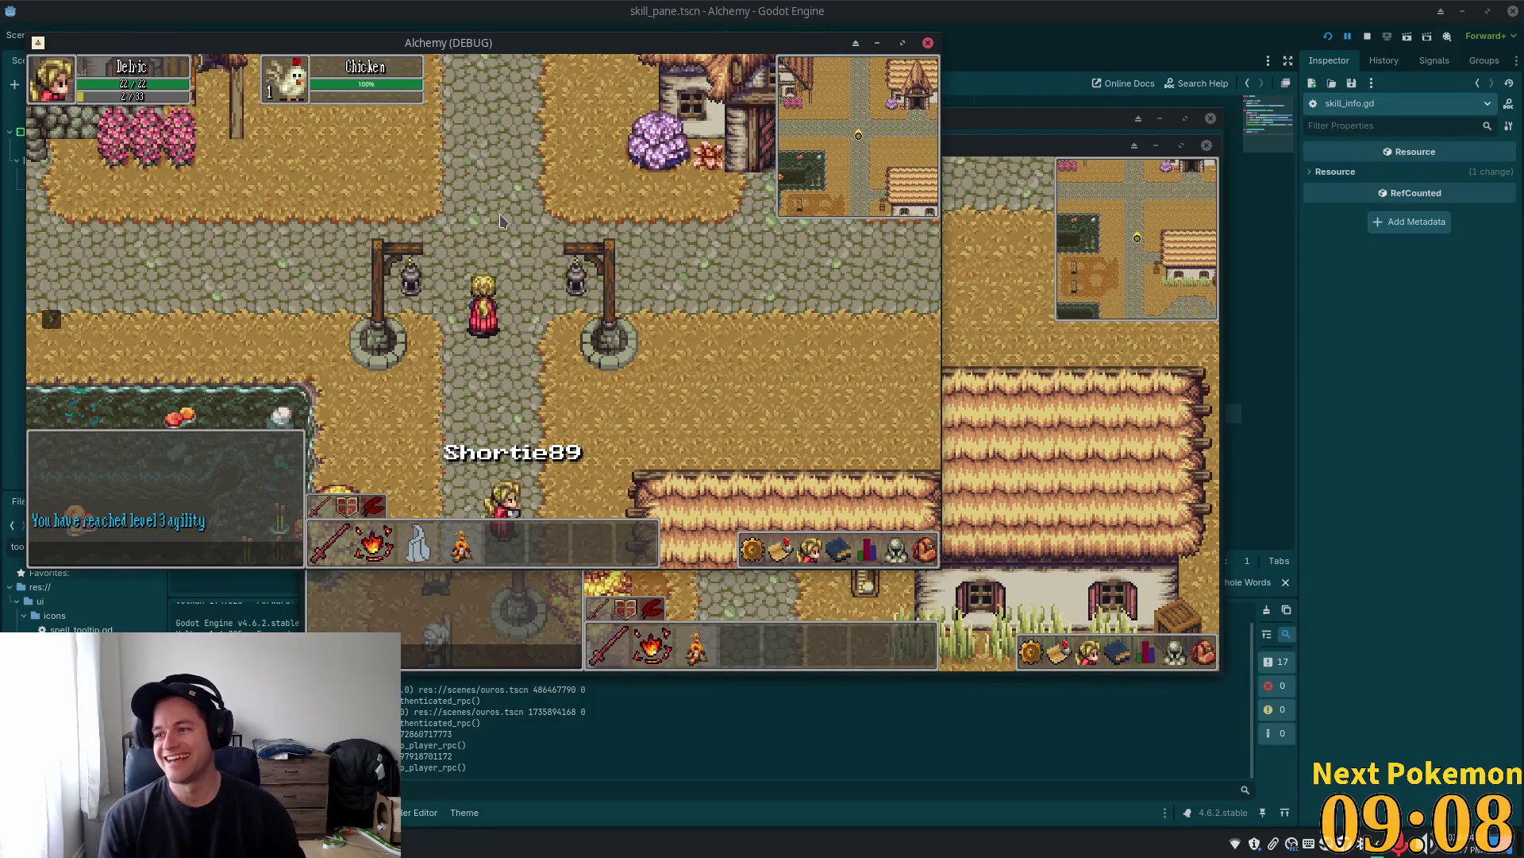
pyautogui.press('w')
pyautogui.press('a')
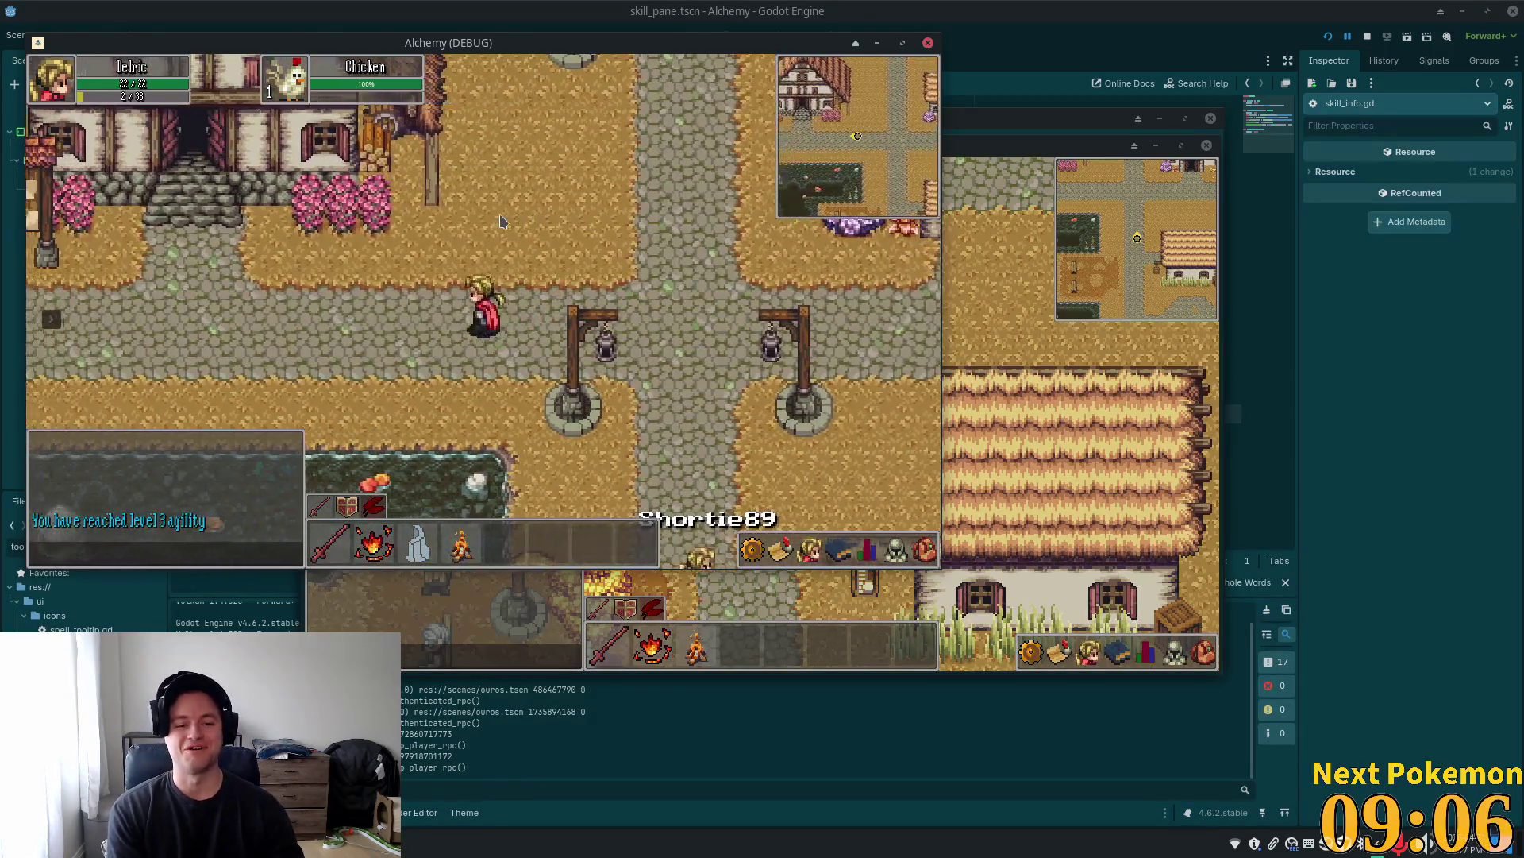
pyautogui.press('a')
pyautogui.press('a')
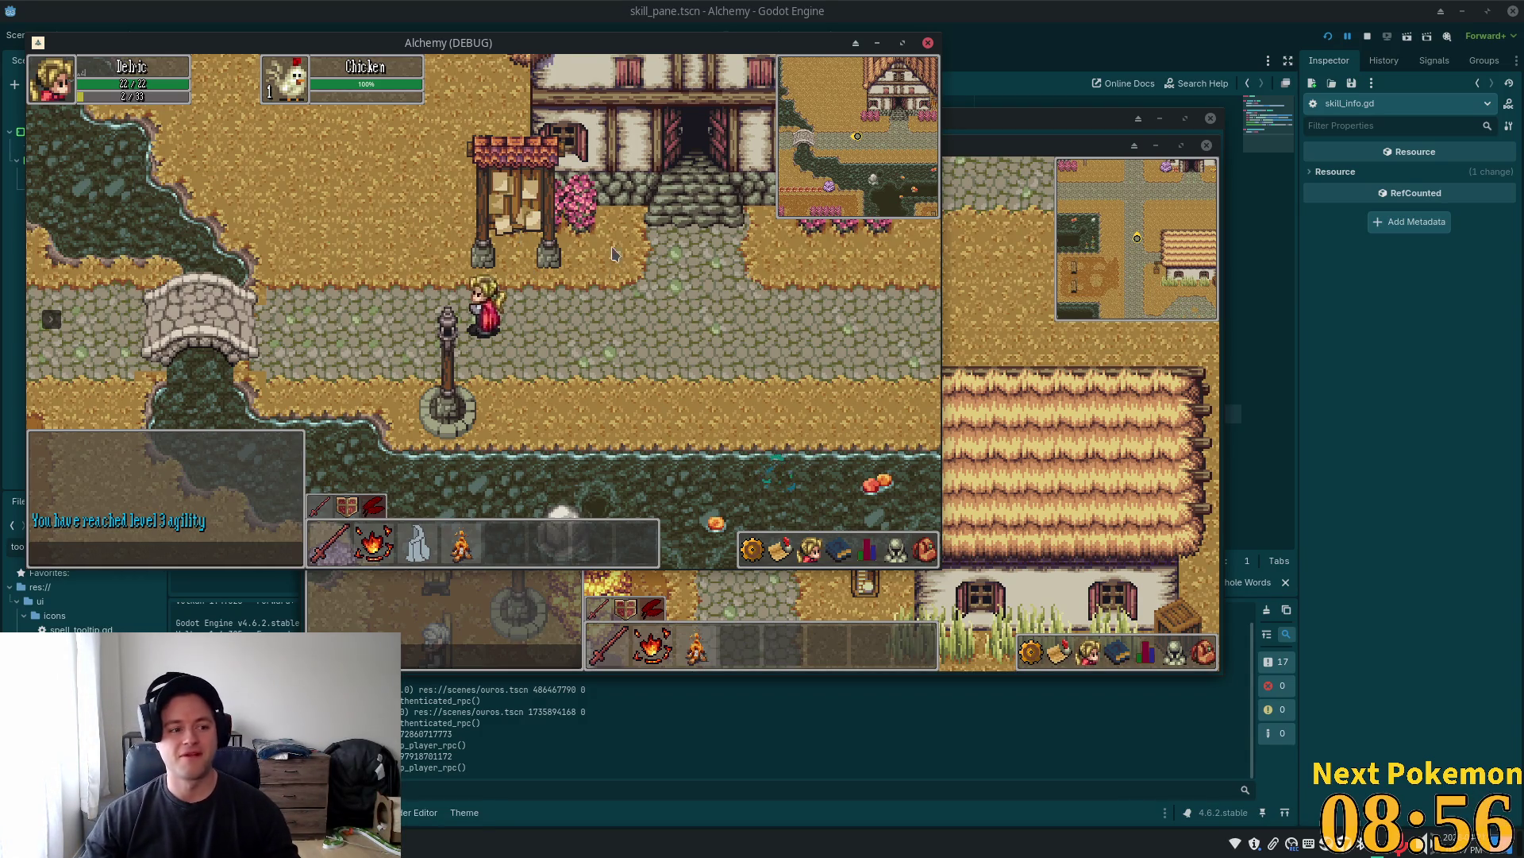
# Walk north from the crossroads, then west across the bridge onto the stone stairs
pyautogui.press('Right')
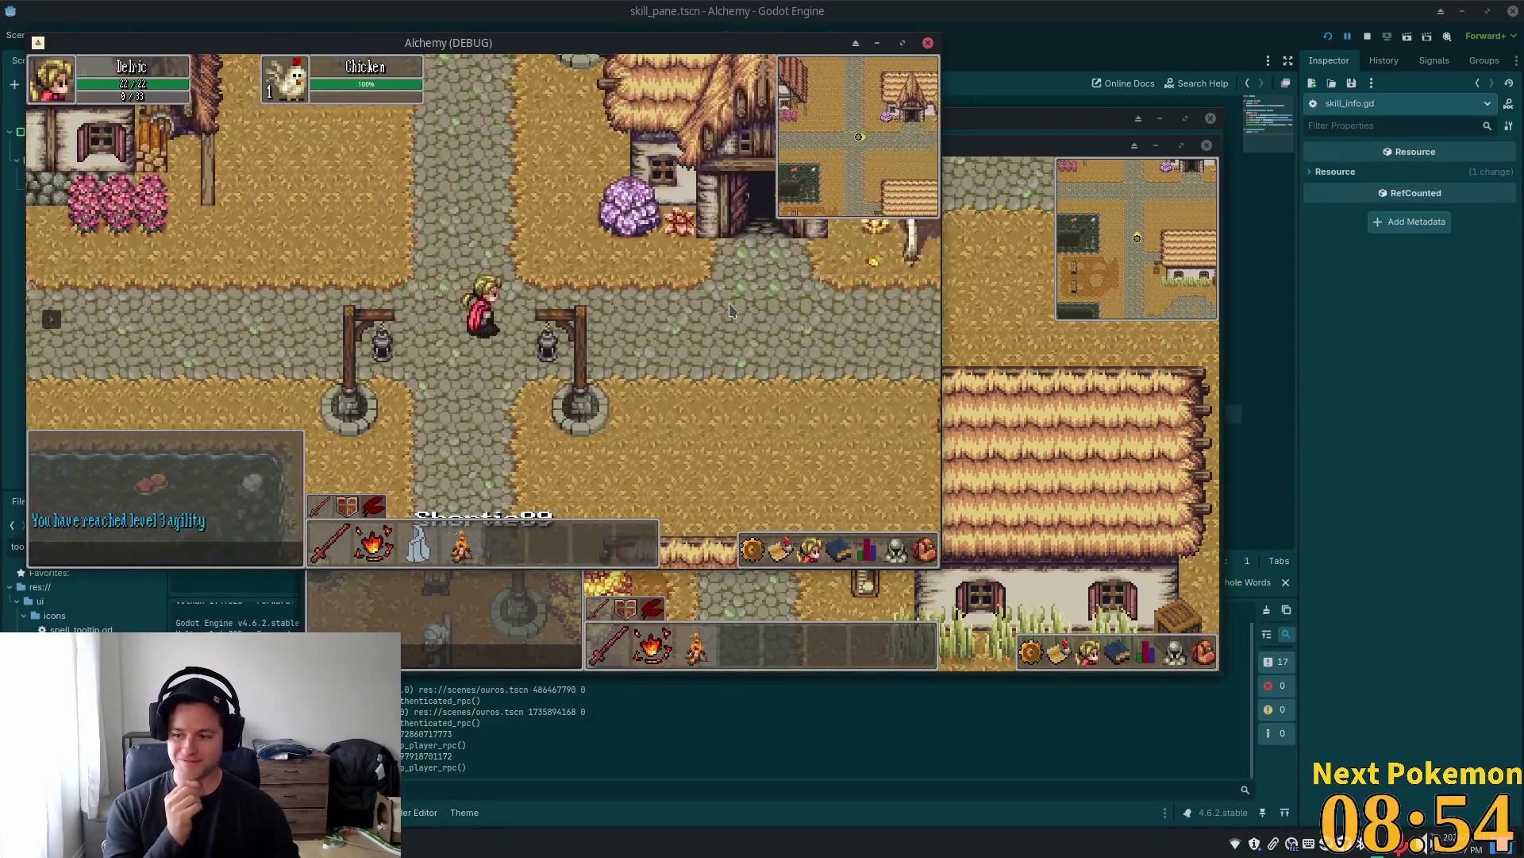
pyautogui.press('Up')
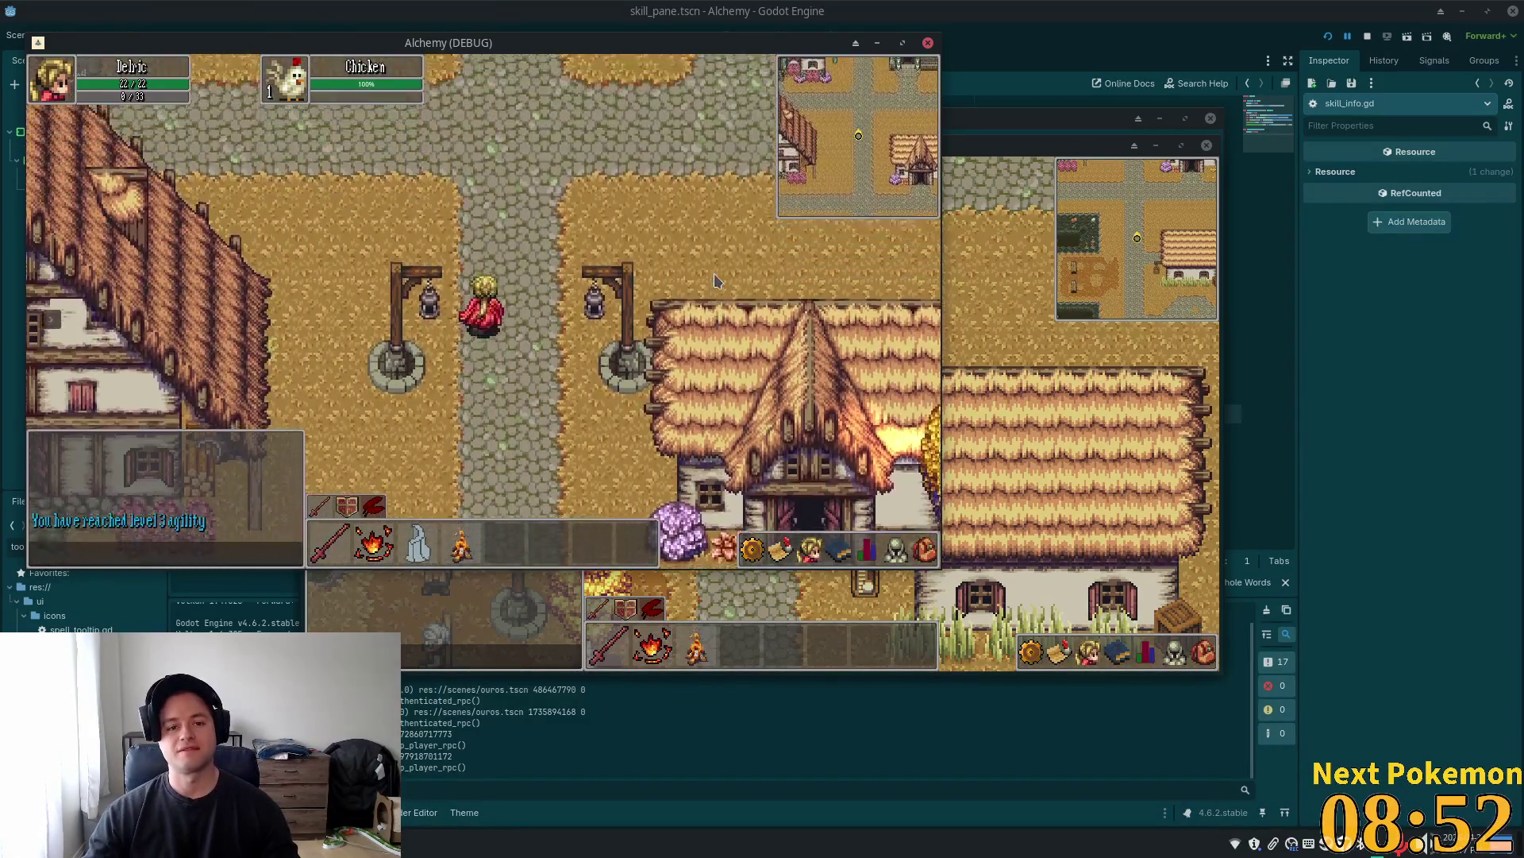
pyautogui.press('Up')
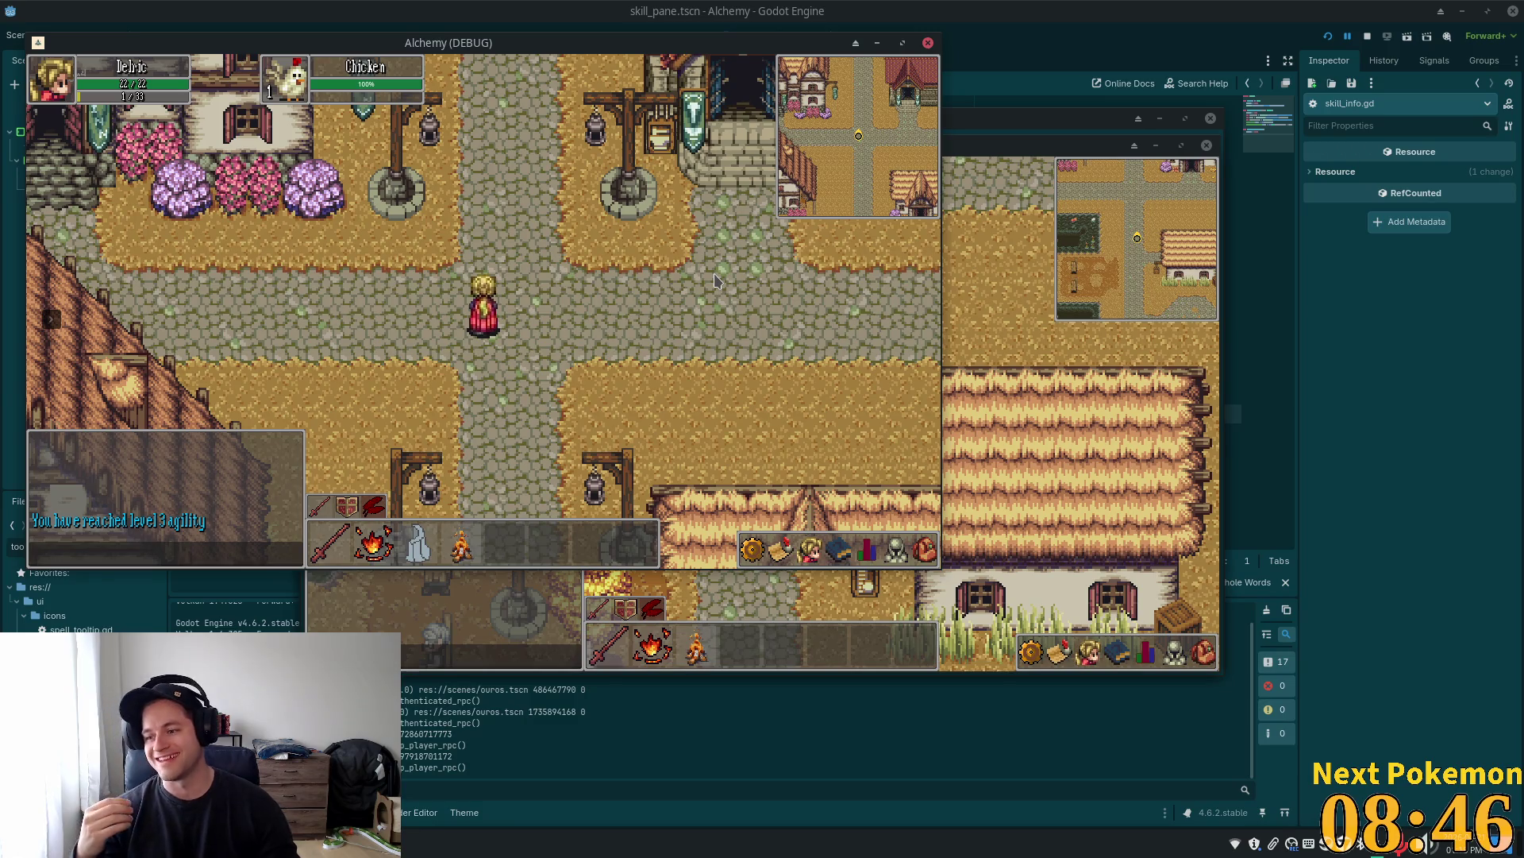
pyautogui.press('Left')
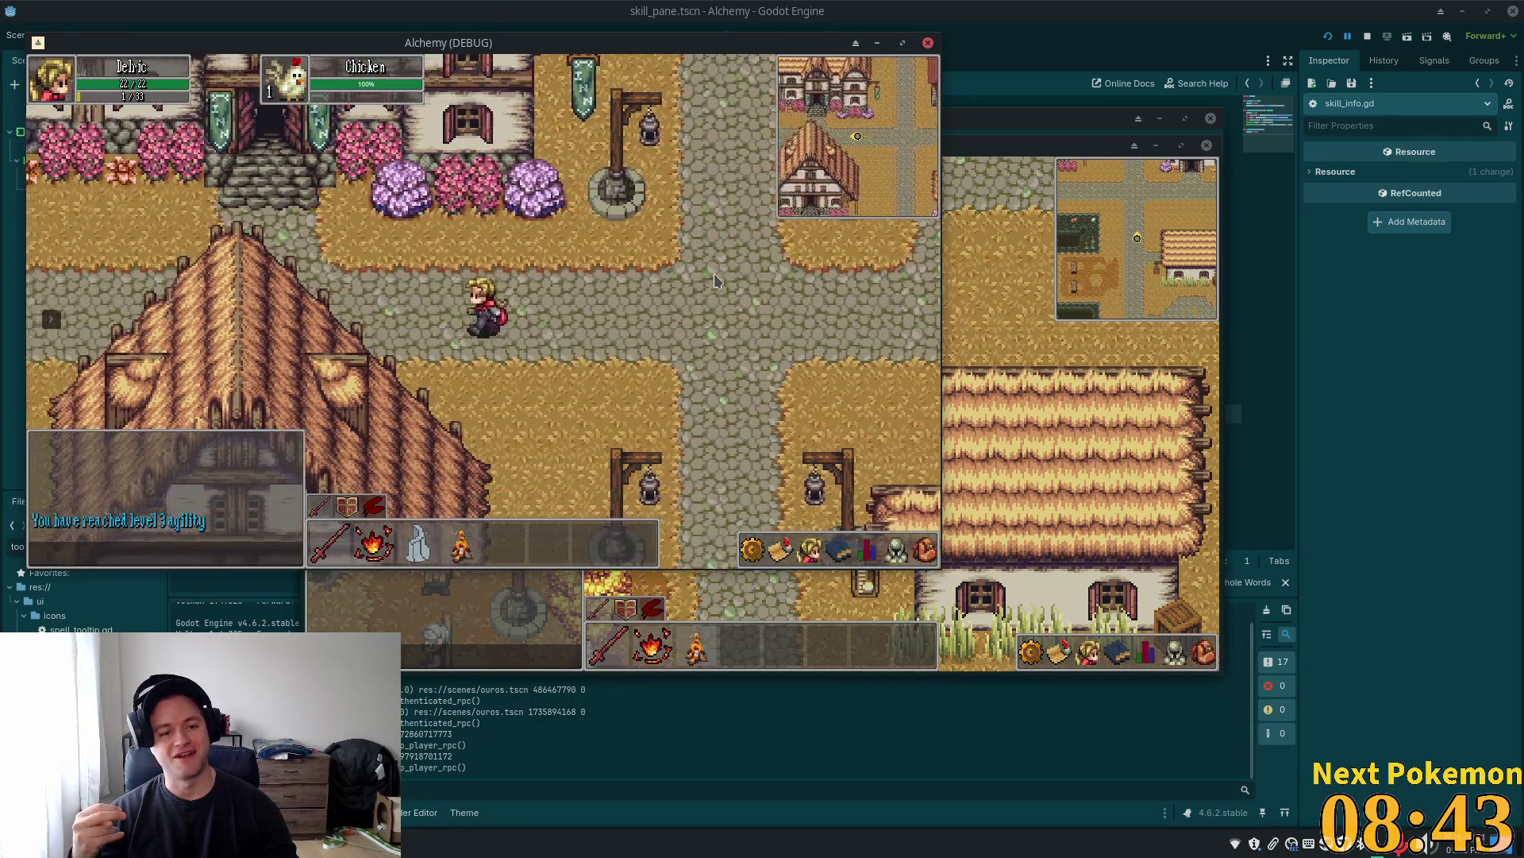
pyautogui.press('Left')
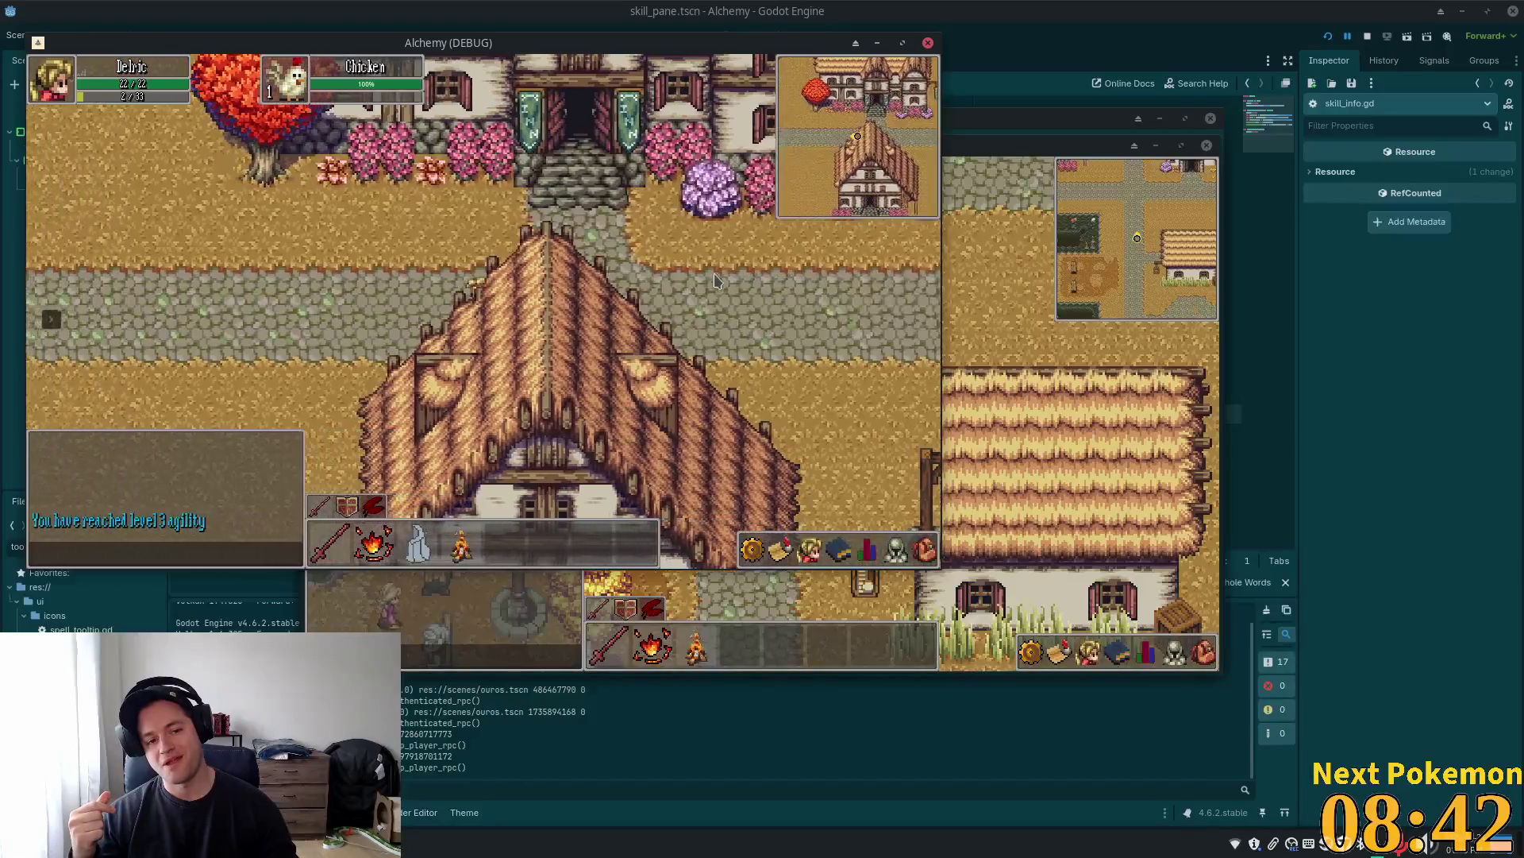
pyautogui.press('Left')
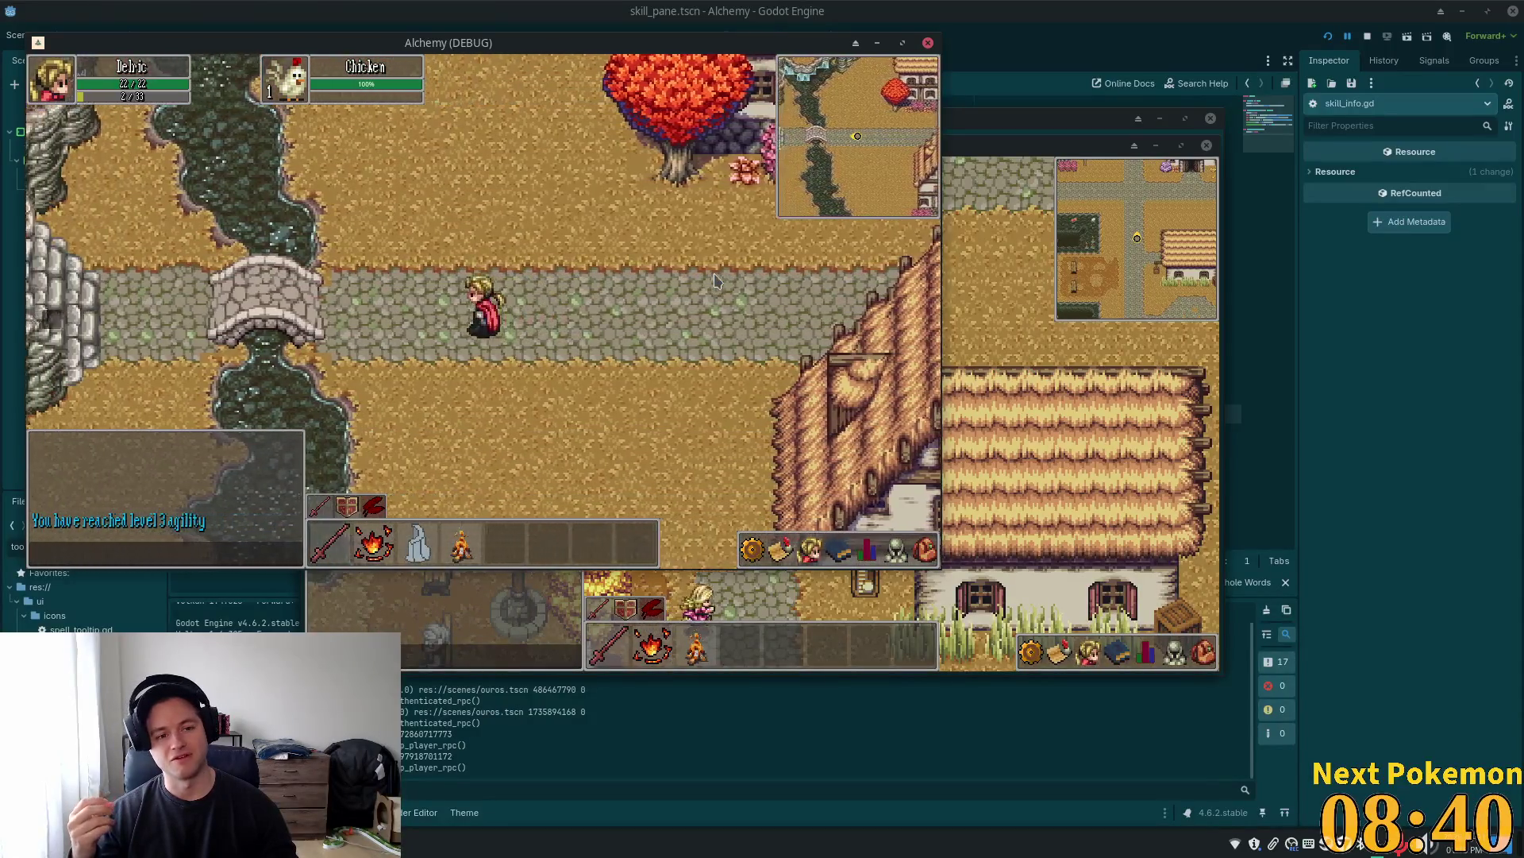
pyautogui.press('Left')
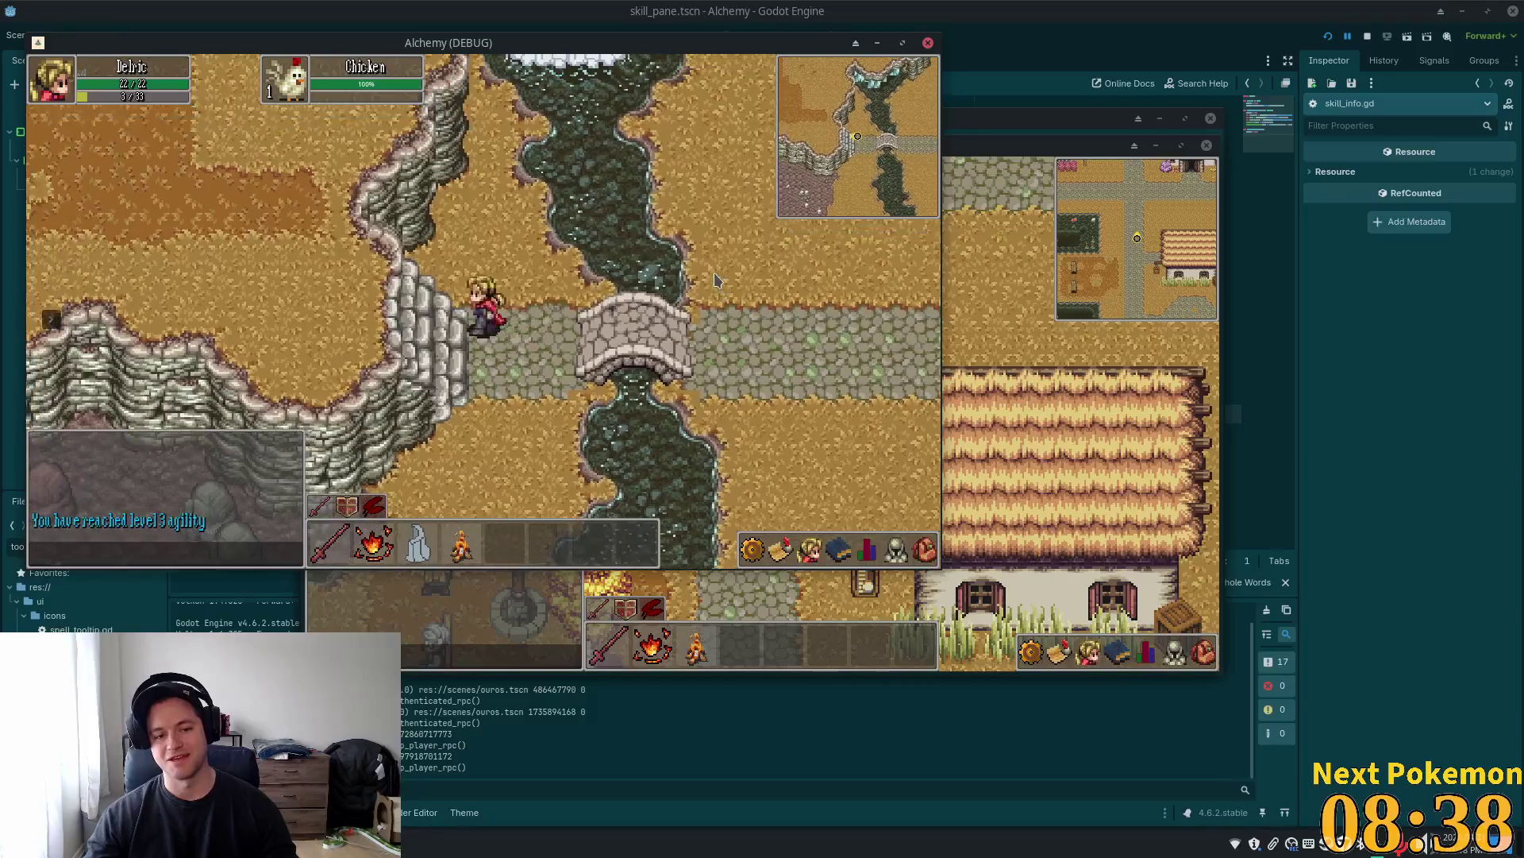
pyautogui.press('Left')
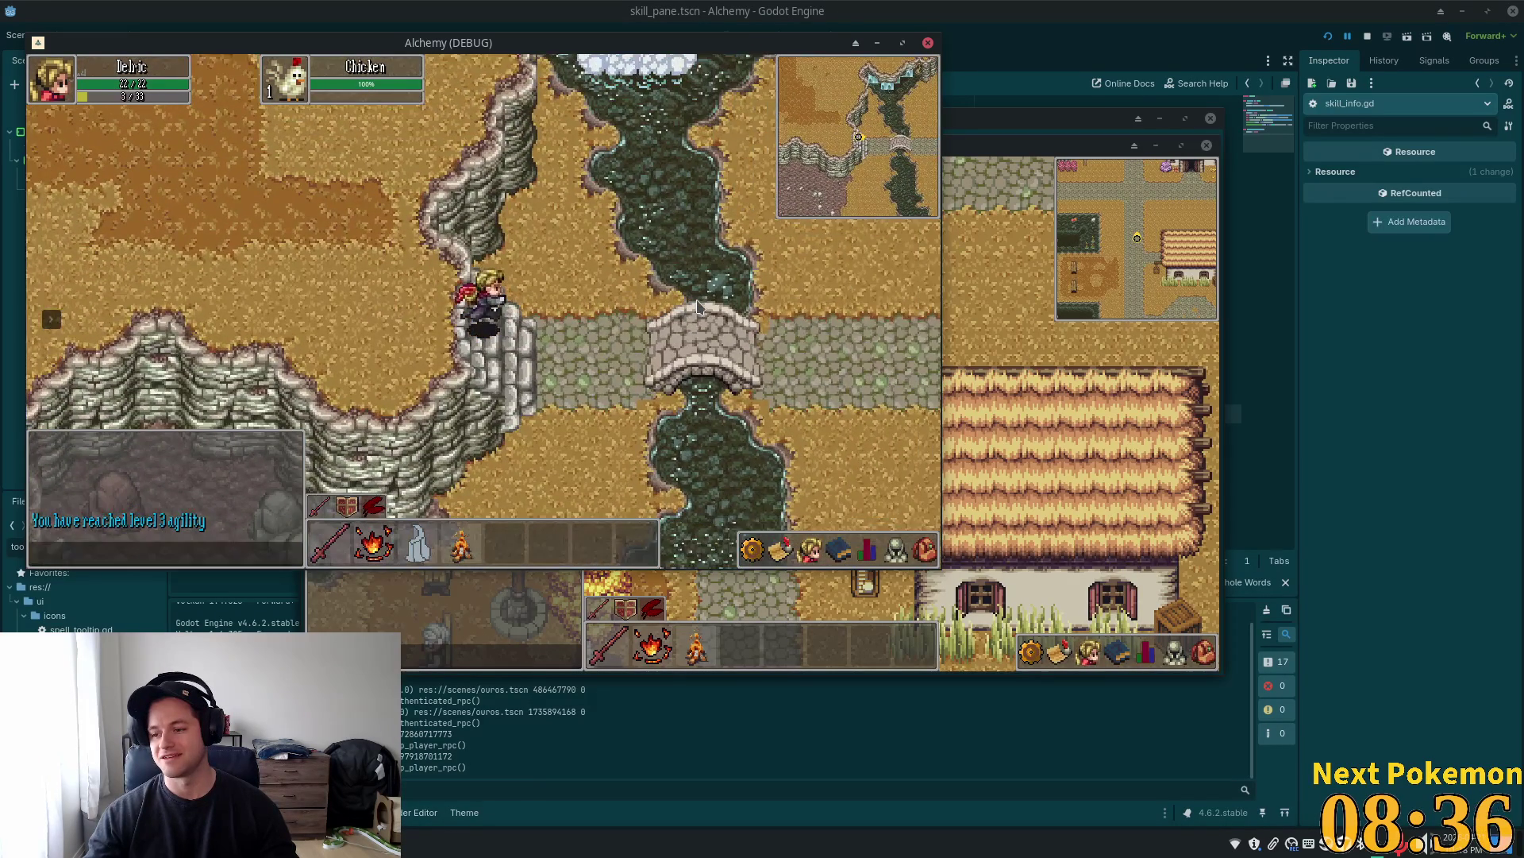
# Walk back through the village along the lamp-lined path and the east-west road
pyautogui.press('Up')
pyautogui.press('Right')
pyautogui.press('Down')
pyautogui.press('Down')
pyautogui.press('Down')
pyautogui.press('Down')
pyautogui.press('Left')
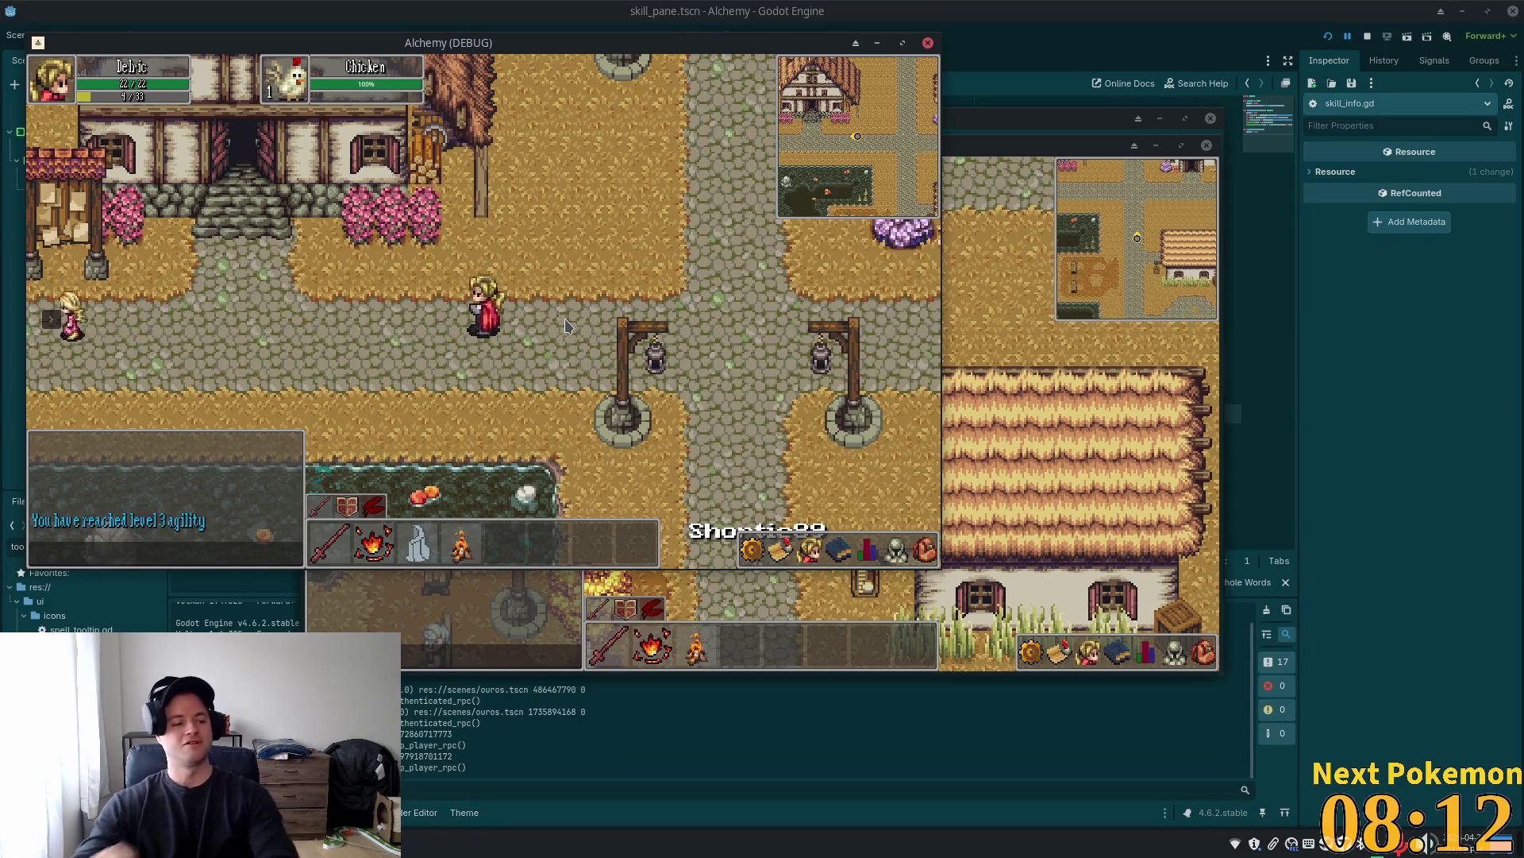
pyautogui.press('Right')
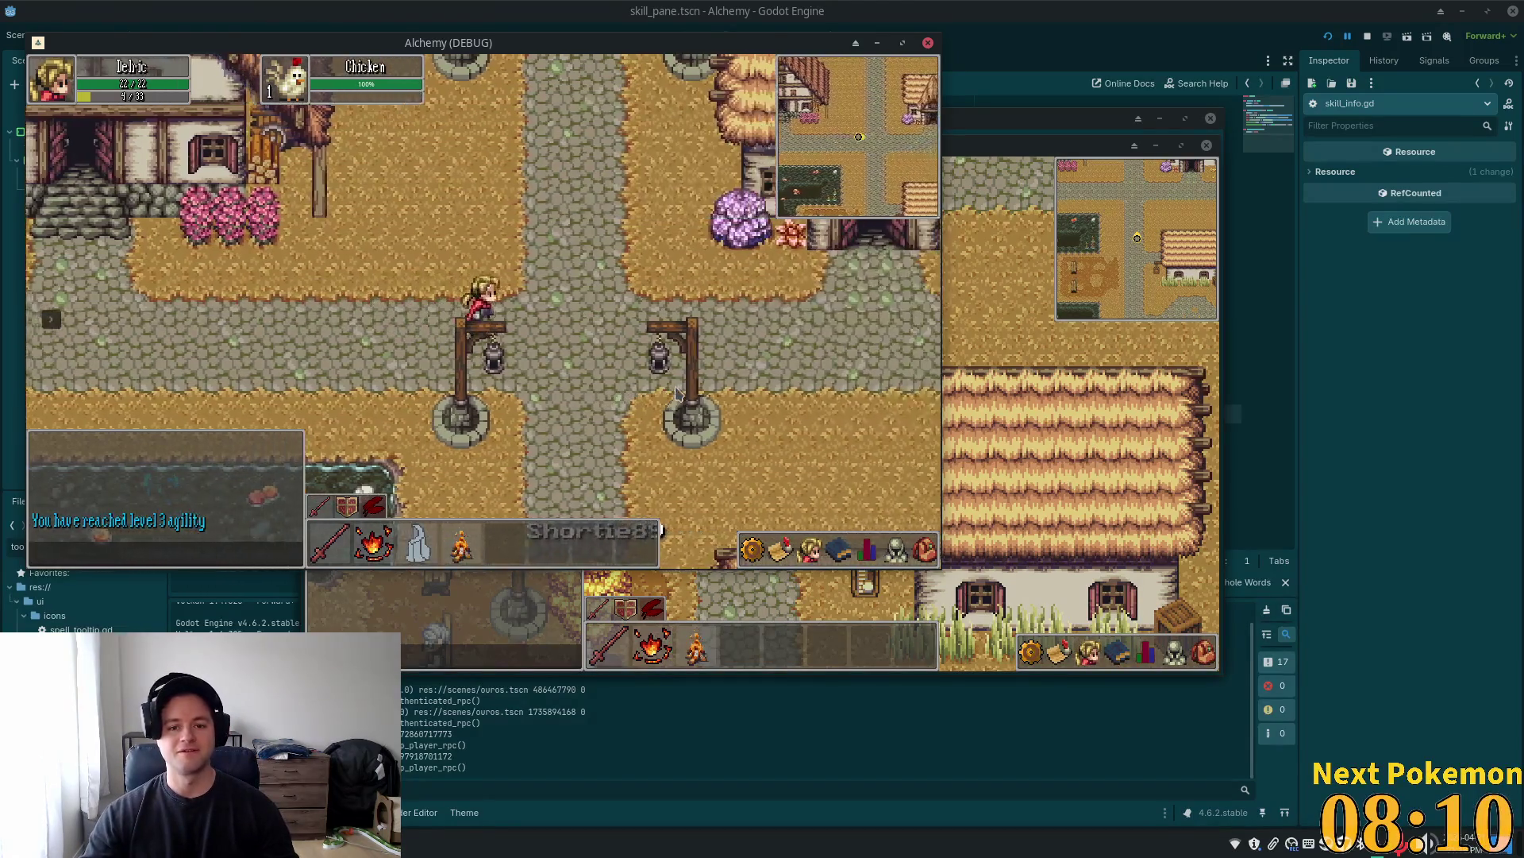
pyautogui.press('Right')
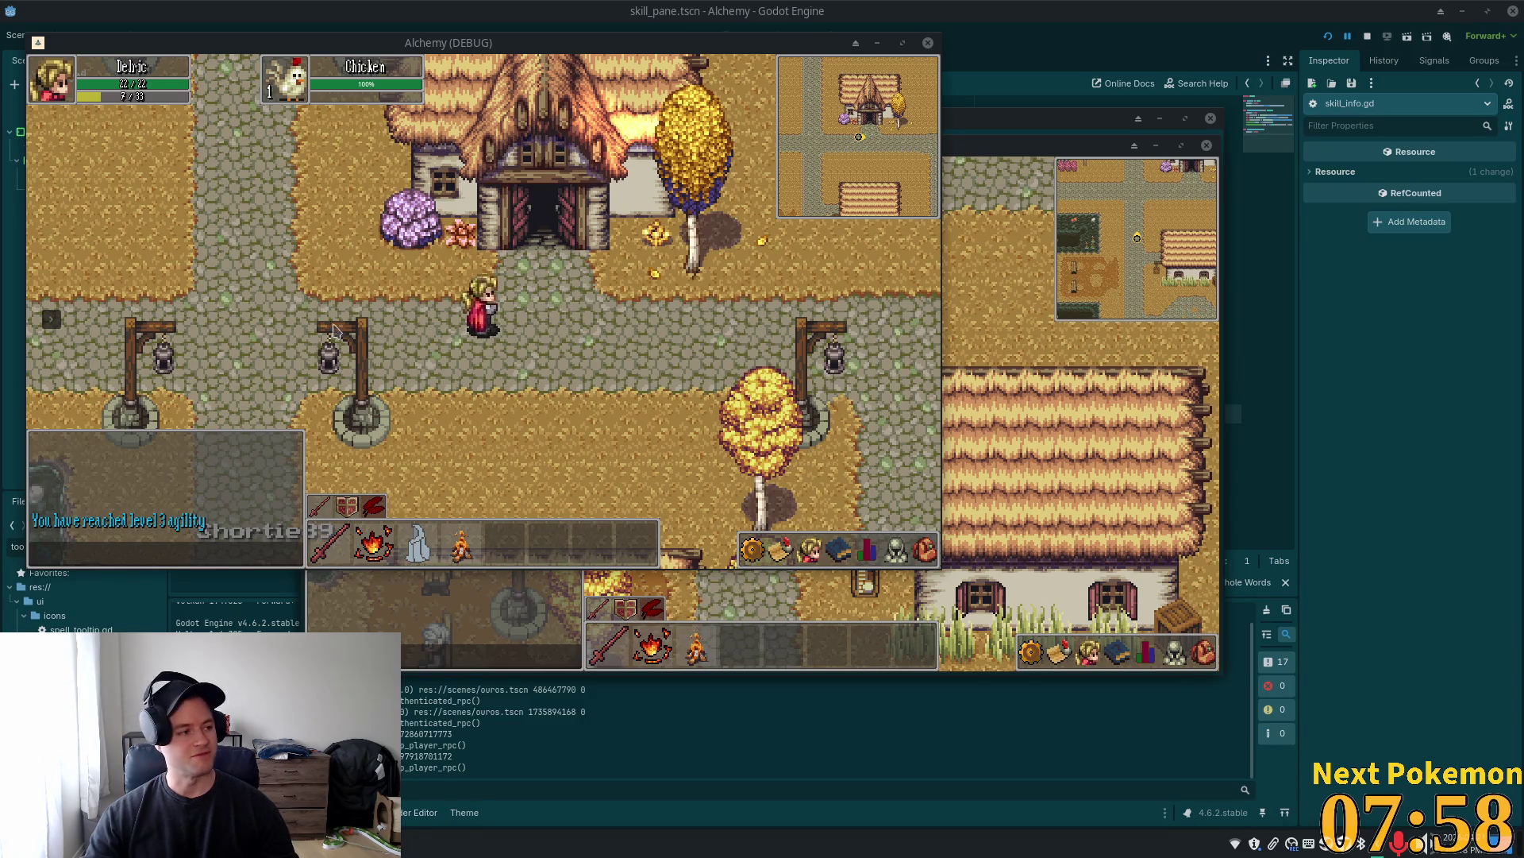
pyautogui.click(238, 301)
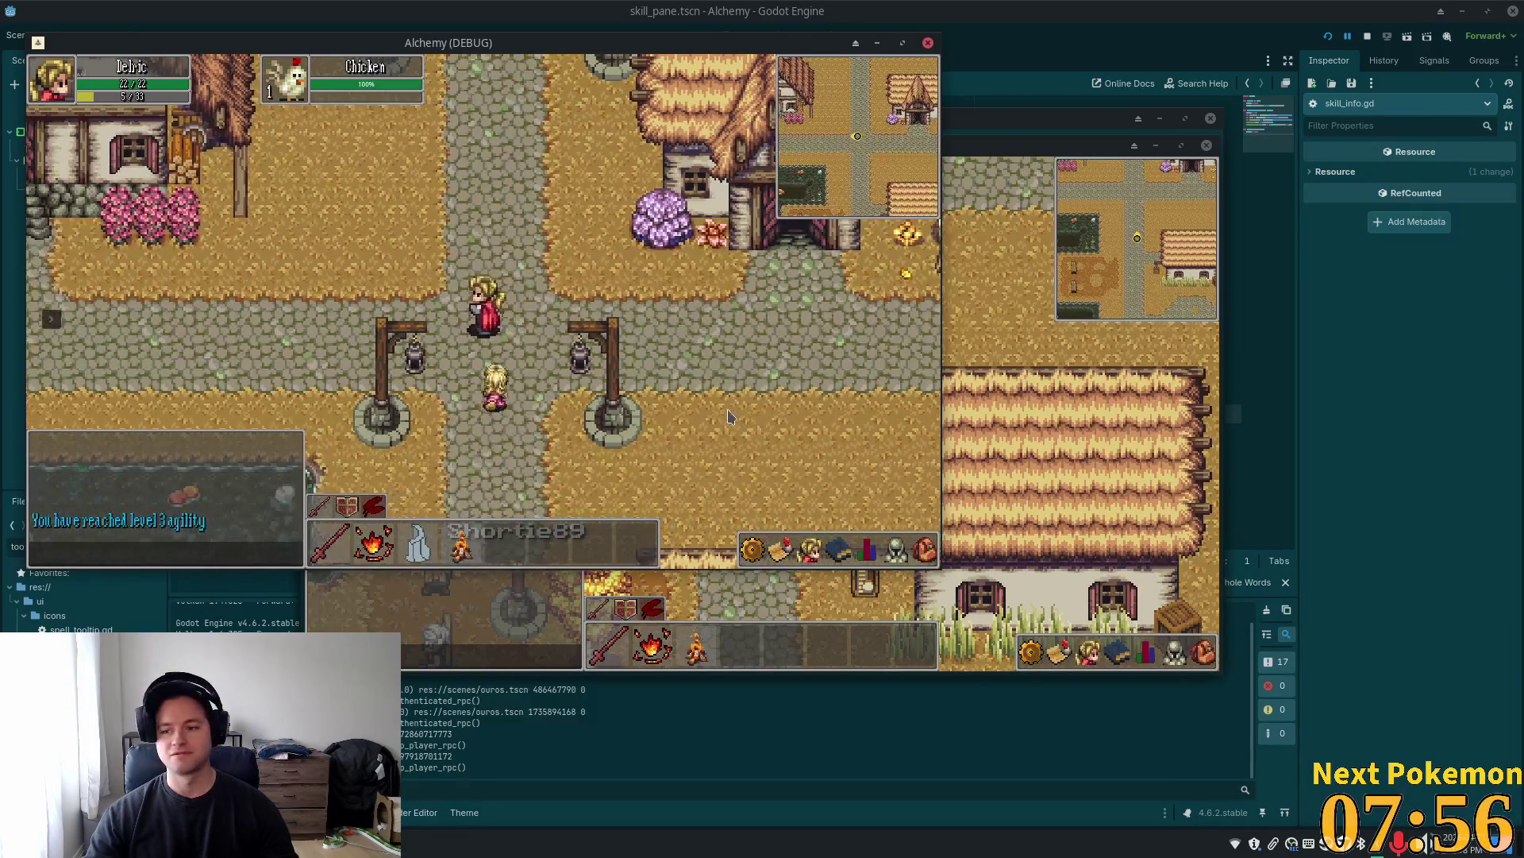
pyautogui.click(719, 416)
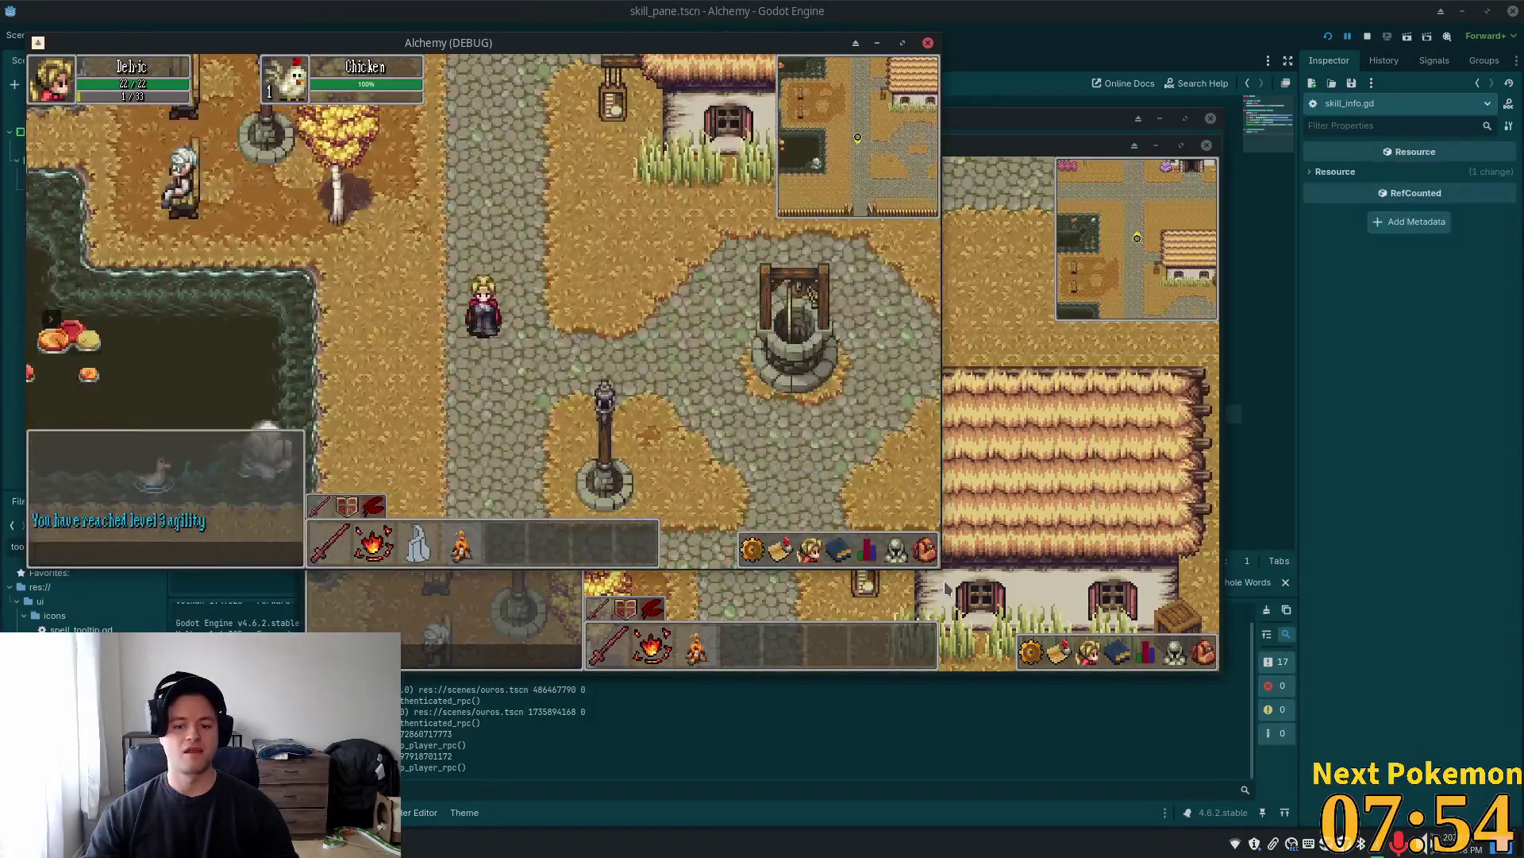
# Open the skills panel and inventory, place a campfire on the path, and cook the Raw Beef
pyautogui.click(866, 551)
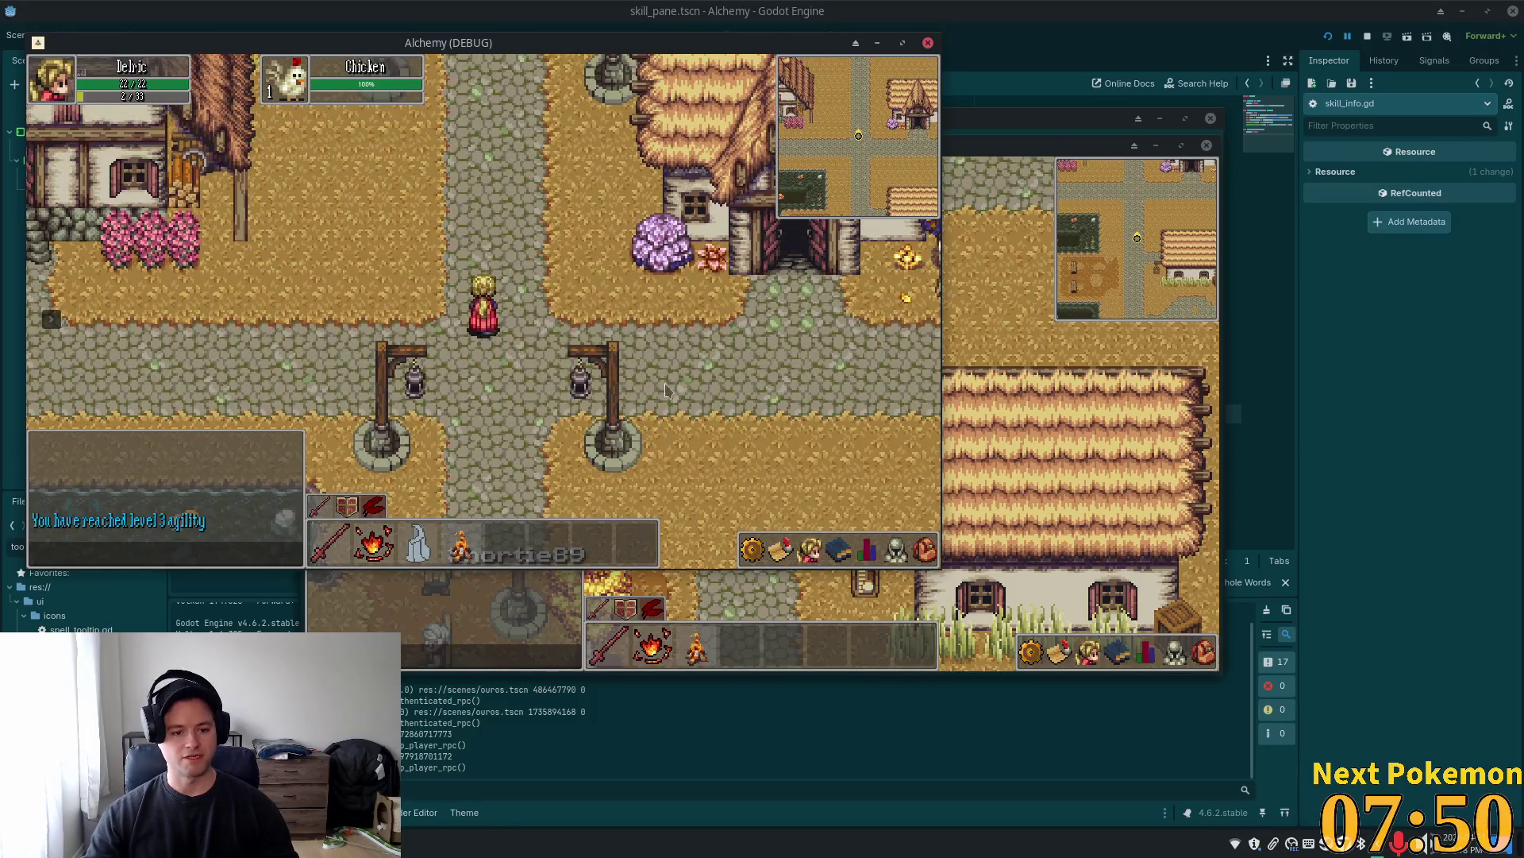
pyautogui.click(675, 384)
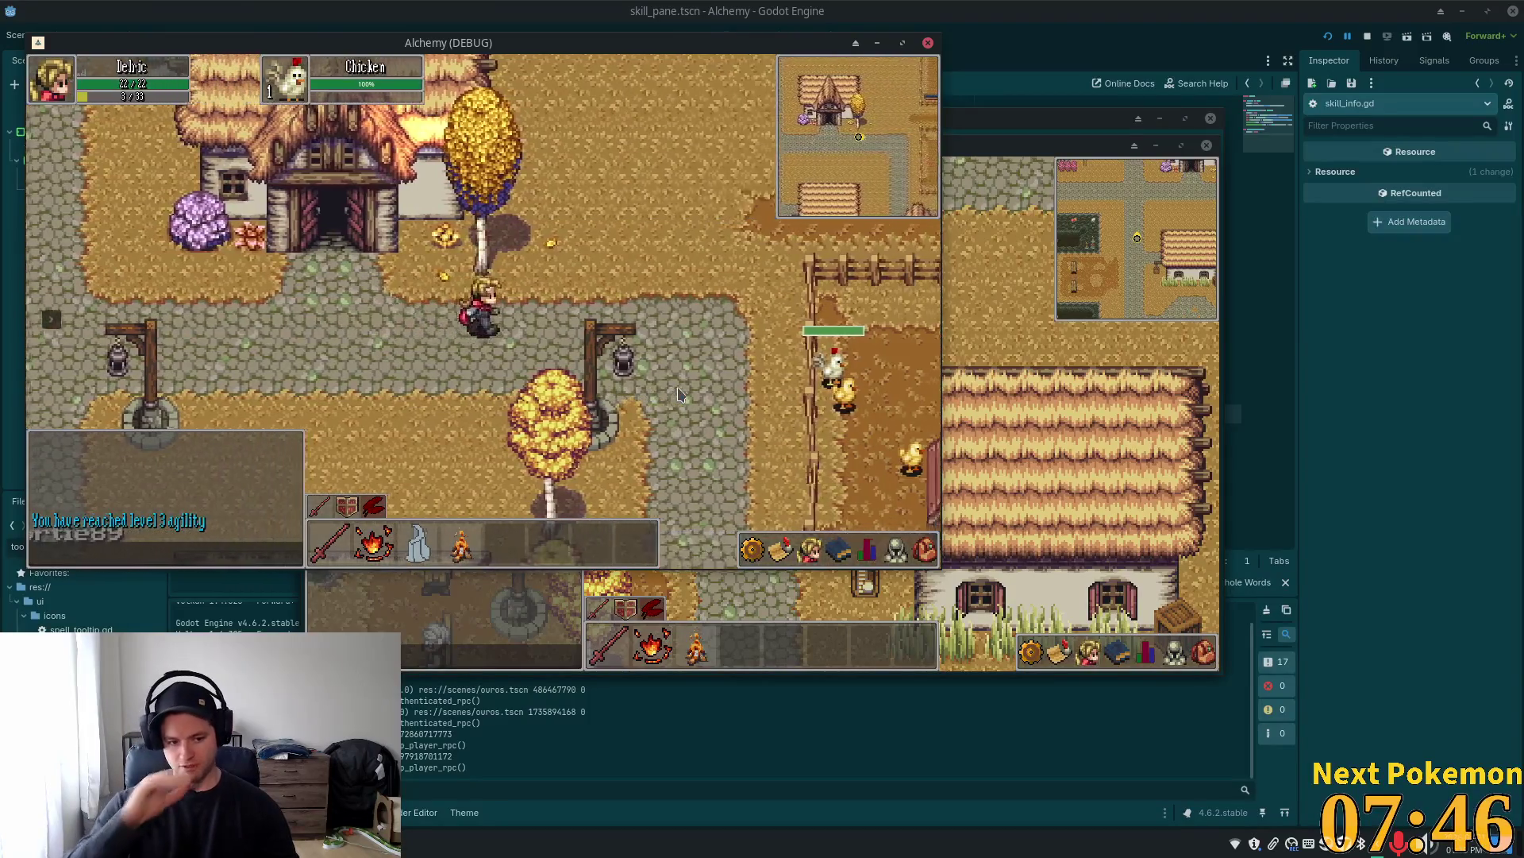
pyautogui.click(926, 551)
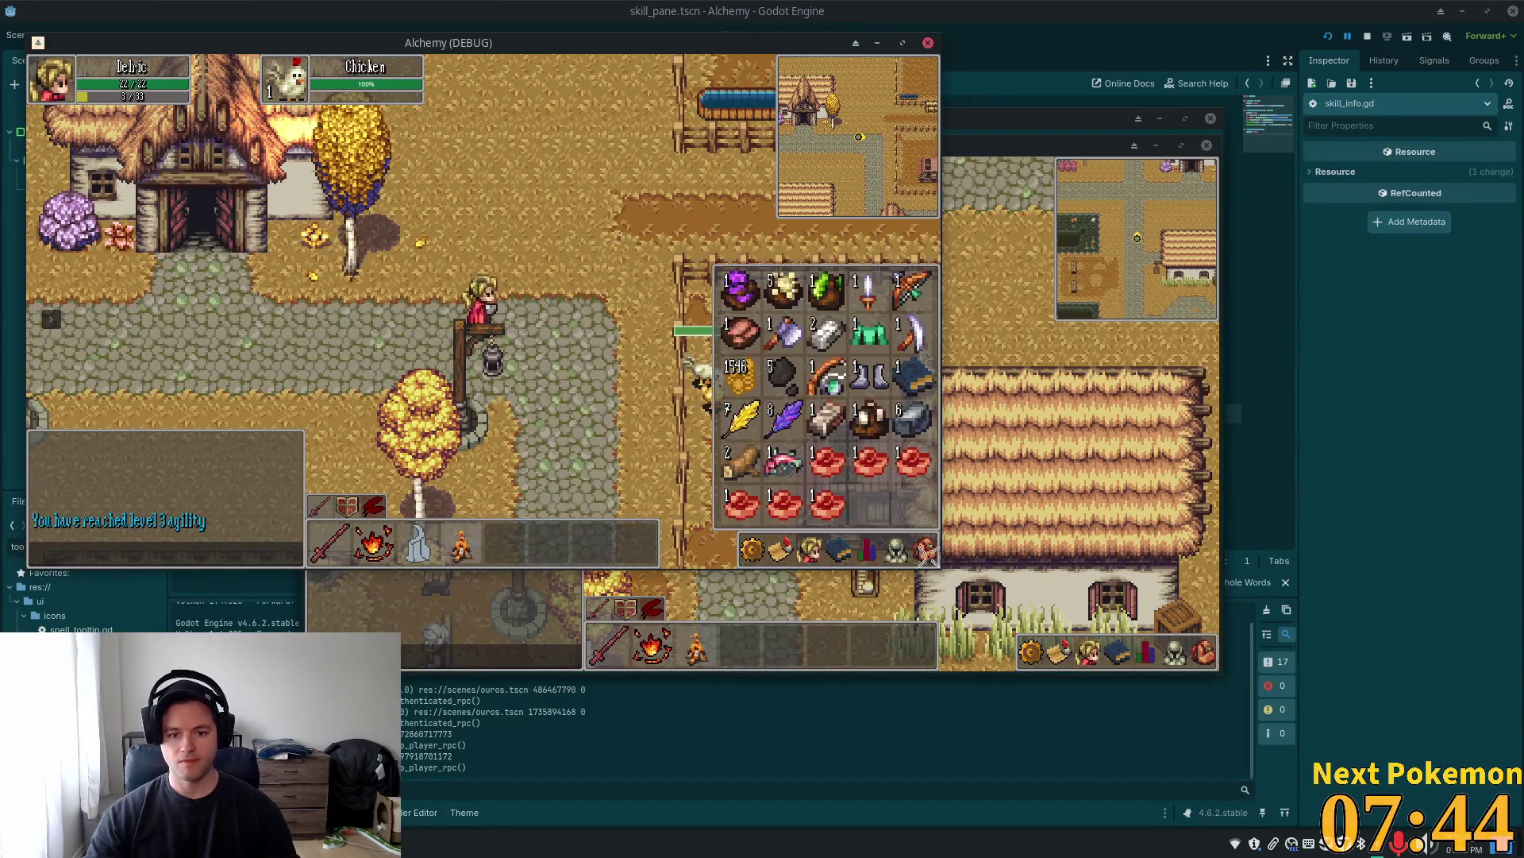
pyautogui.click(758, 467)
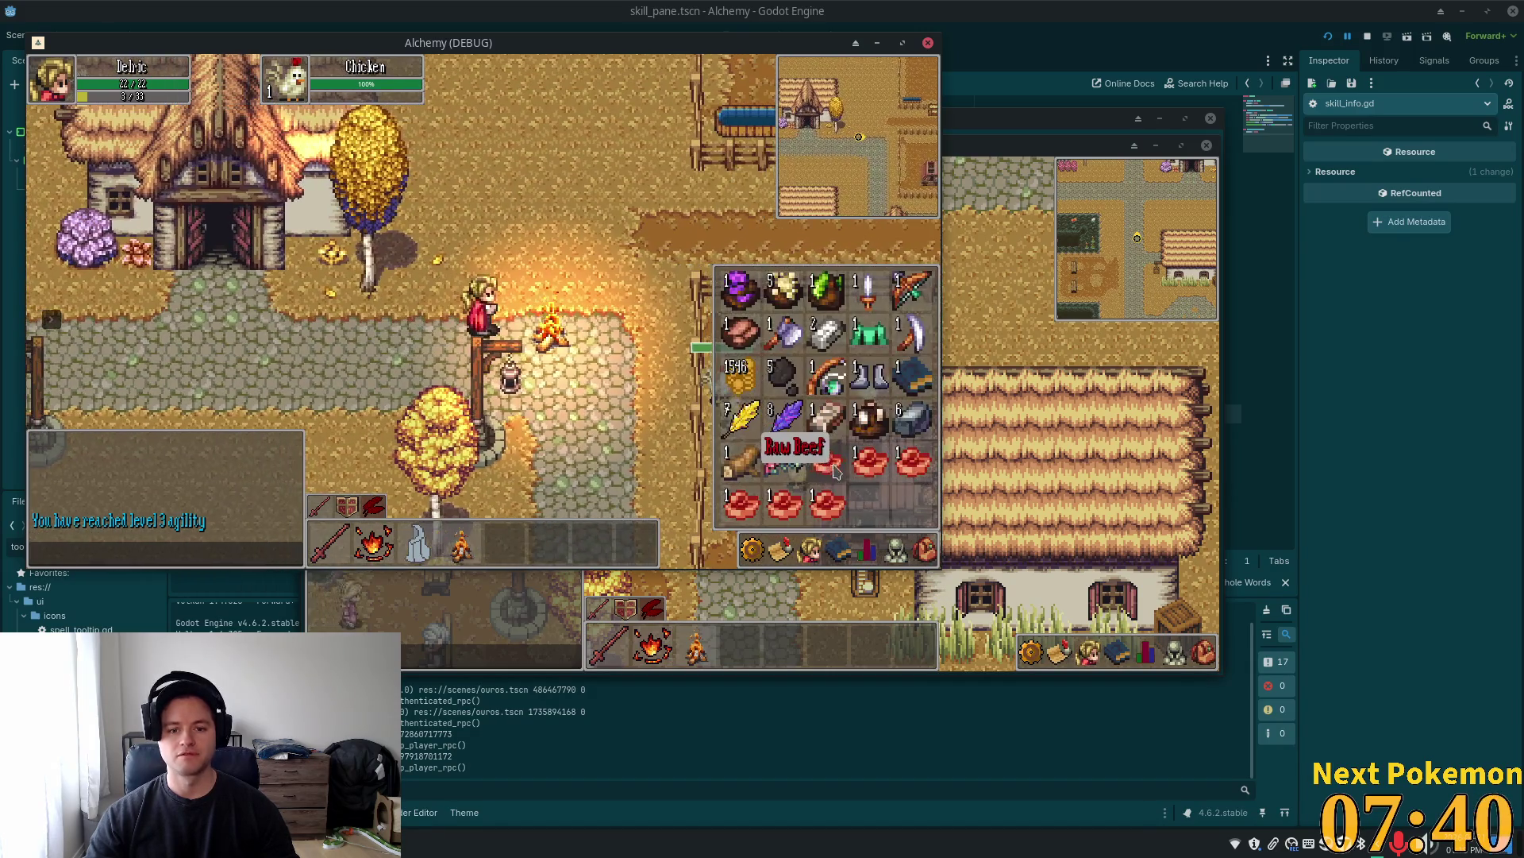
pyautogui.click(778, 489)
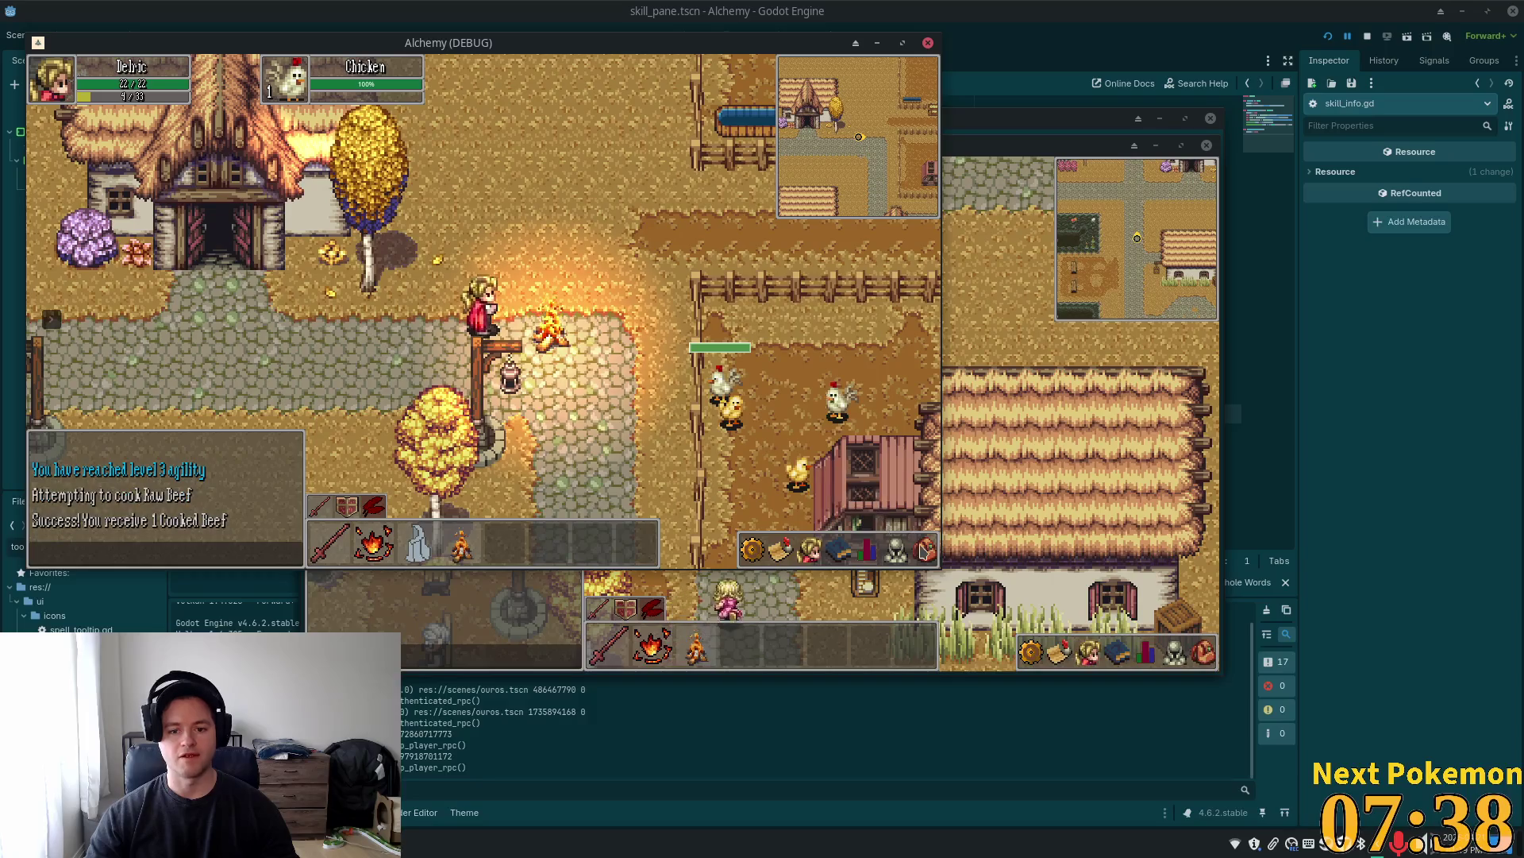
# Confirm the Cooked Beef in the inventory, then stop the running game with F8
pyautogui.press('i')
pyautogui.click(759, 387)
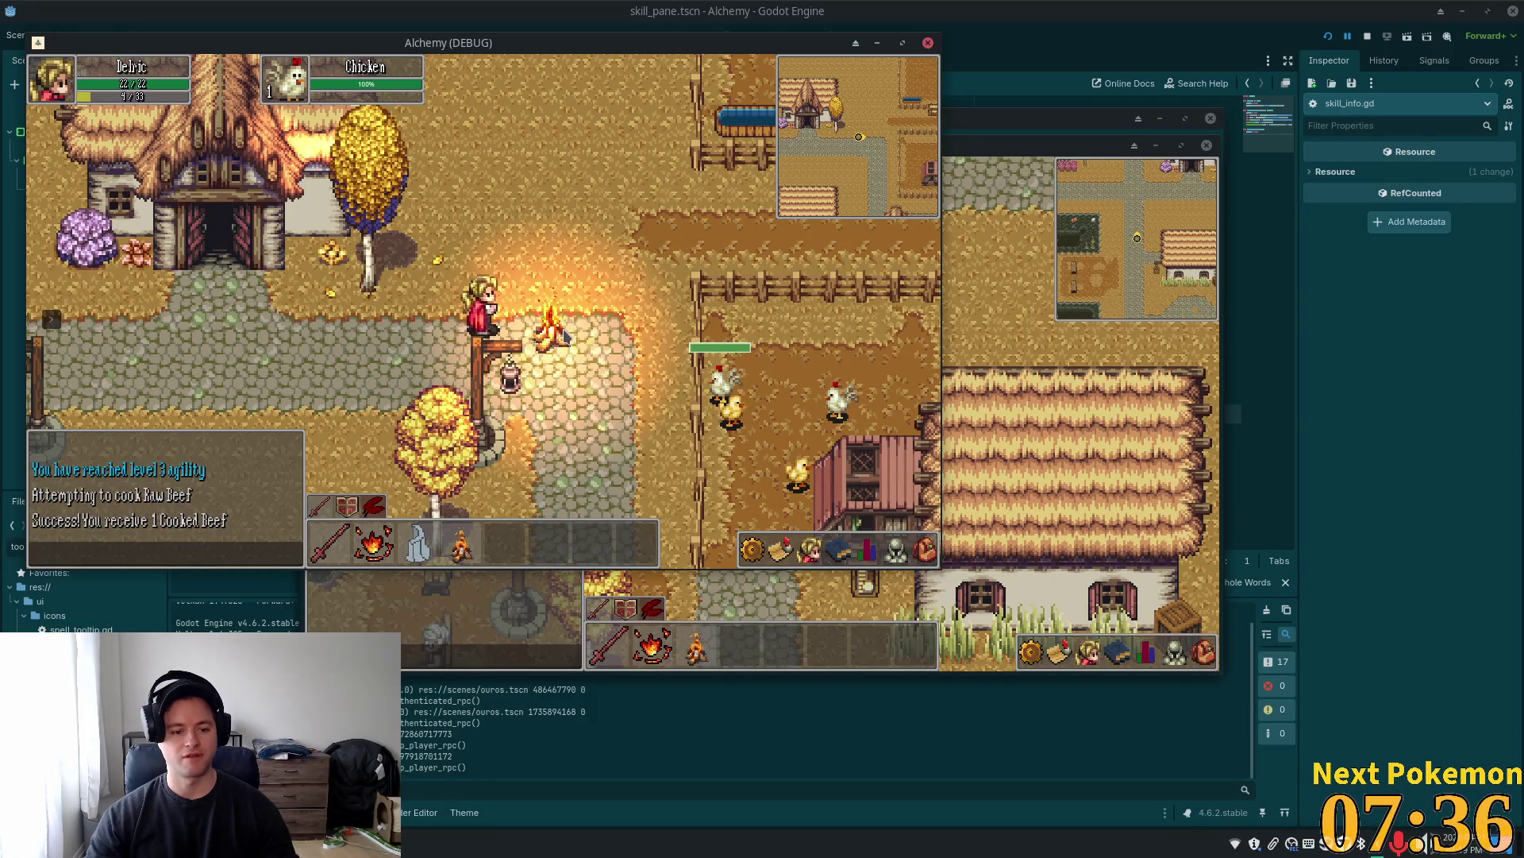
pyautogui.press('F8')
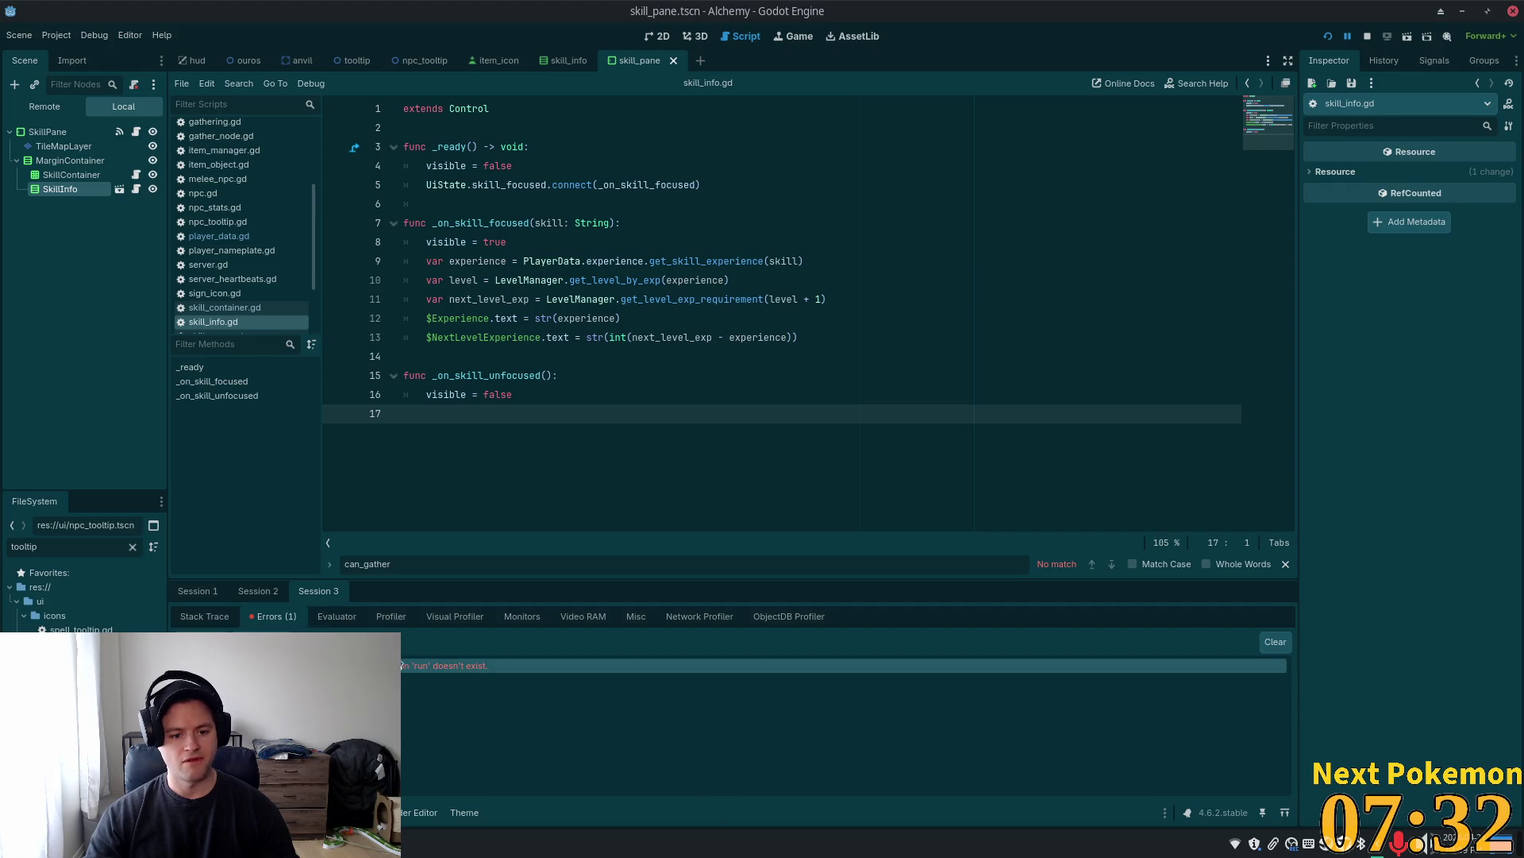
# View the second debug session's error list, then return to the game window
pyautogui.click(270, 591)
pyautogui.click(283, 620)
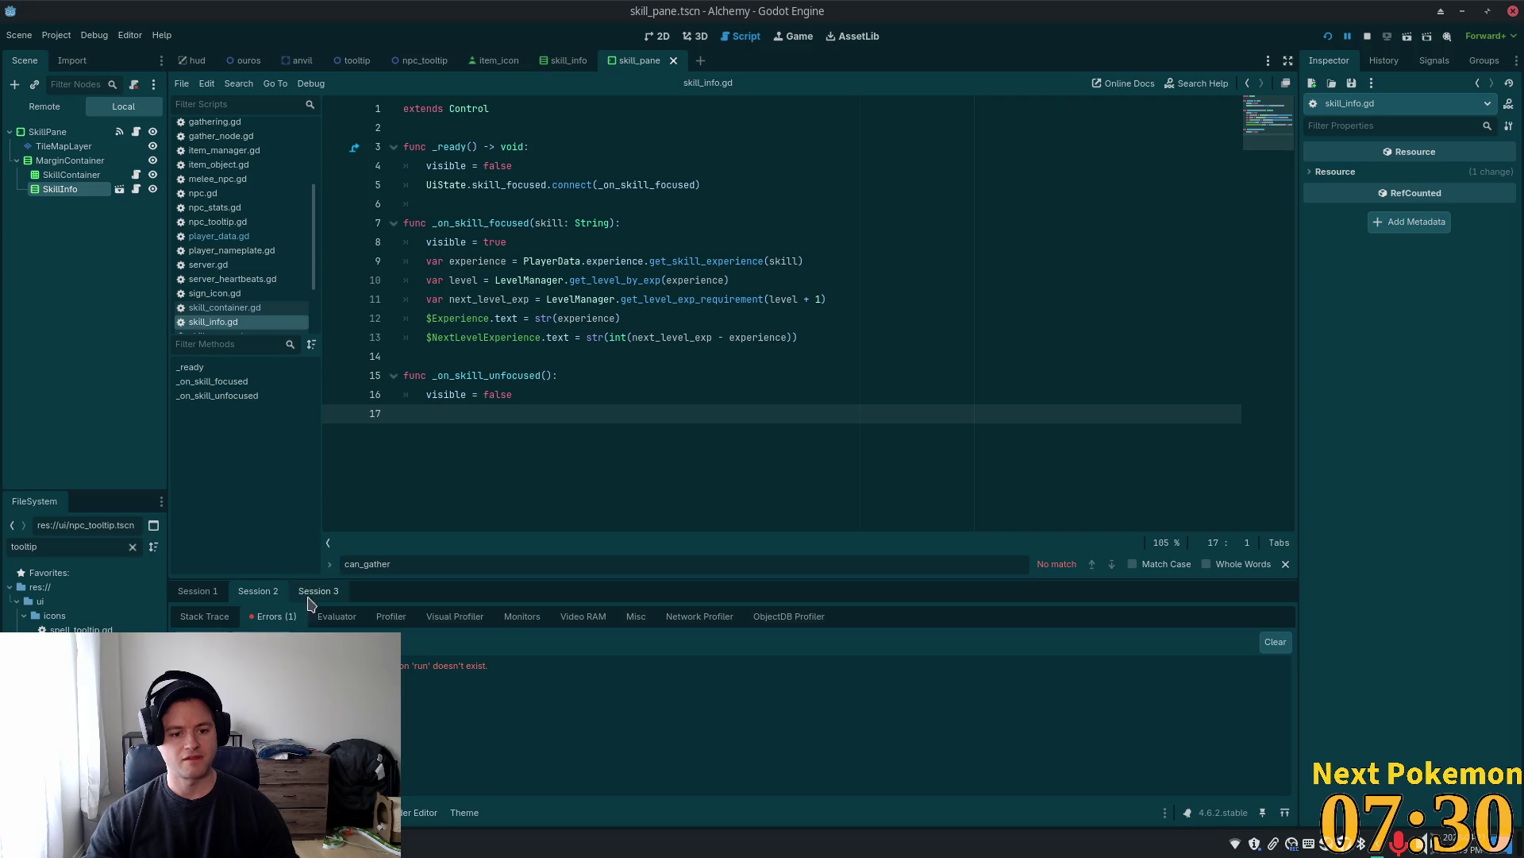
pyautogui.hotkey('alt', 'Tab')
# Walk into the house and cook Raw Beef at the cauldron, checking the inventory for Cooked Beef
pyautogui.press('i')
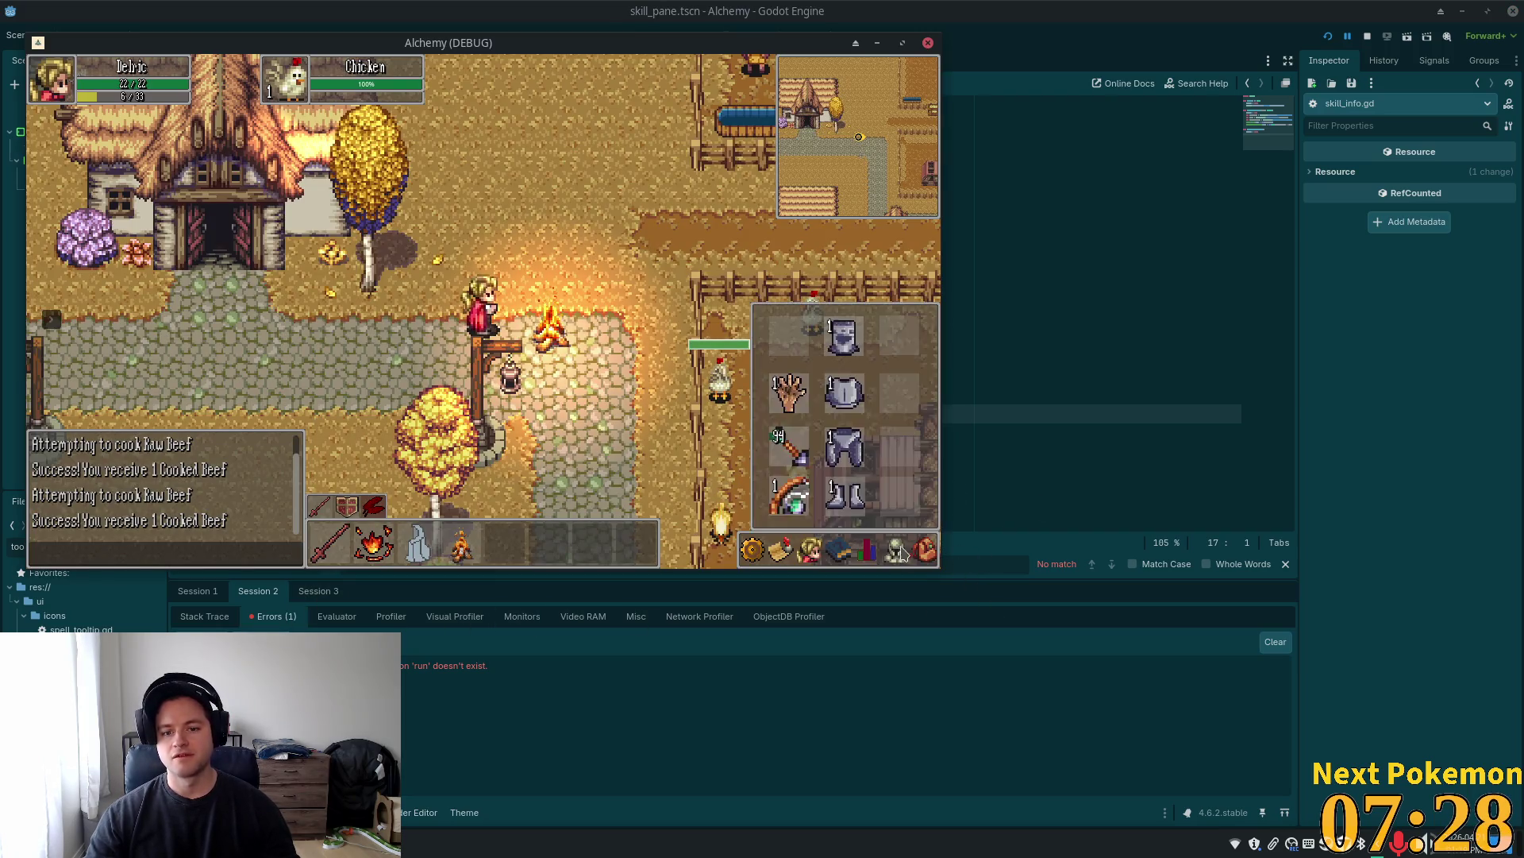
pyautogui.press('i')
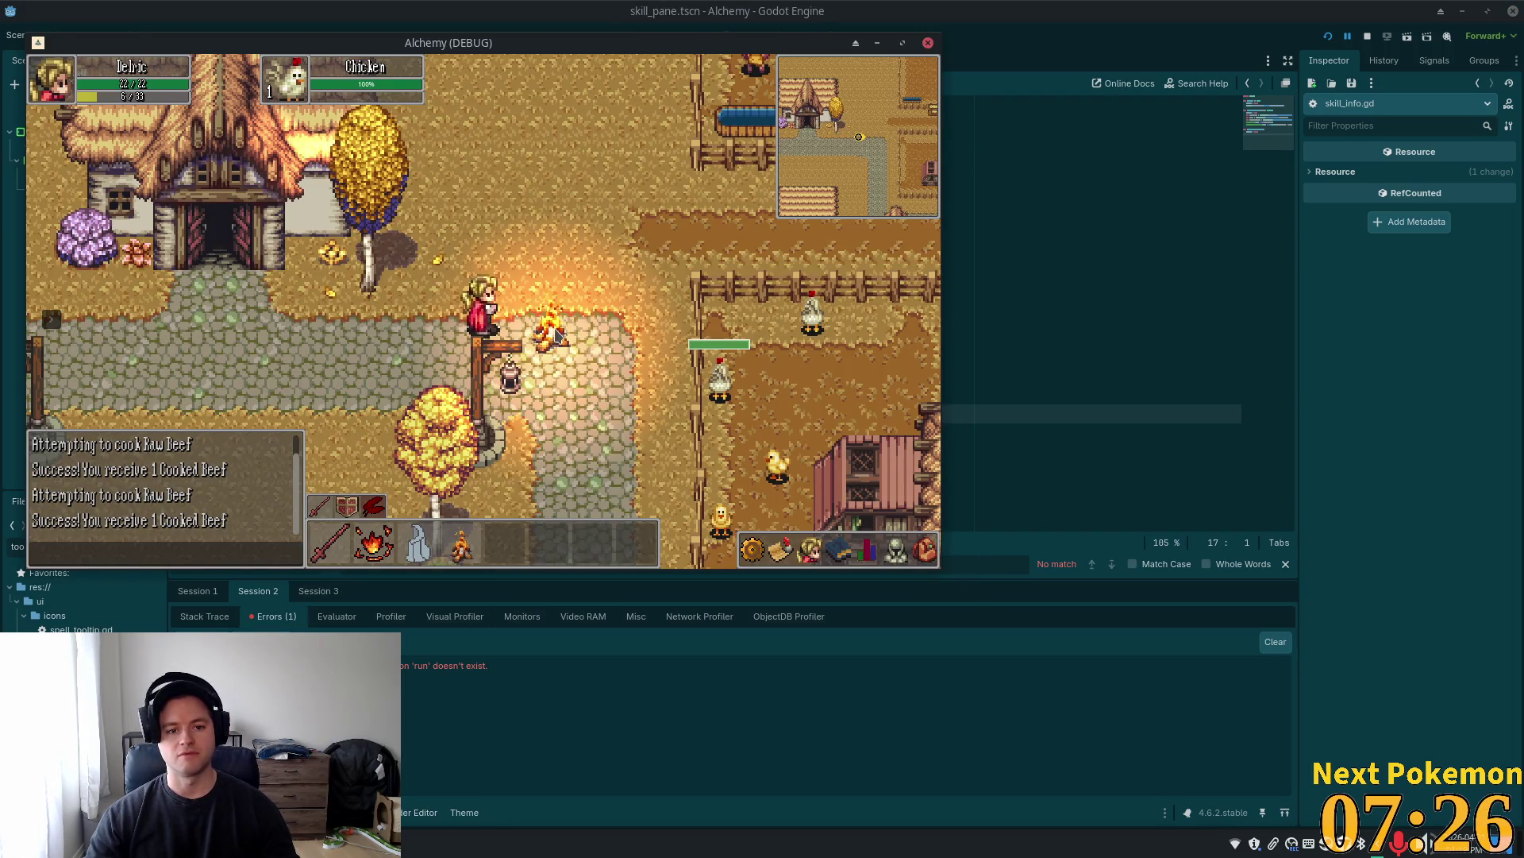
pyautogui.press('i')
pyautogui.press('i')
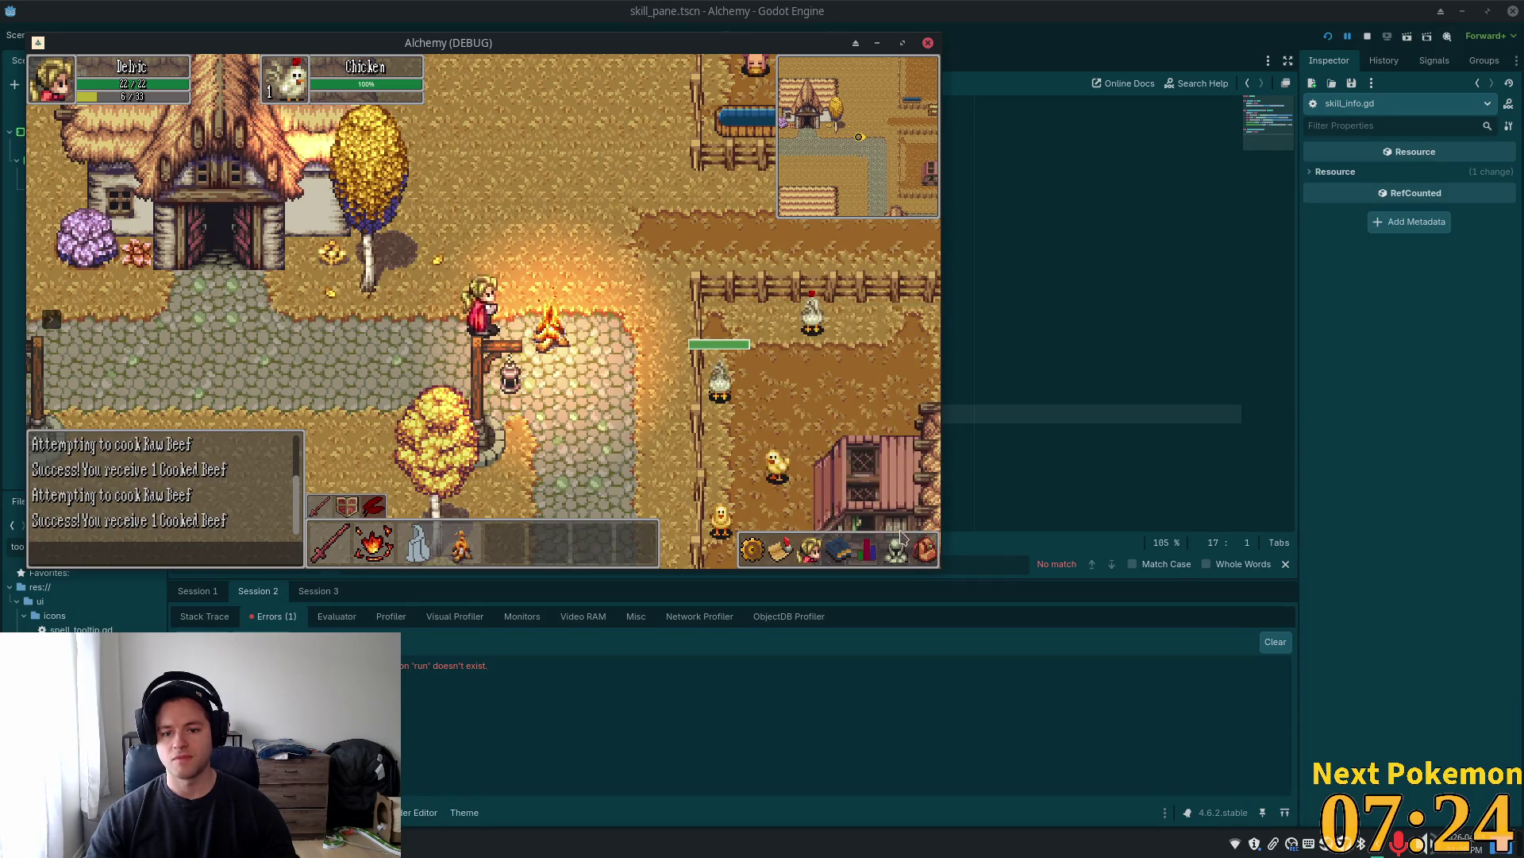
pyautogui.press('i')
pyautogui.press('i')
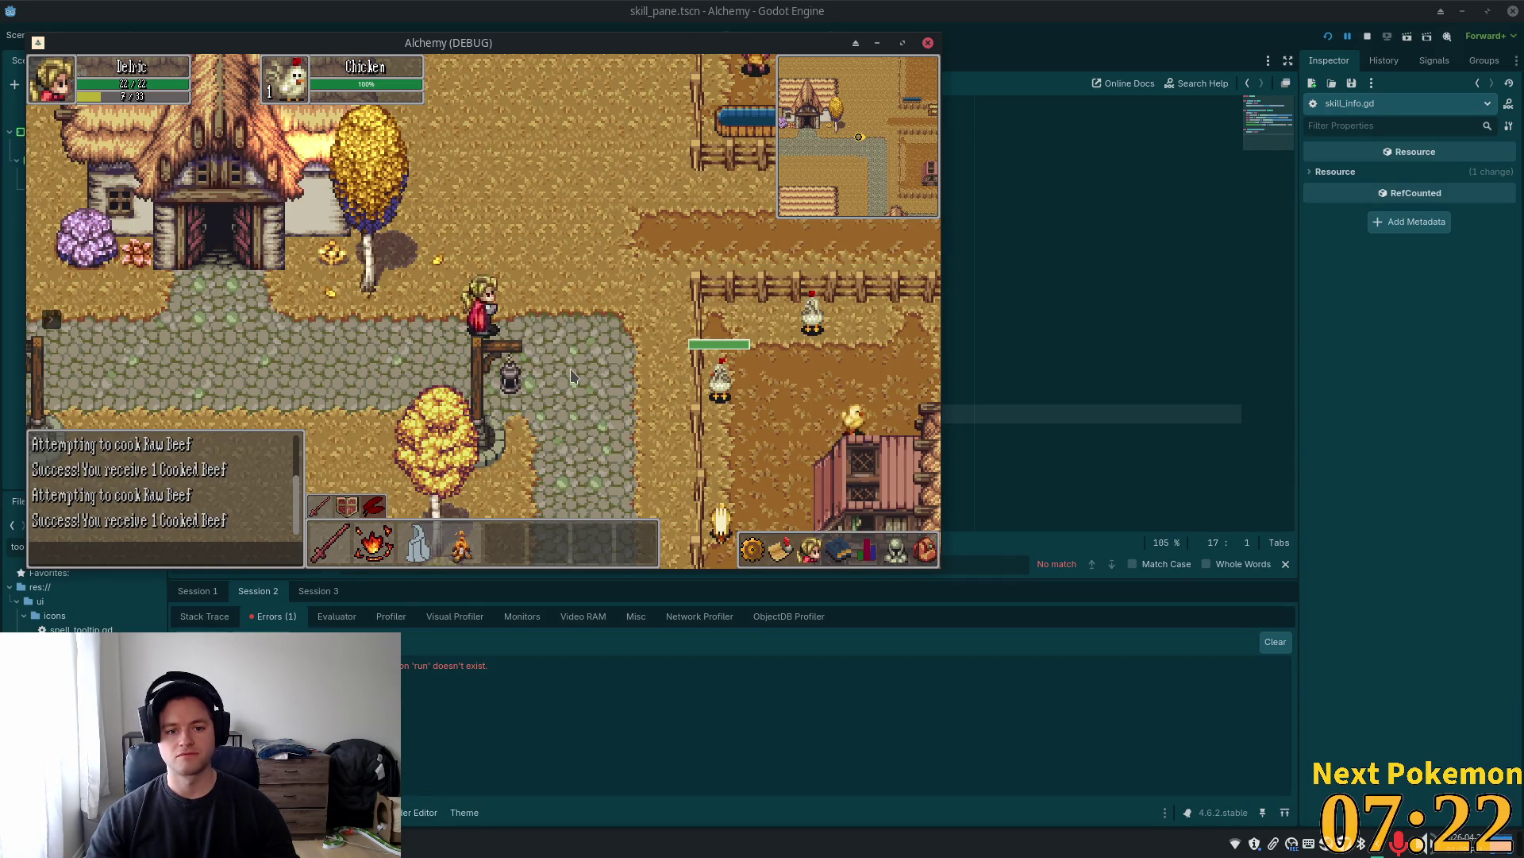
pyautogui.press('w')
pyautogui.press('i')
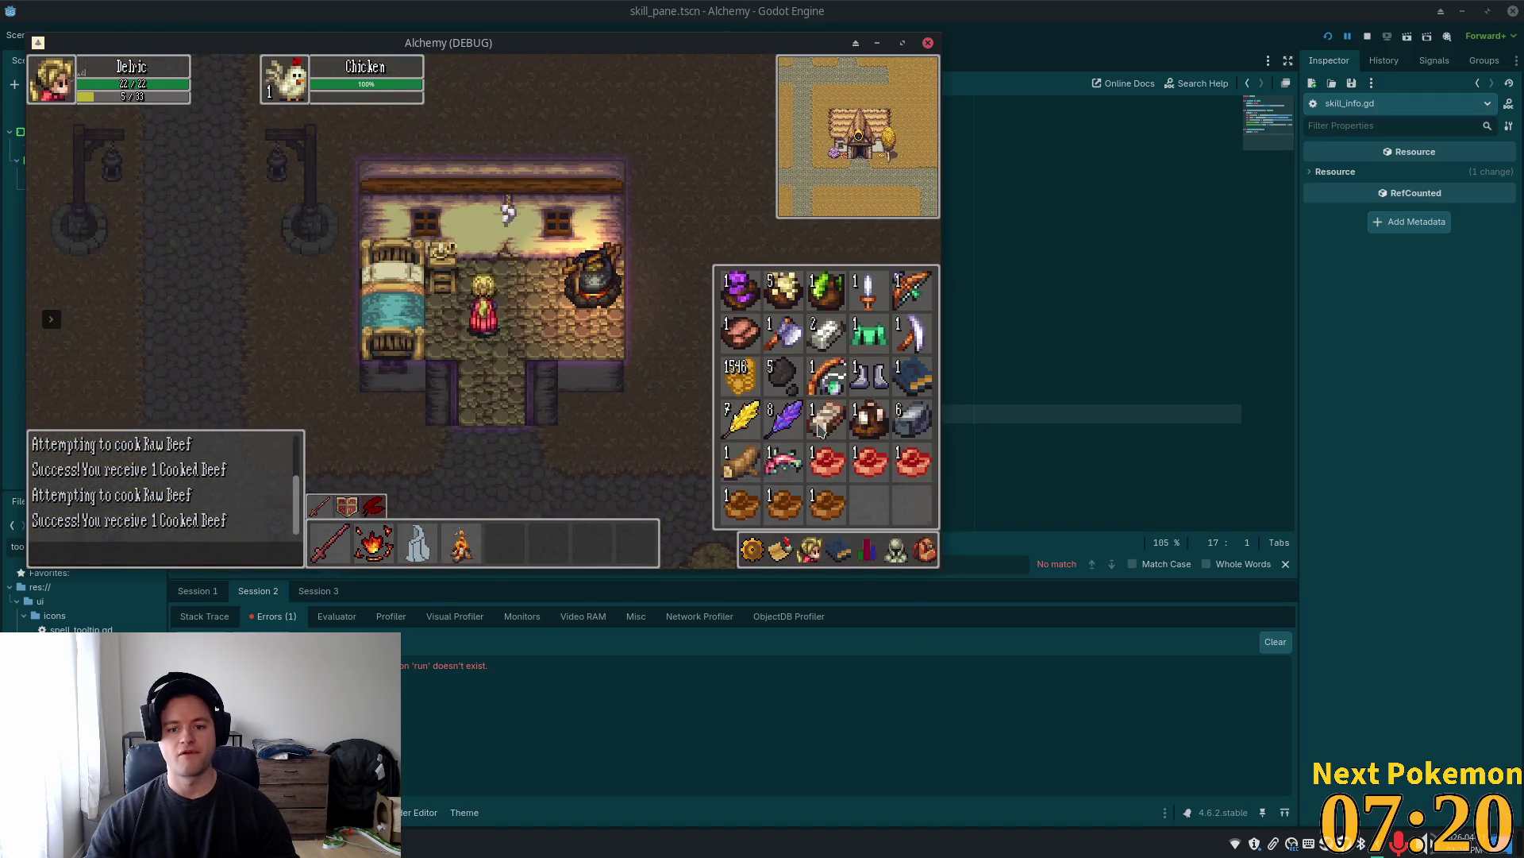
pyautogui.press('d')
pyautogui.press('i')
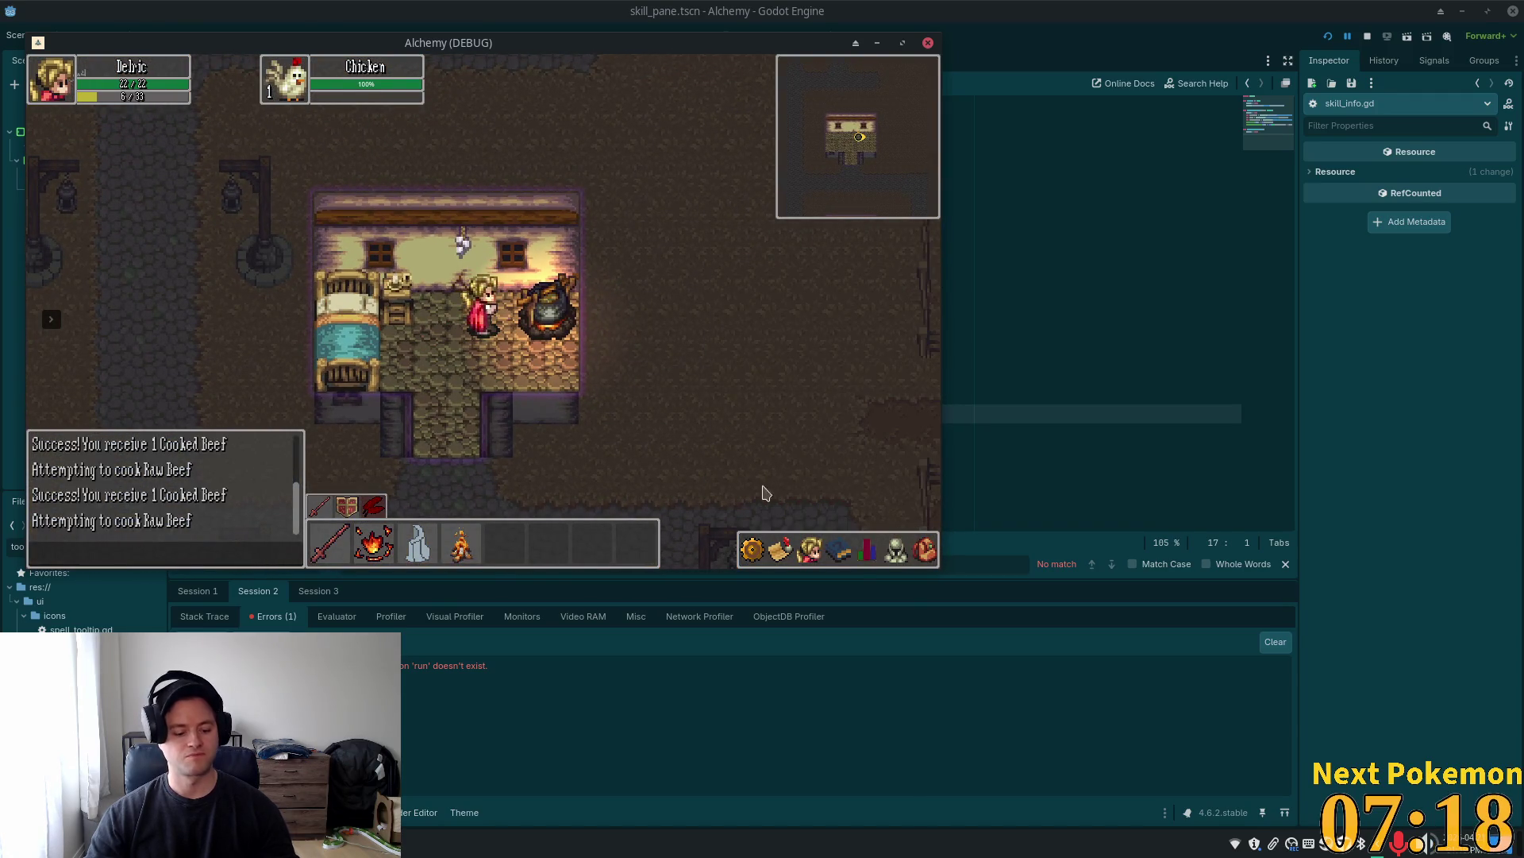
pyautogui.press('i')
pyautogui.press('i')
pyautogui.press('i')
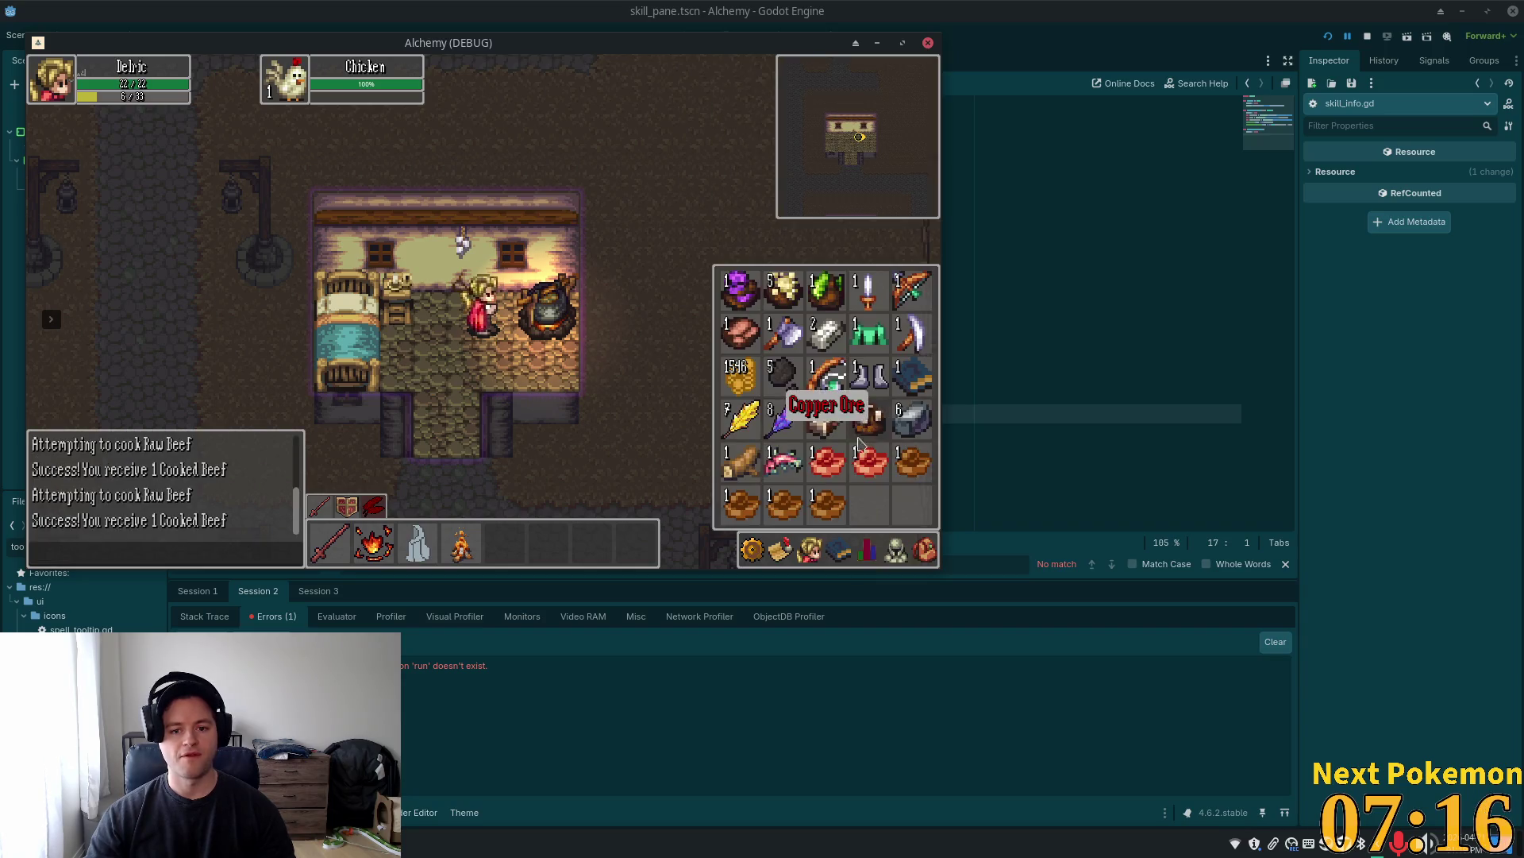
pyautogui.press('i')
pyautogui.press('i')
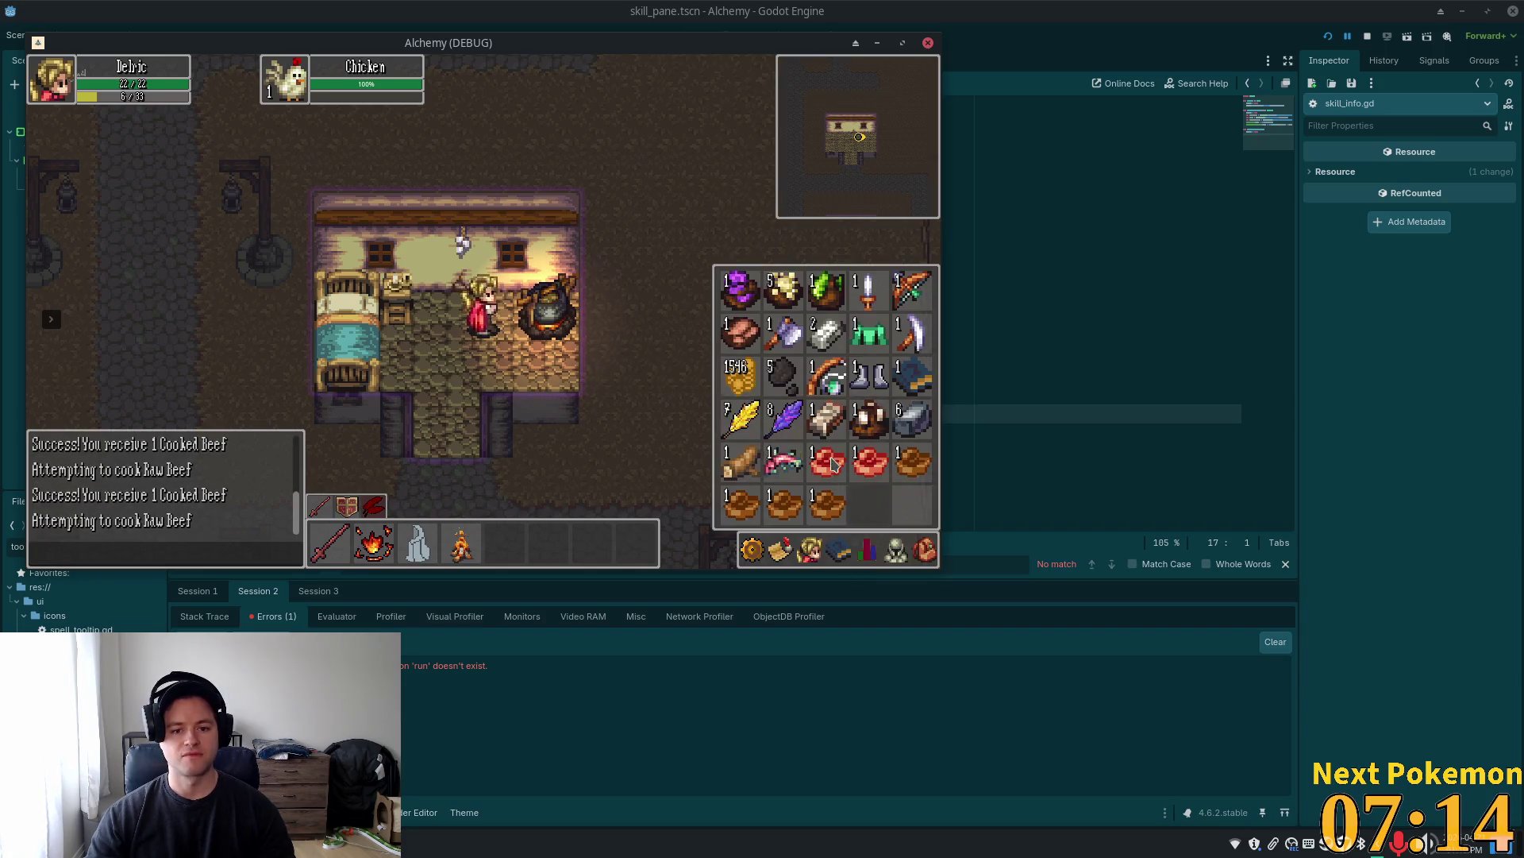
pyautogui.press('i')
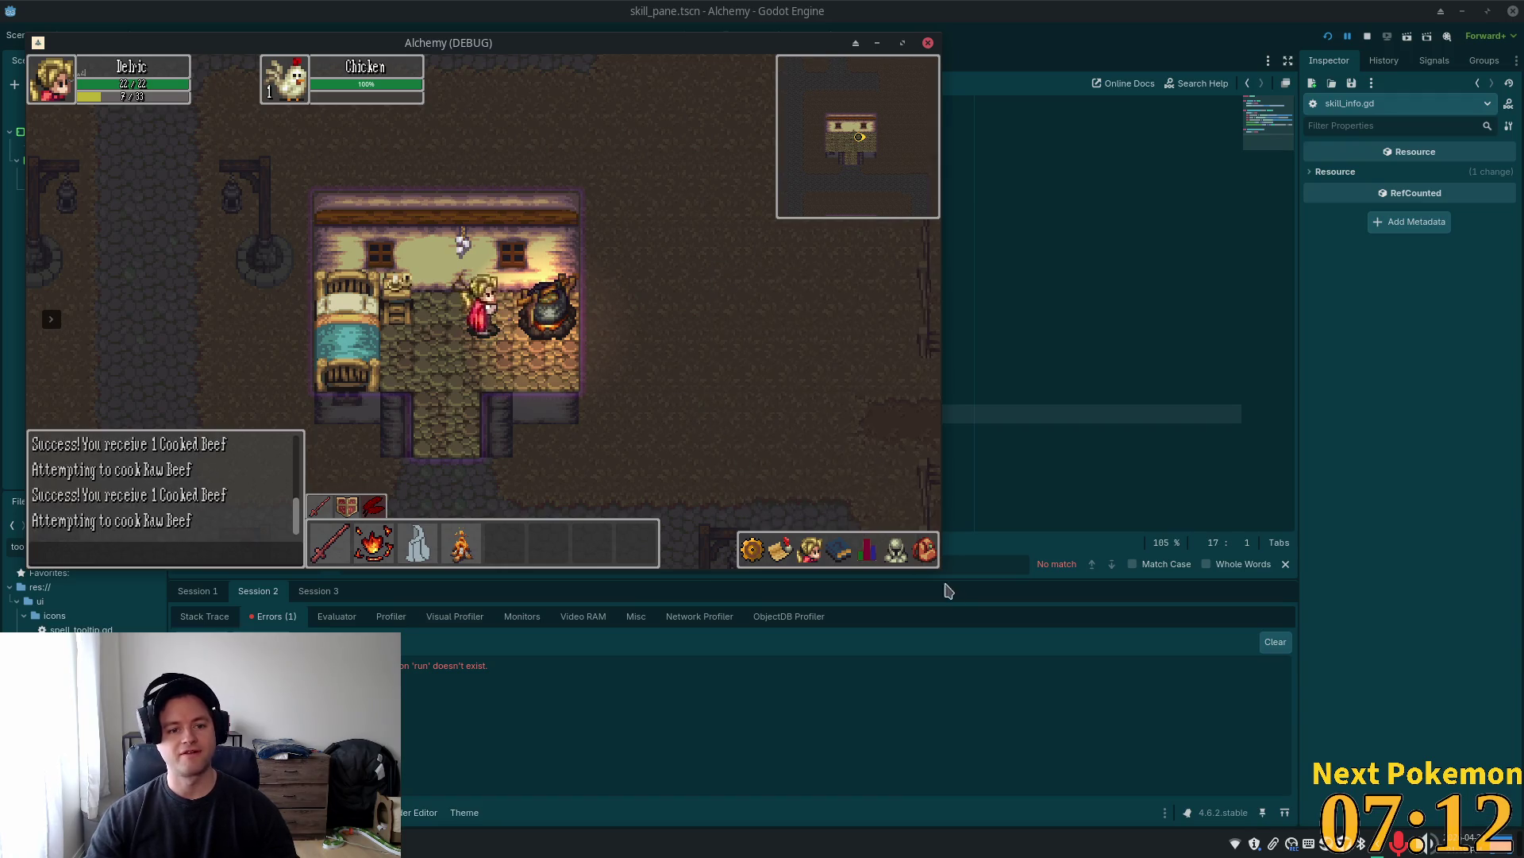
# Walk out of the house and west to the crossroads
pyautogui.press('i')
pyautogui.press('Down')
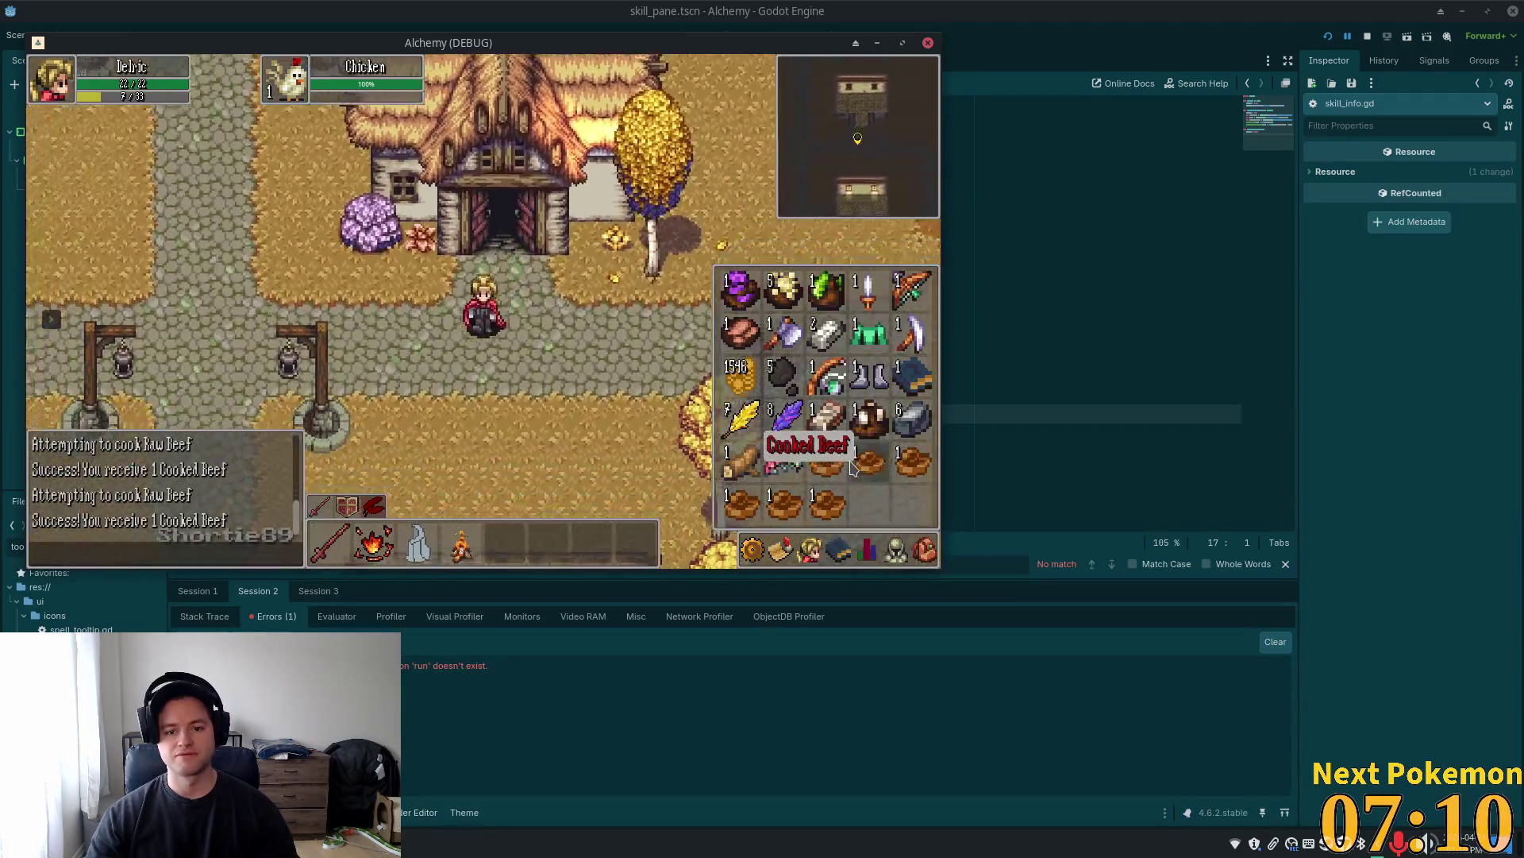
pyautogui.press('Left')
pyautogui.press('i')
pyautogui.press('Left')
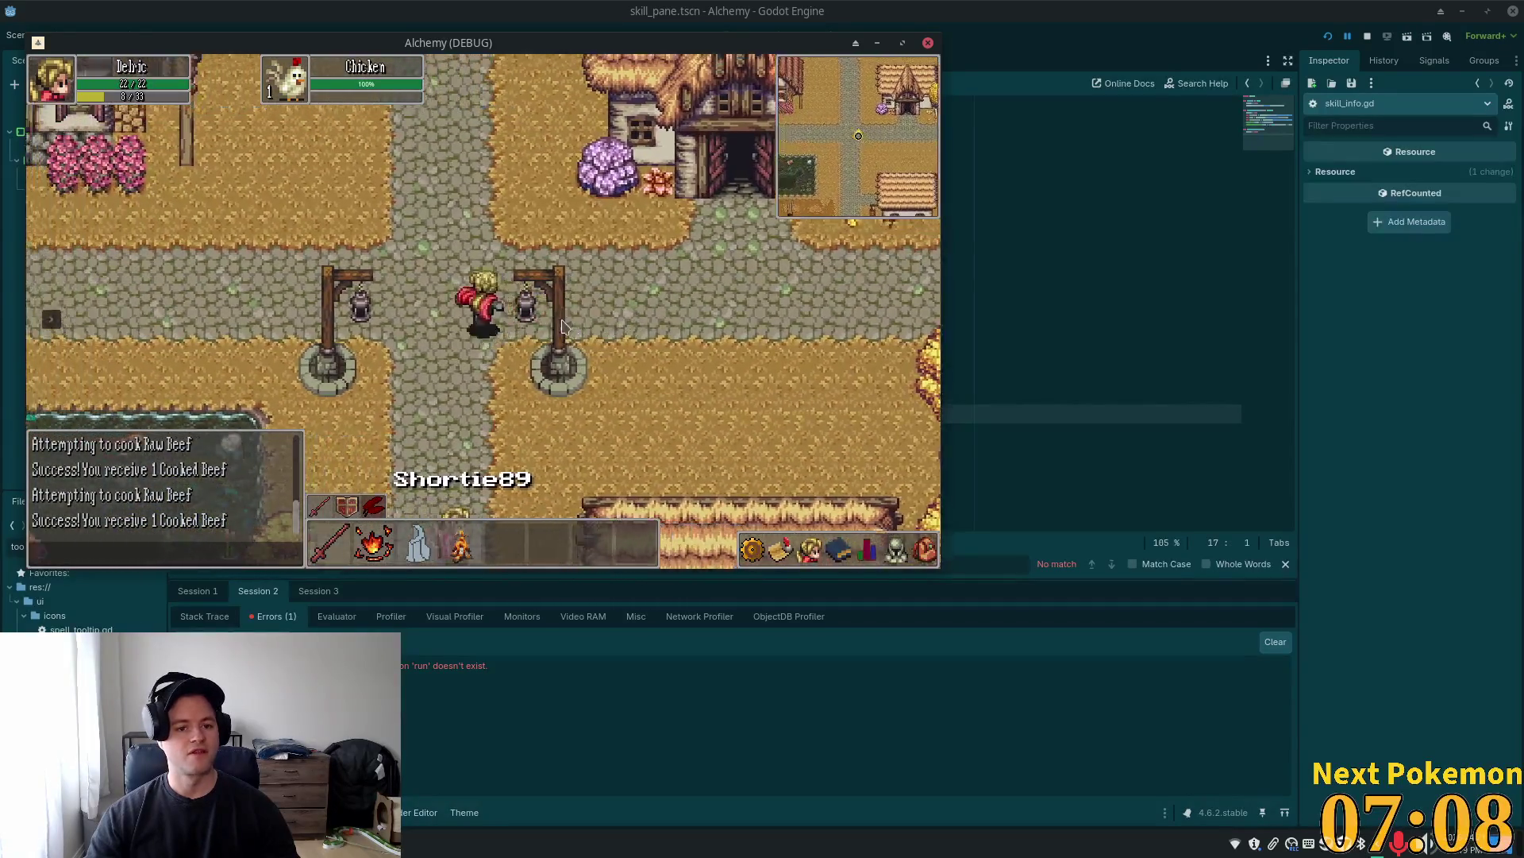
# Walk east through the village into the cow pasture and attack a cow
pyautogui.press('Left')
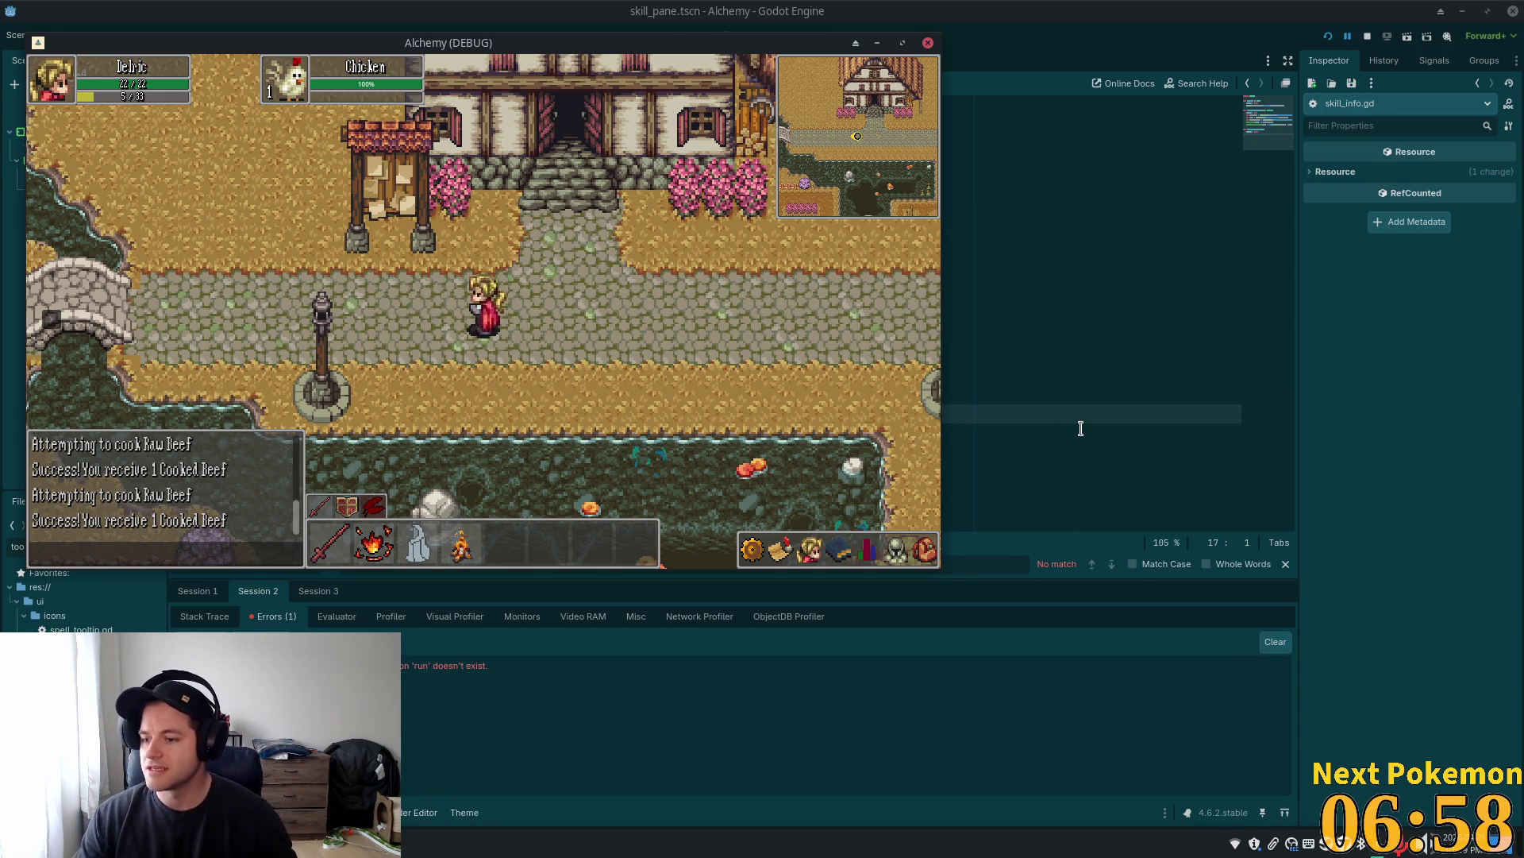
pyautogui.press('d')
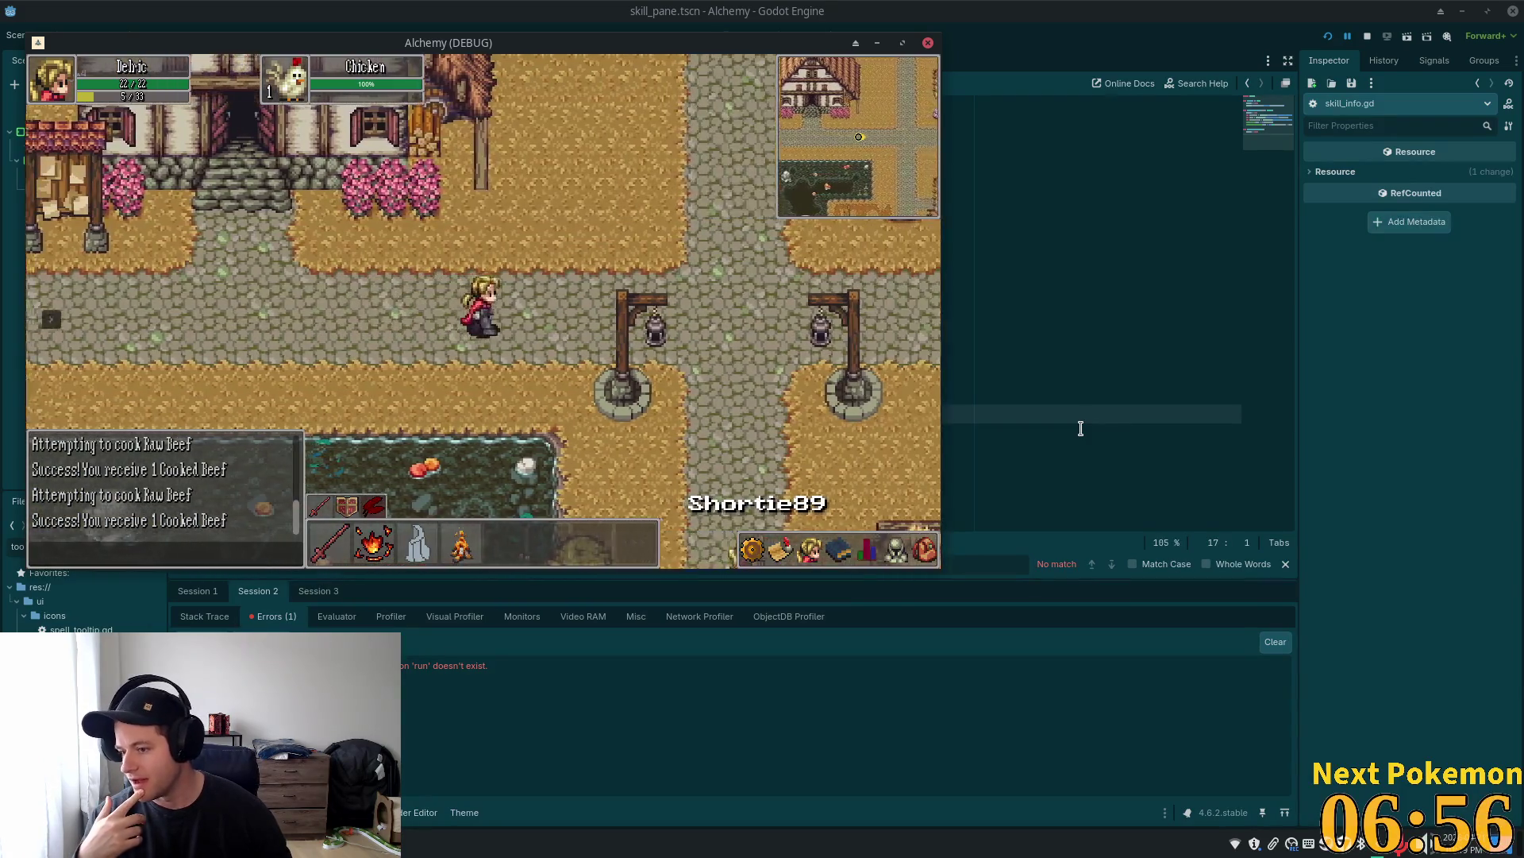
pyautogui.press('d')
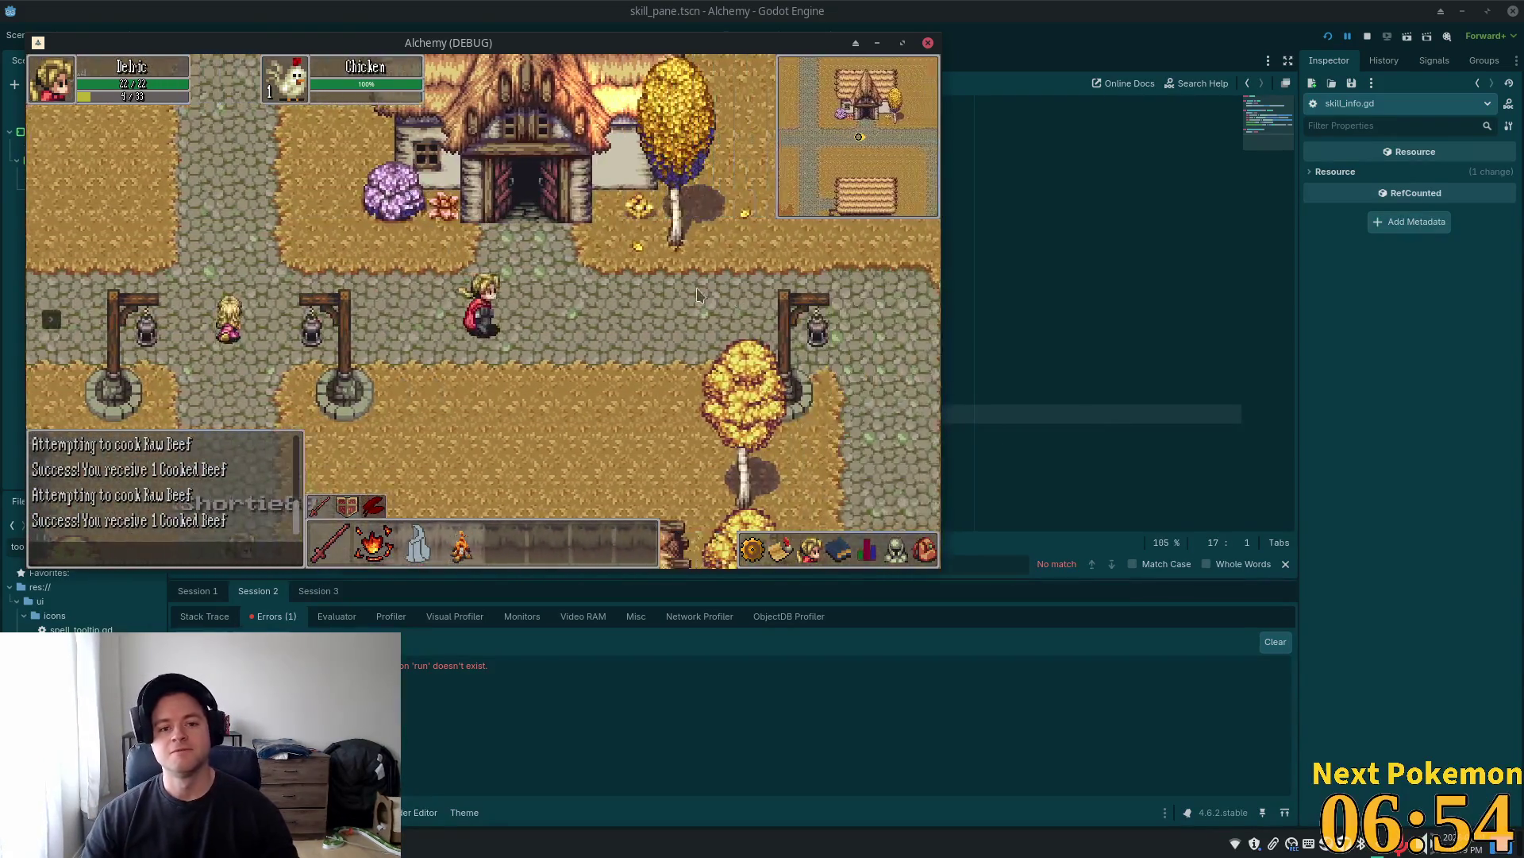
pyautogui.press('d')
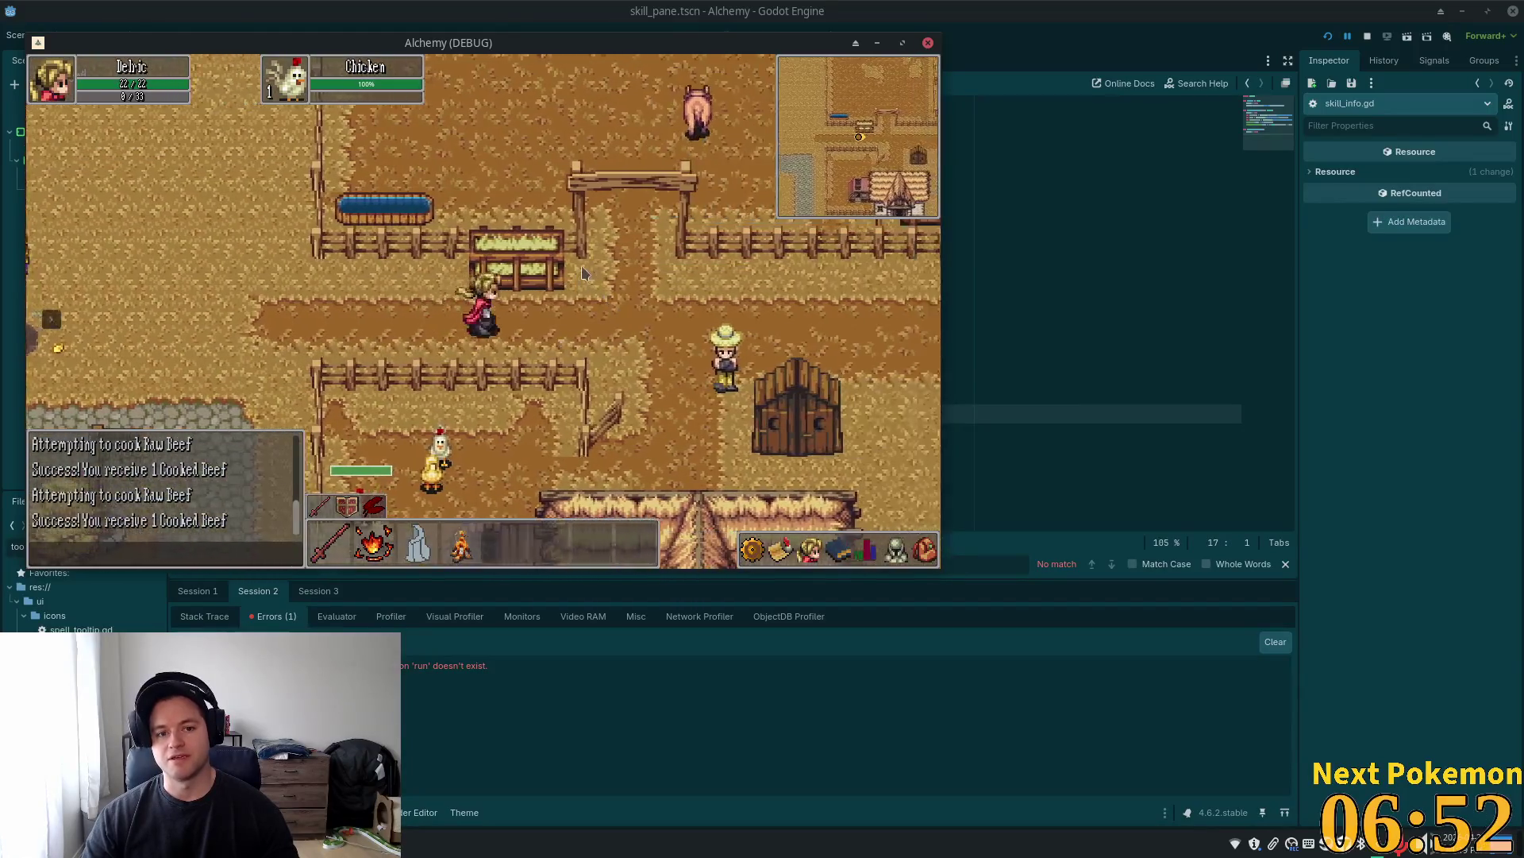
pyautogui.press('w')
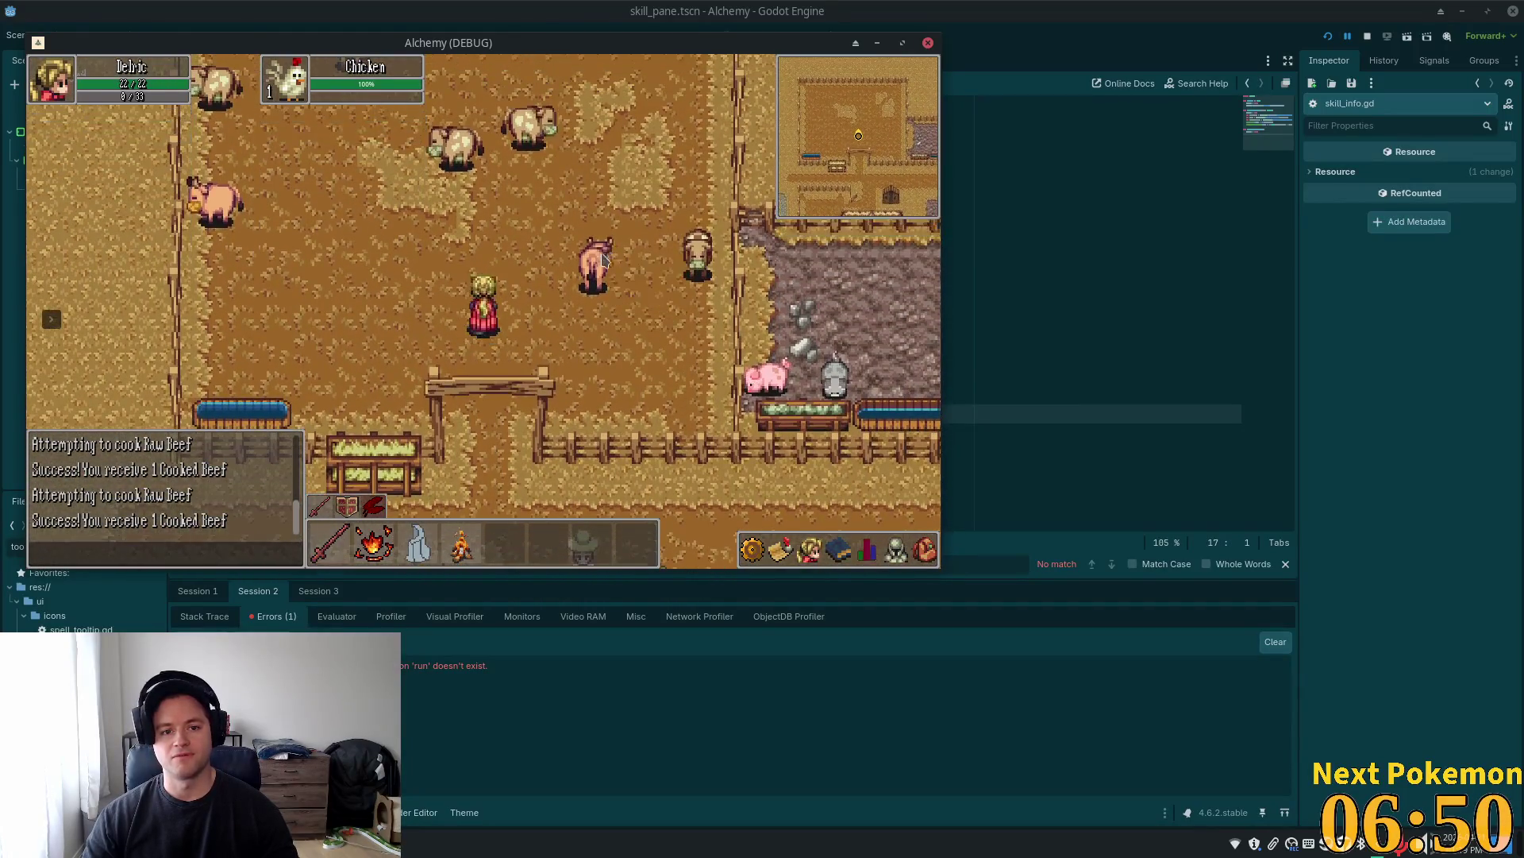
pyautogui.click(603, 259)
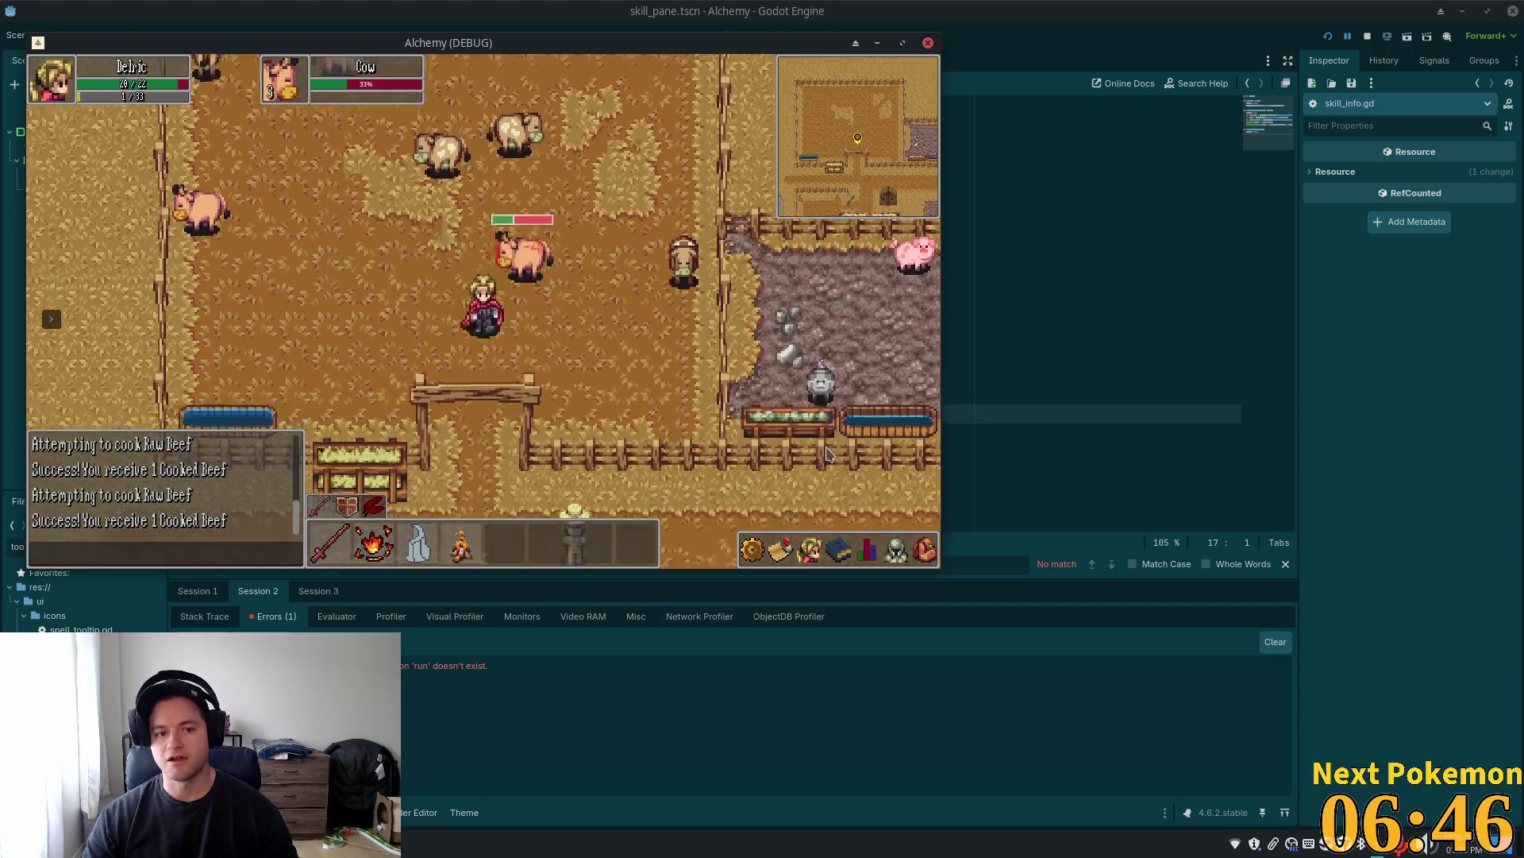
# Check the inventory and skill levels while moving up beside the cow
pyautogui.click(917, 551)
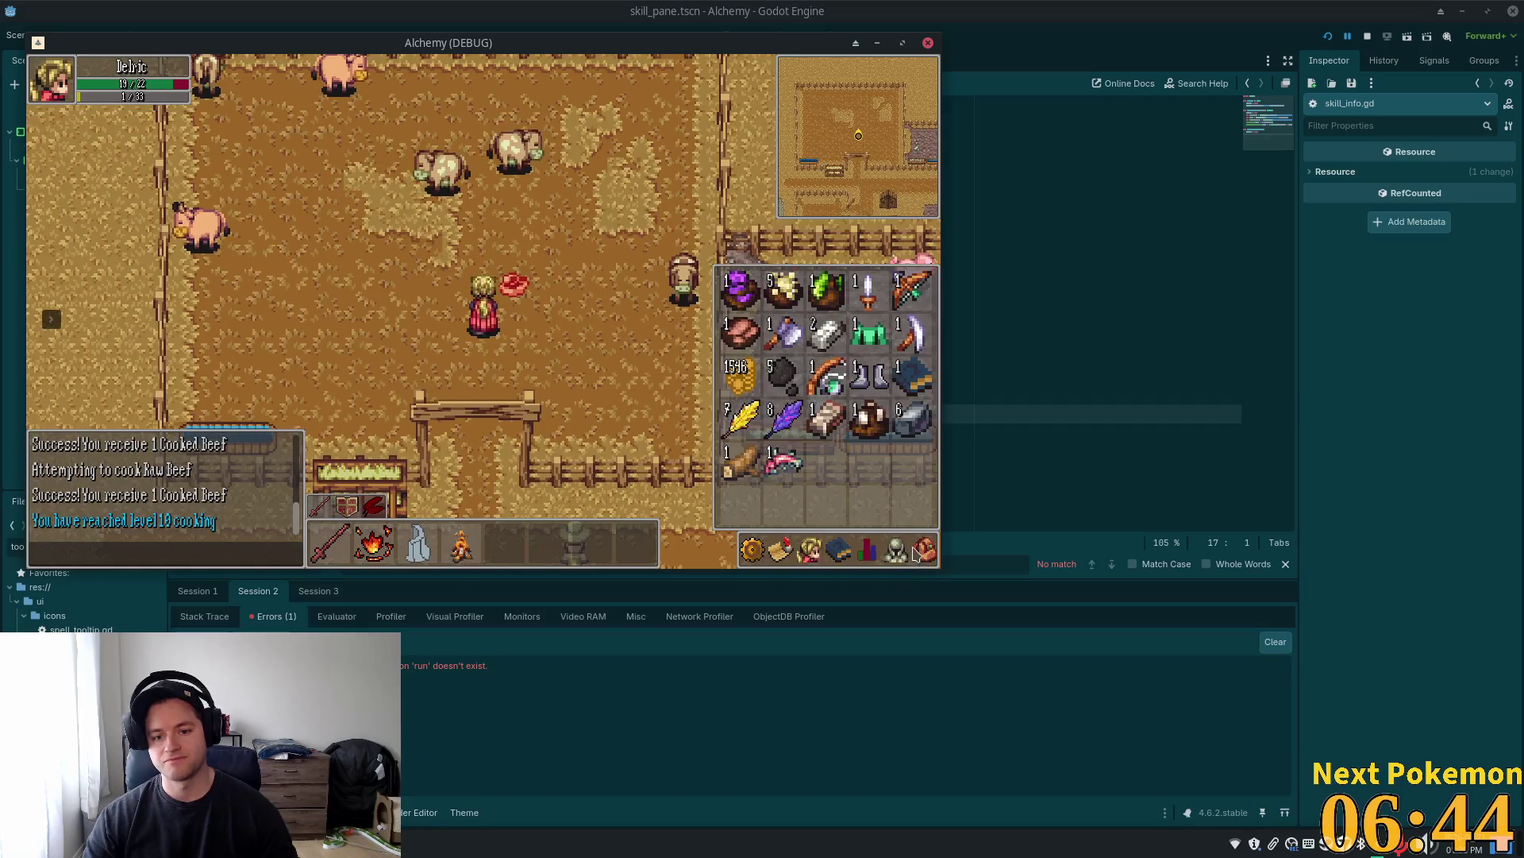
pyautogui.press('i')
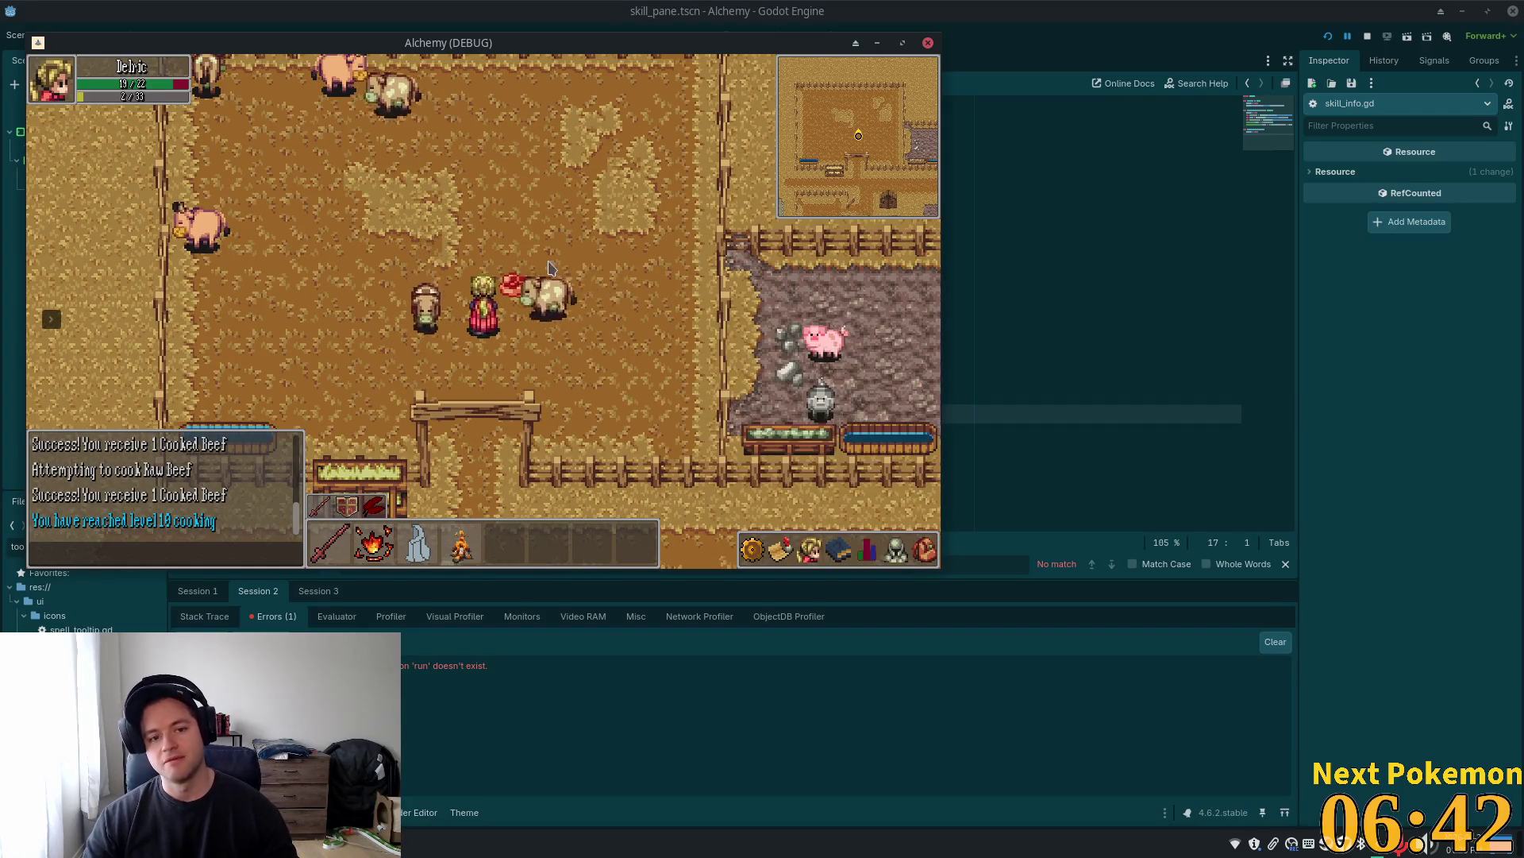
pyautogui.click(524, 295)
pyautogui.click(866, 549)
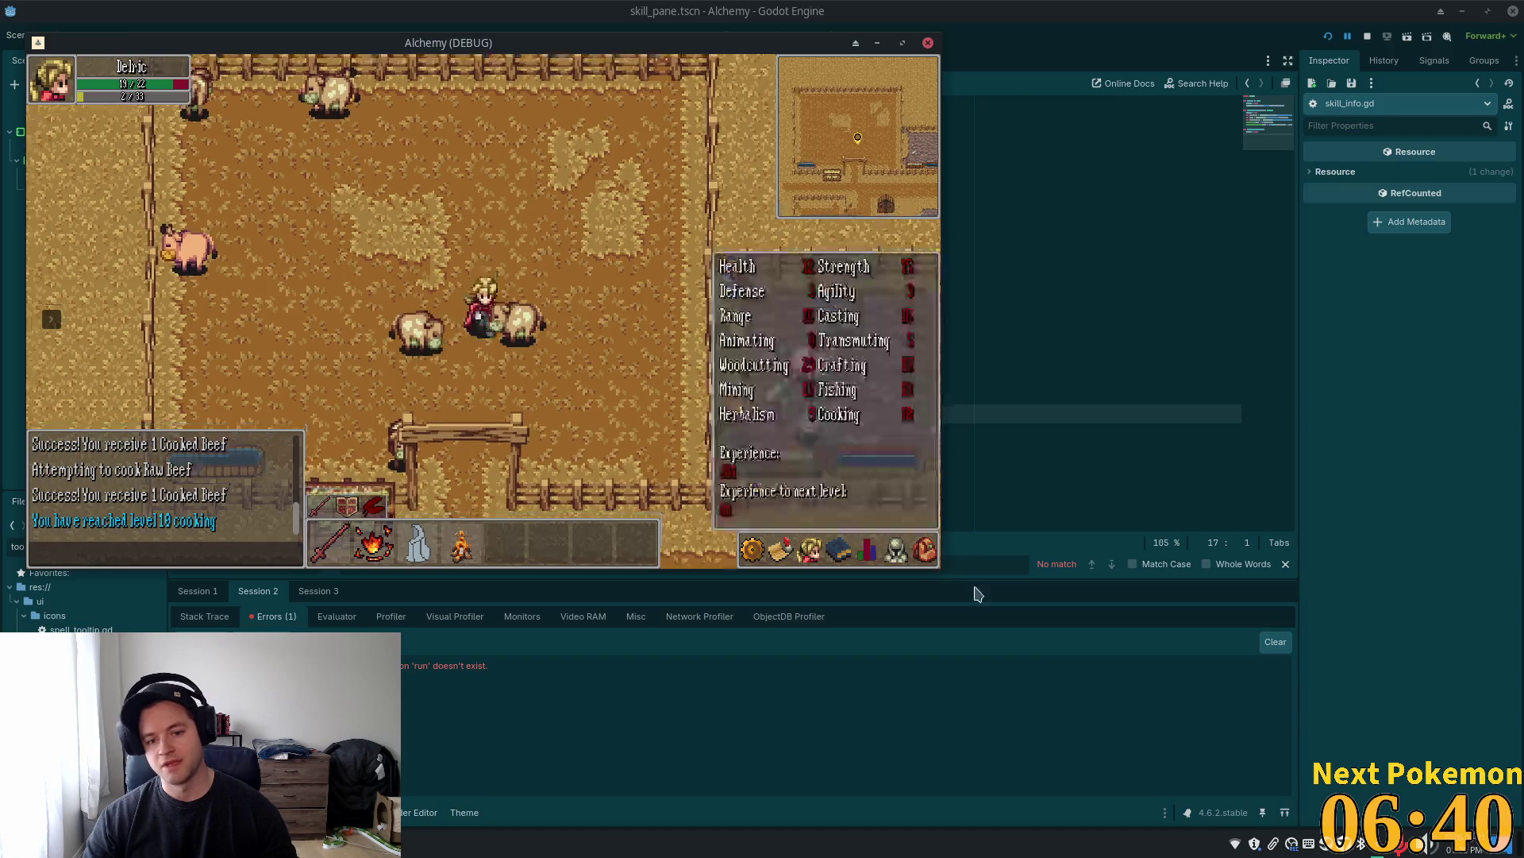
pyautogui.click(928, 556)
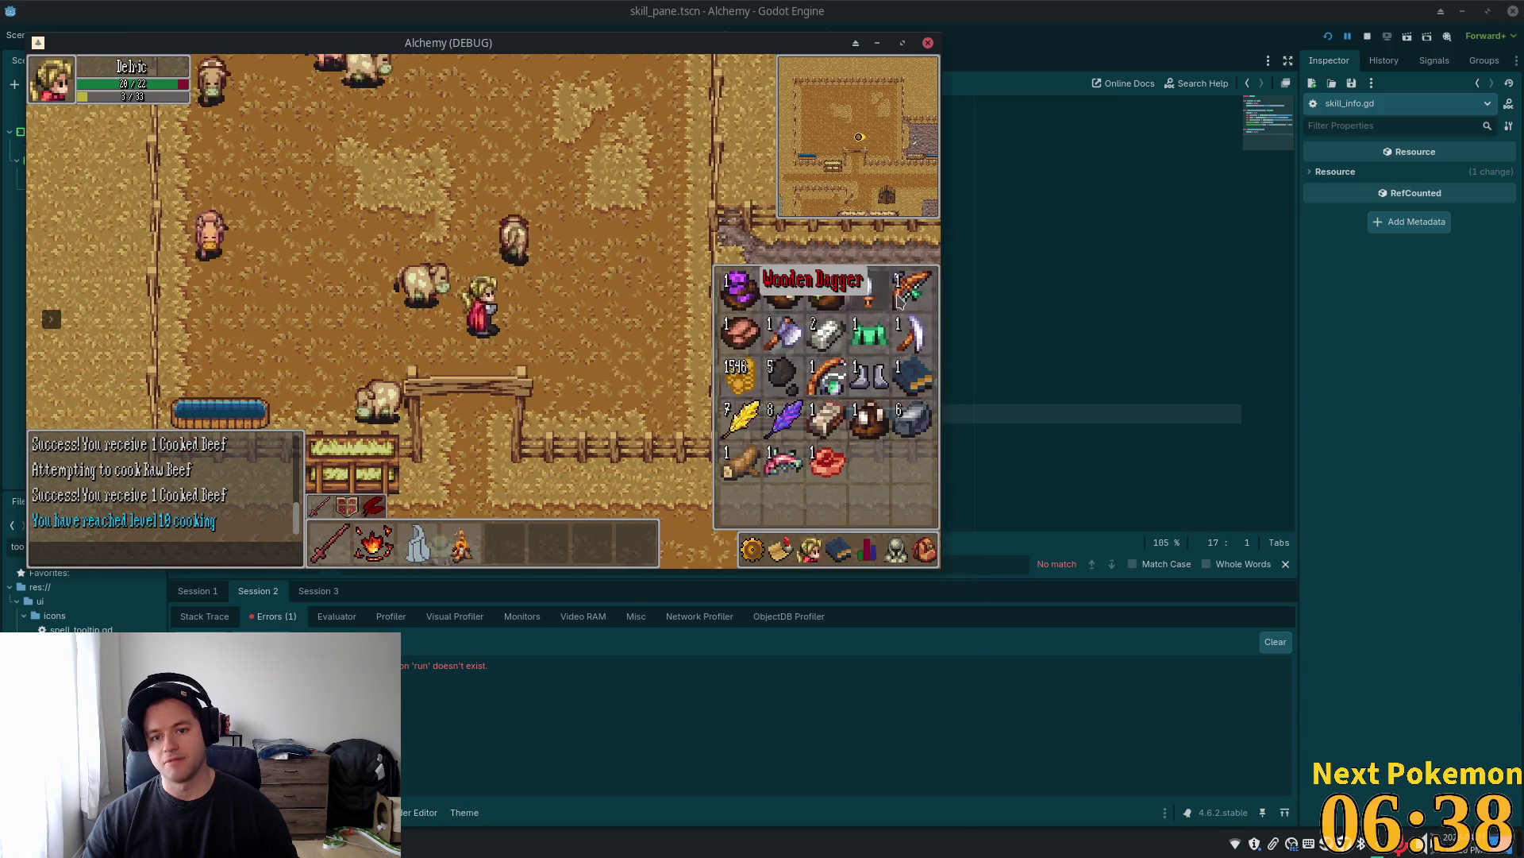
pyautogui.click(868, 558)
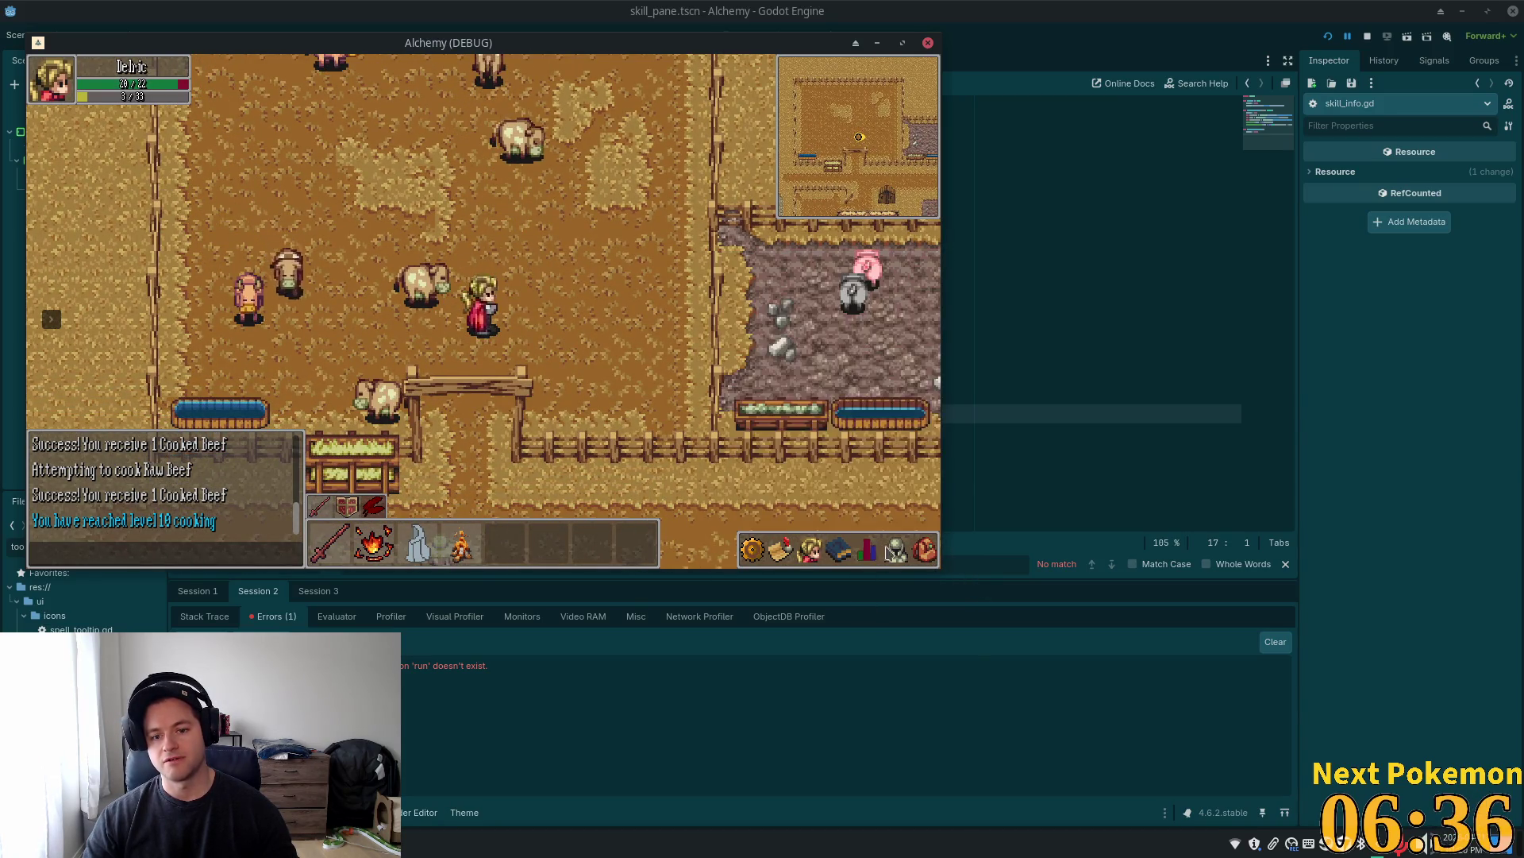
# Attack the level 3 cow, which breaks into spell_manager.gd line 142, and undo a stray edit
pyautogui.click(895, 550)
pyautogui.click(896, 550)
pyautogui.click(508, 135)
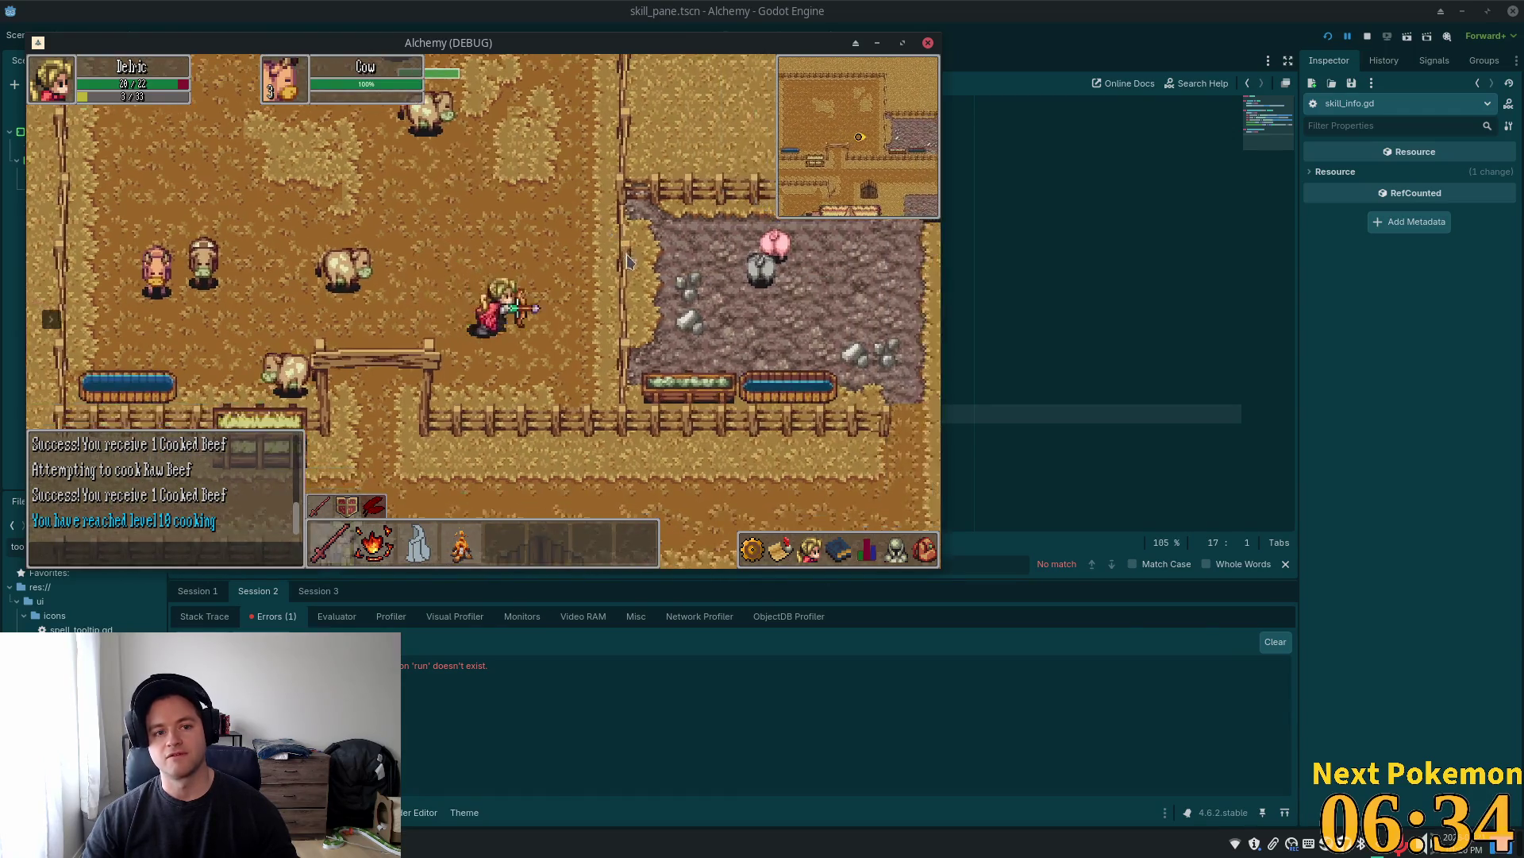
pyautogui.hotkey('ctrl', 'z')
pyautogui.hotkey('ctrl', 'z')
pyautogui.hotkey('ctrl', 'z')
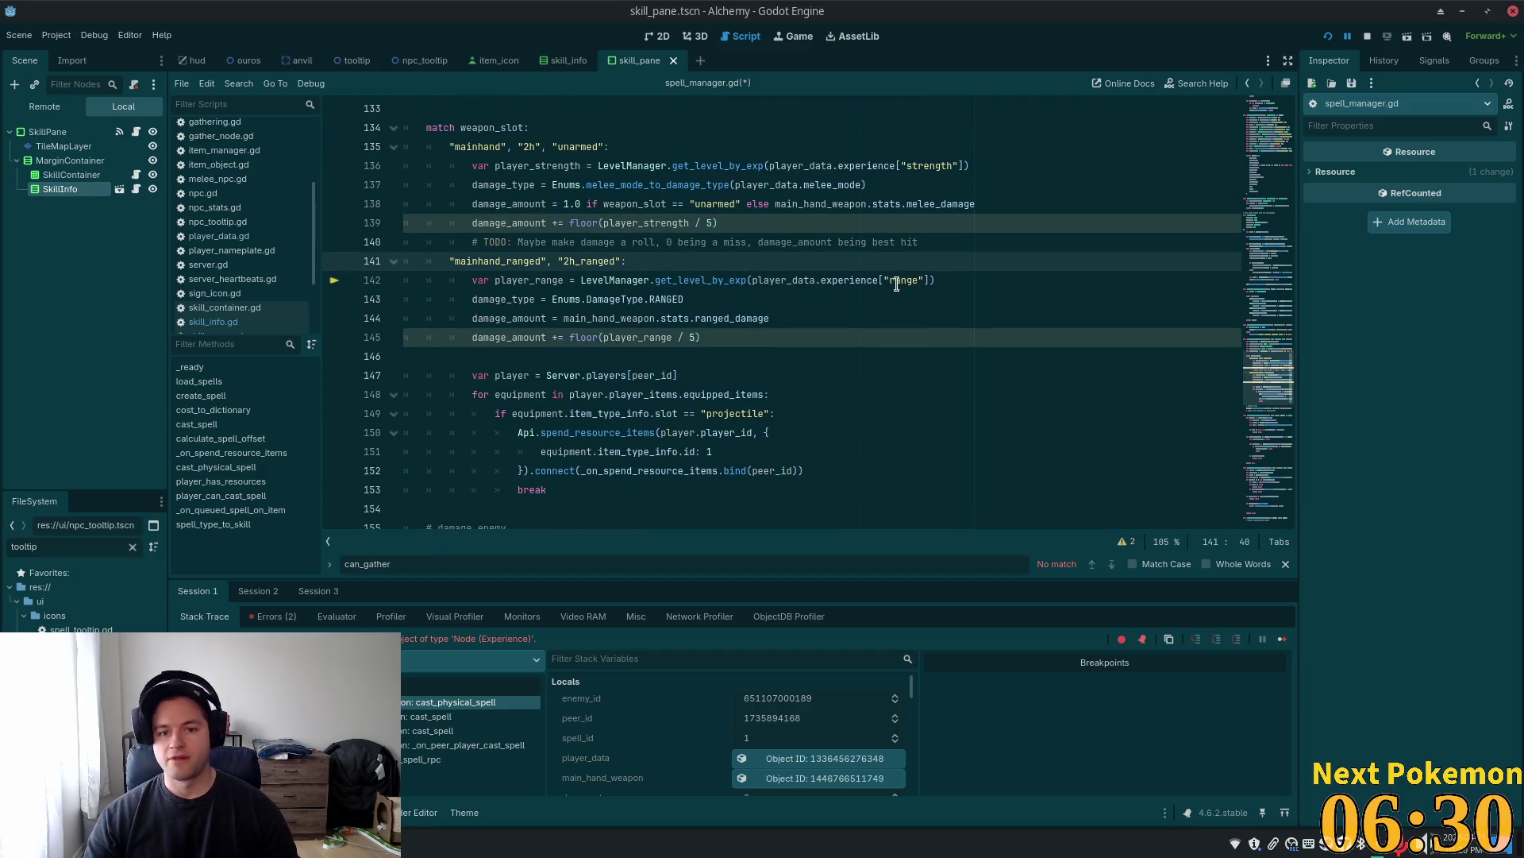
# Change experience["range"] to experience["ranged"] on line 142, save, and rerun the project with F5
pyautogui.click(897, 283)
pyautogui.doubleClick(849, 280)
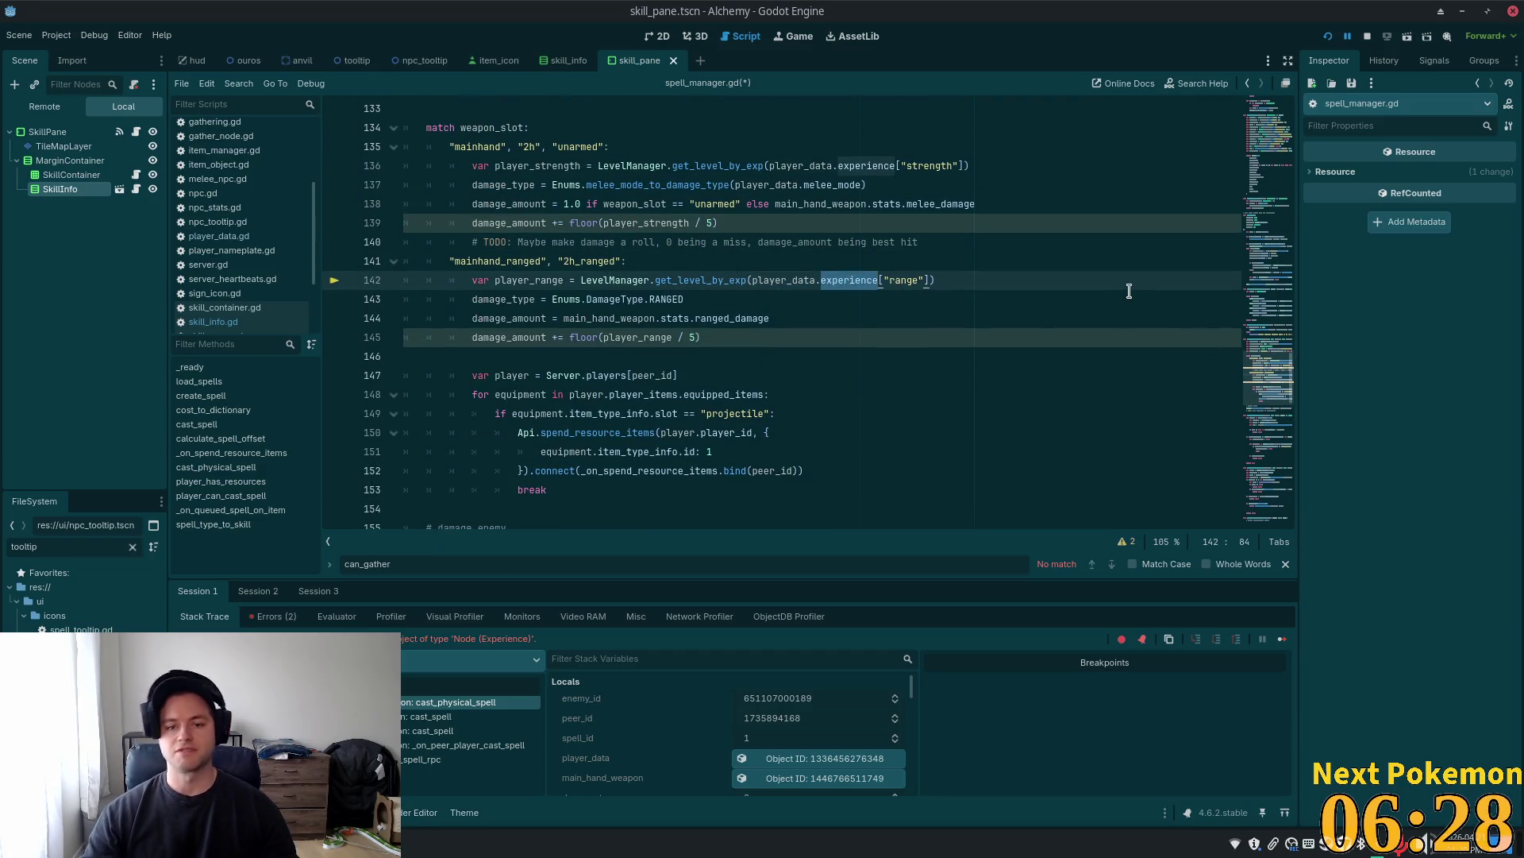
pyautogui.press('Right')
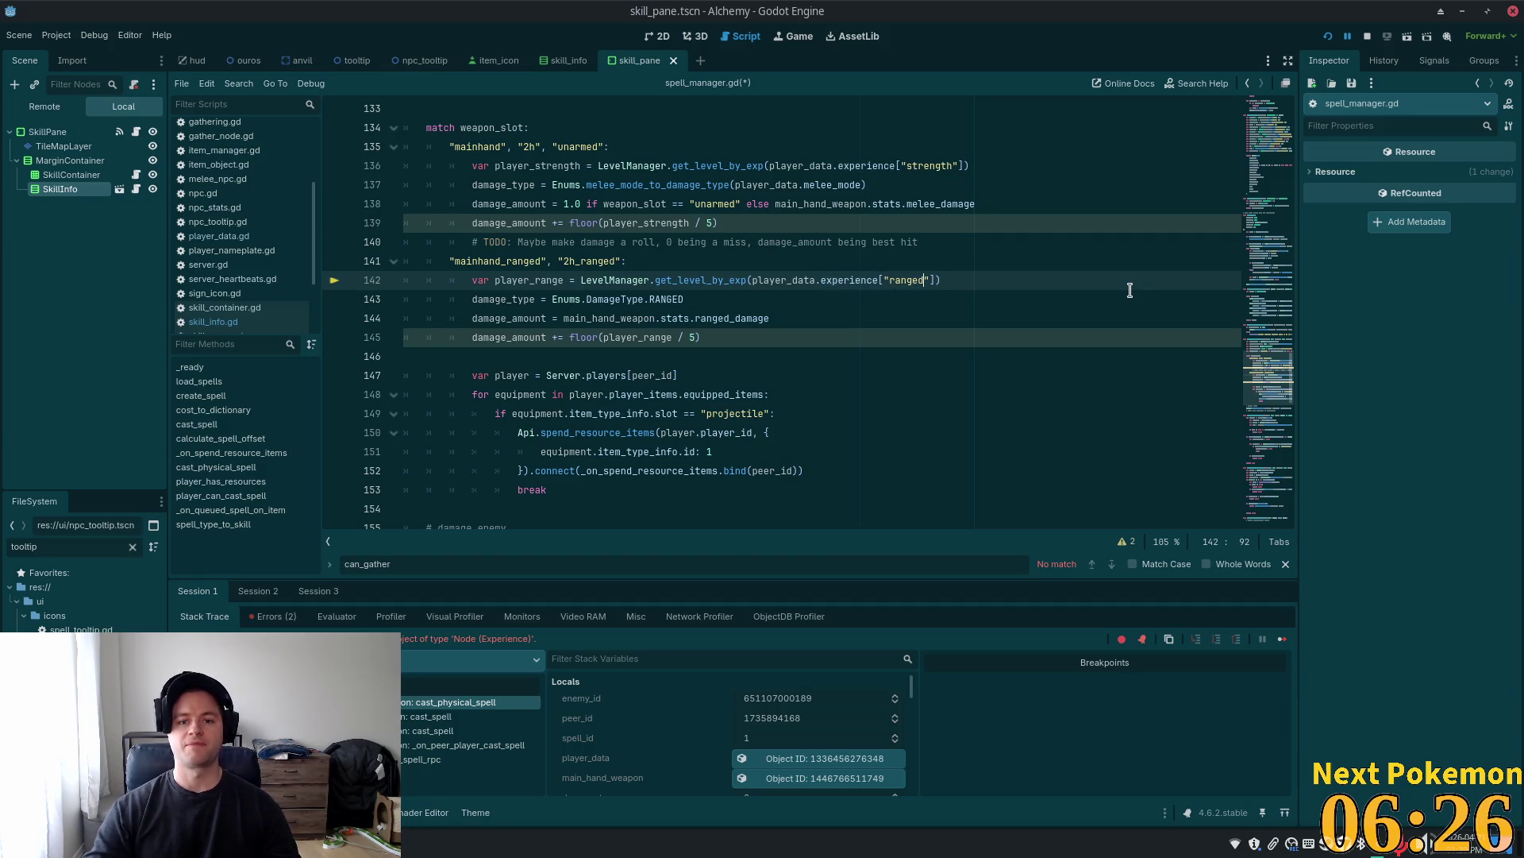
pyautogui.hotkey('ctrl', 's')
pyautogui.press('F5')
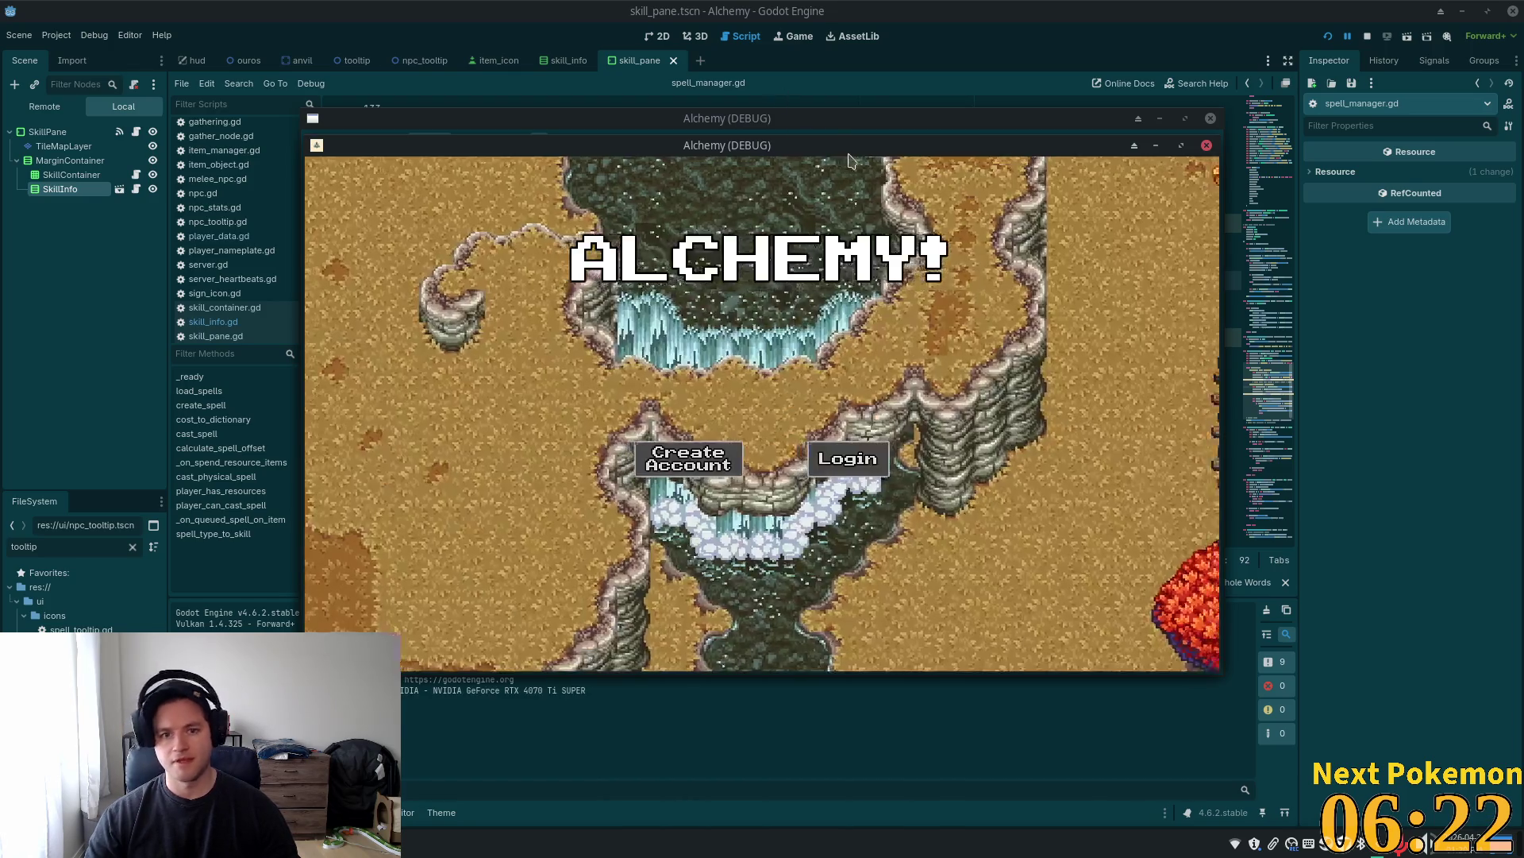
# Move the new game window aside, walk around the cow farm fence, and open the combat skills list
pyautogui.moveTo(840, 143)
pyautogui.mouseDown()
pyautogui.moveTo(569, 132)
pyautogui.moveTo(562, 68)
pyautogui.mouseUp()
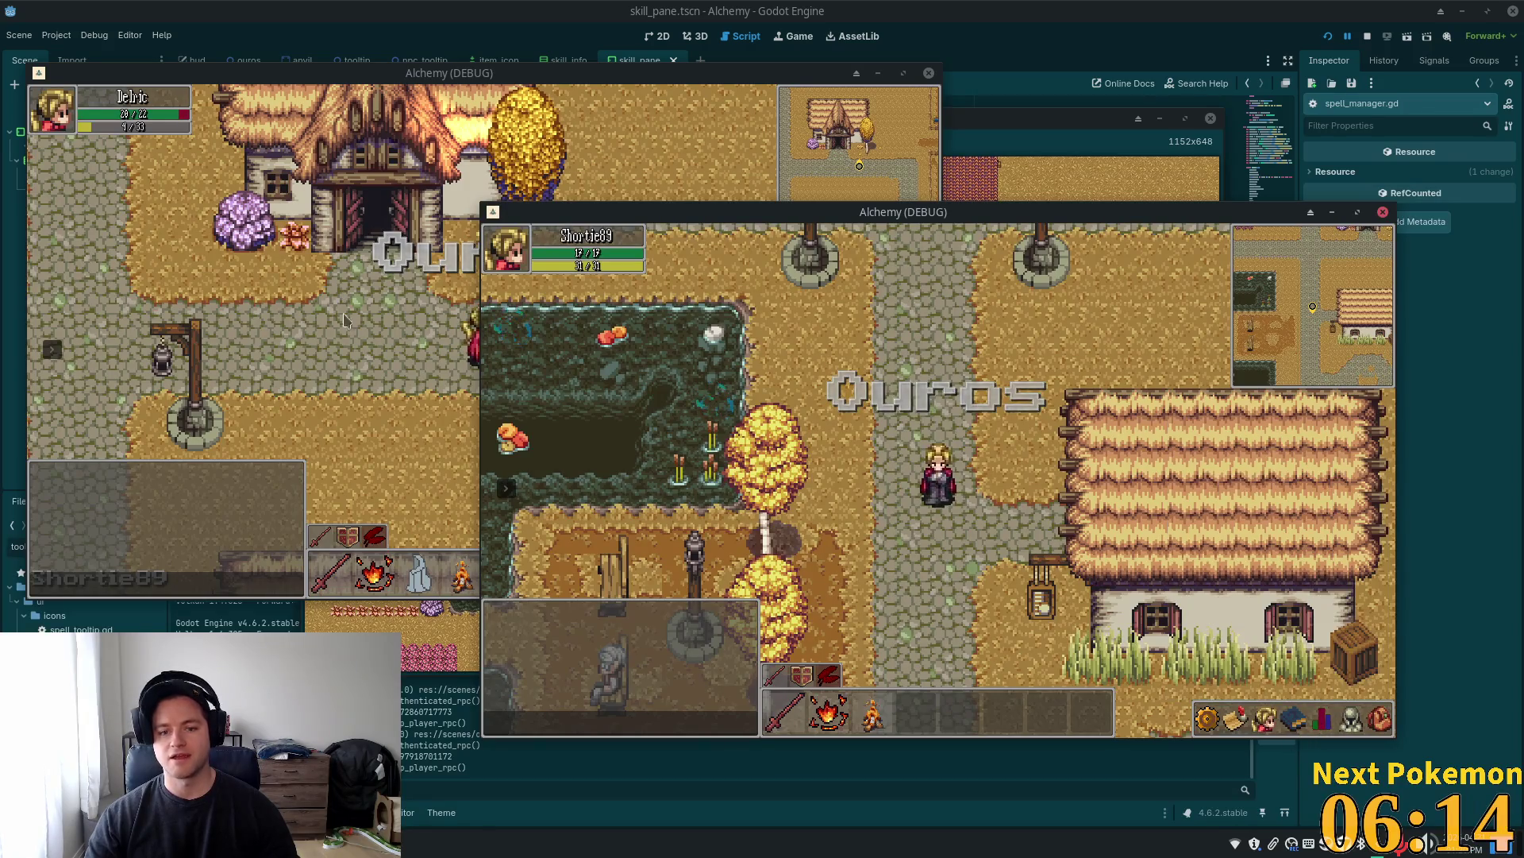
pyautogui.hotkey('alt', 'Tab')
pyautogui.press('d')
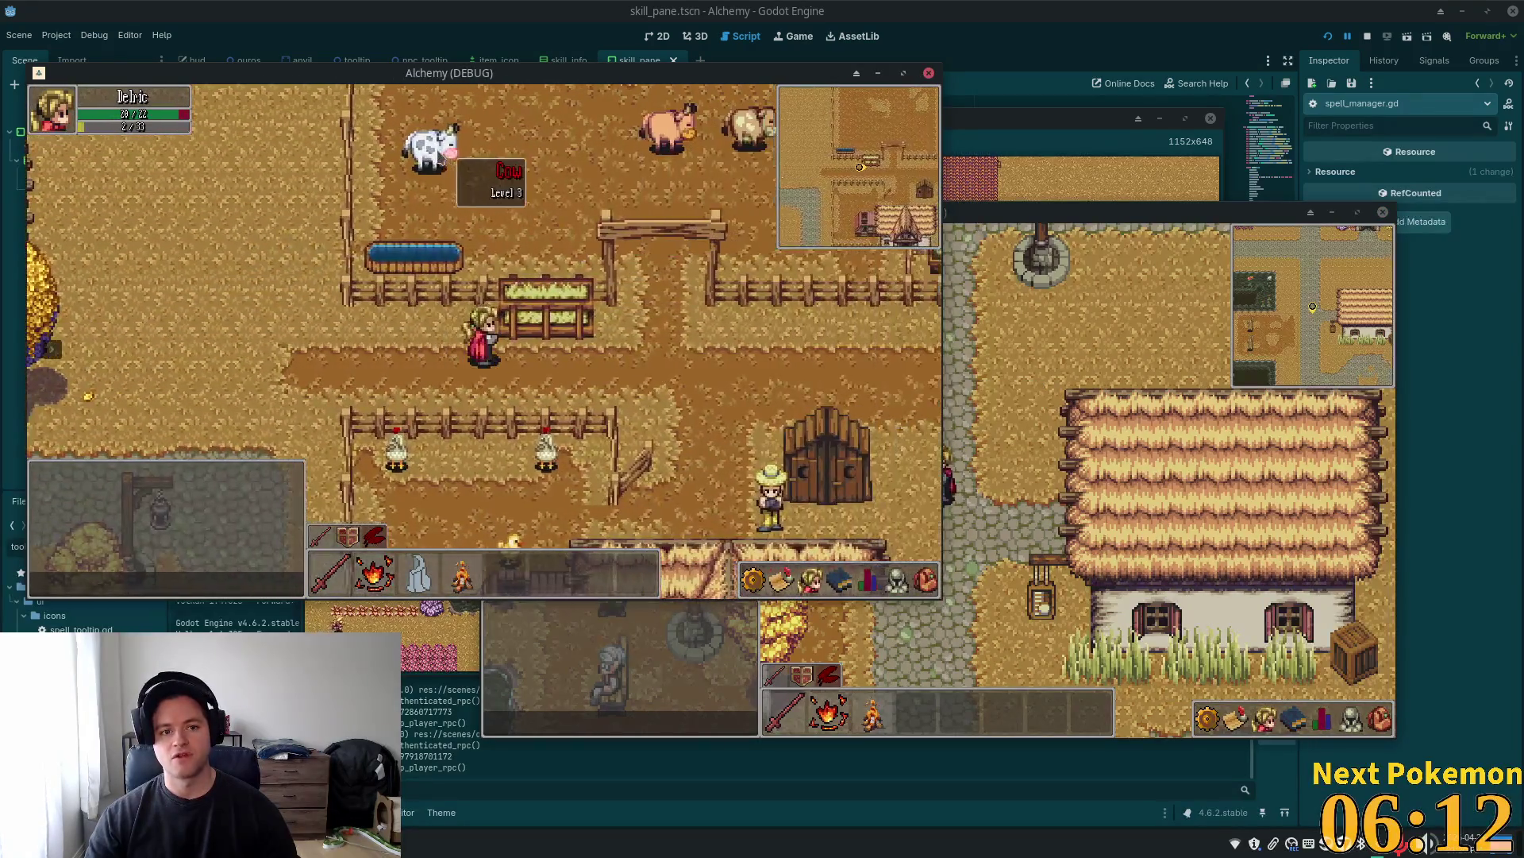
pyautogui.press('d')
pyautogui.press('w')
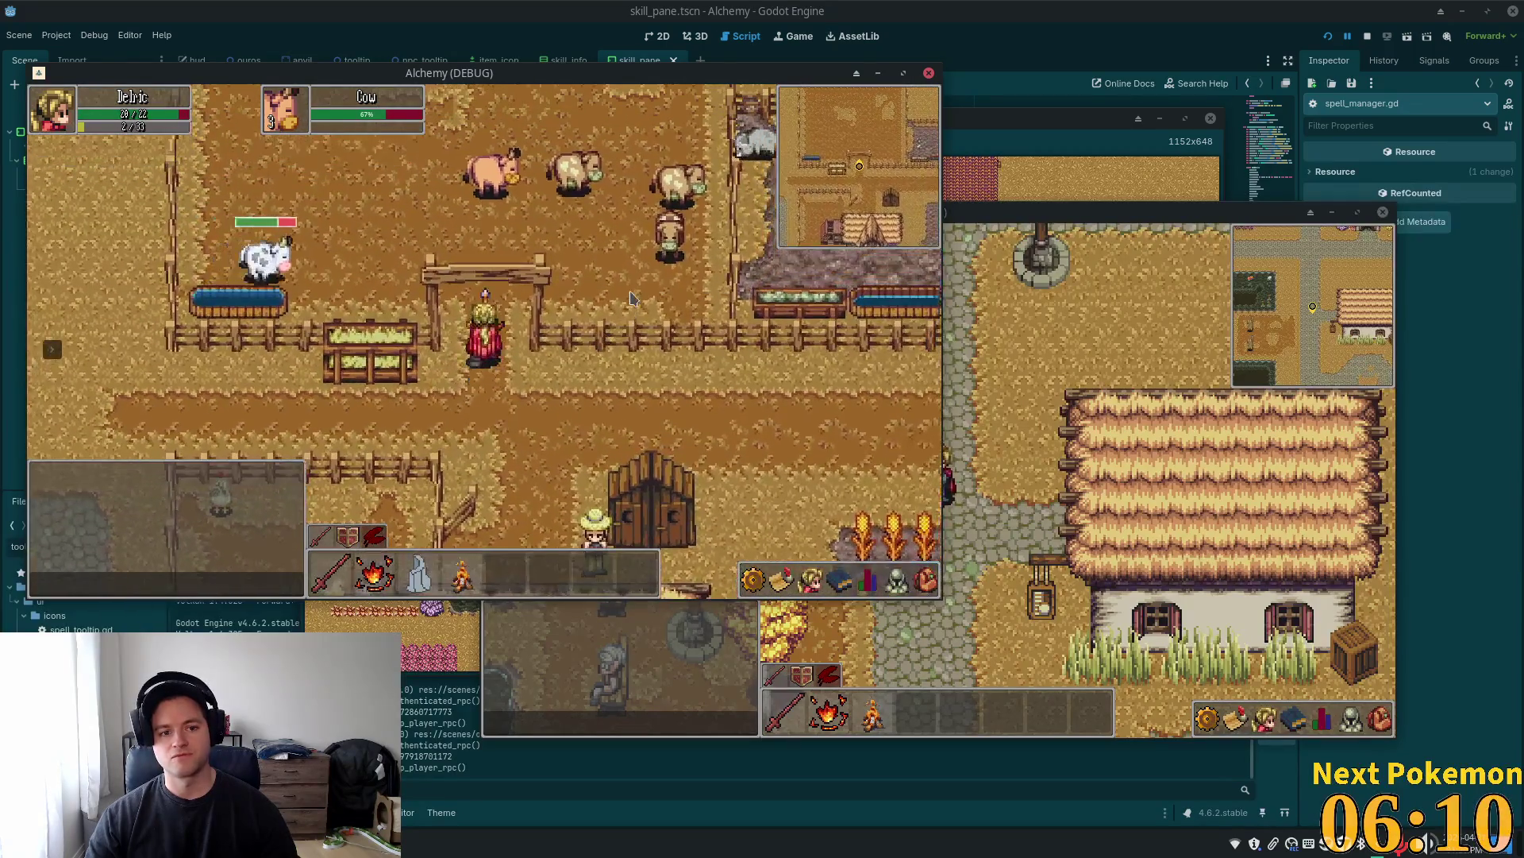
pyautogui.press('s')
pyautogui.press('d')
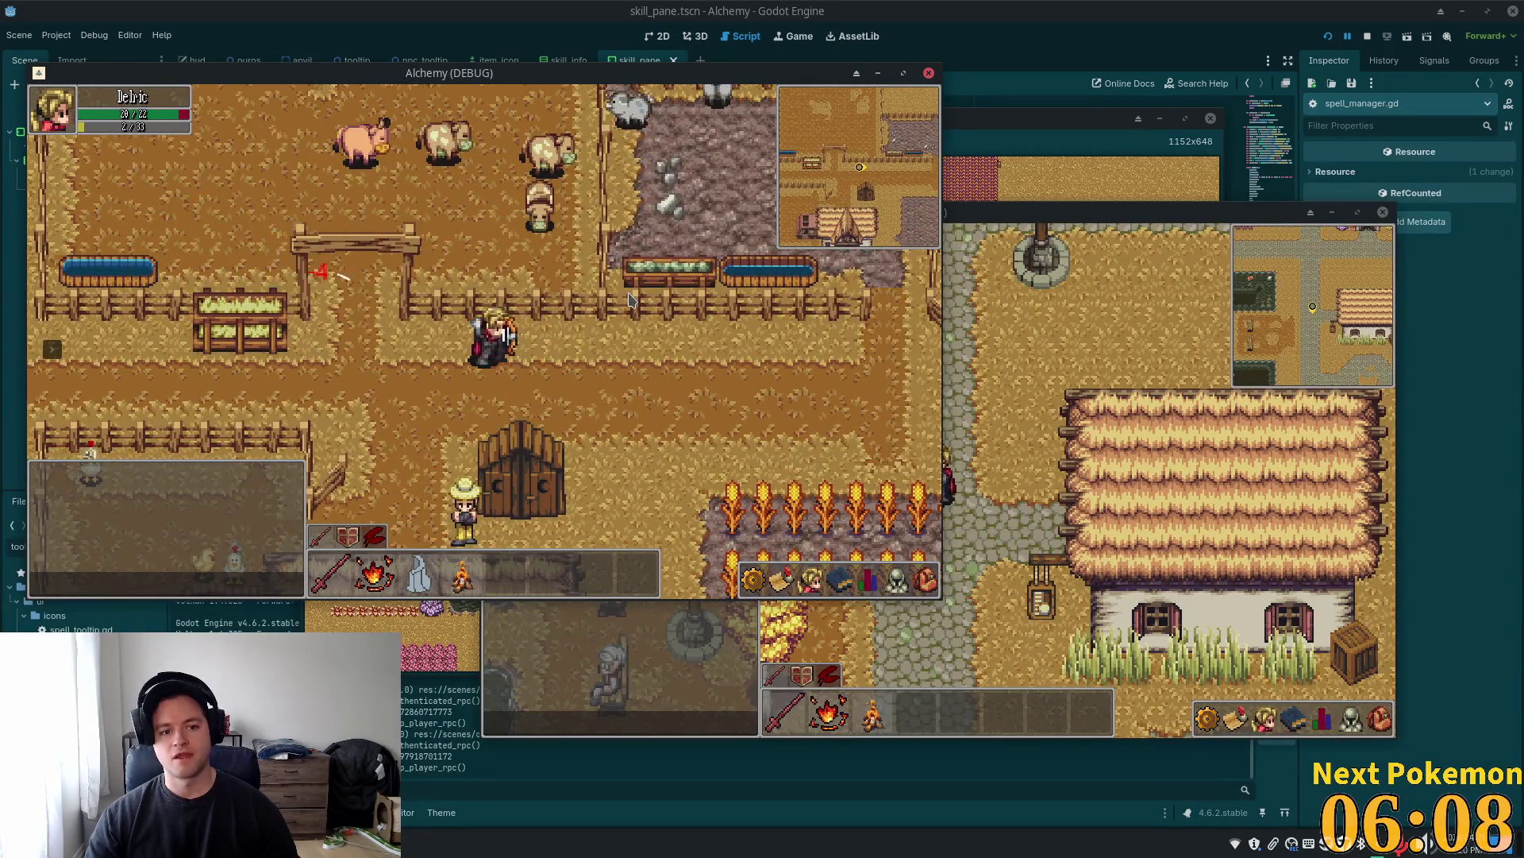
pyautogui.press('a')
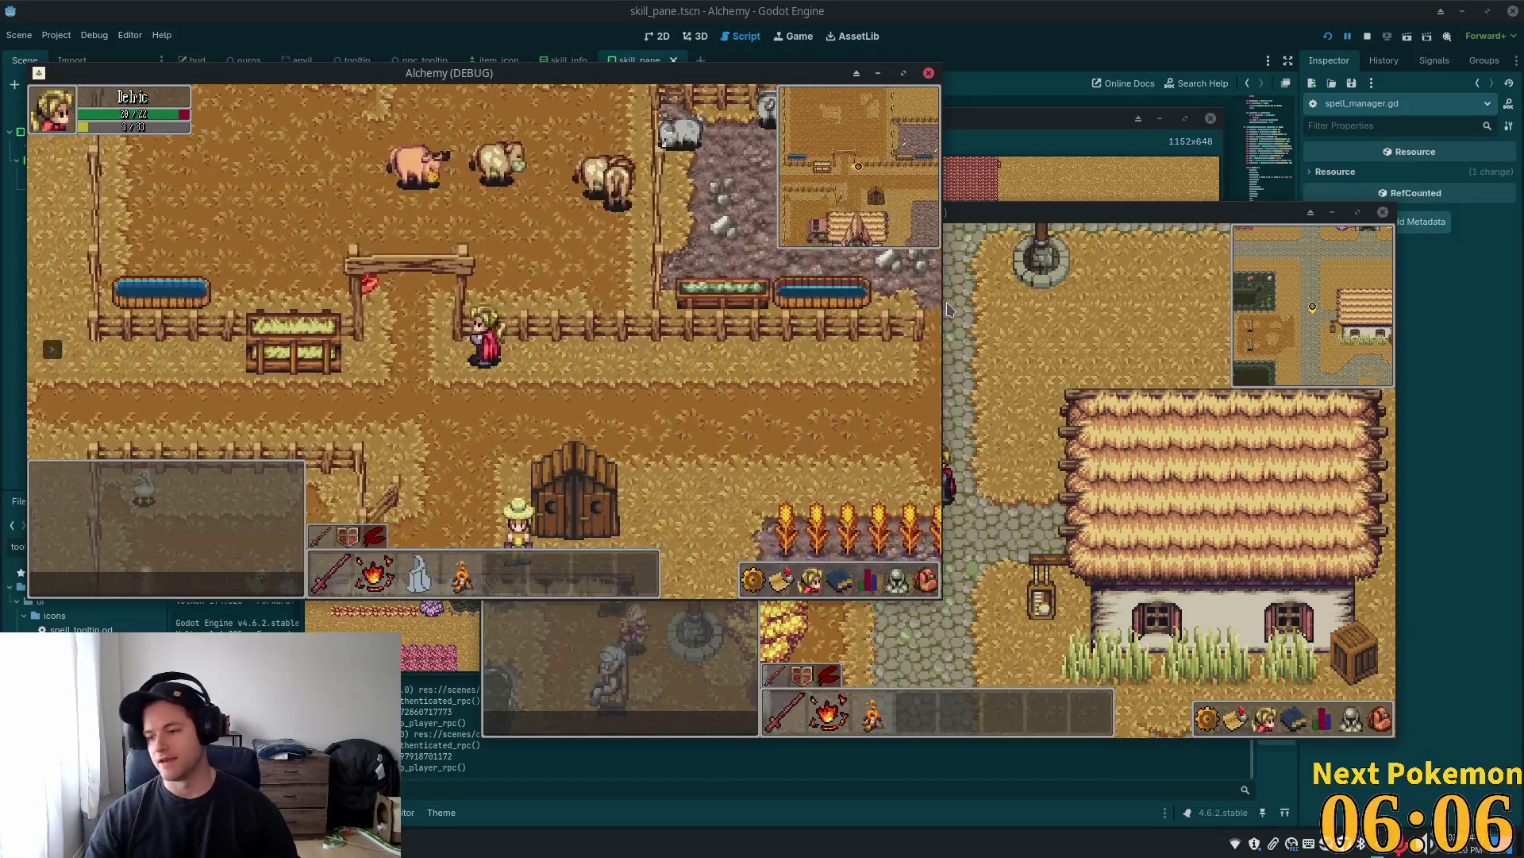
pyautogui.click(848, 581)
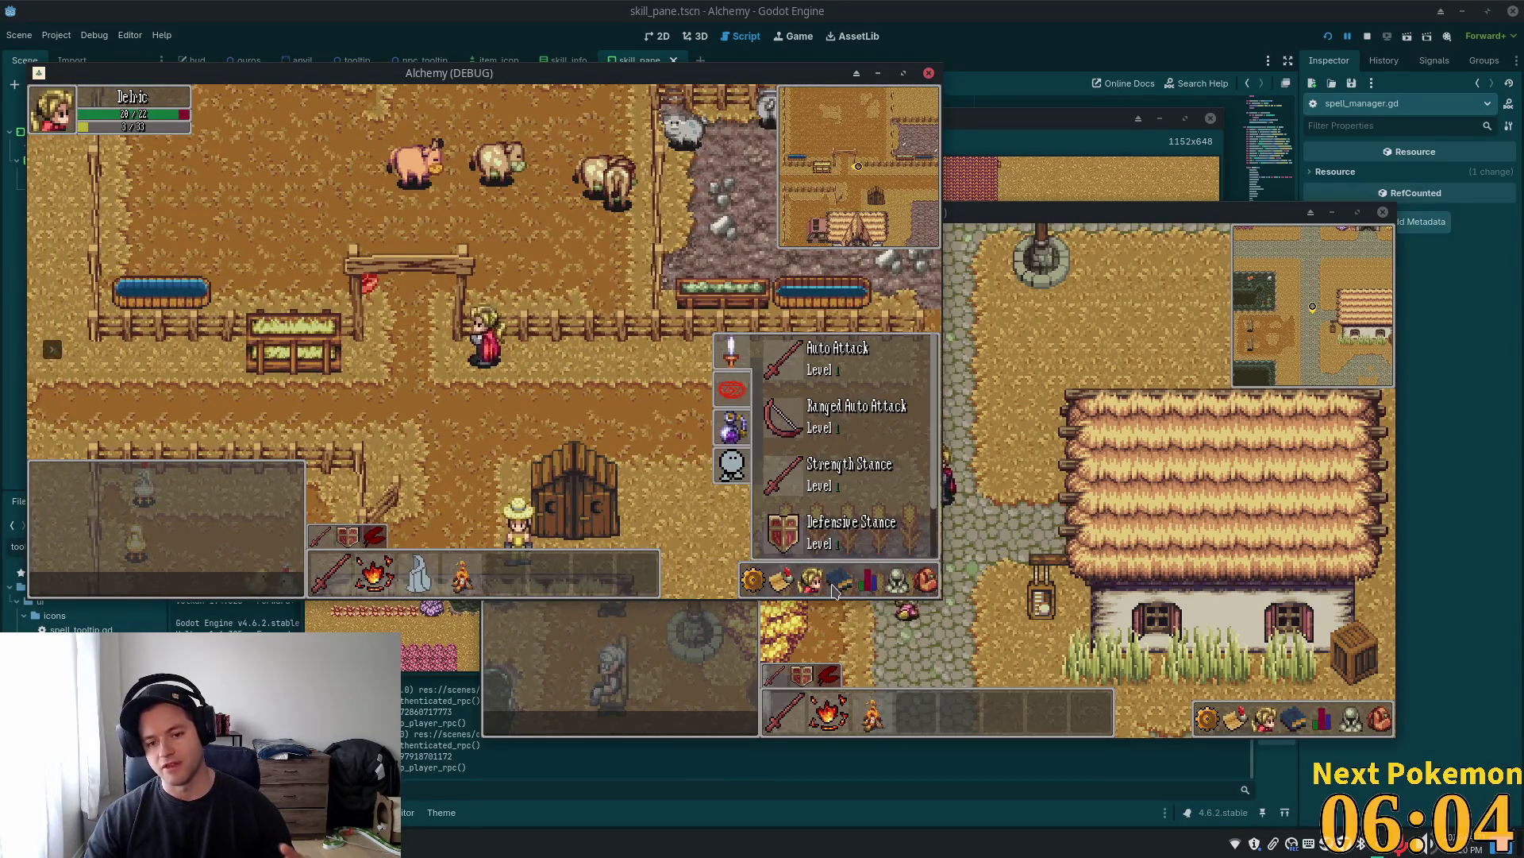
# Open and close the Friends list, then walk left along the road into a new area
pyautogui.click(819, 585)
pyautogui.click(820, 587)
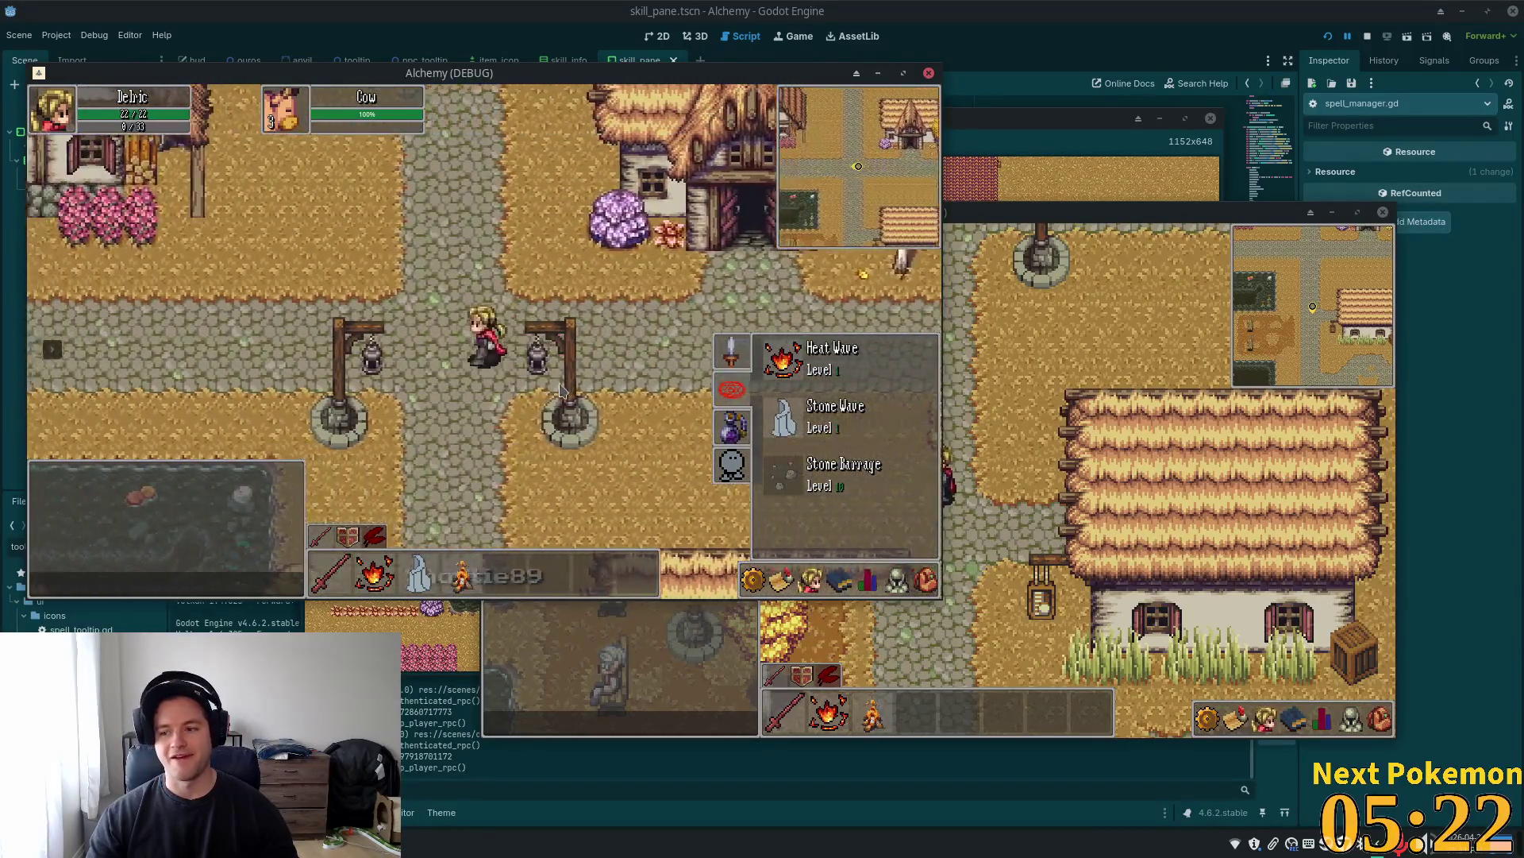
pyautogui.press('a')
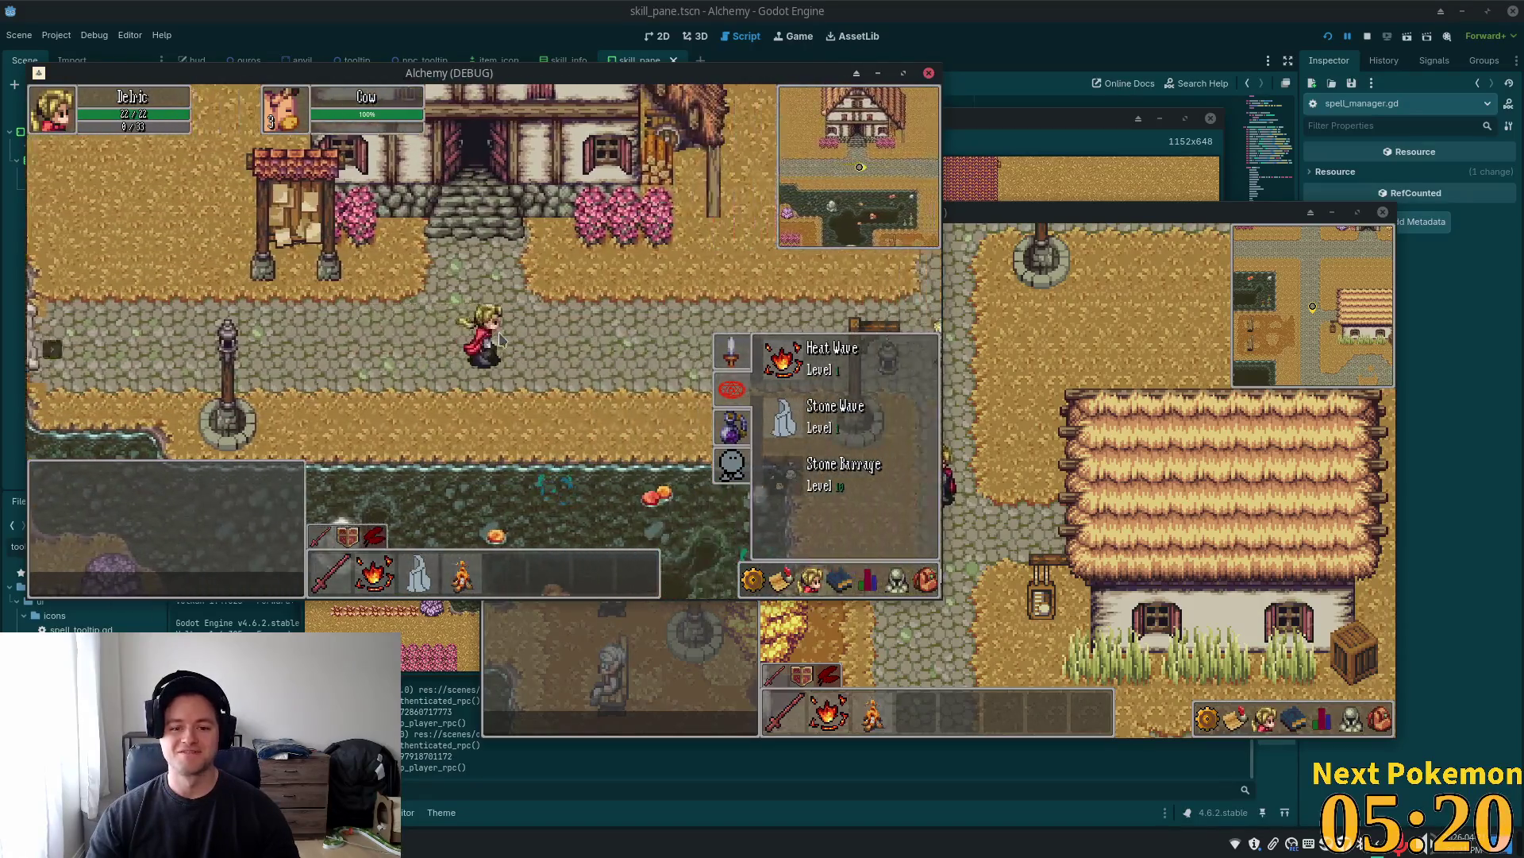
pyautogui.press('w')
# Open the character stats panel, walk back to the fenced farm, and close the panel
pyautogui.click(869, 582)
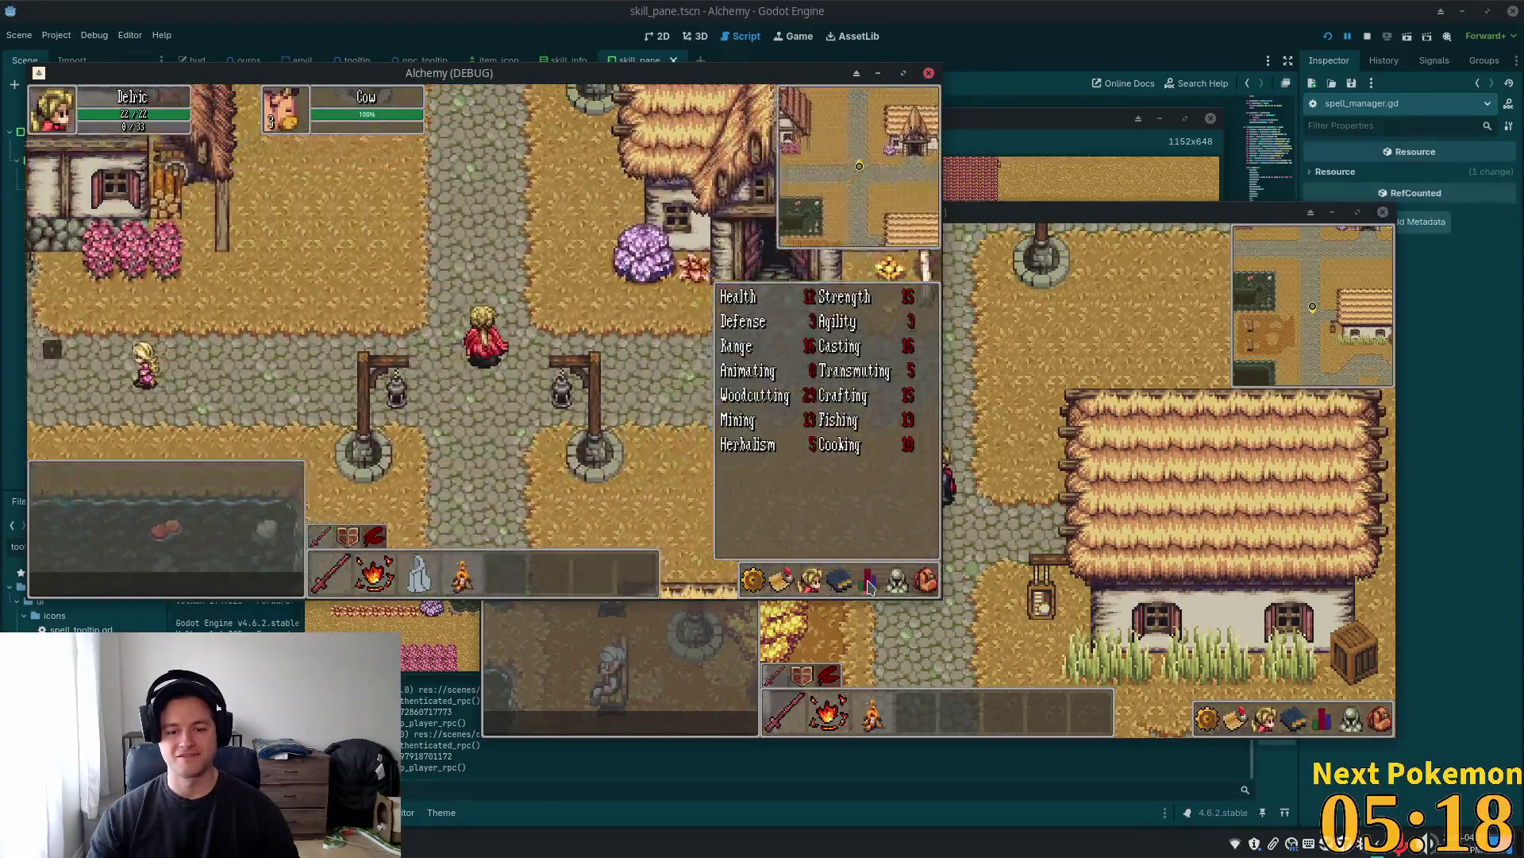
pyautogui.press('s')
pyautogui.press('d')
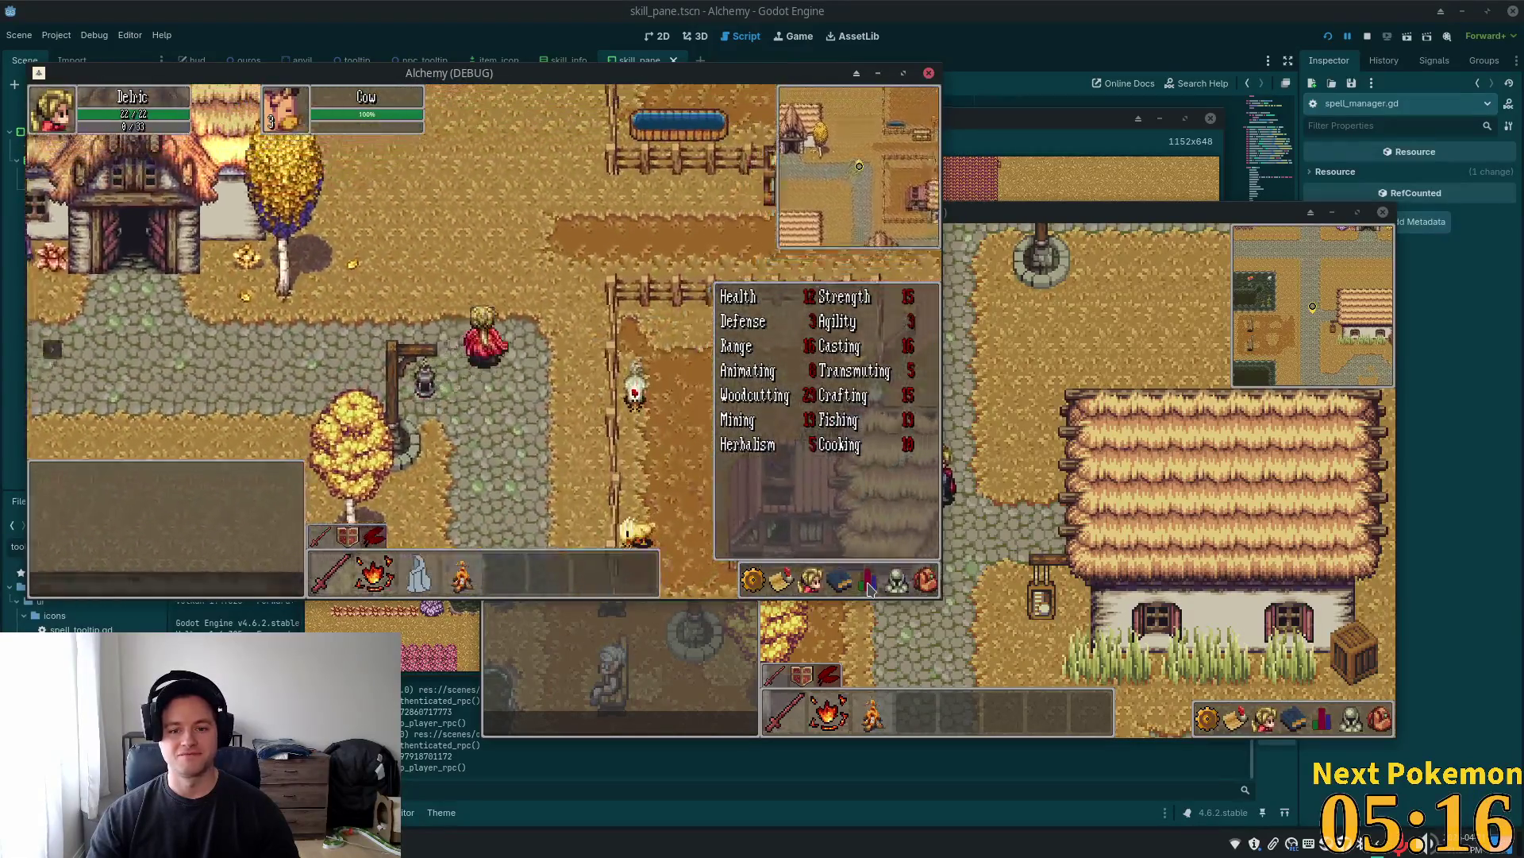
pyautogui.press('w')
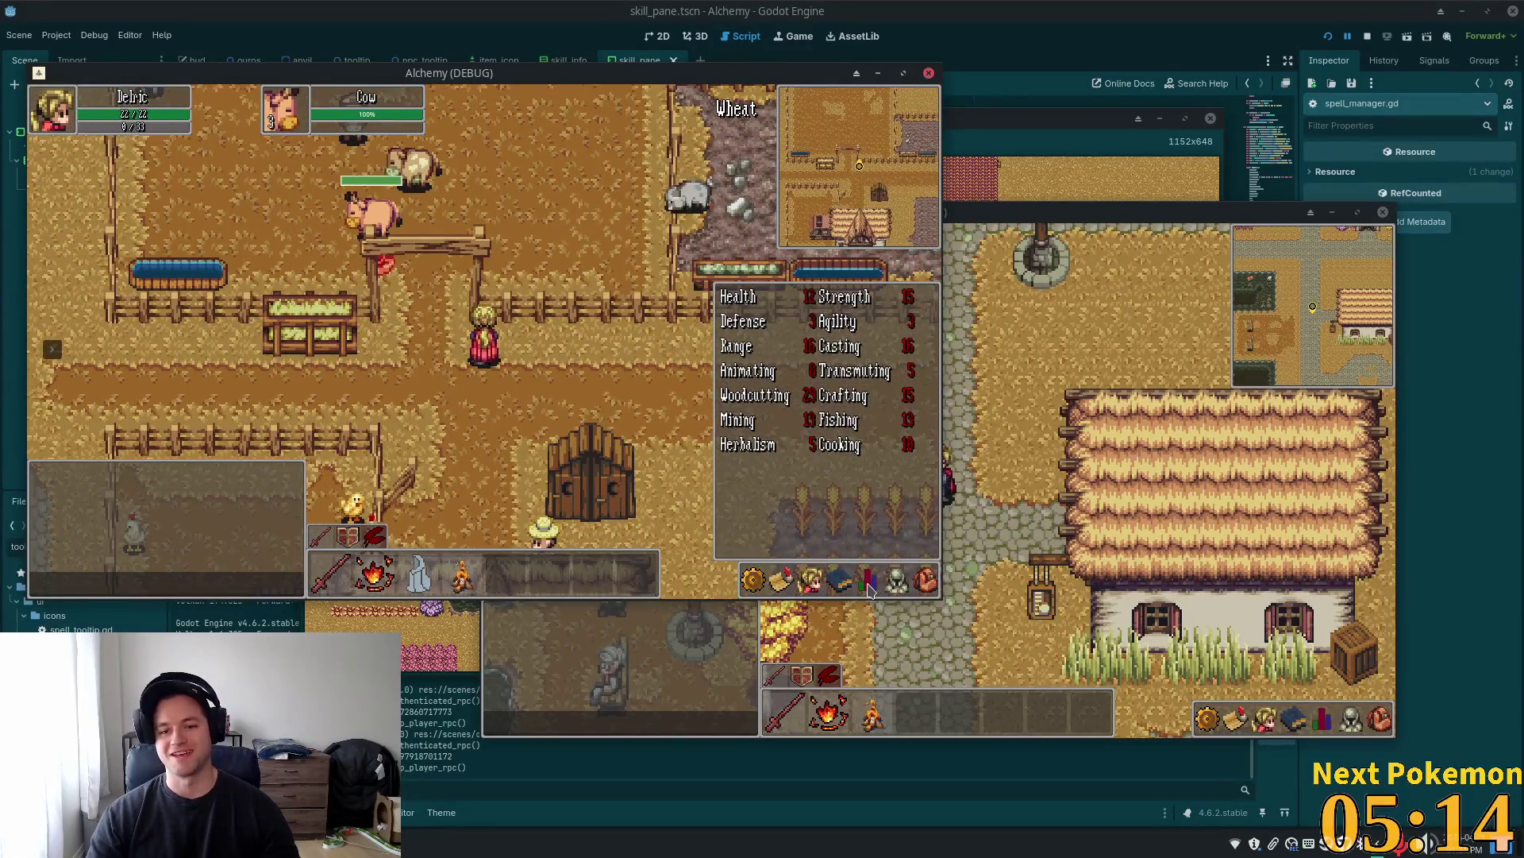
pyautogui.click(840, 582)
# Walk west past the red-roofed building and the inn onto the stone bridge
pyautogui.press('a')
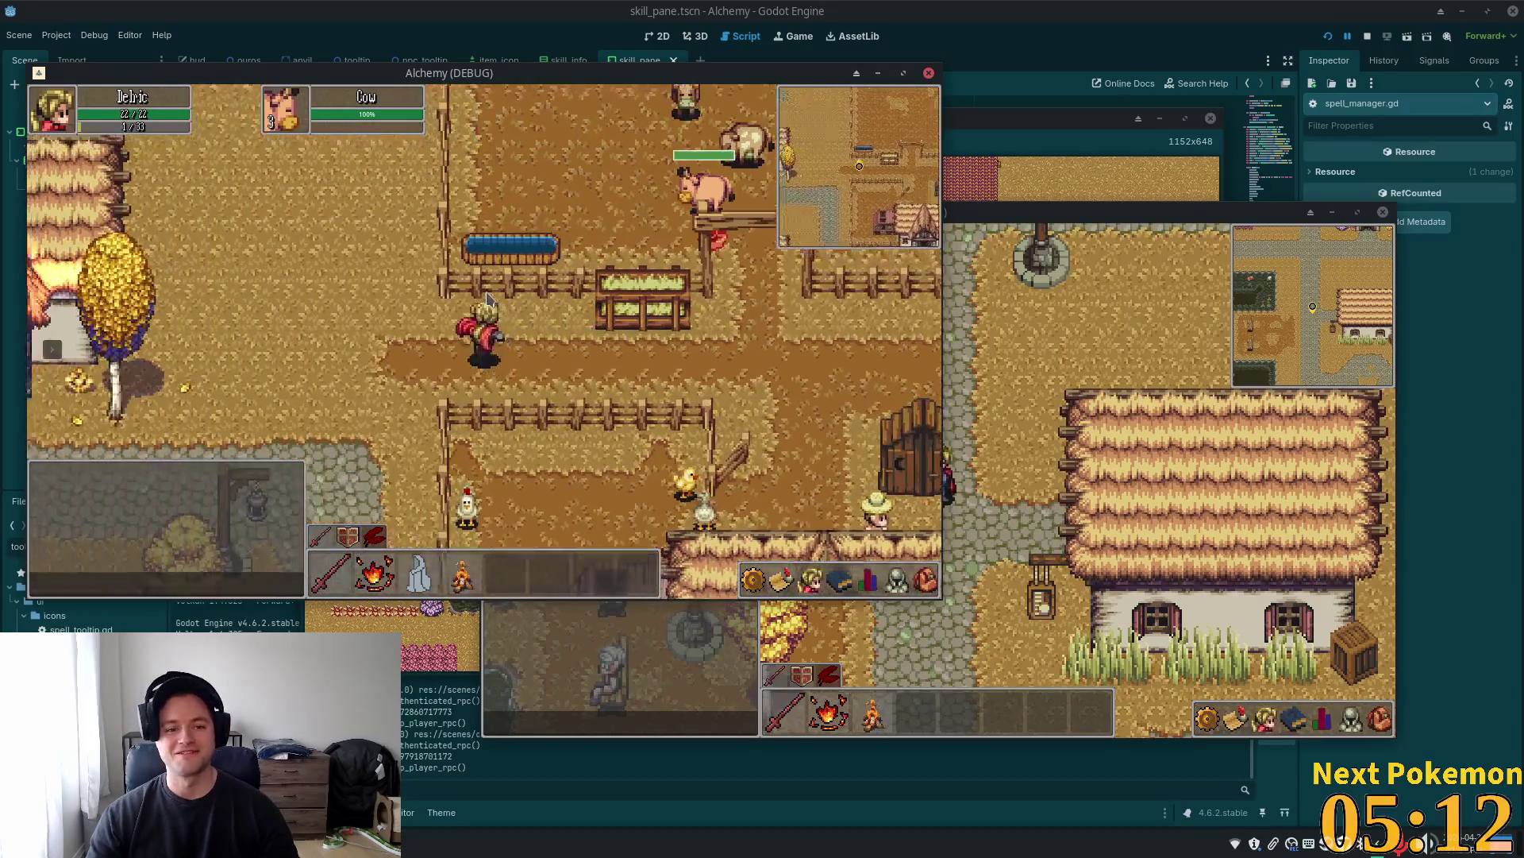
pyautogui.press('w')
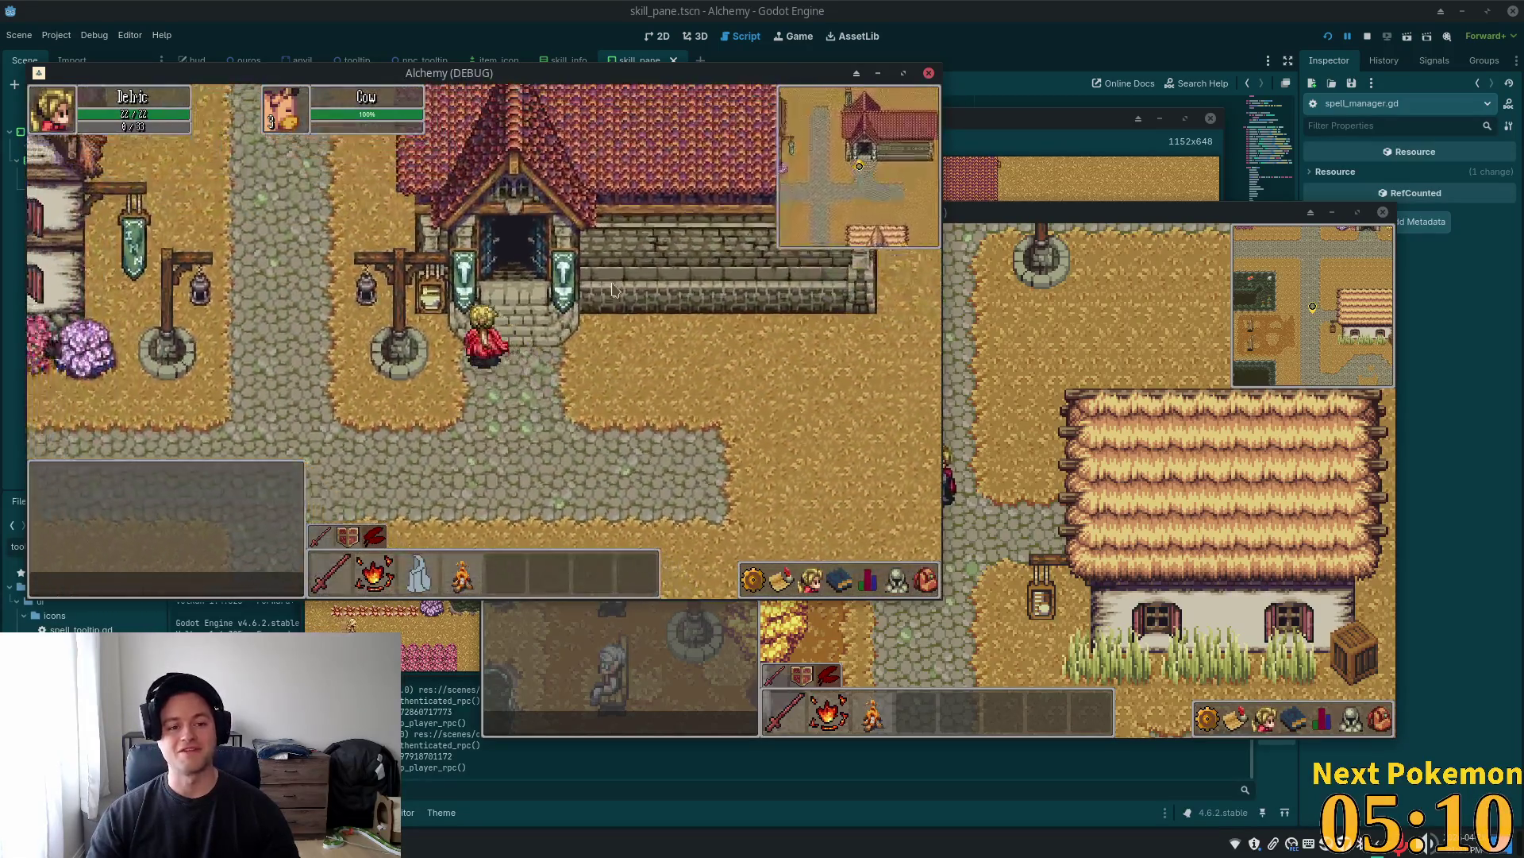
pyautogui.press('s')
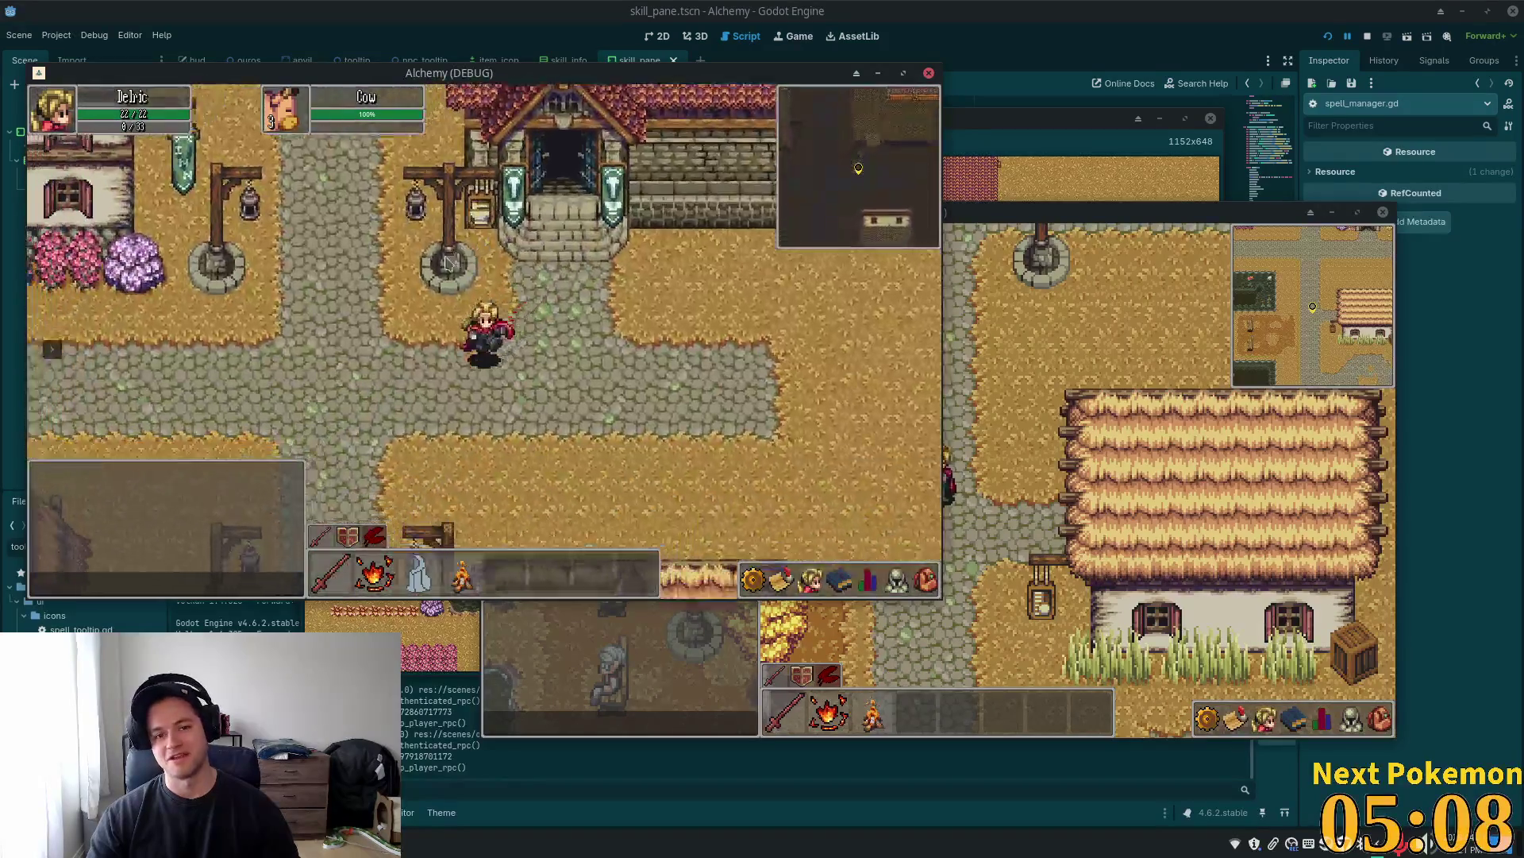
pyautogui.press('a')
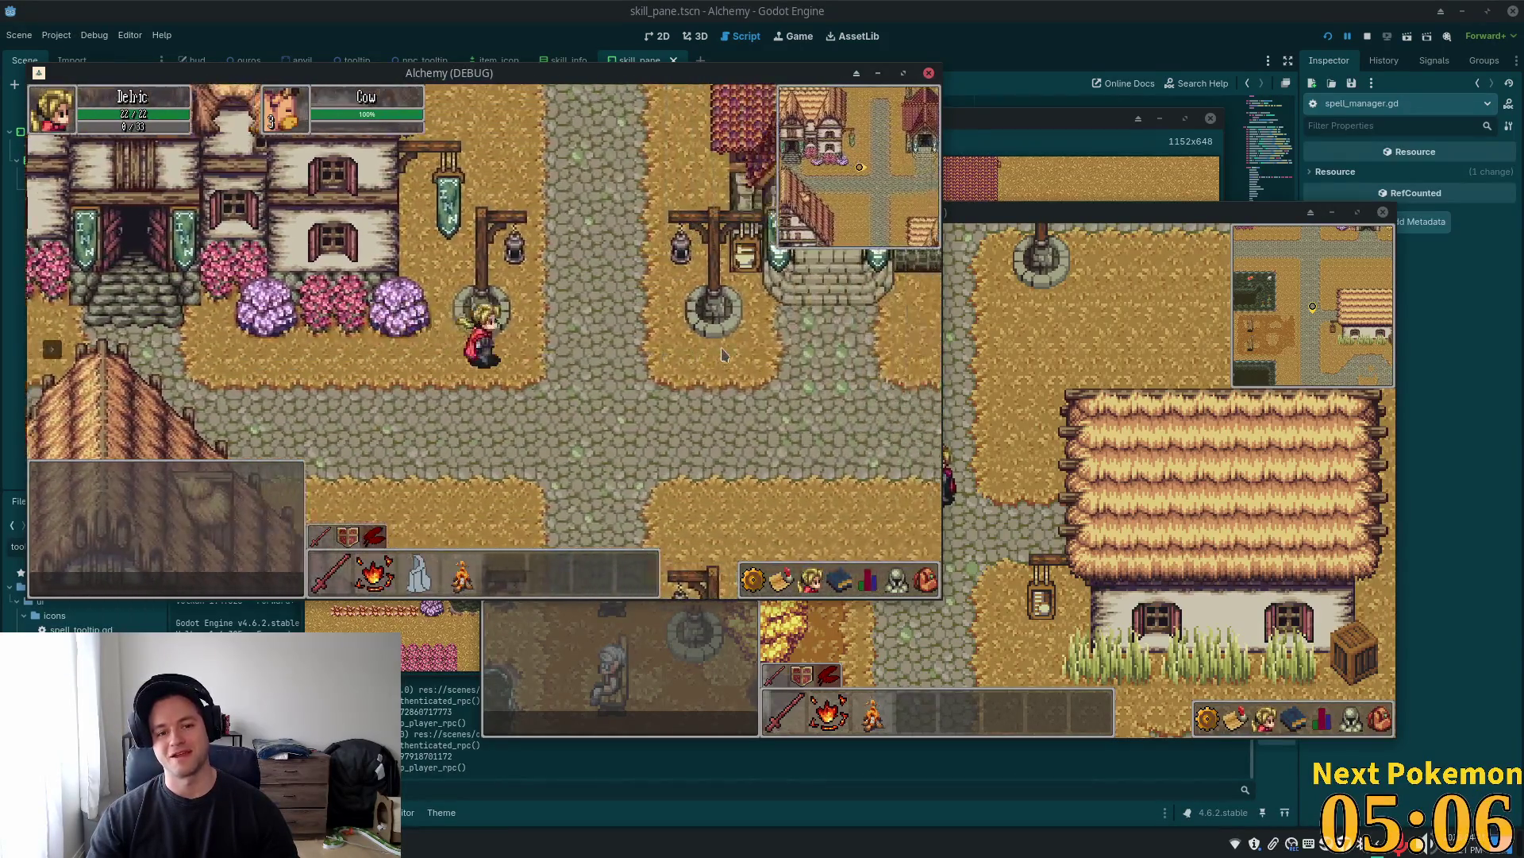
pyautogui.press('w')
pyautogui.press('a')
pyautogui.press('s')
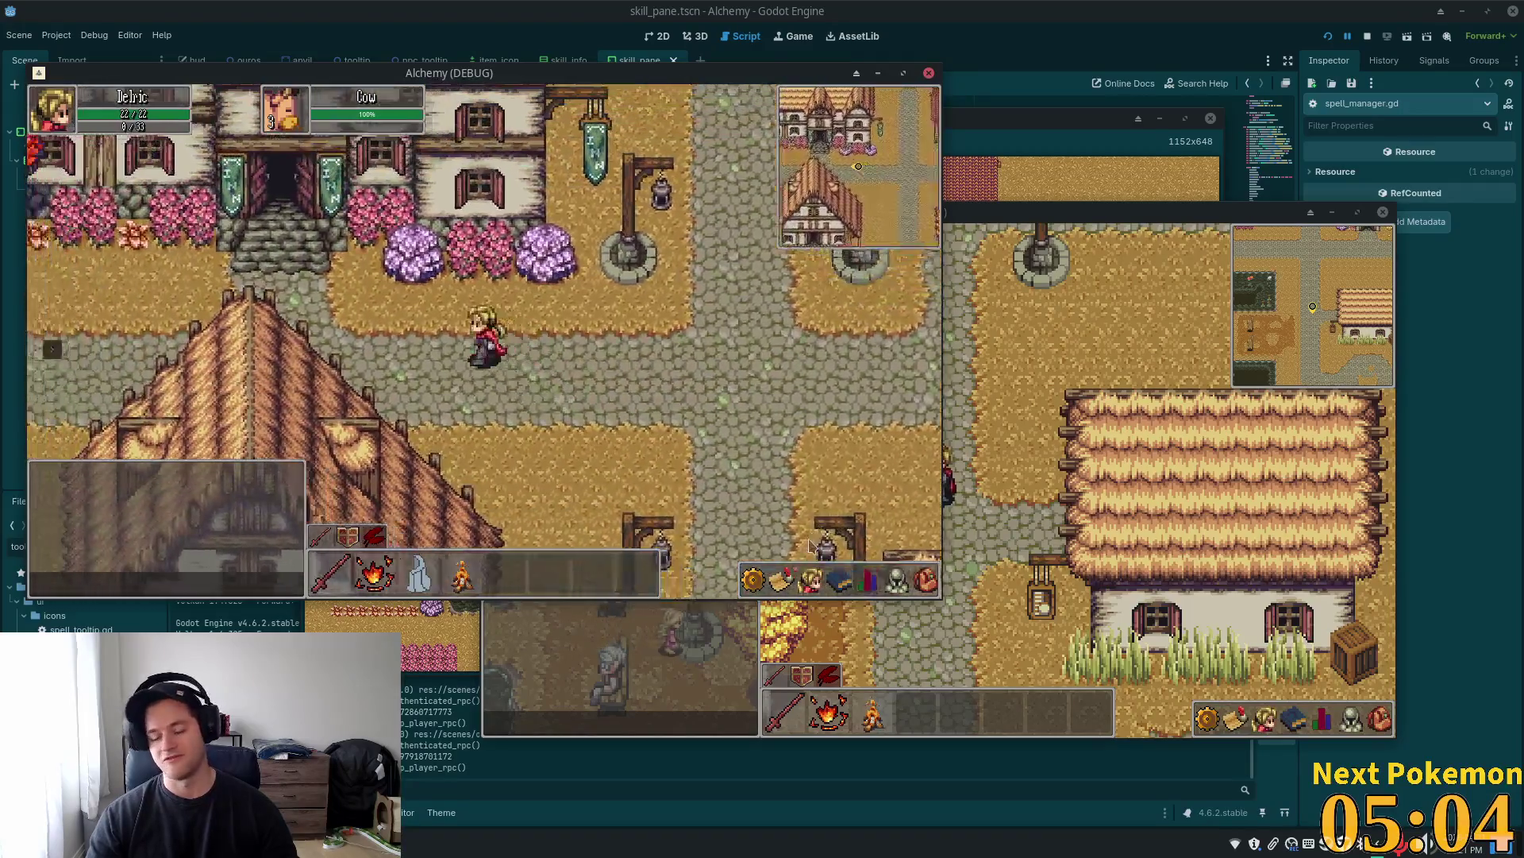
pyautogui.press('a')
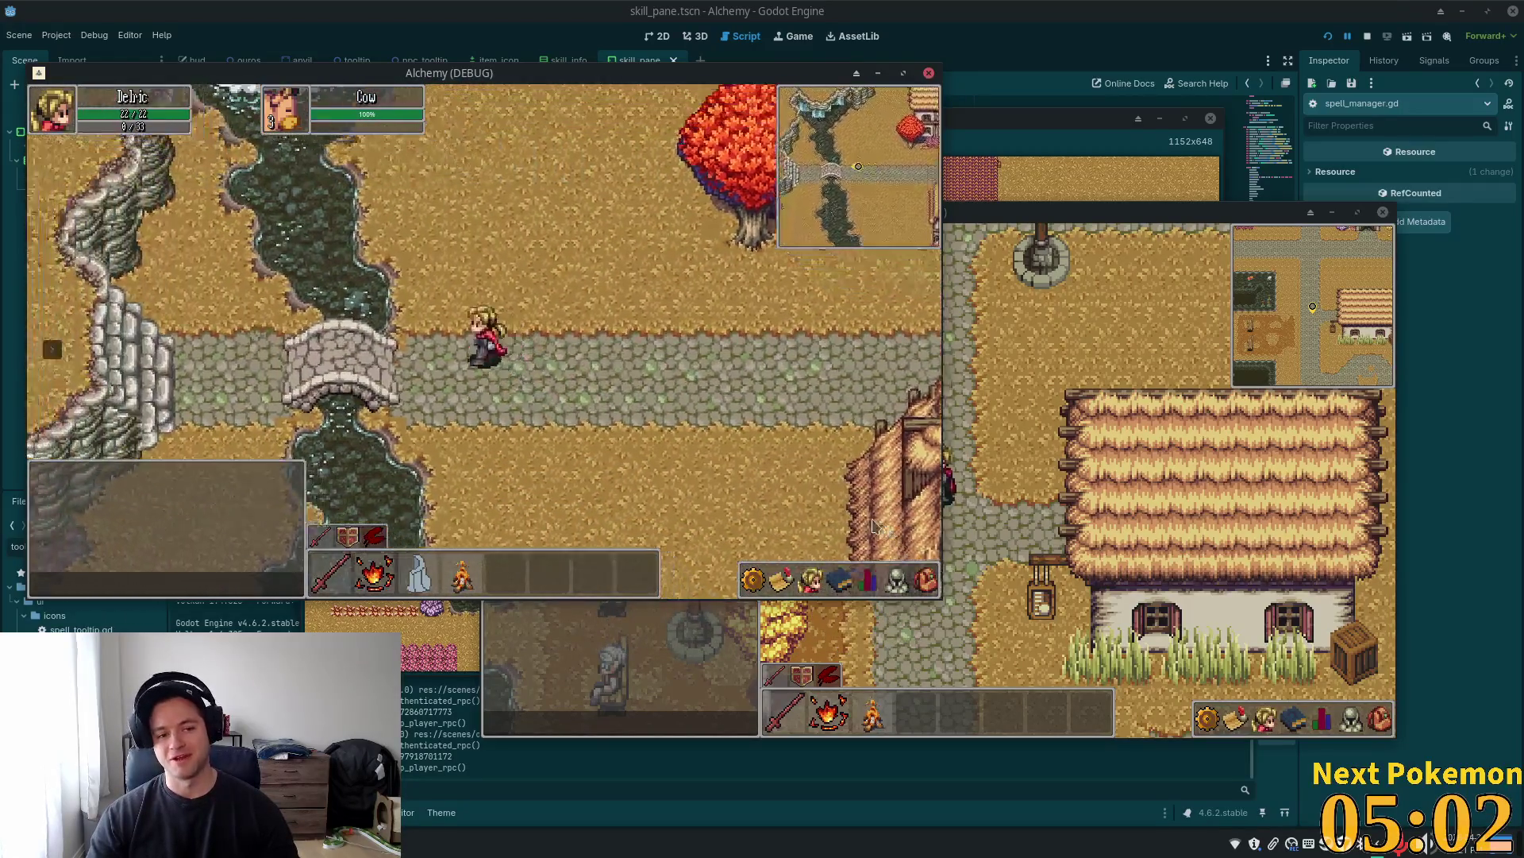
pyautogui.press('a')
# Walk back east to the lamp-post crossroads and open the character stats panel
pyautogui.press('d')
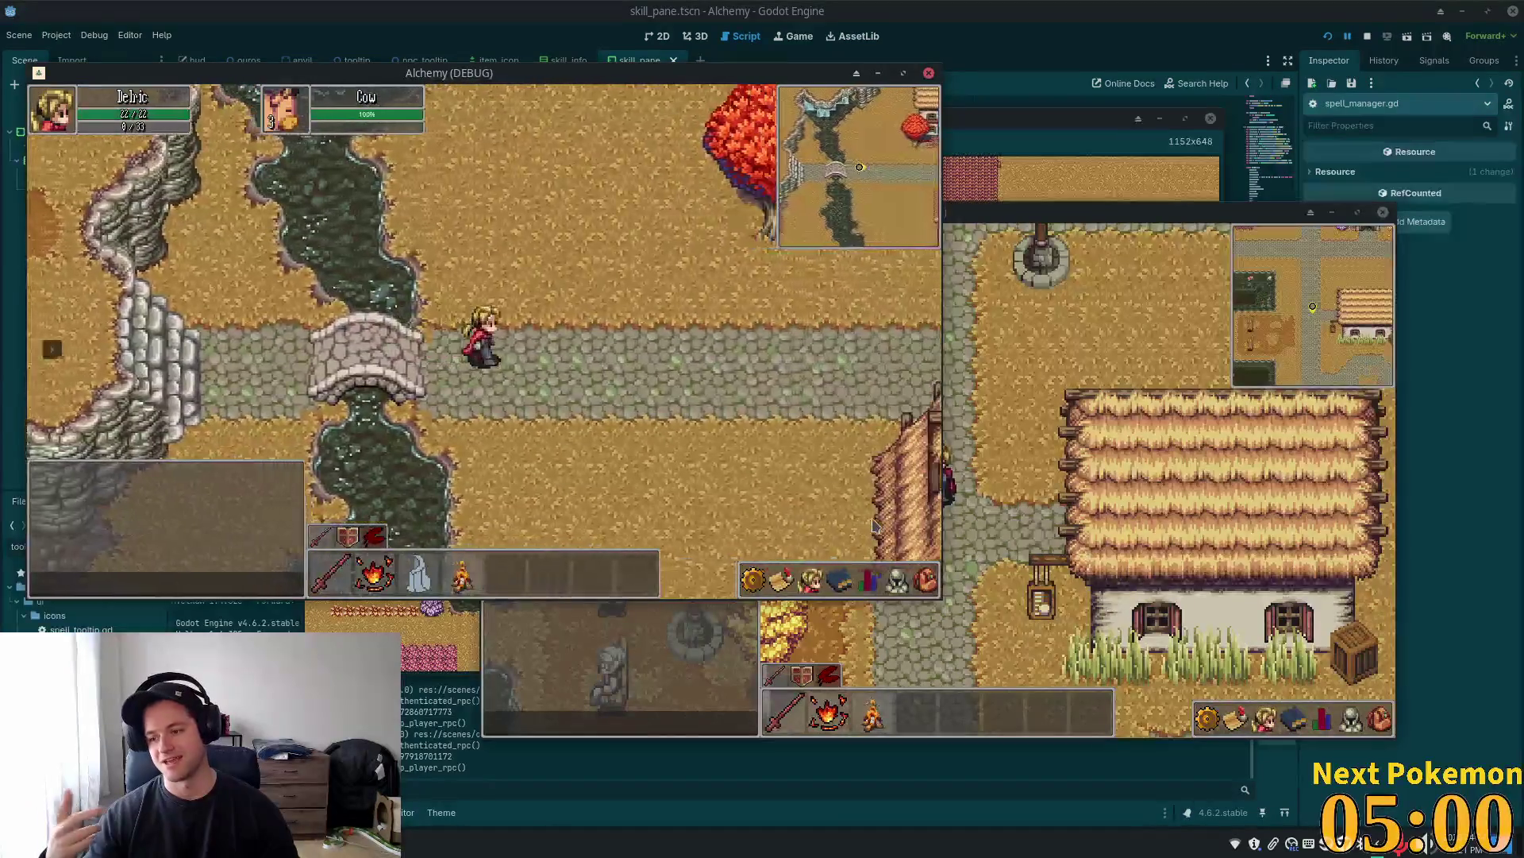
pyautogui.press('d')
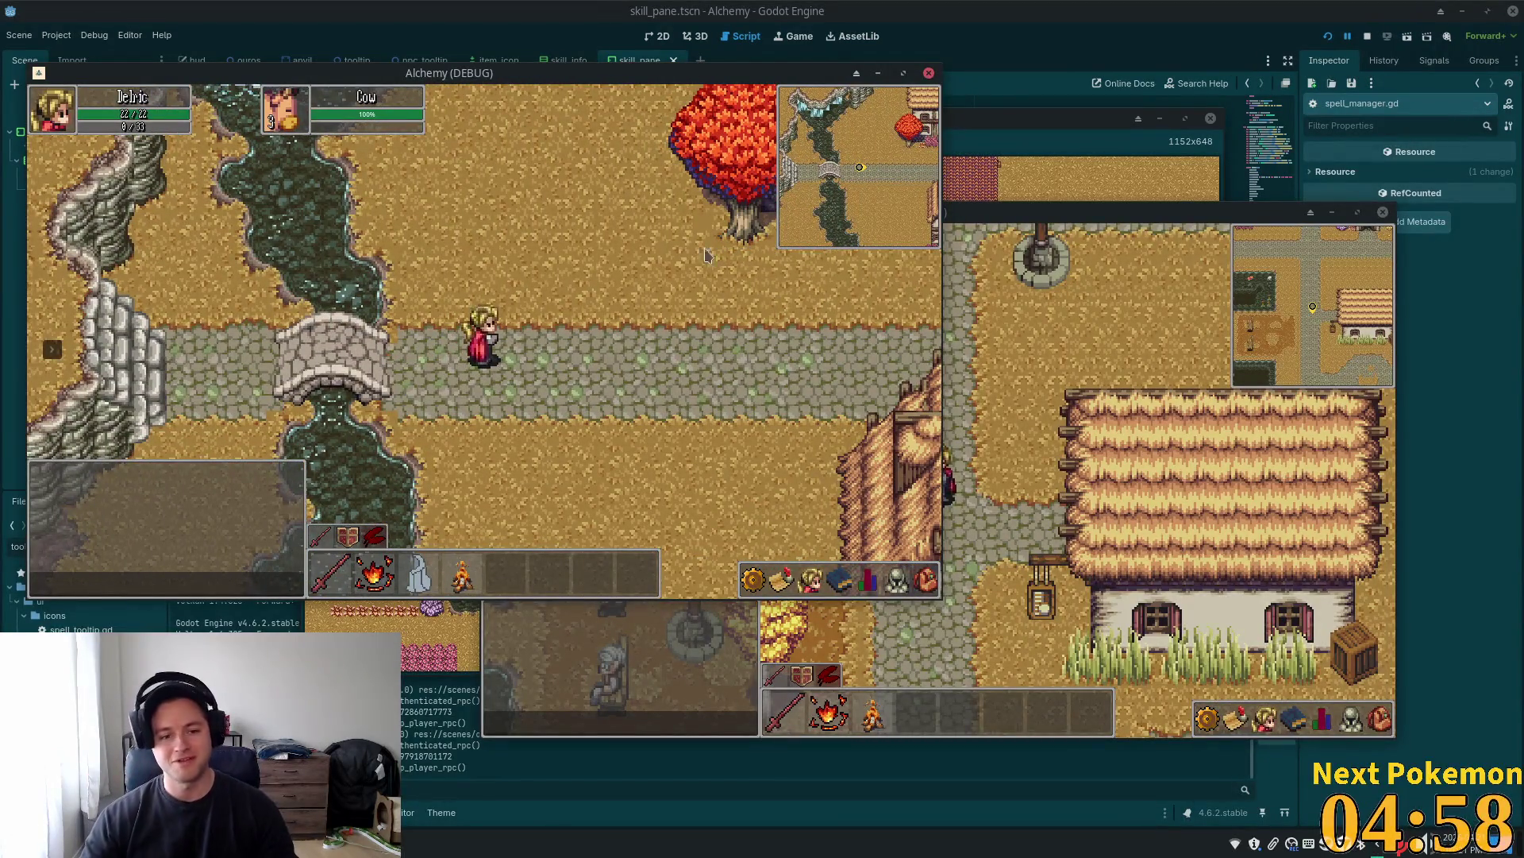
pyautogui.press('d')
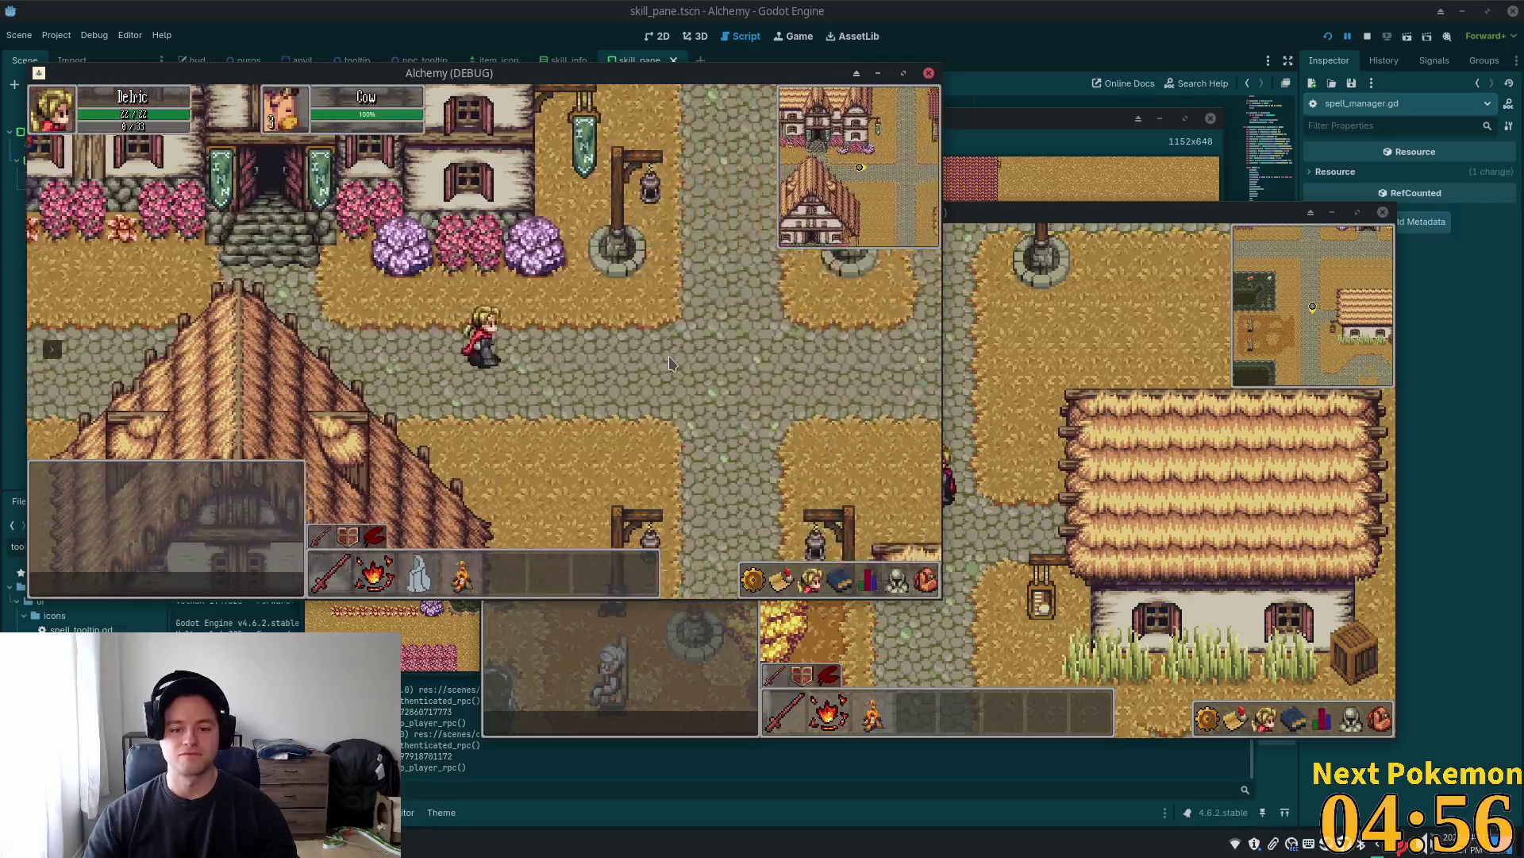
pyautogui.press('d')
pyautogui.press('s')
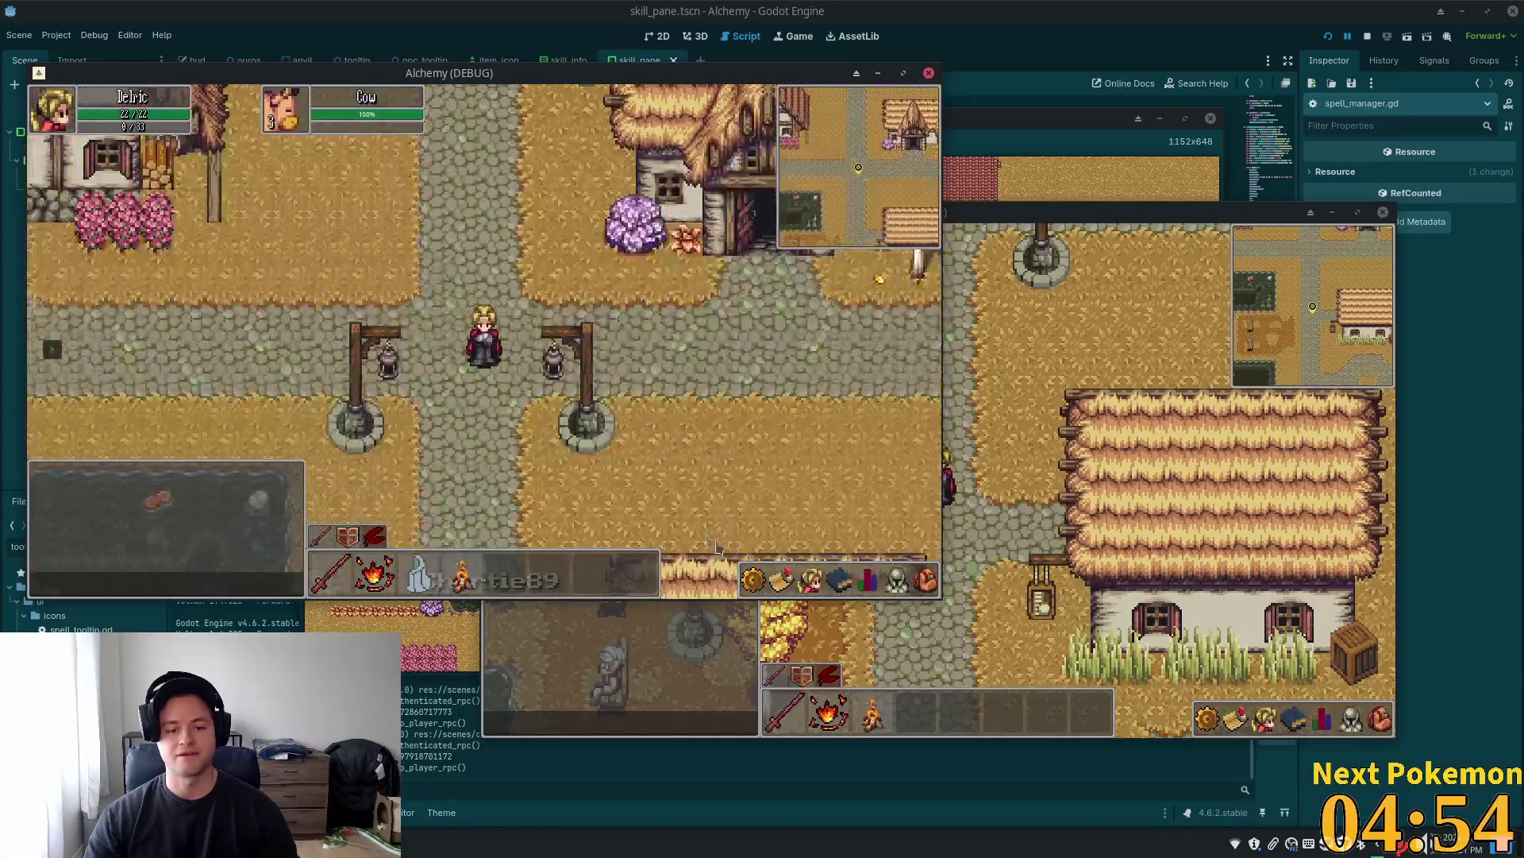
pyautogui.press('s')
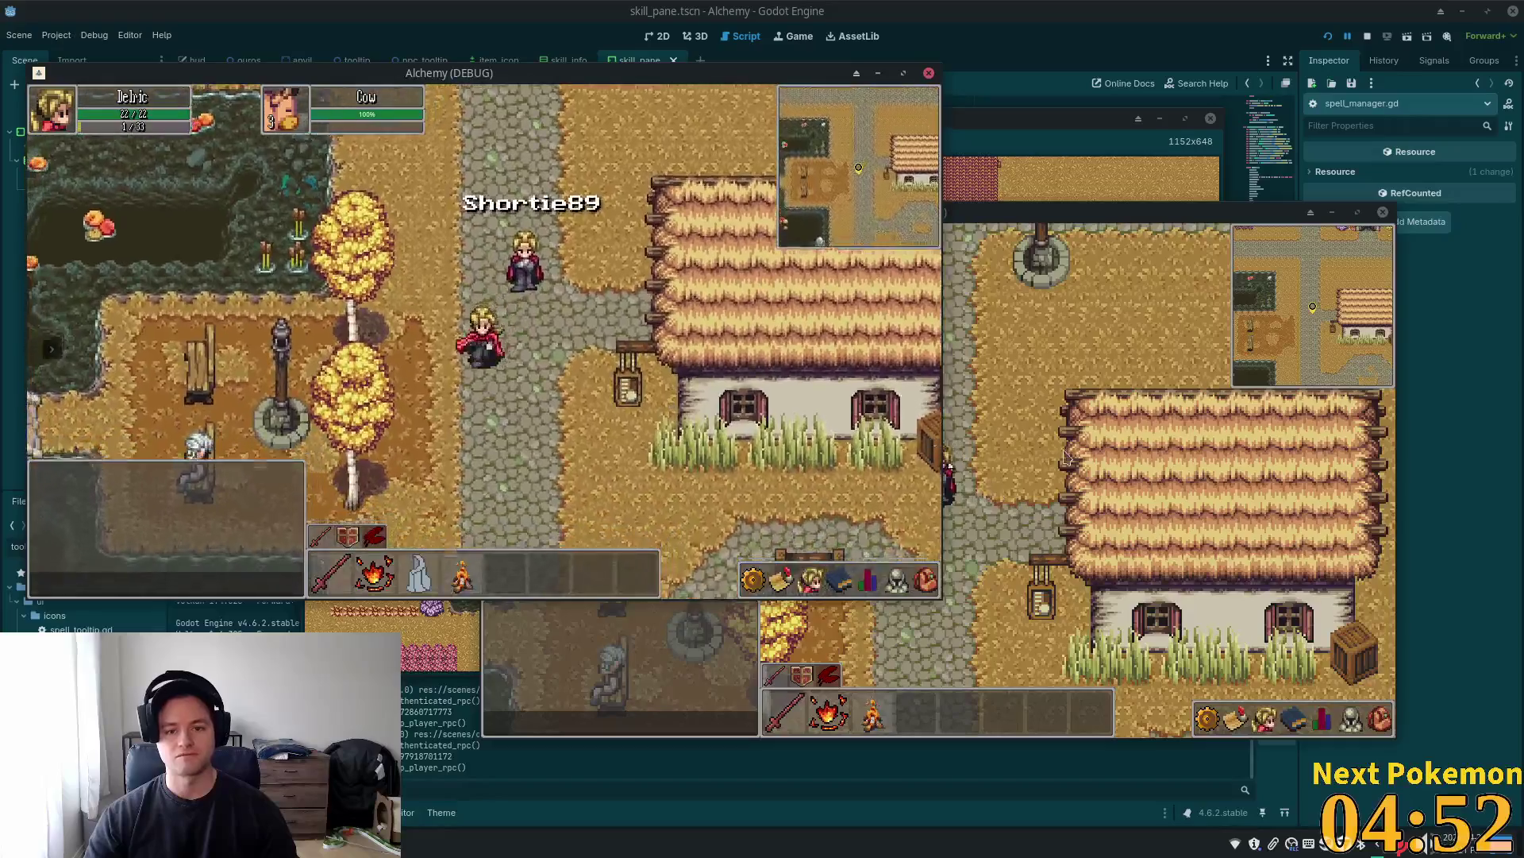
pyautogui.press('w')
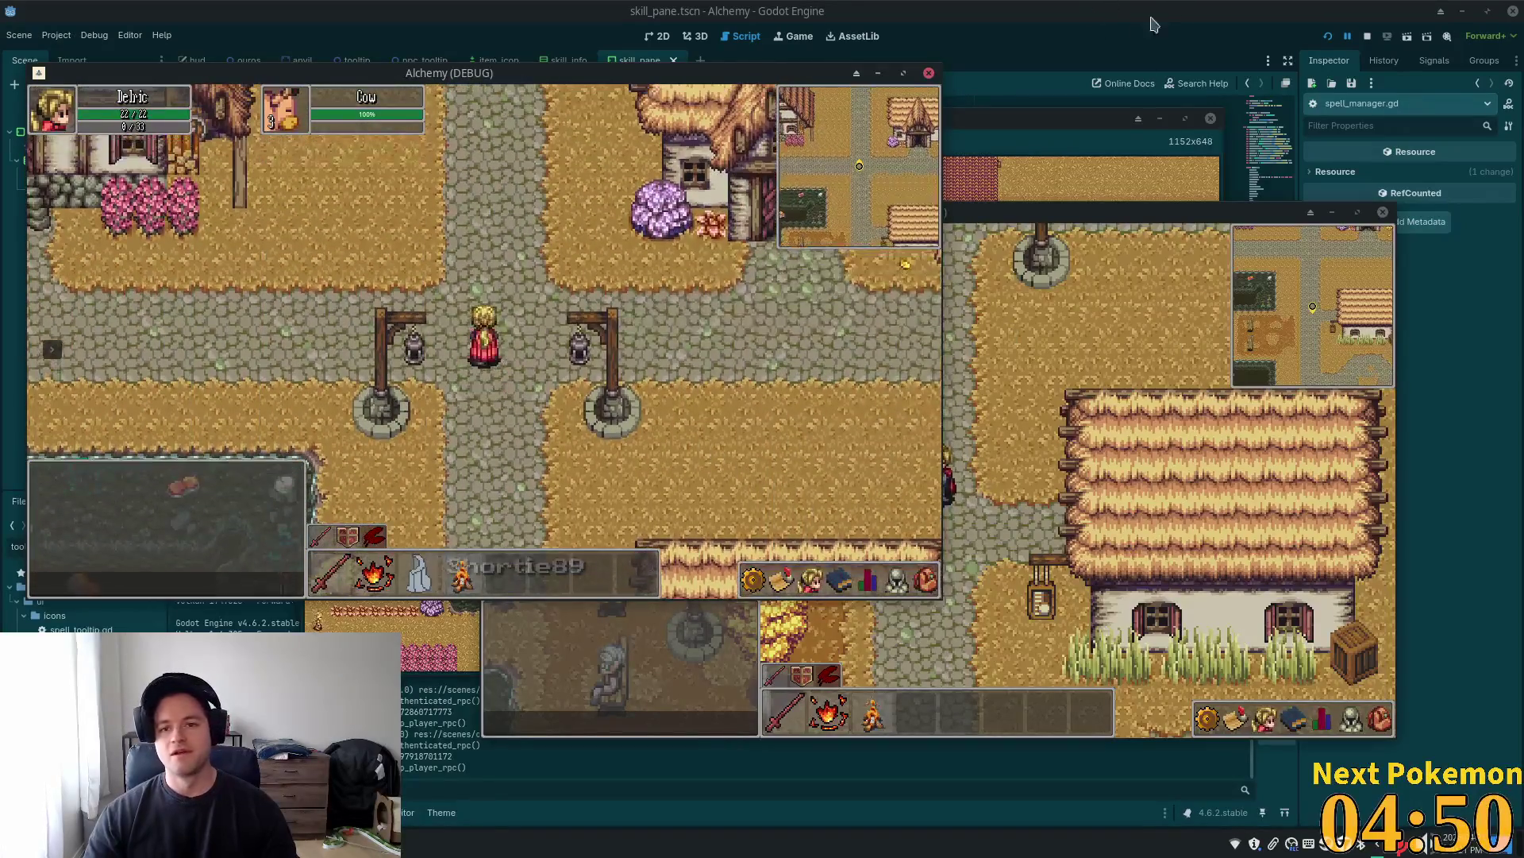
pyautogui.click(868, 582)
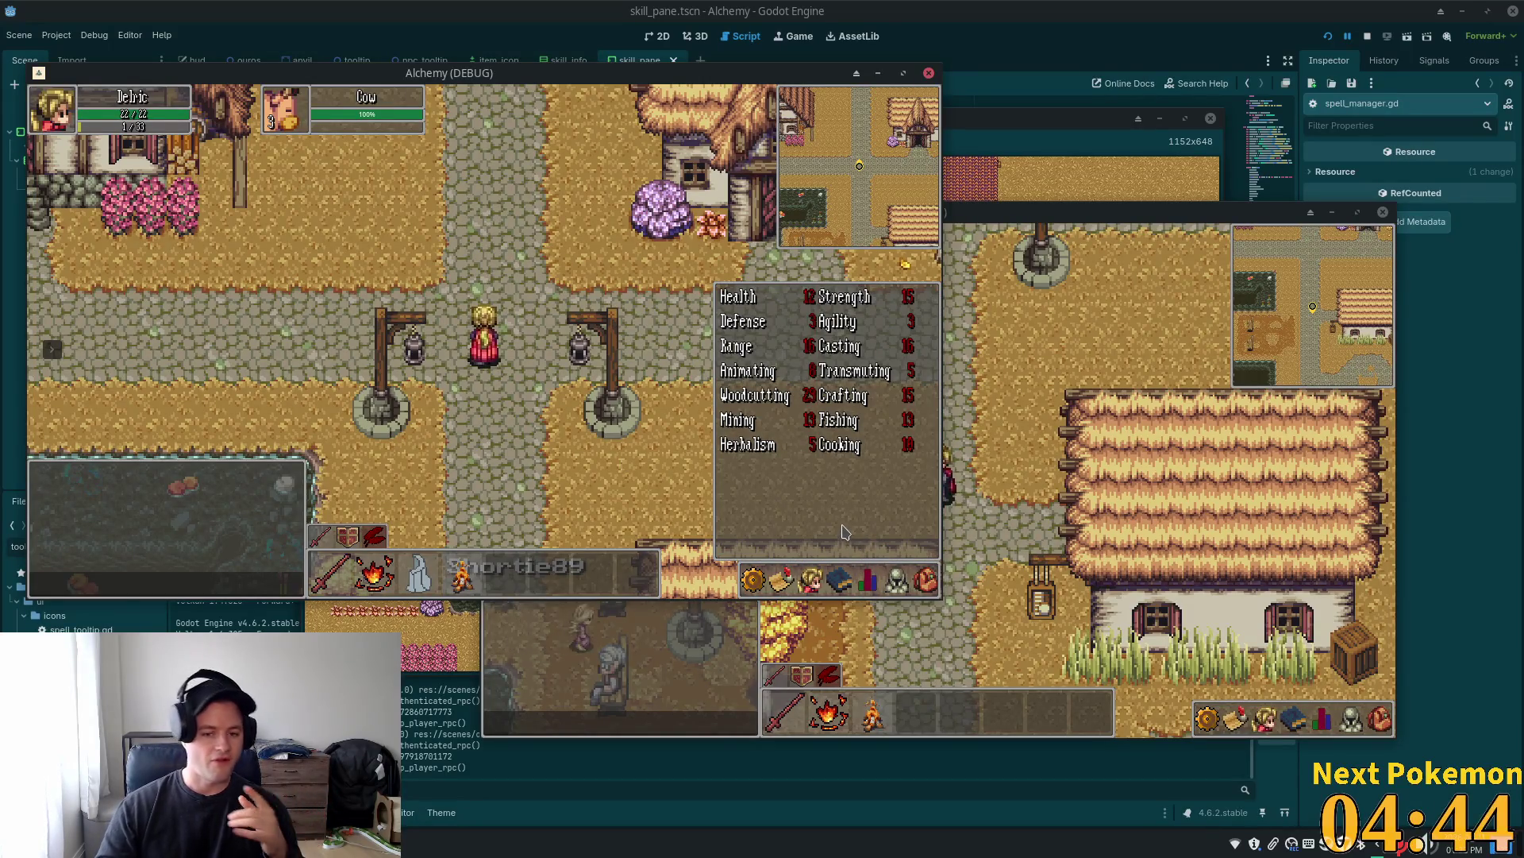
# Cycle through the quests, items and friends panels, then reopen the character stats with K
pyautogui.click(839, 582)
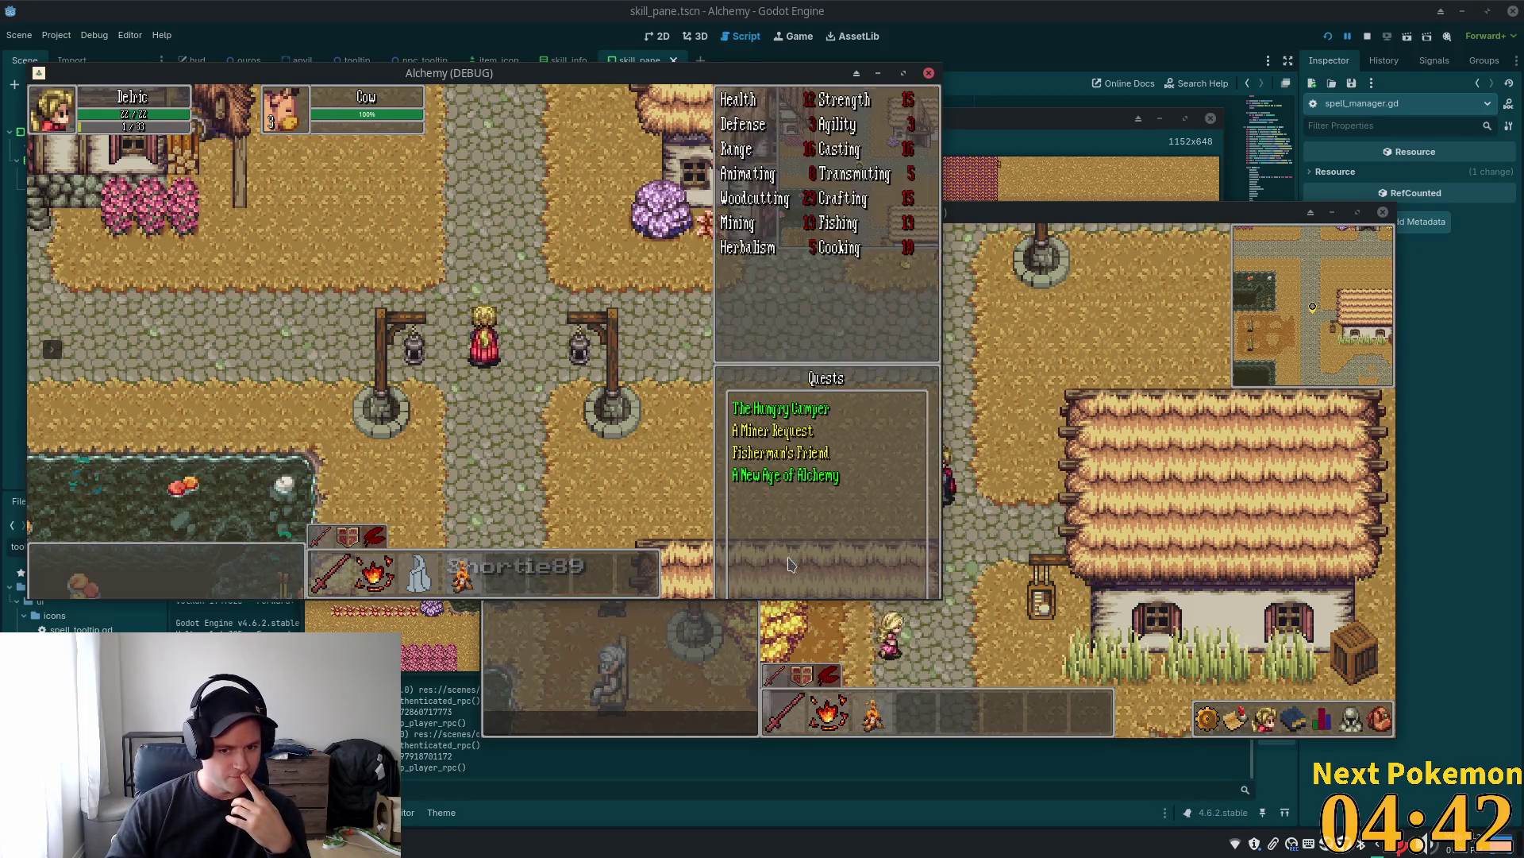
pyautogui.click(810, 582)
pyautogui.click(897, 582)
pyautogui.click(883, 591)
pyautogui.click(873, 584)
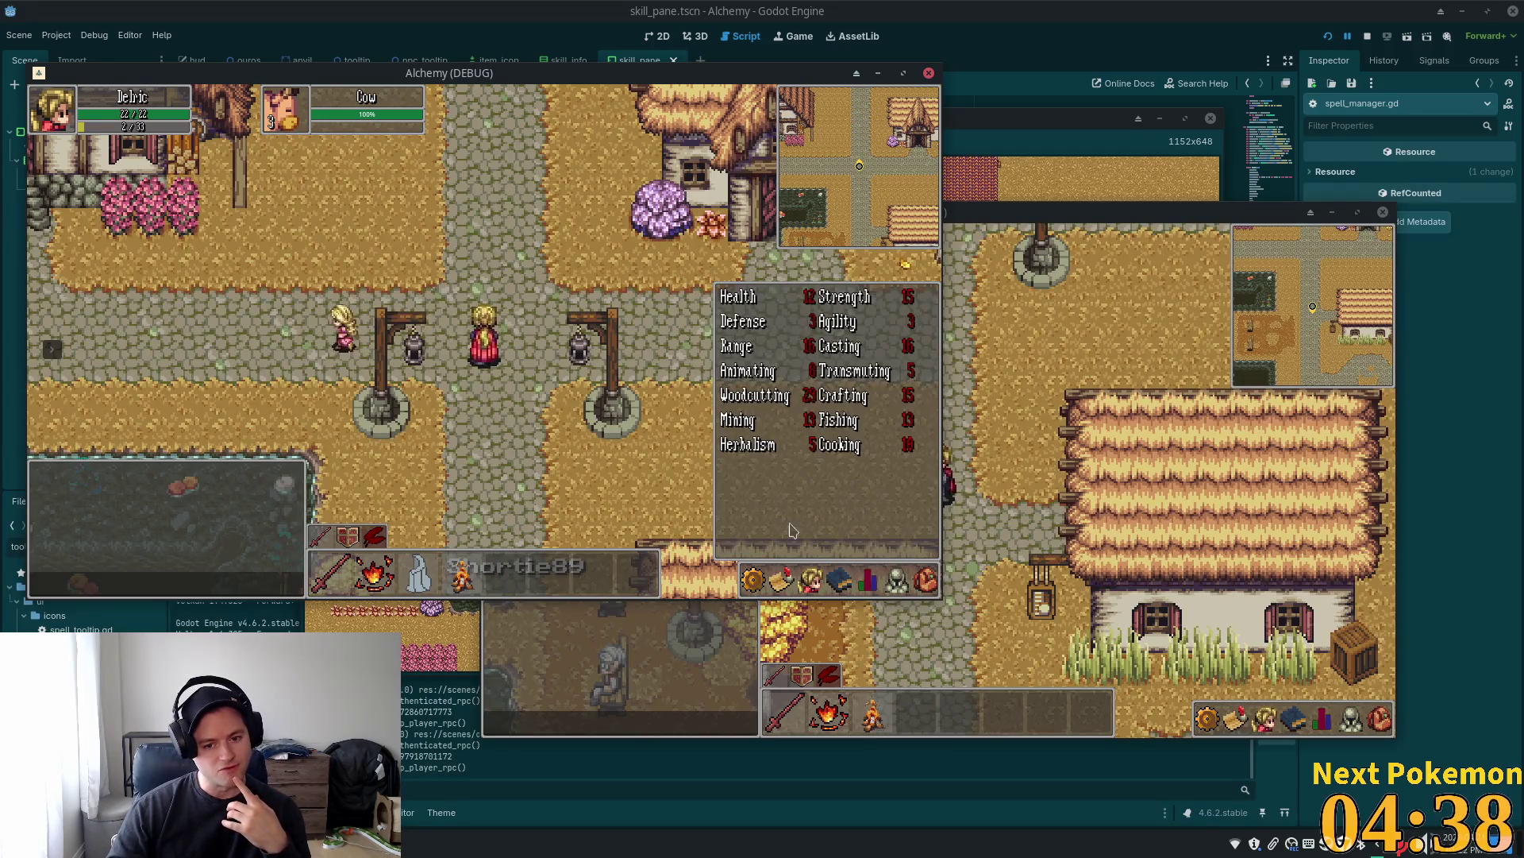
pyautogui.press('Escape')
pyautogui.press('k')
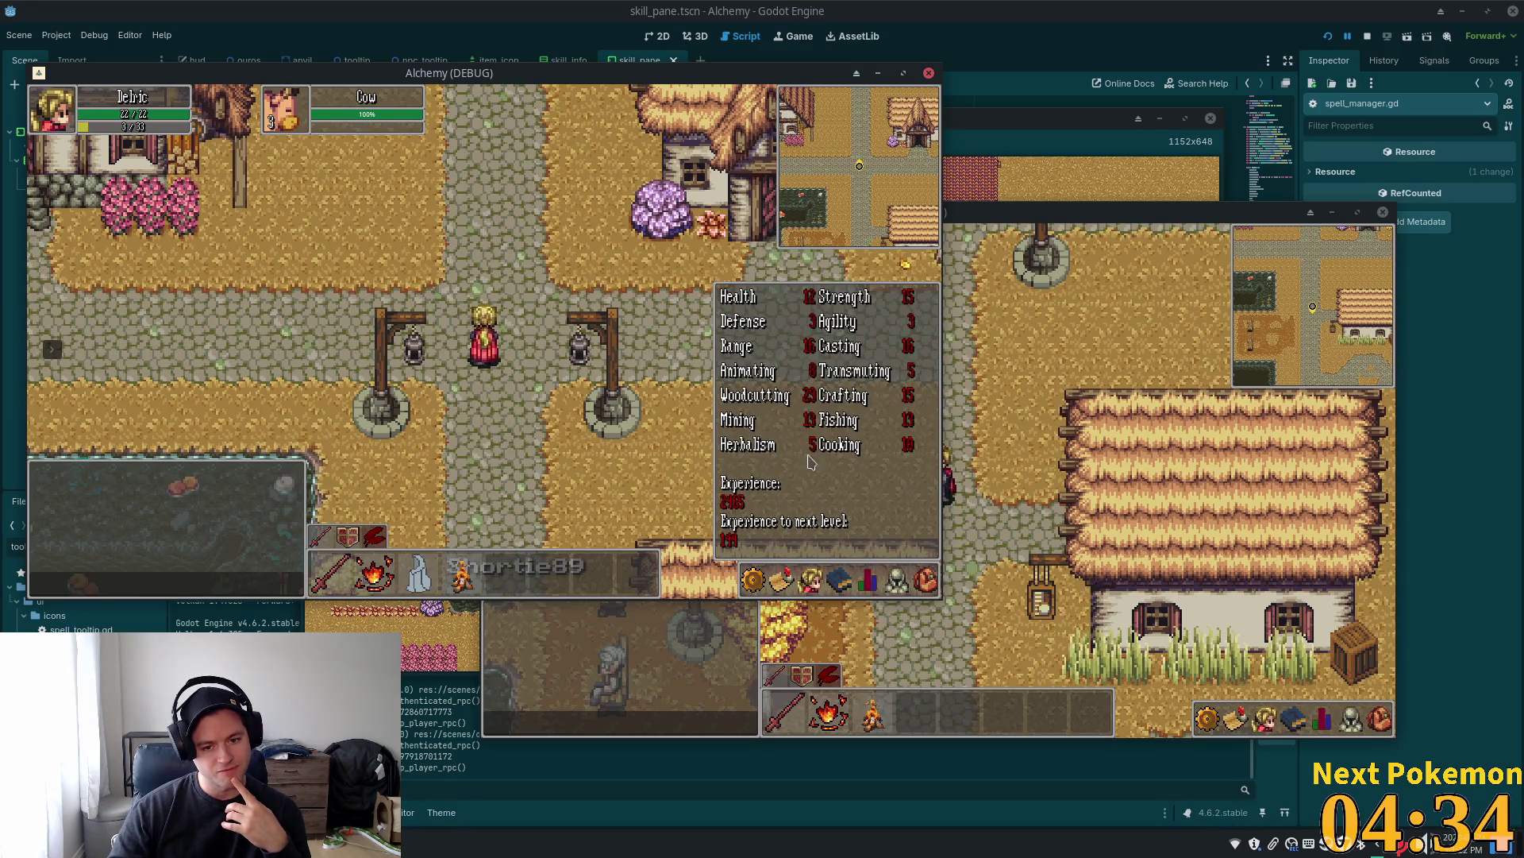
pyautogui.press('Escape')
pyautogui.press('k')
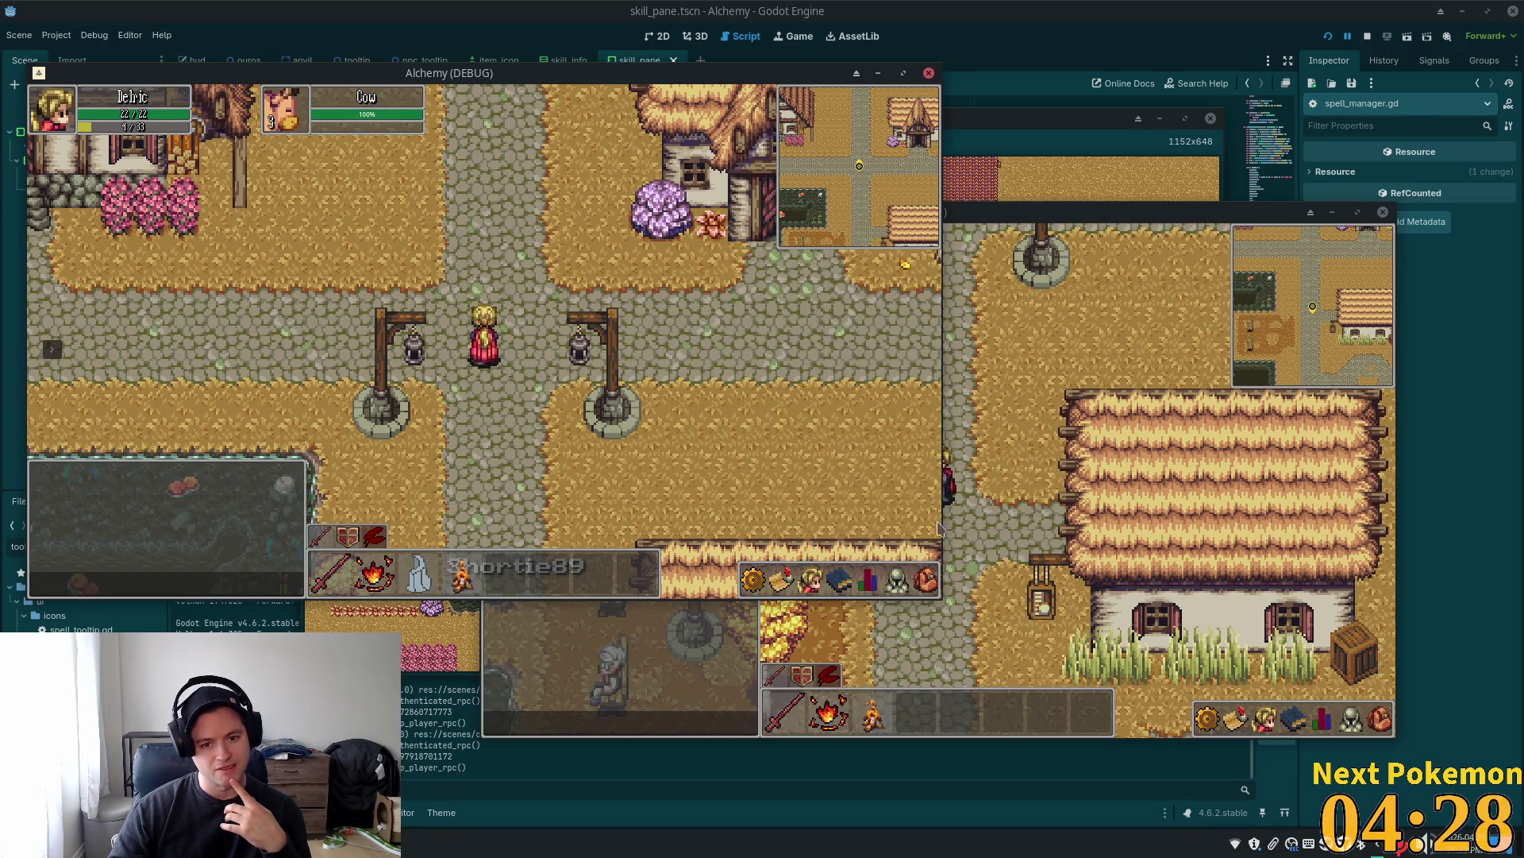
# Look at the equipment panel and spell list, then return to the character's skill stats
pyautogui.click(905, 592)
pyautogui.click(870, 581)
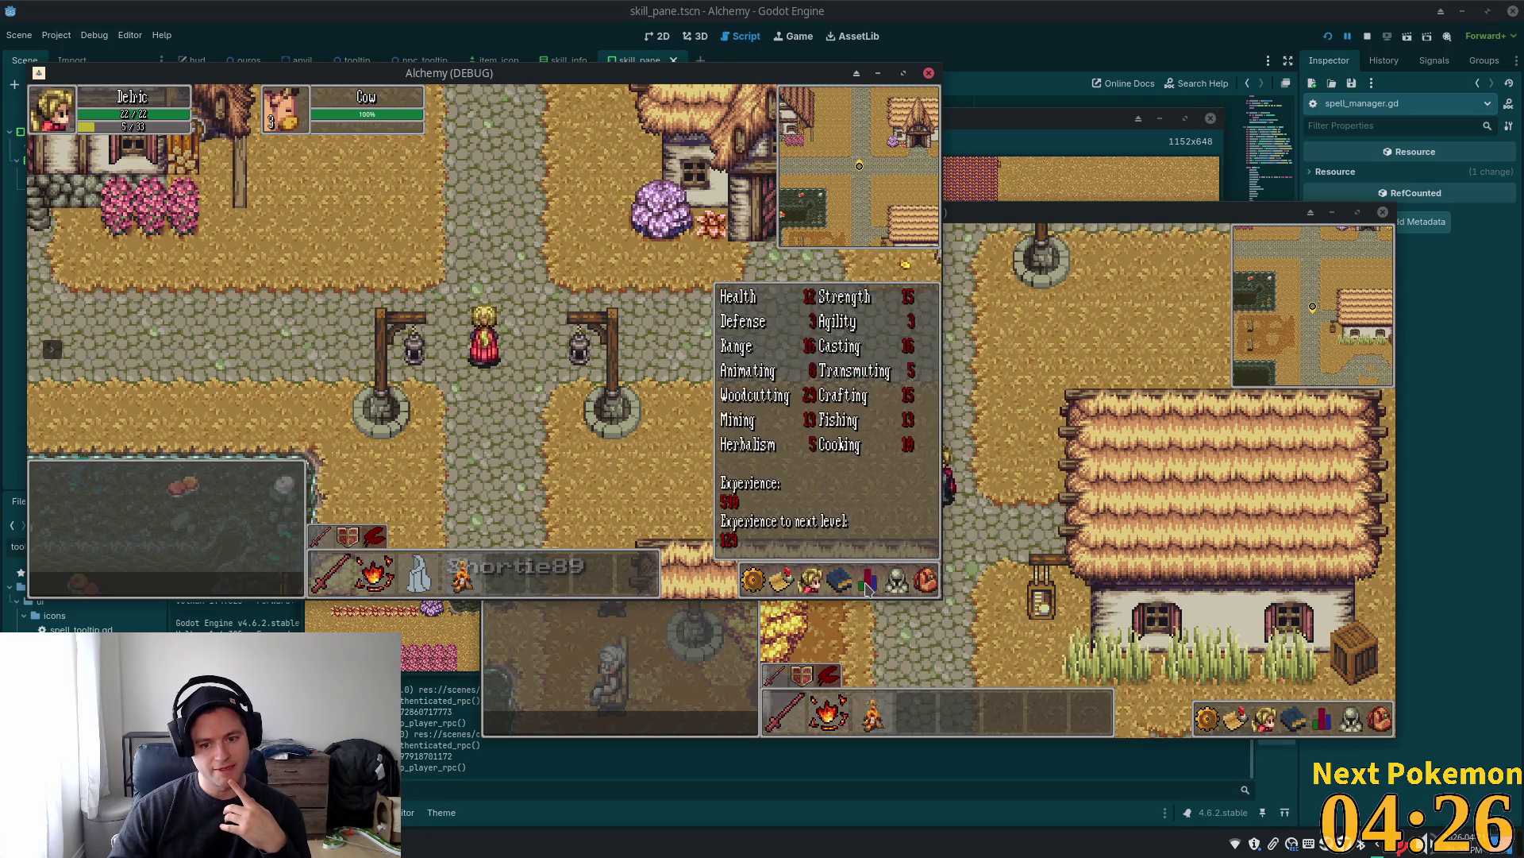
pyautogui.click(839, 581)
pyautogui.click(872, 580)
pyautogui.click(872, 580)
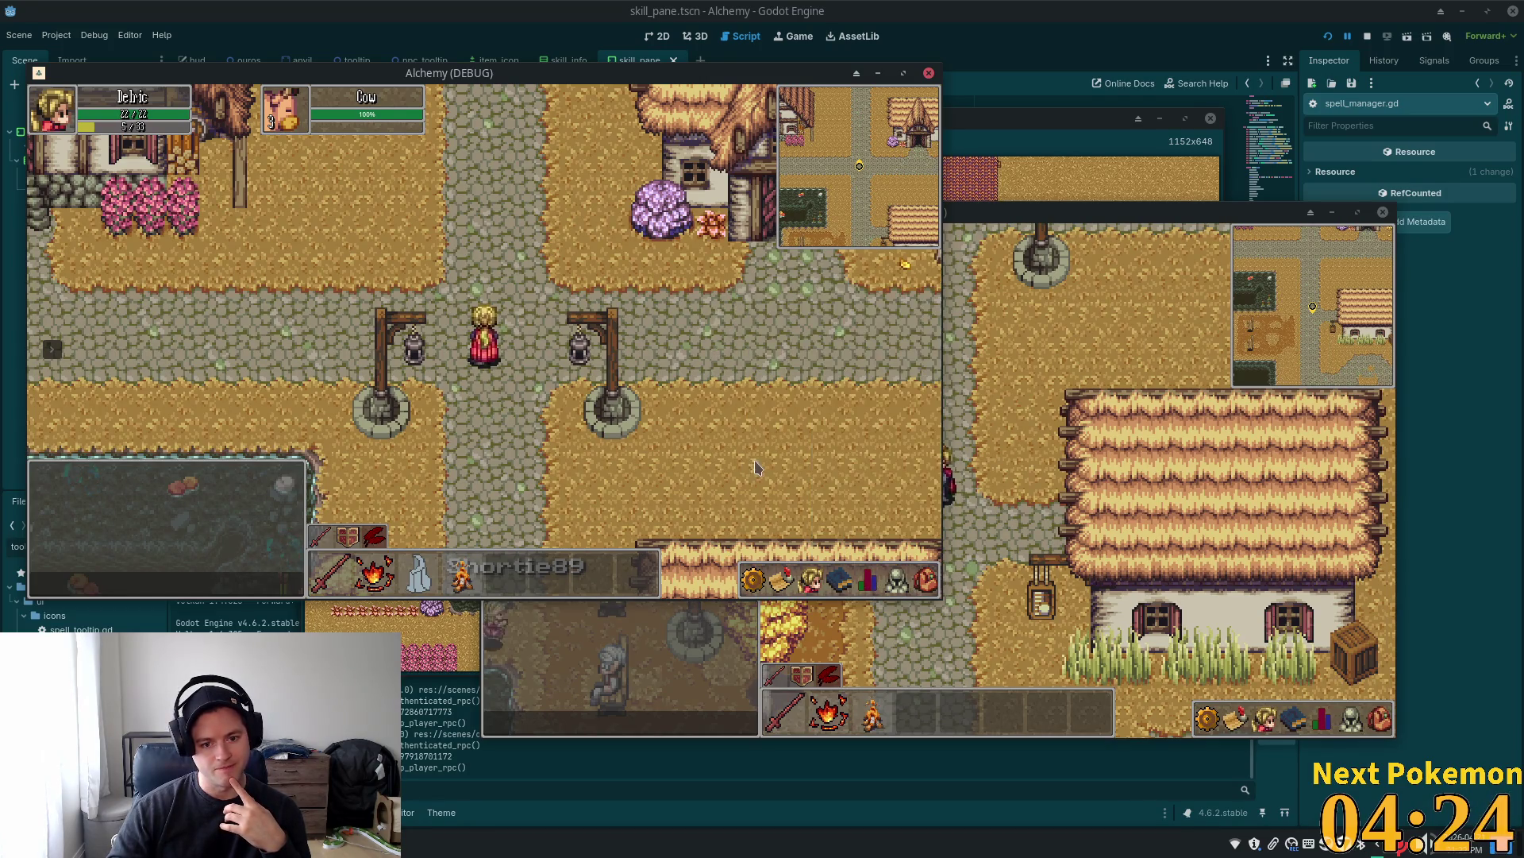
pyautogui.click(897, 580)
pyautogui.click(869, 576)
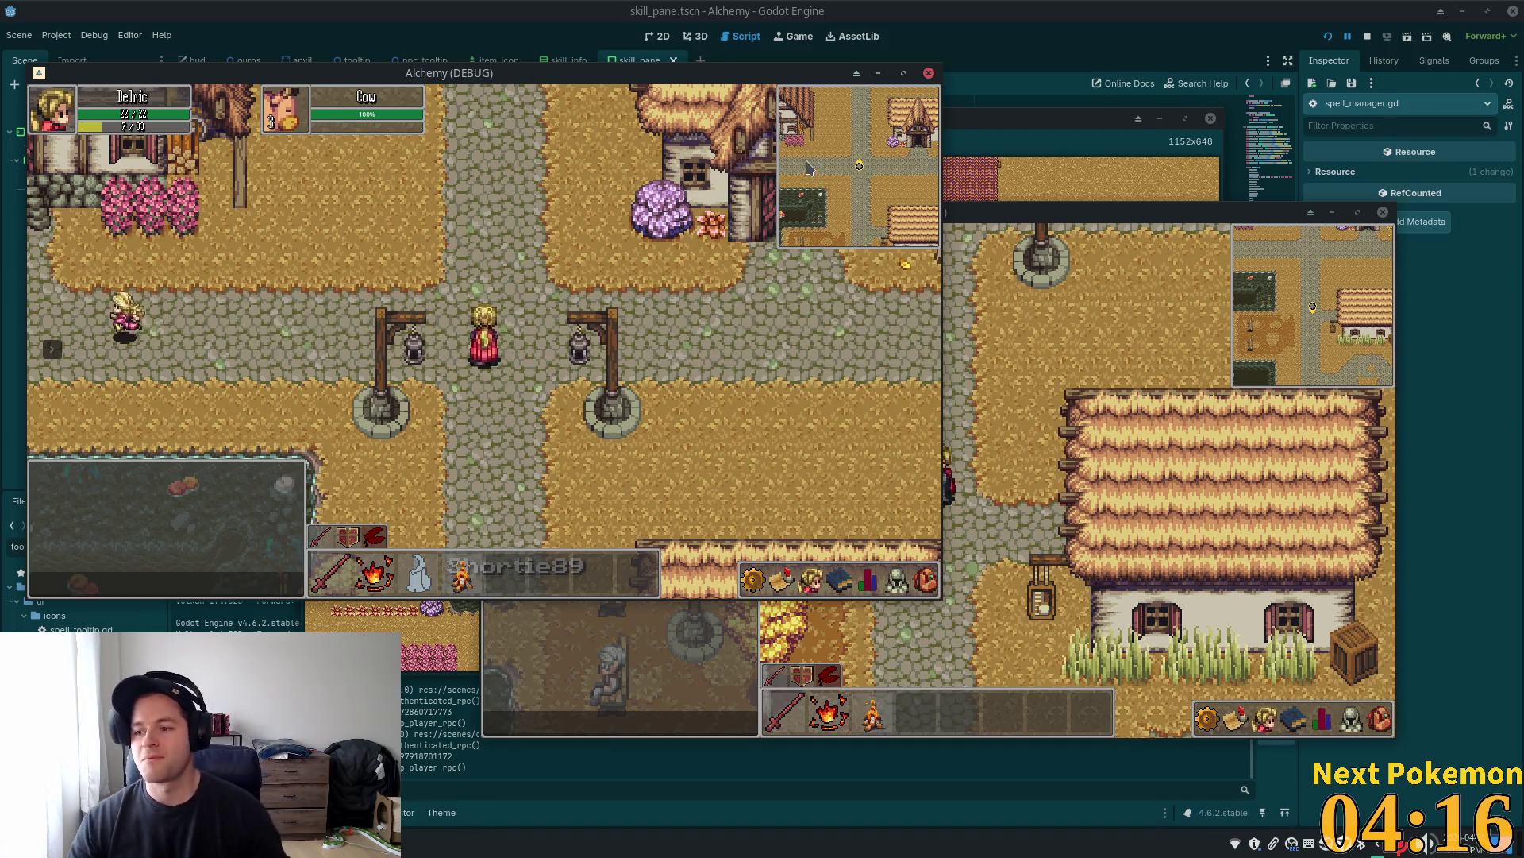
# Walk the character west along the road across town
pyautogui.press('a')
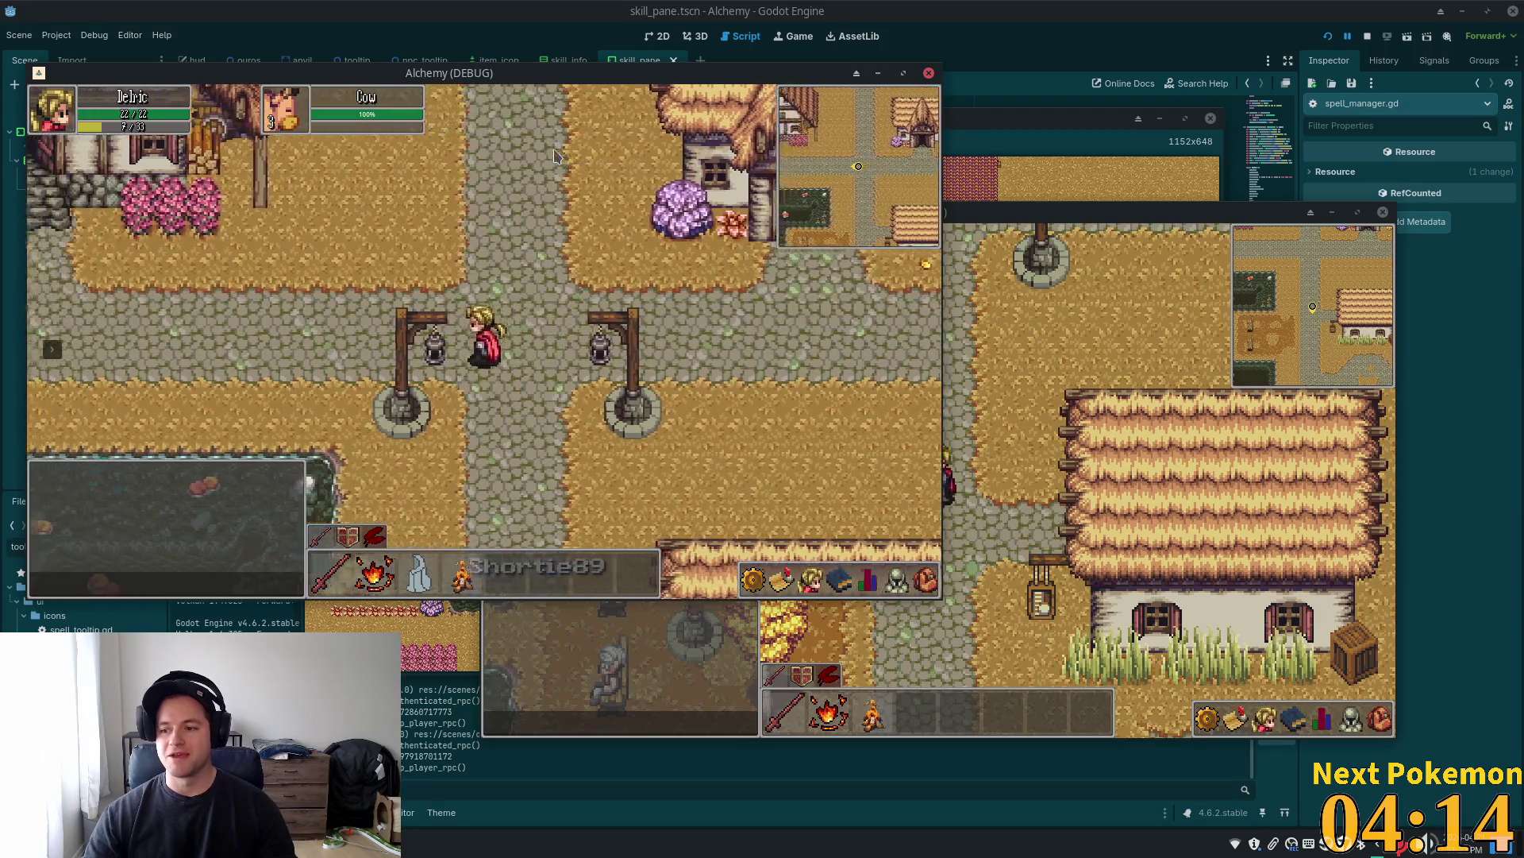
pyautogui.press('a')
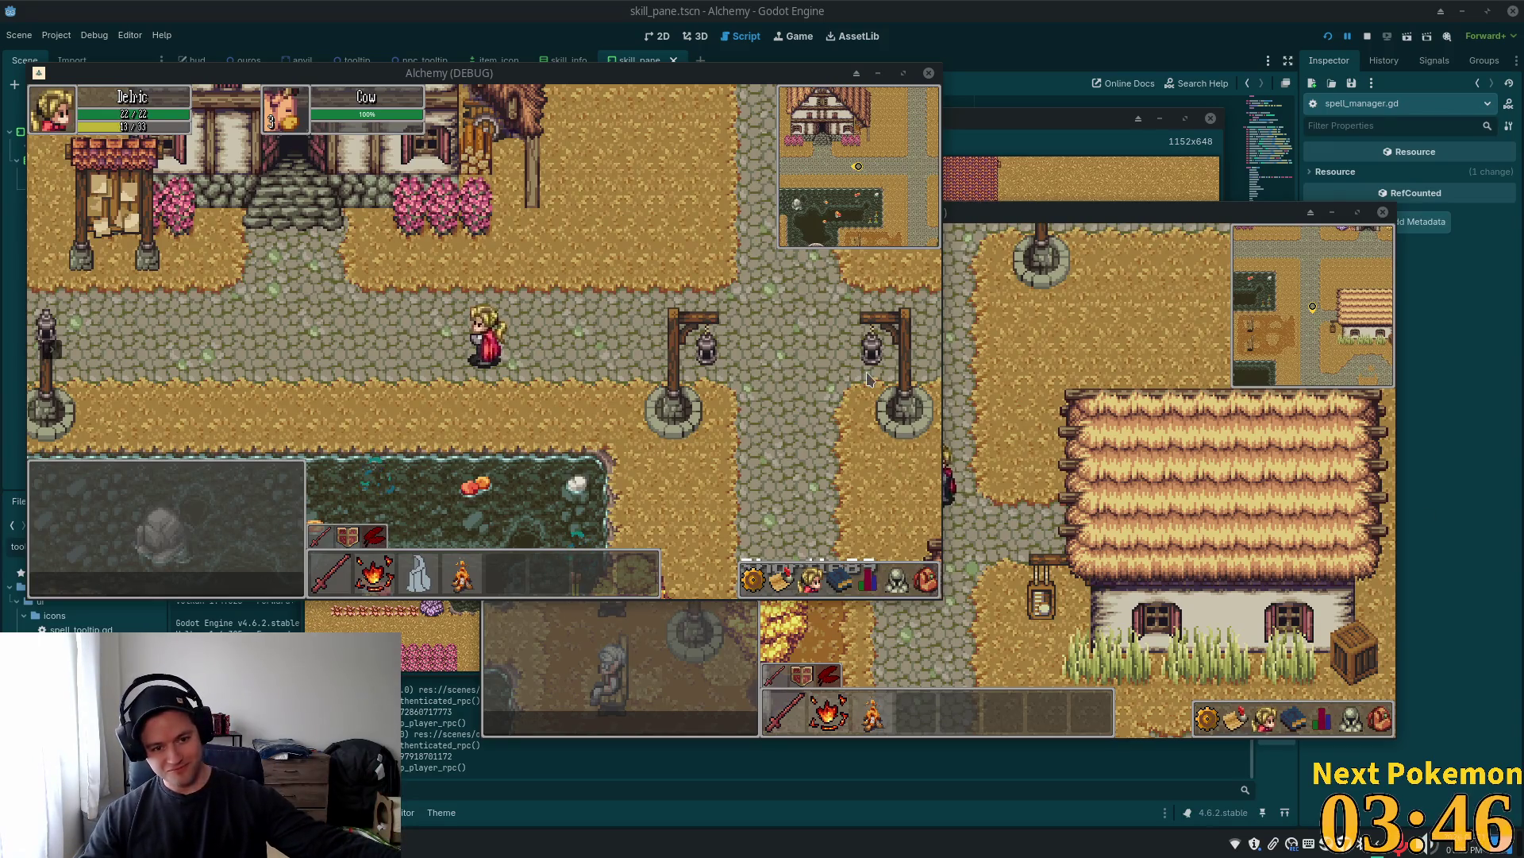
pyautogui.press('a')
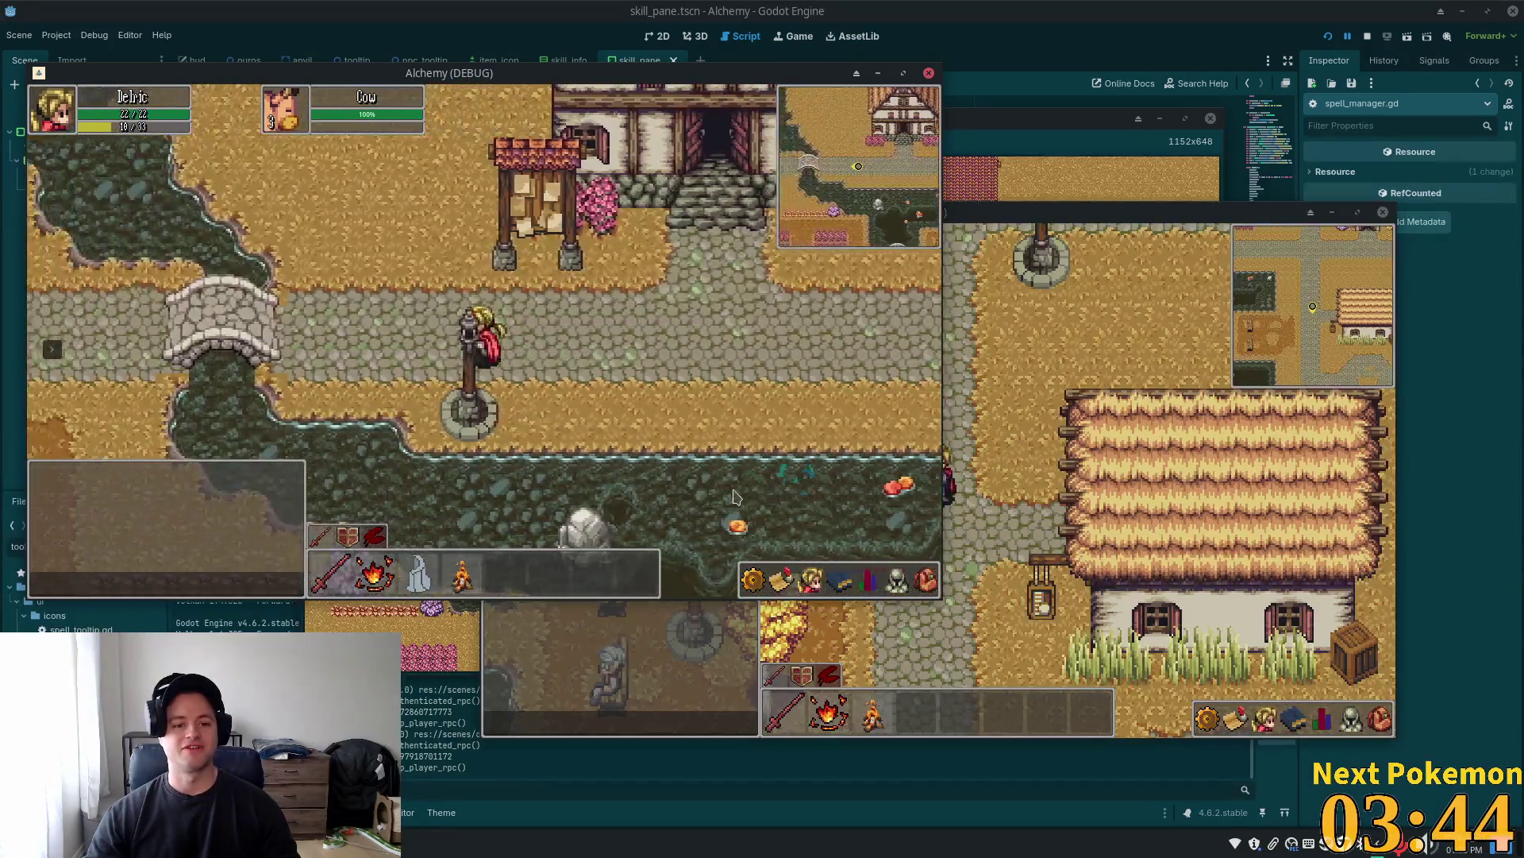
# Confirm the Pickaxe is in the inventory, walk north, and try mining the Stone Deposit
pyautogui.press('a')
pyautogui.press('i')
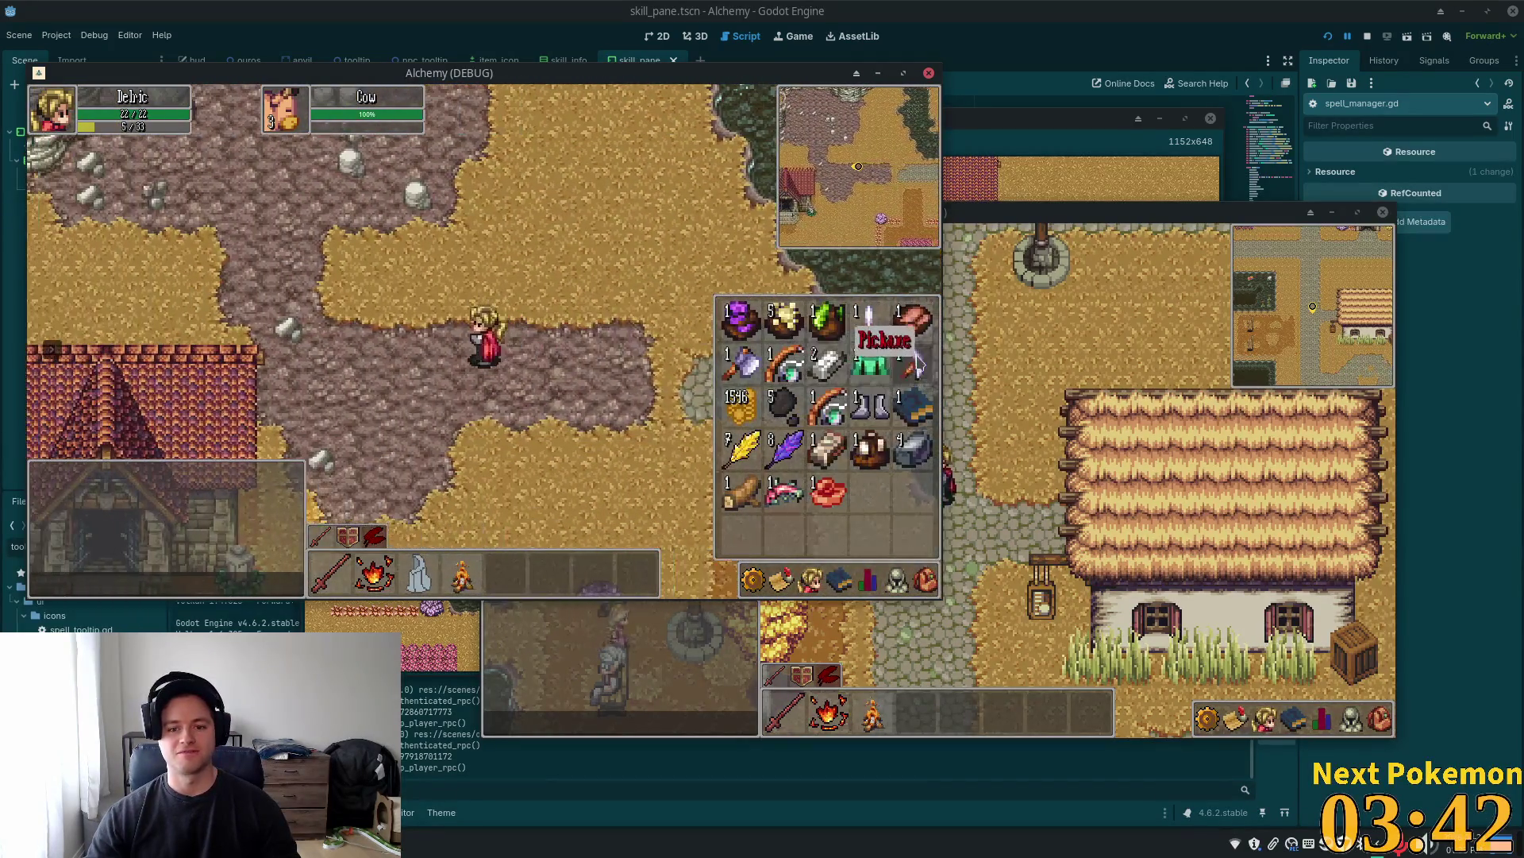
pyautogui.press('i')
pyautogui.press('w')
pyautogui.click(532, 315)
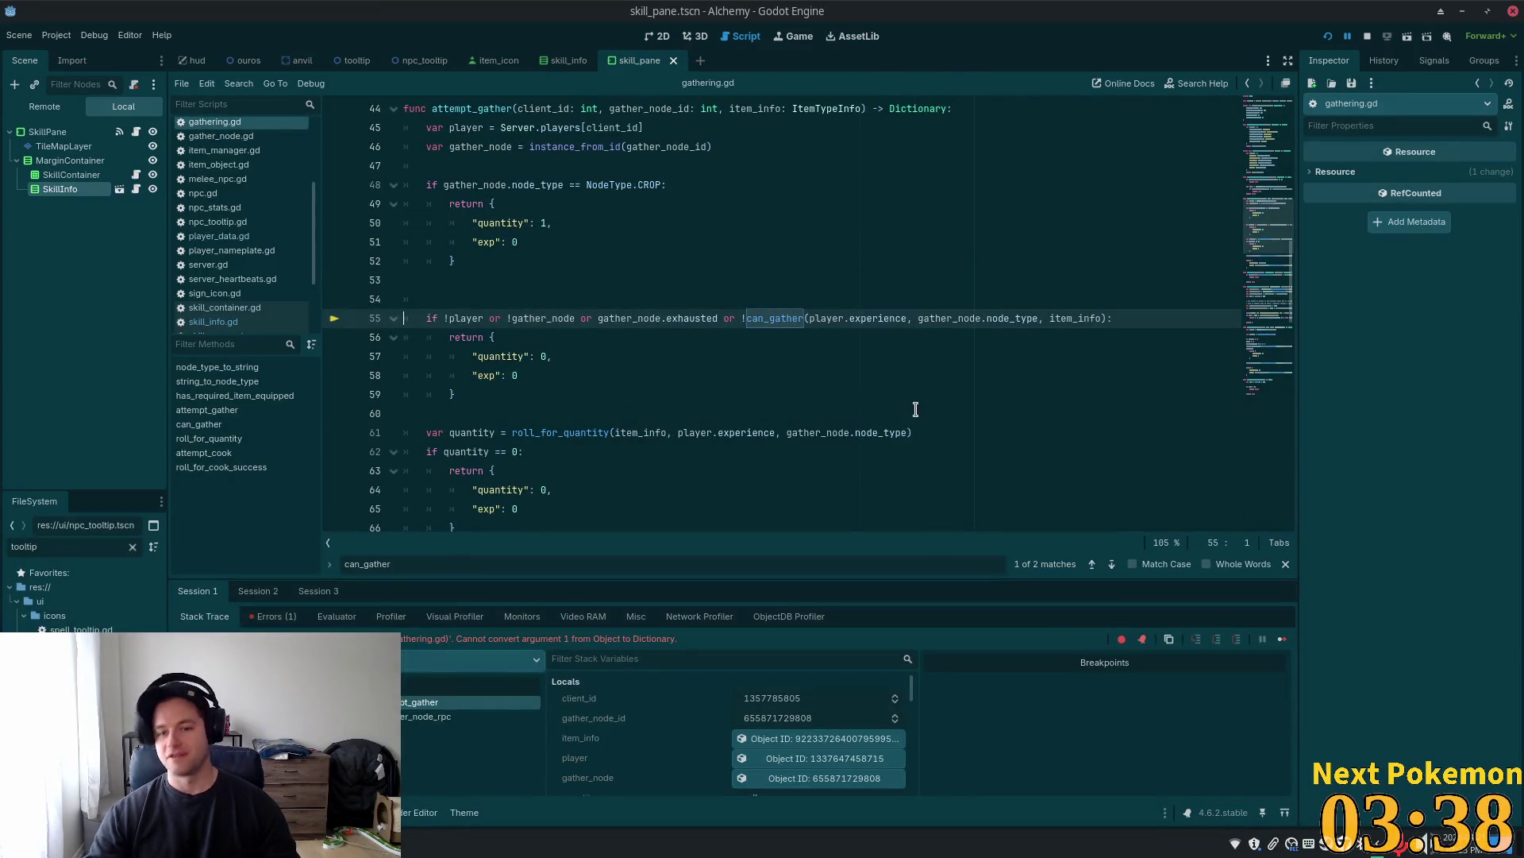
# Append .get_experience_dictionary() after player.experience in the can_gather call on line 55
pyautogui.click(808, 318)
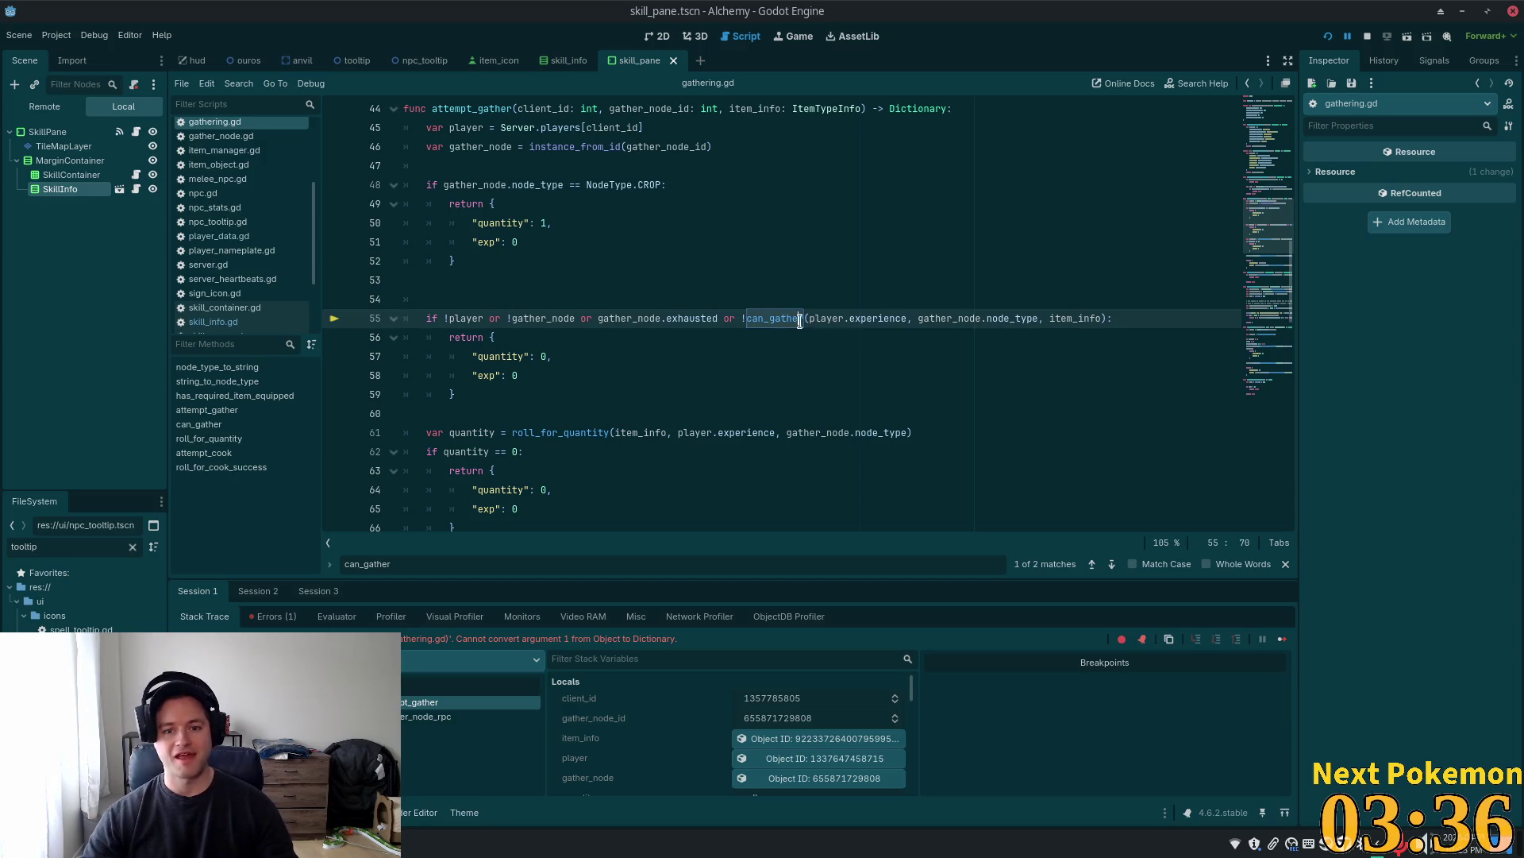
pyautogui.click(913, 318)
pyautogui.write('.get')
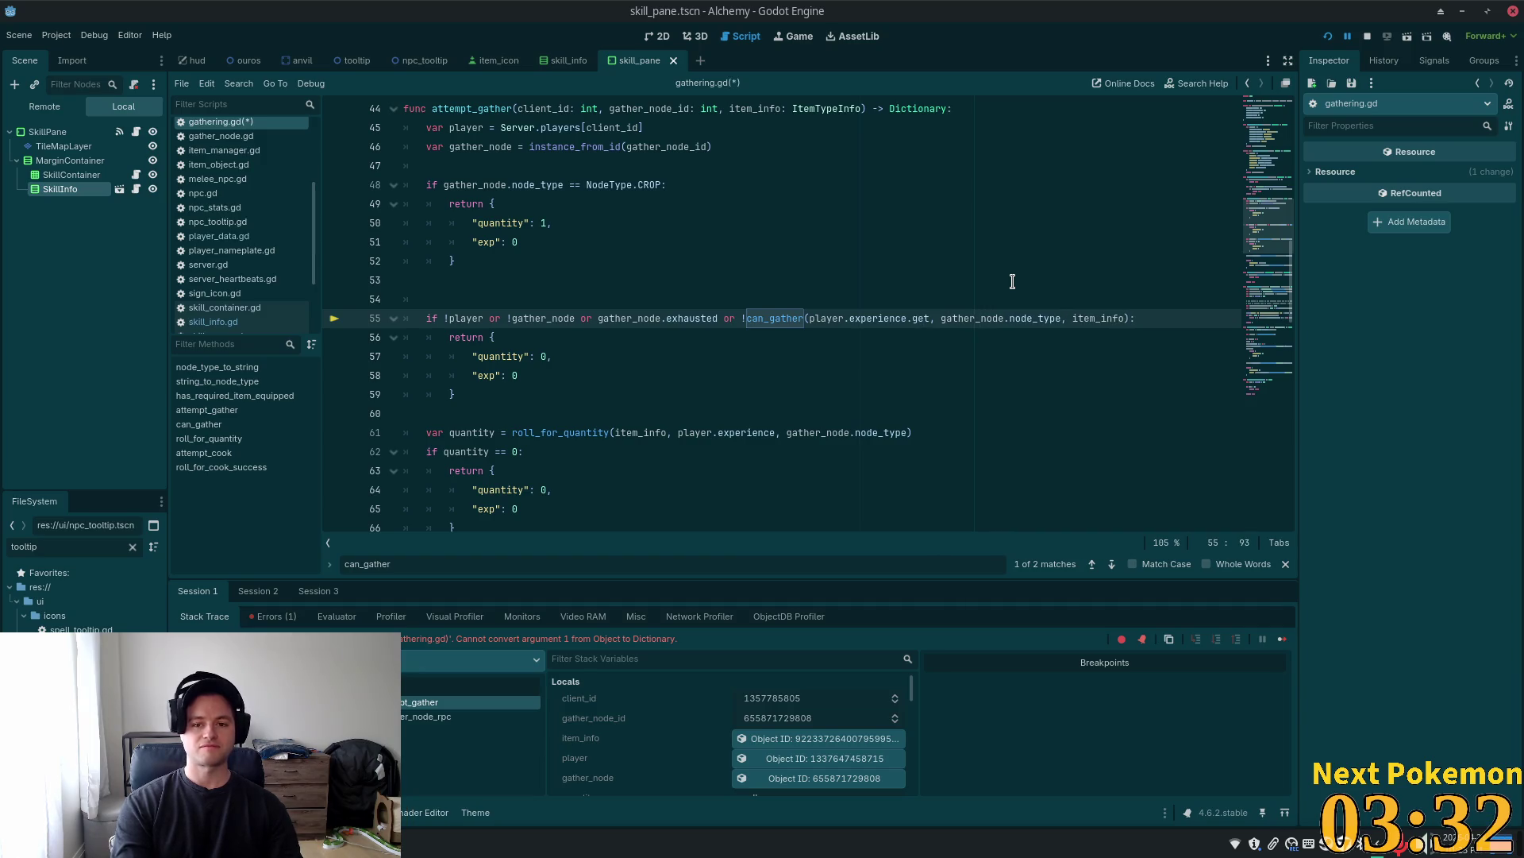
pyautogui.write('_')
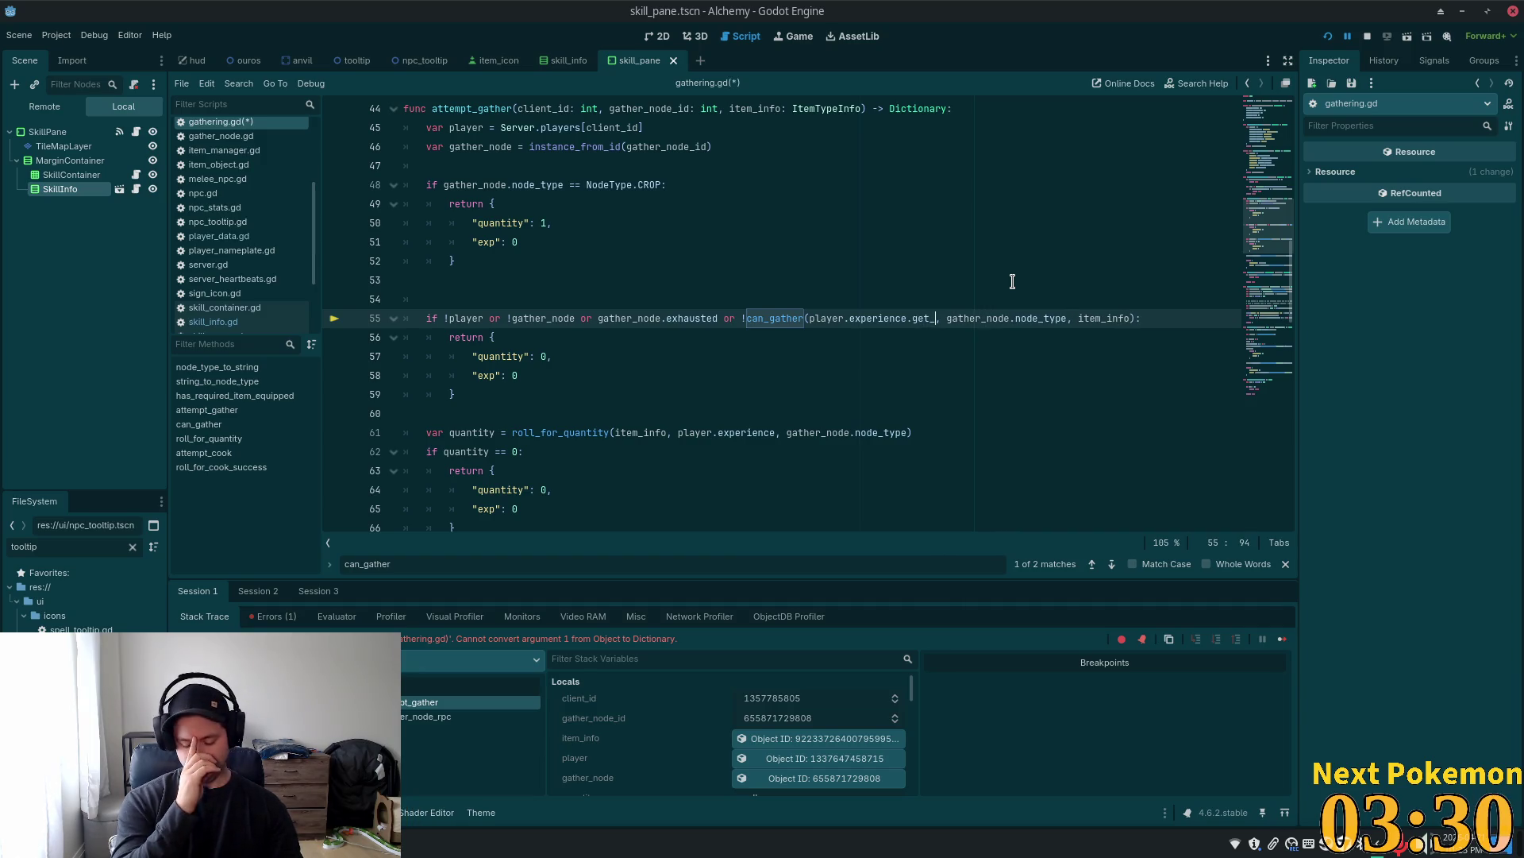
pyautogui.write('experience')
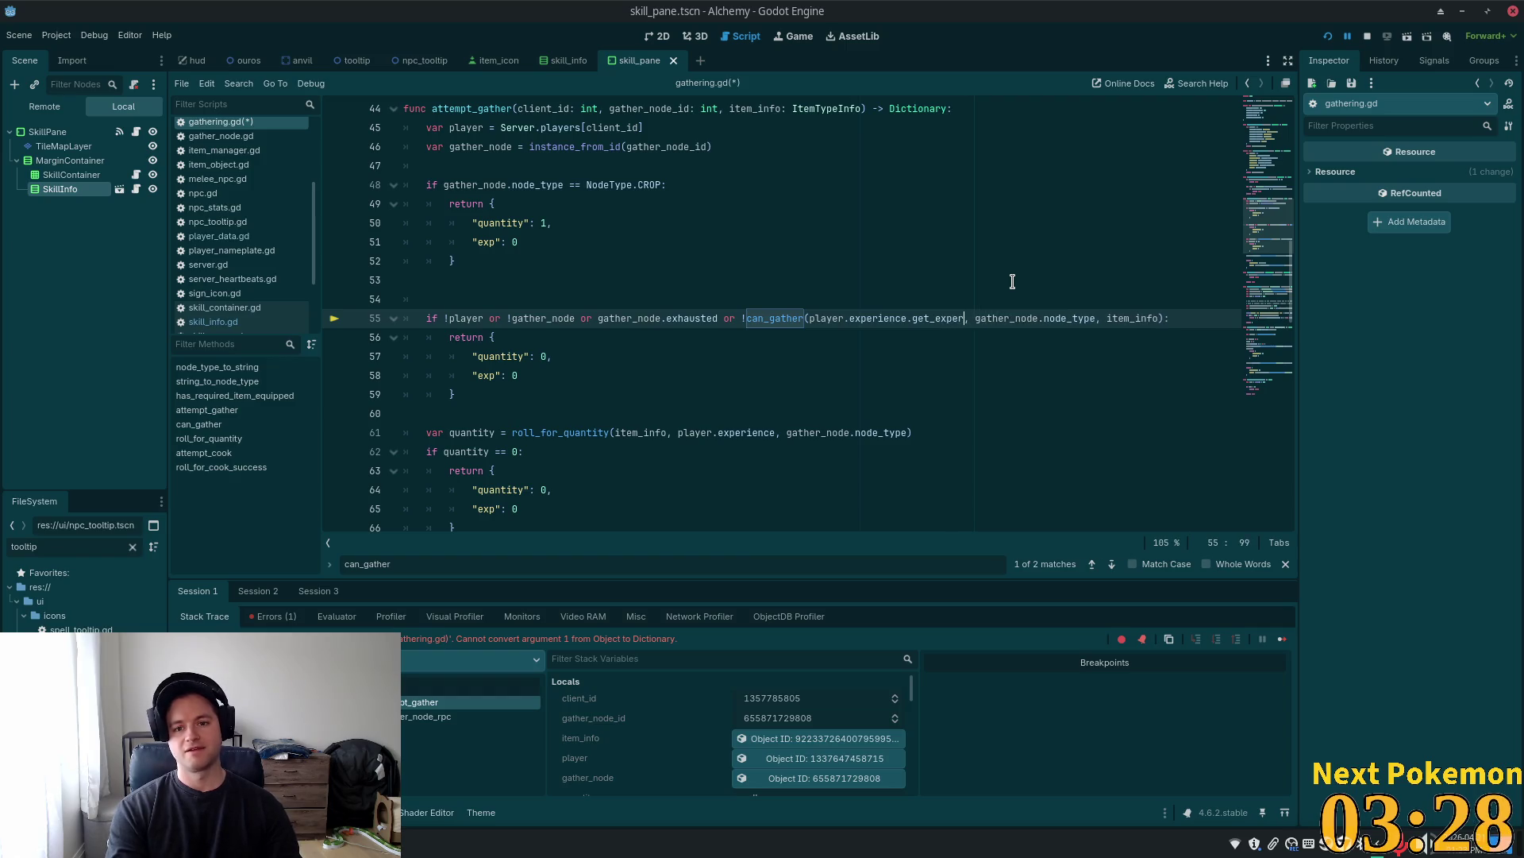
pyautogui.write('_dic')
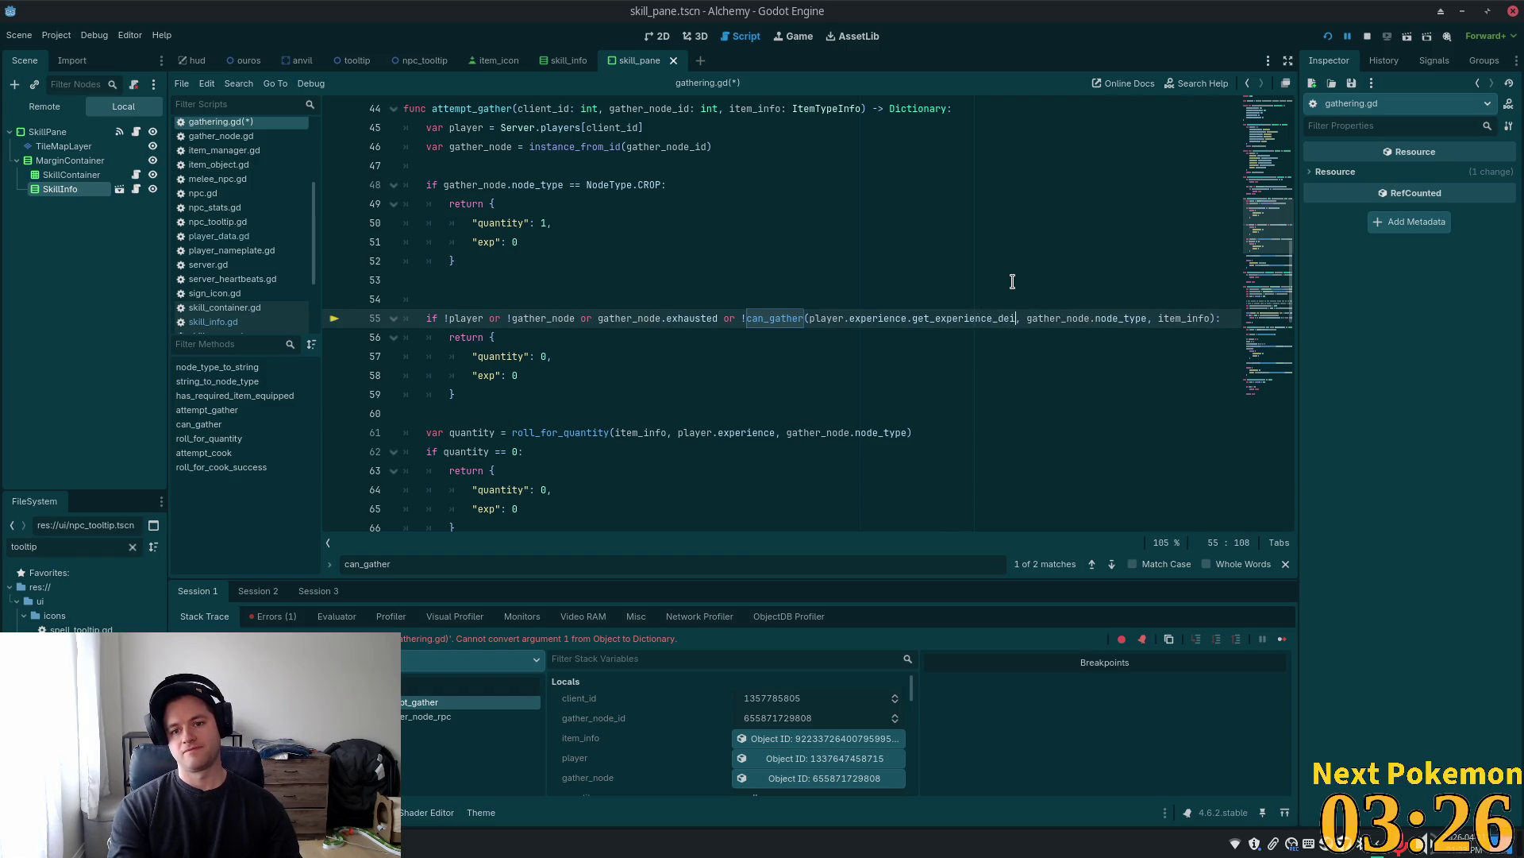
pyautogui.write('tionary')
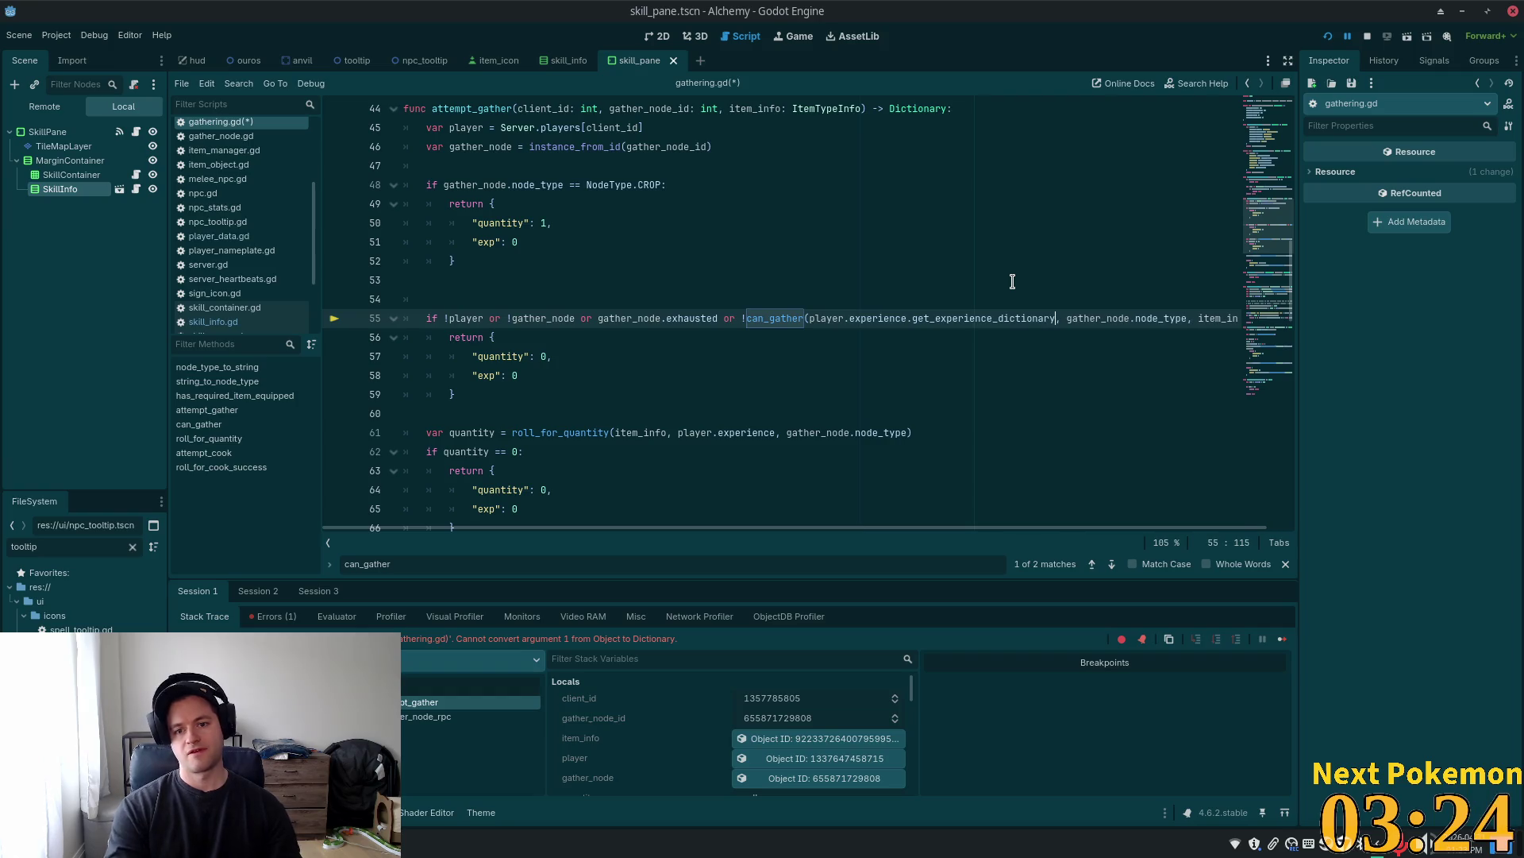
pyautogui.write('(')
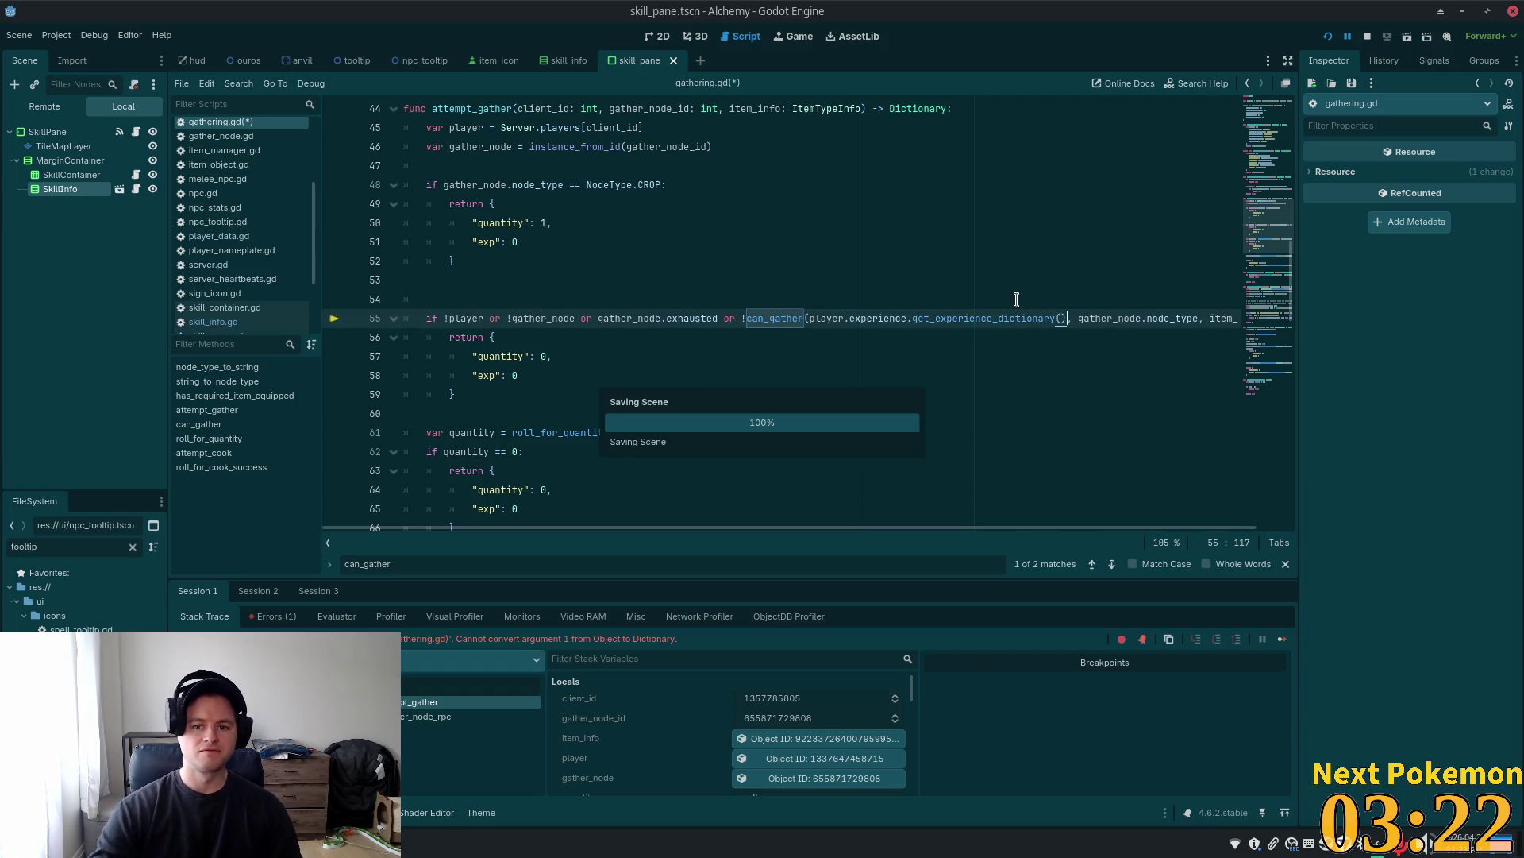
pyautogui.doubleClick(985, 318)
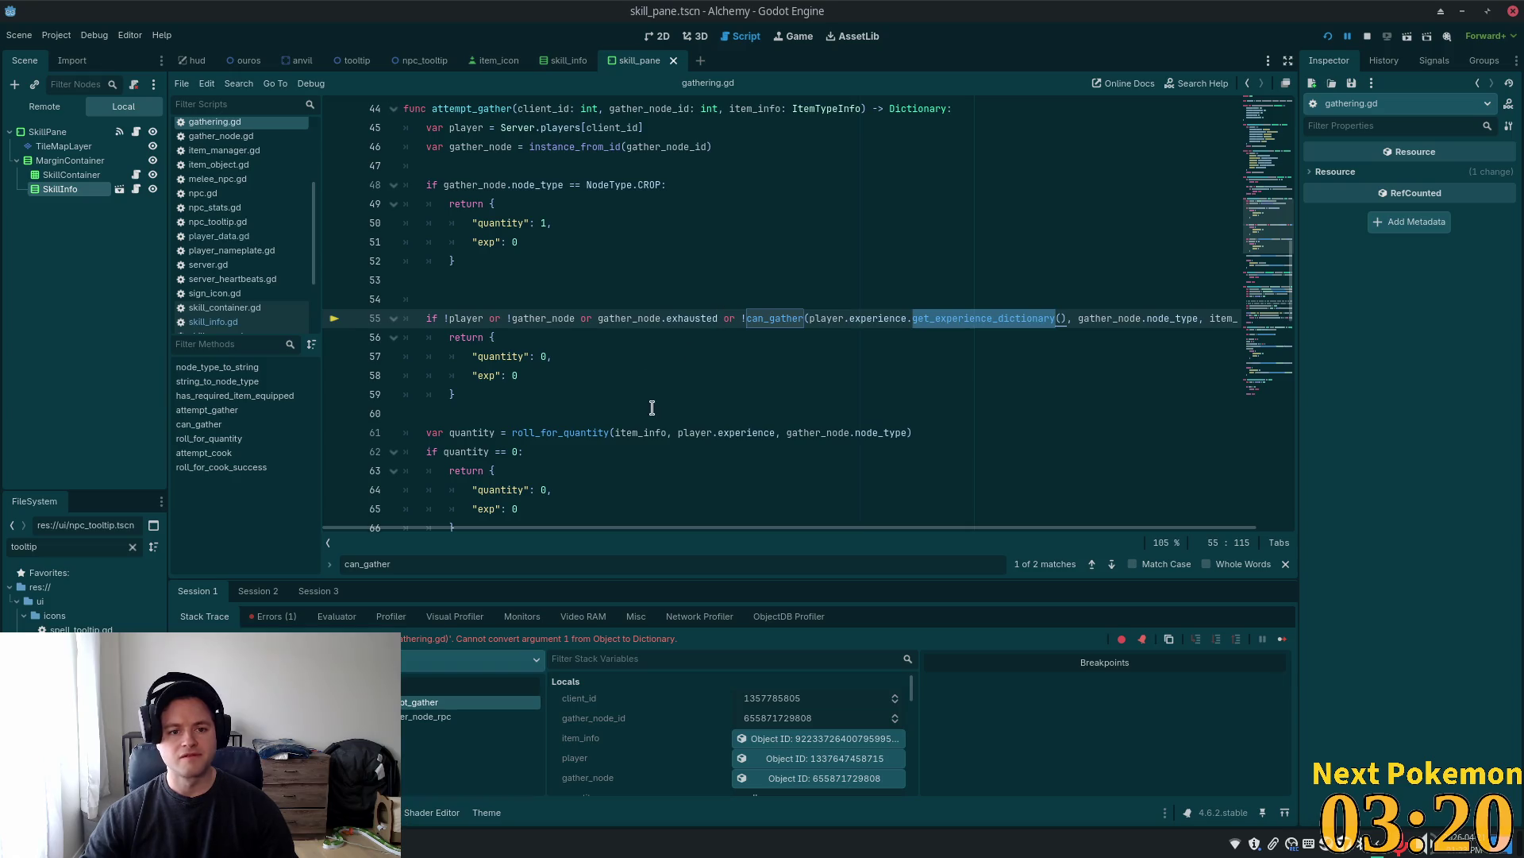
# Use the application launcher menu, then switch over to the Cursor code editor
pyautogui.press('super')
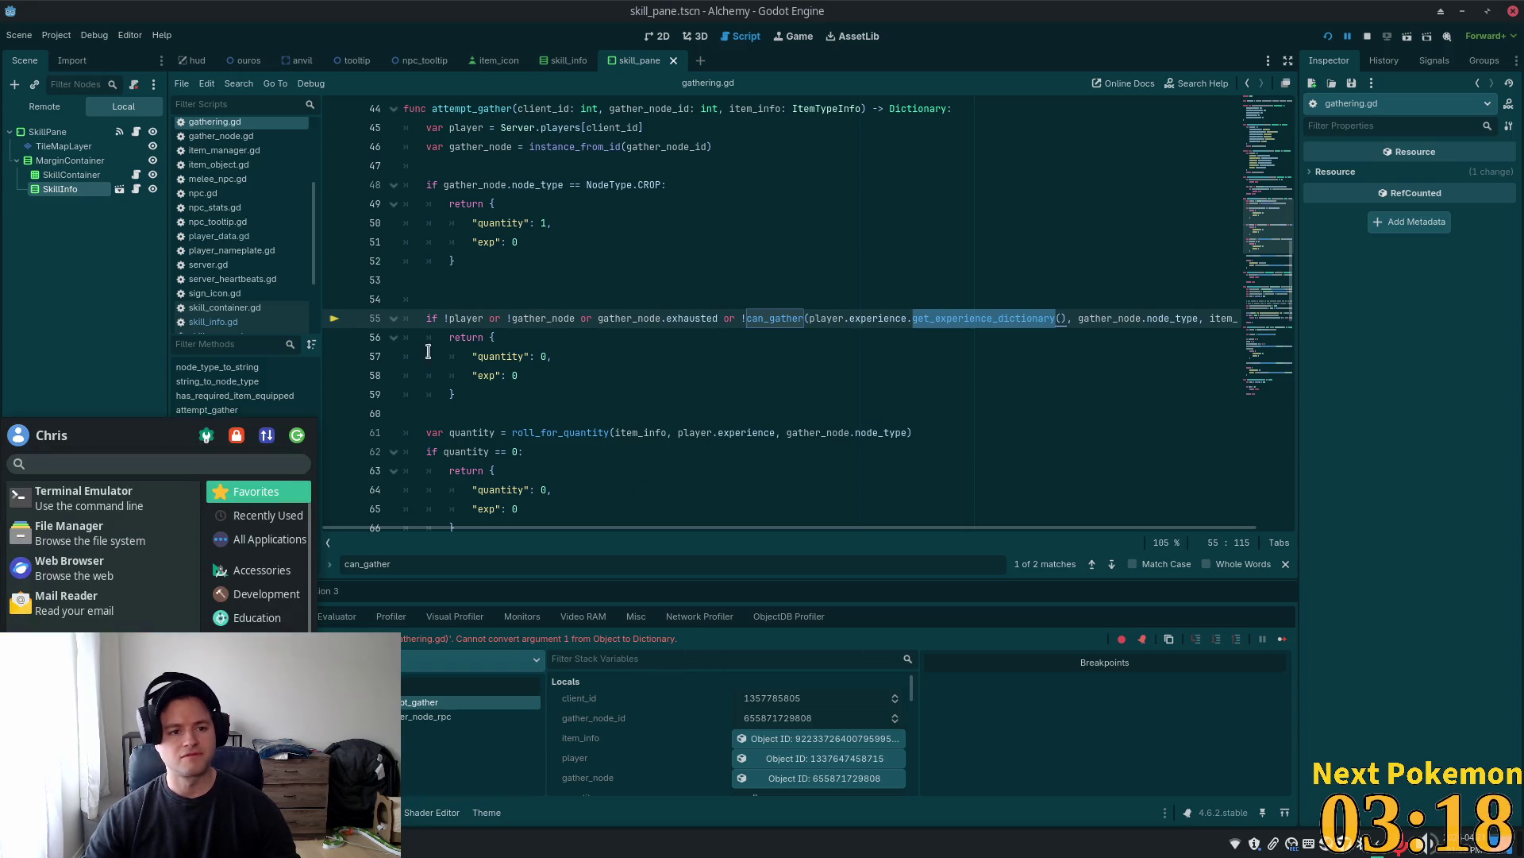
pyautogui.click(644, 362)
pyautogui.click(765, 252)
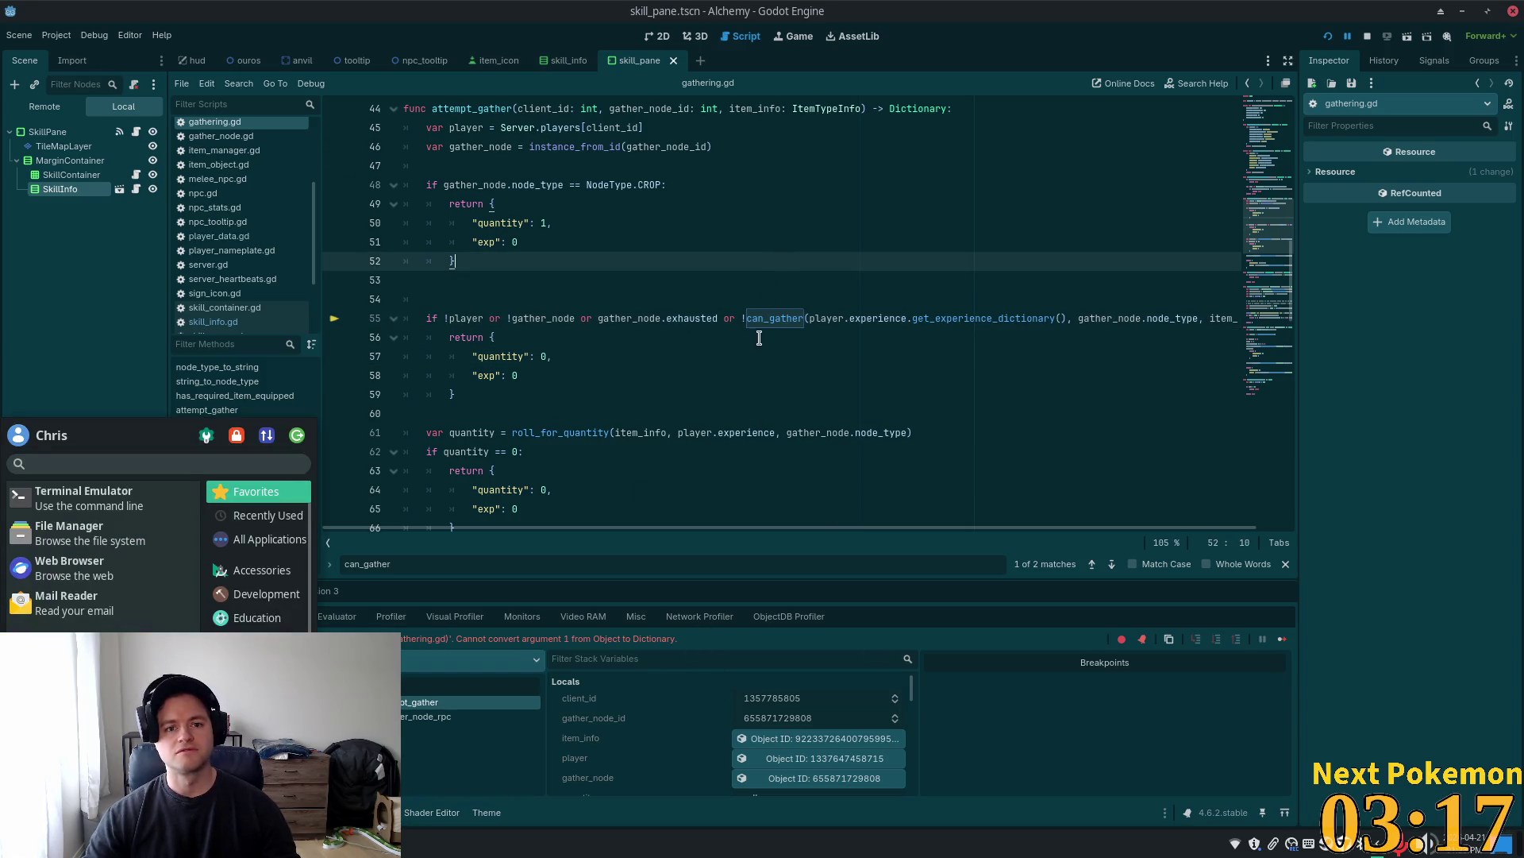
pyautogui.click(721, 389)
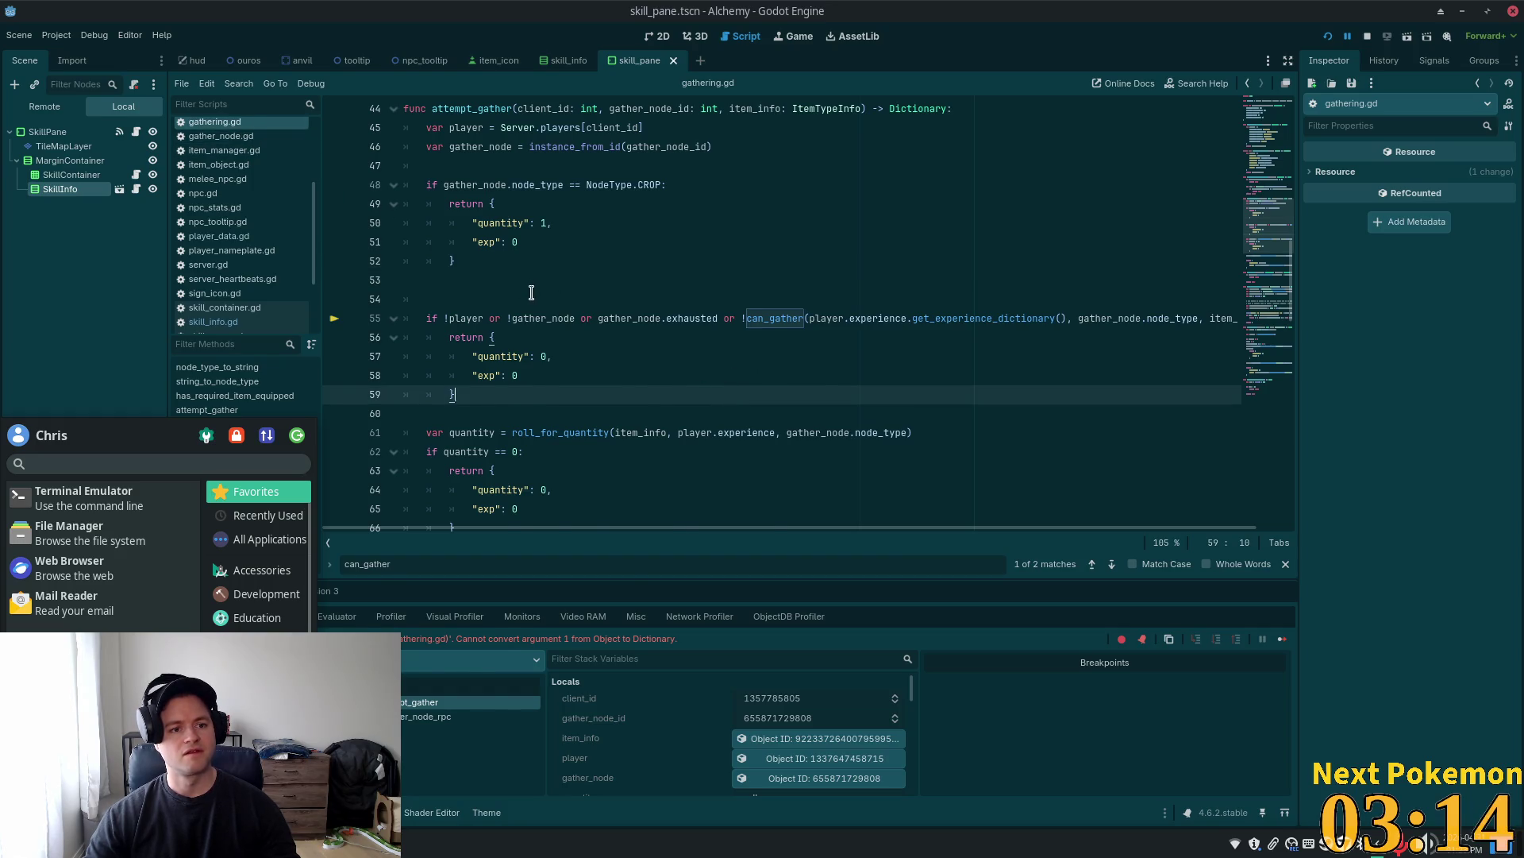
pyautogui.hotkey('alt', 'Tab')
pyautogui.click(1040, 334)
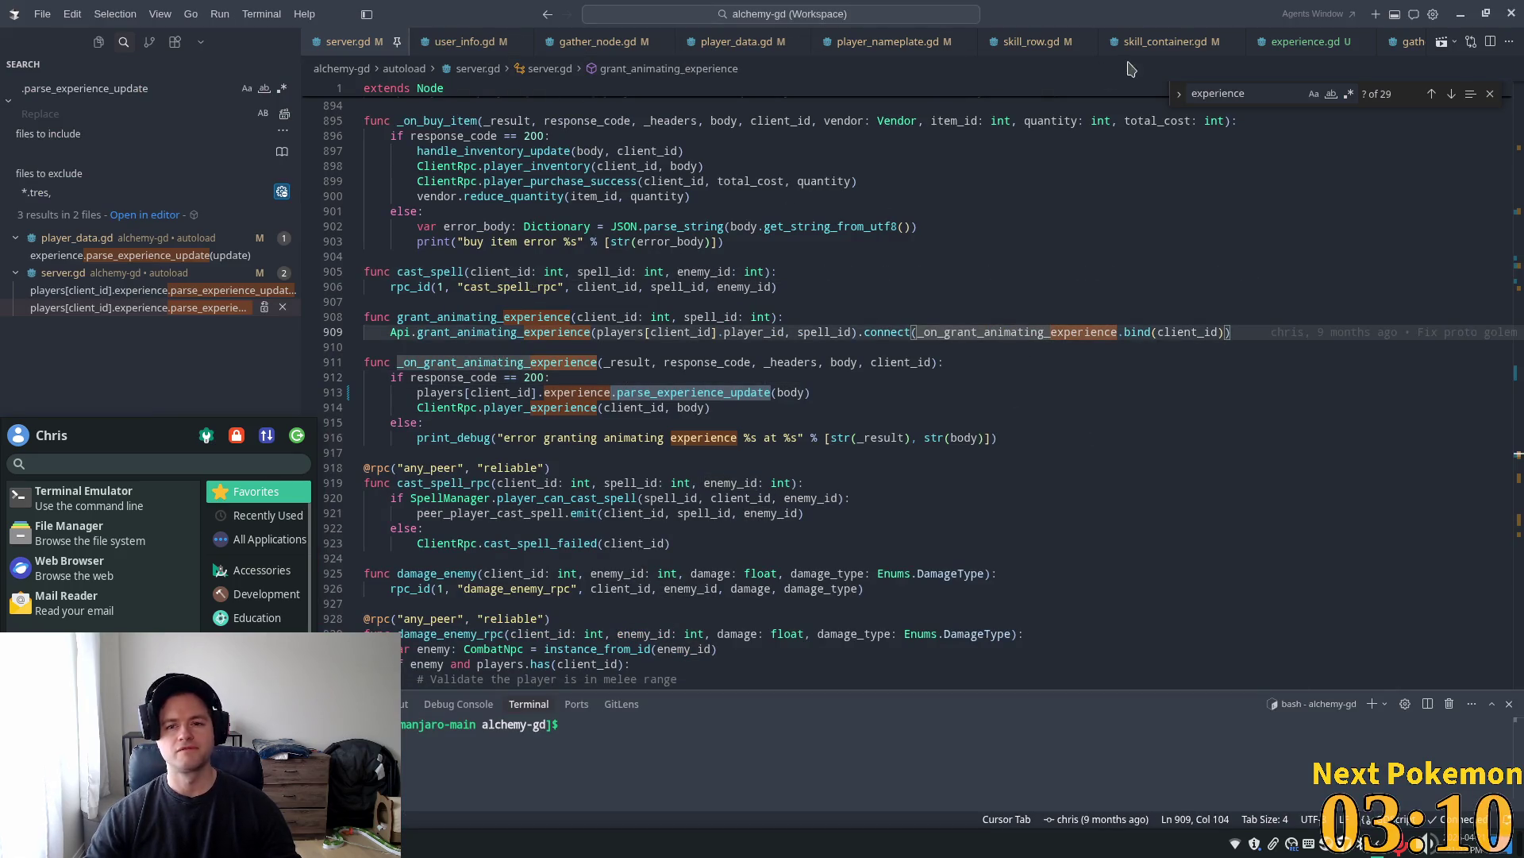
# Open experience.gd in Cursor and locate get_experience_dictionary on line 68, then return to Godot
pyautogui.click(1318, 44)
pyautogui.click(794, 372)
pyautogui.scroll(-1, 451, 537)
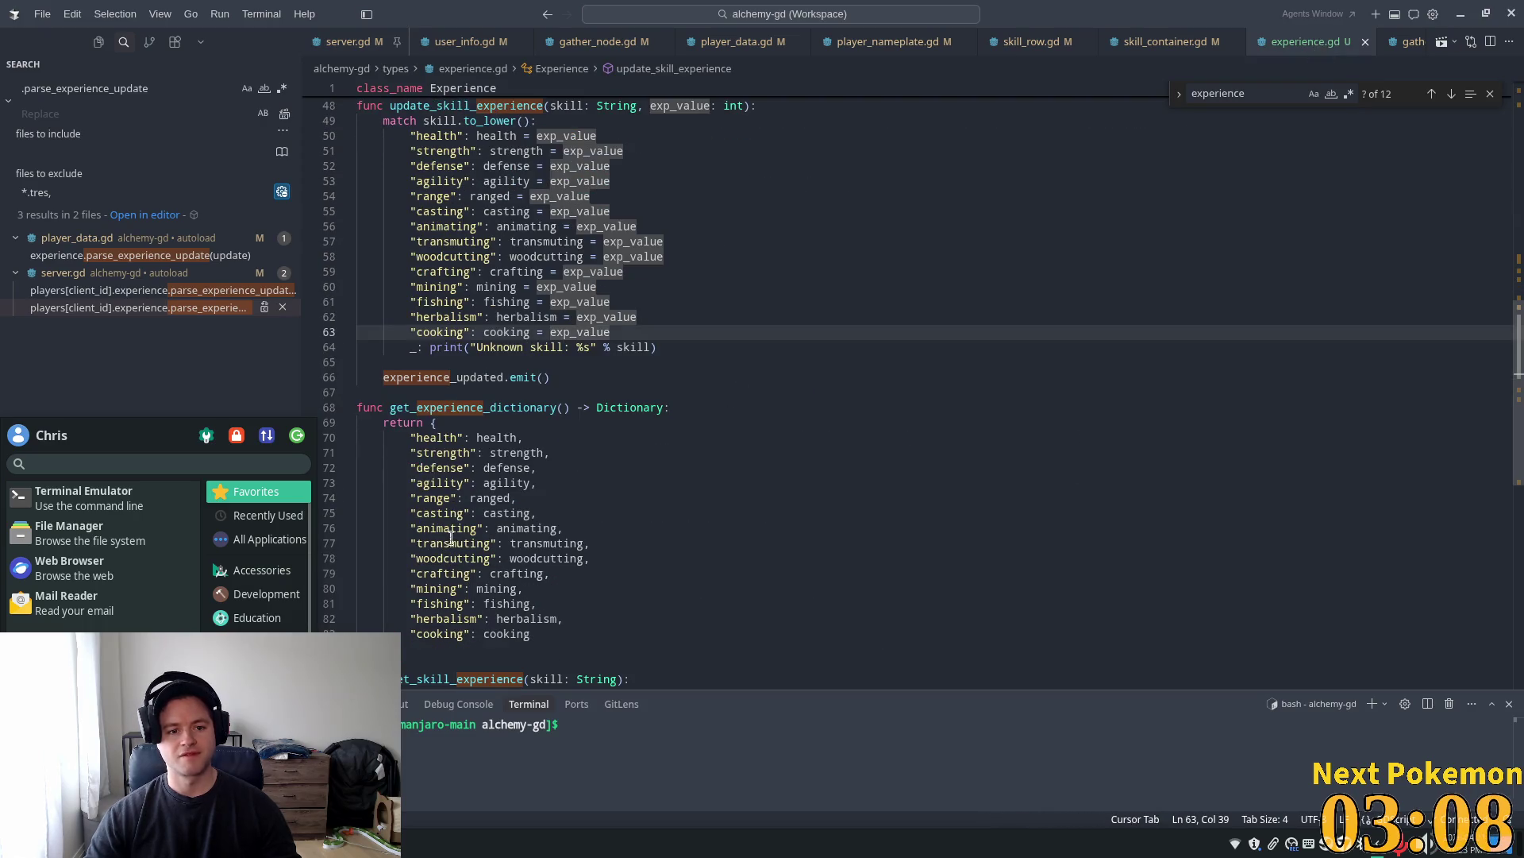
pyautogui.doubleClick(454, 411)
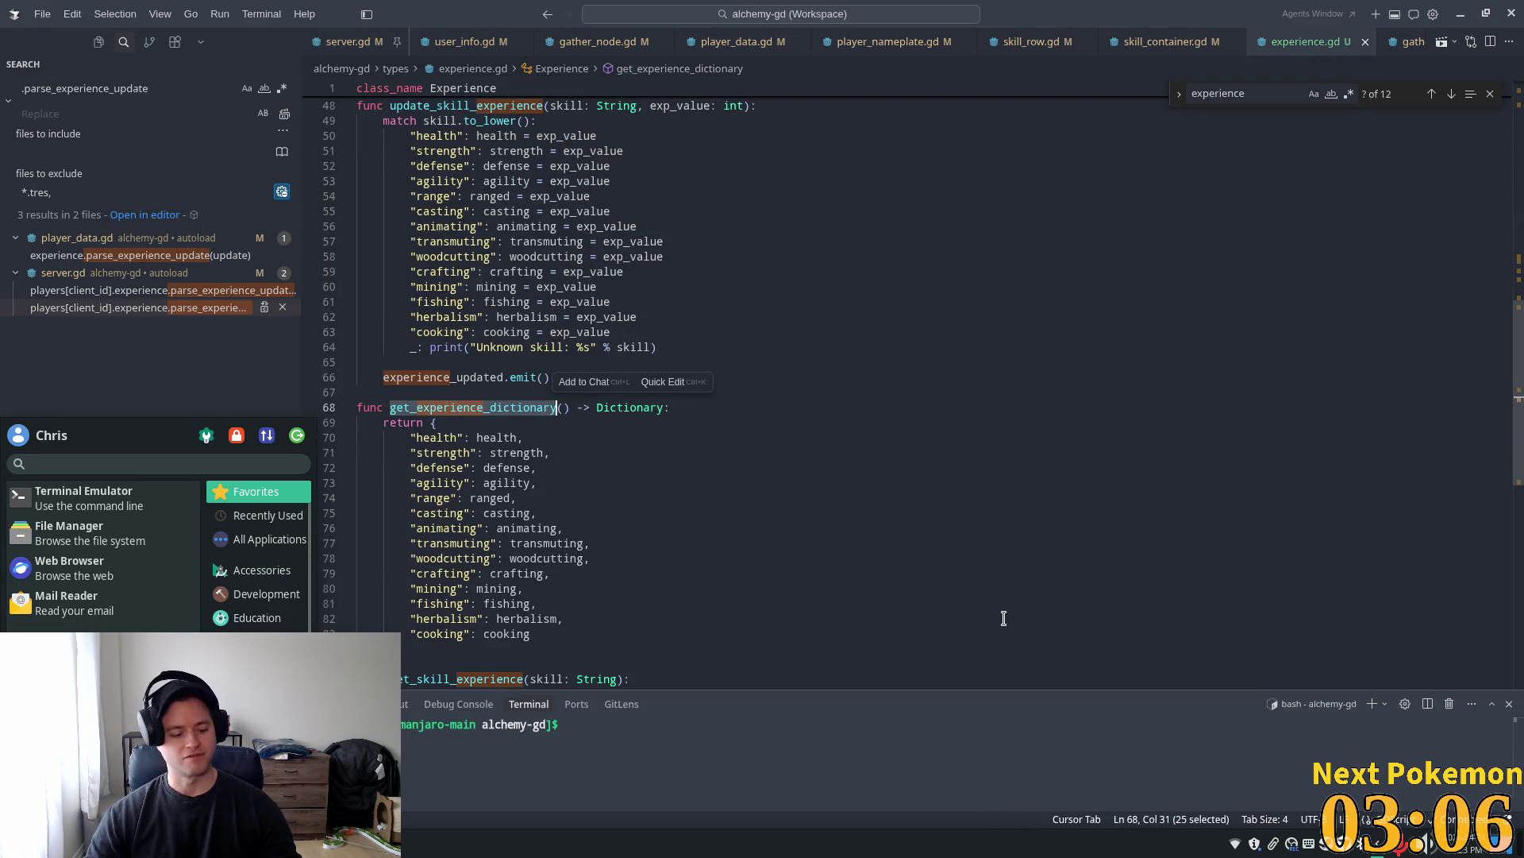
pyautogui.hotkey('alt', 'Tab')
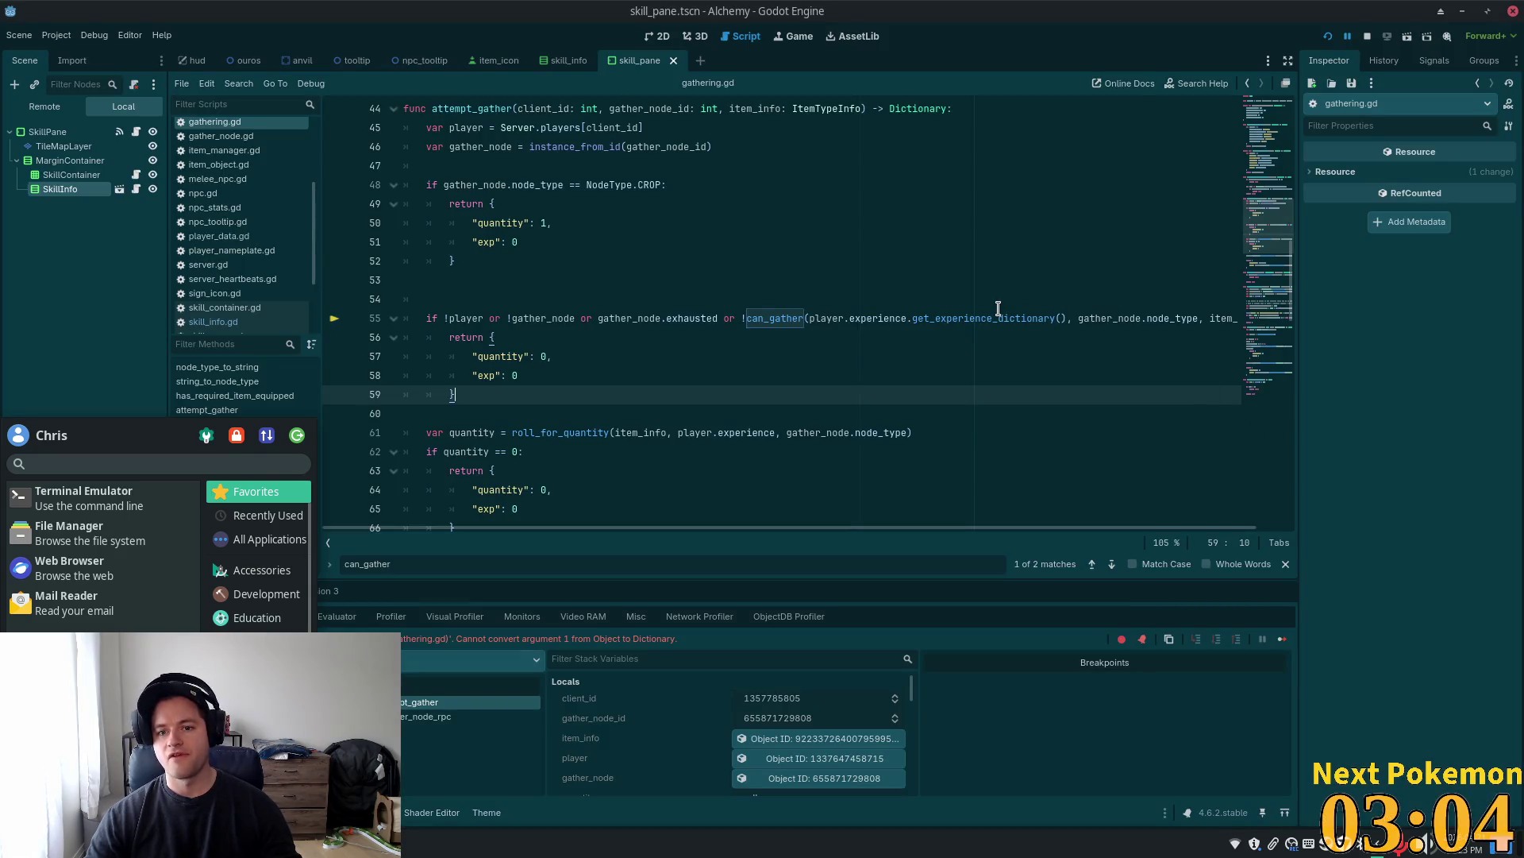
# Relaunch the Alchemy project with the play button, then open File Manager from the application menu
pyautogui.click(995, 318)
pyautogui.click(950, 236)
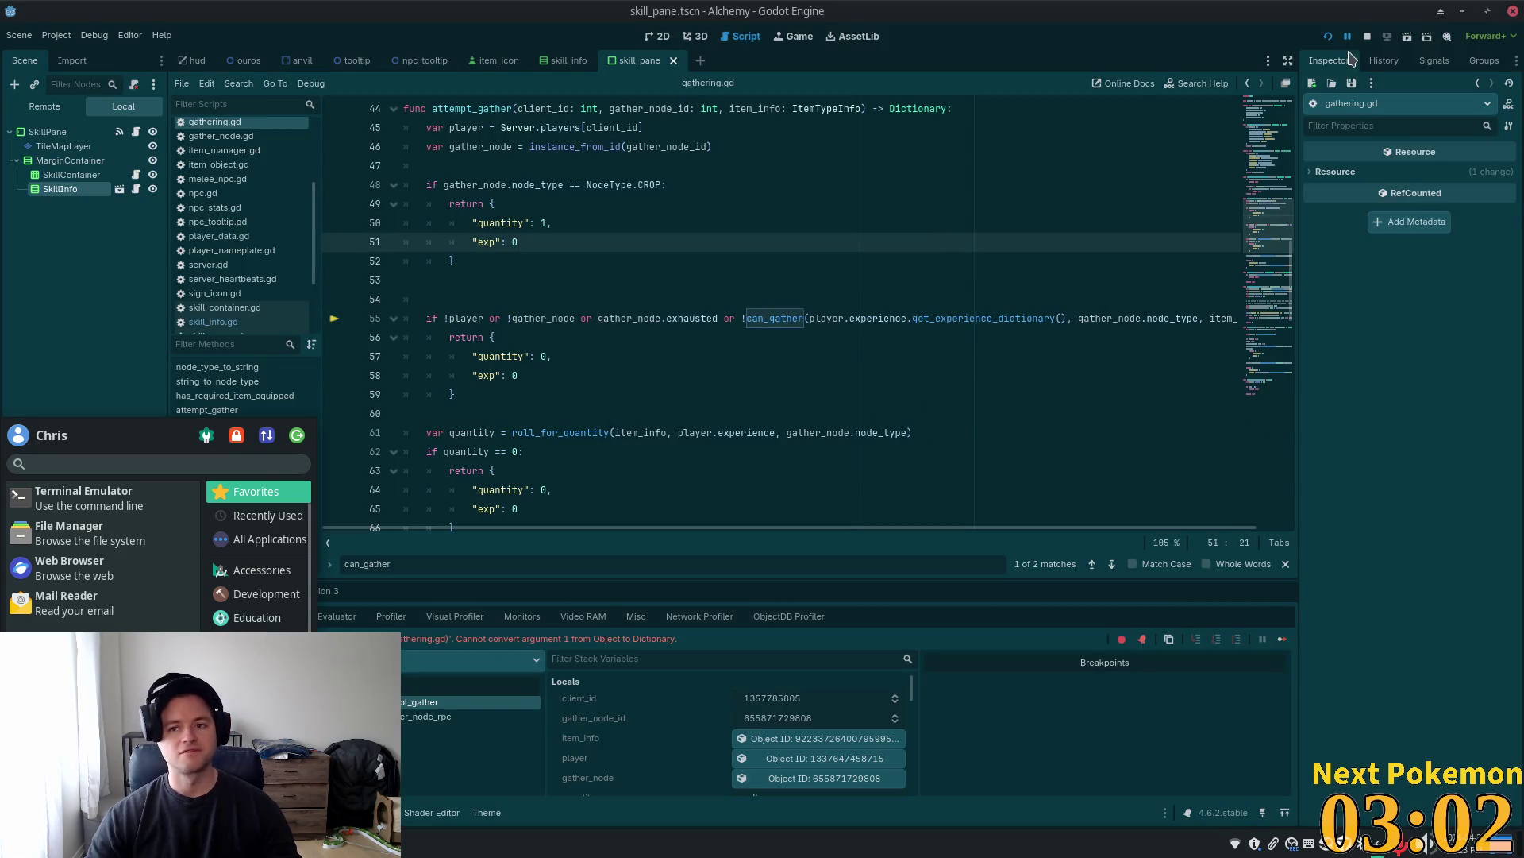
pyautogui.click(1327, 37)
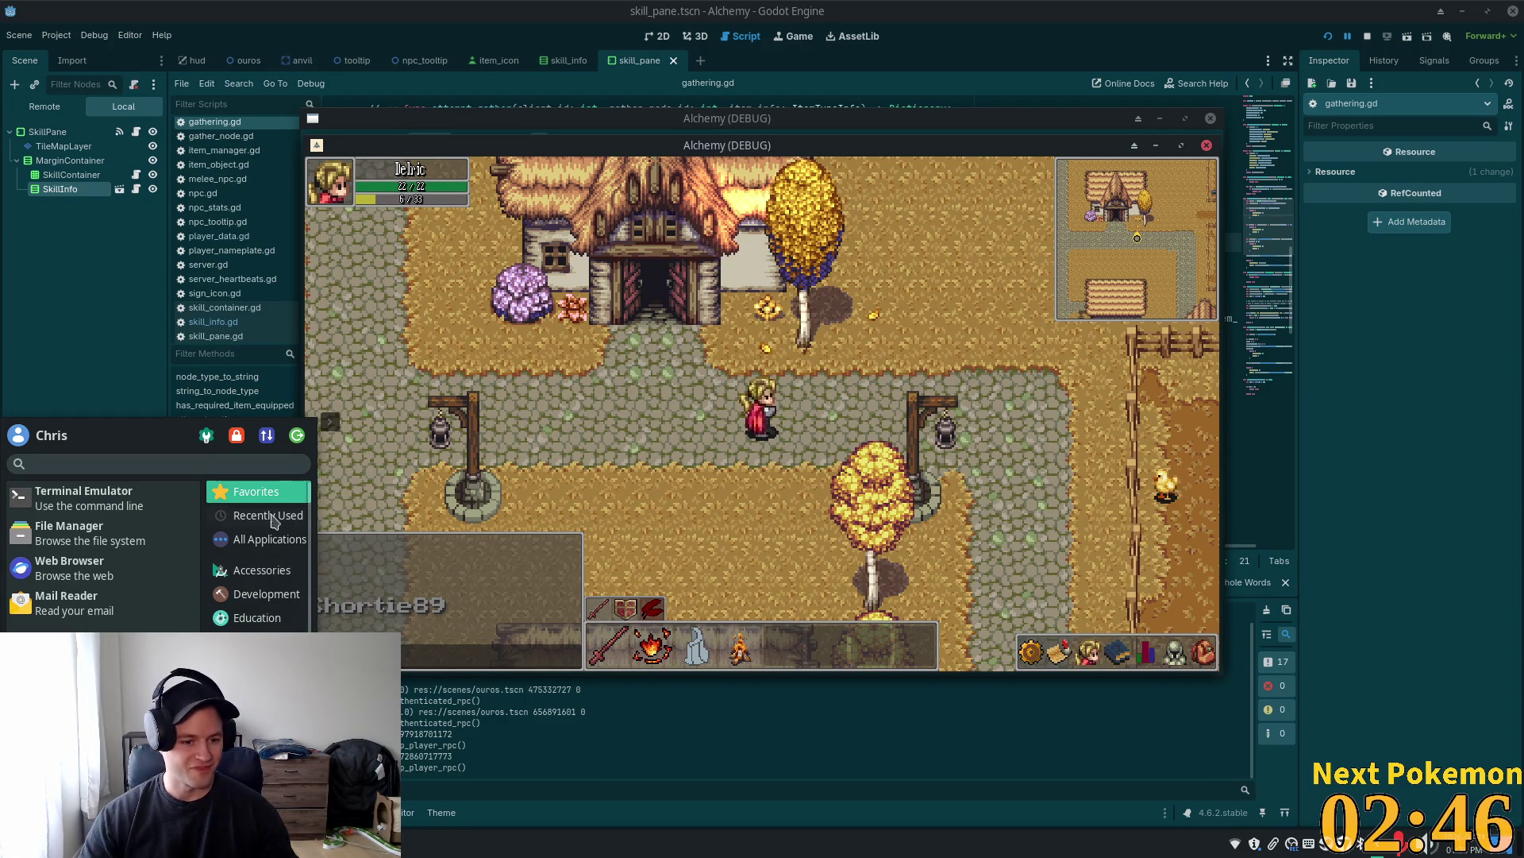
pyautogui.click(83, 532)
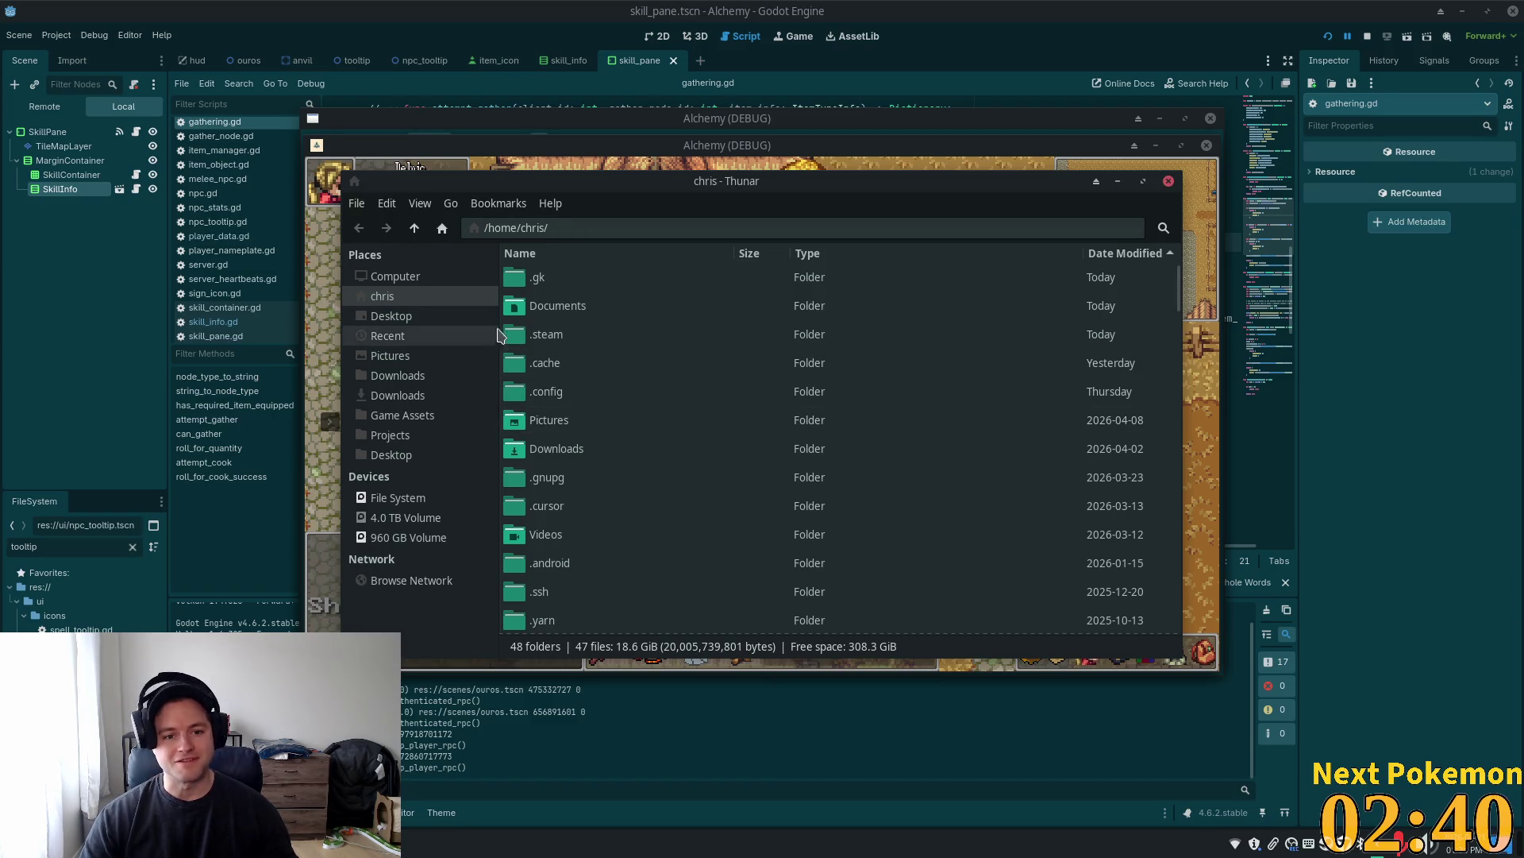
# Close the Thunar window with Ctrl+W so the Alchemy game is visible
pyautogui.hotkey('ctrl', 'w')
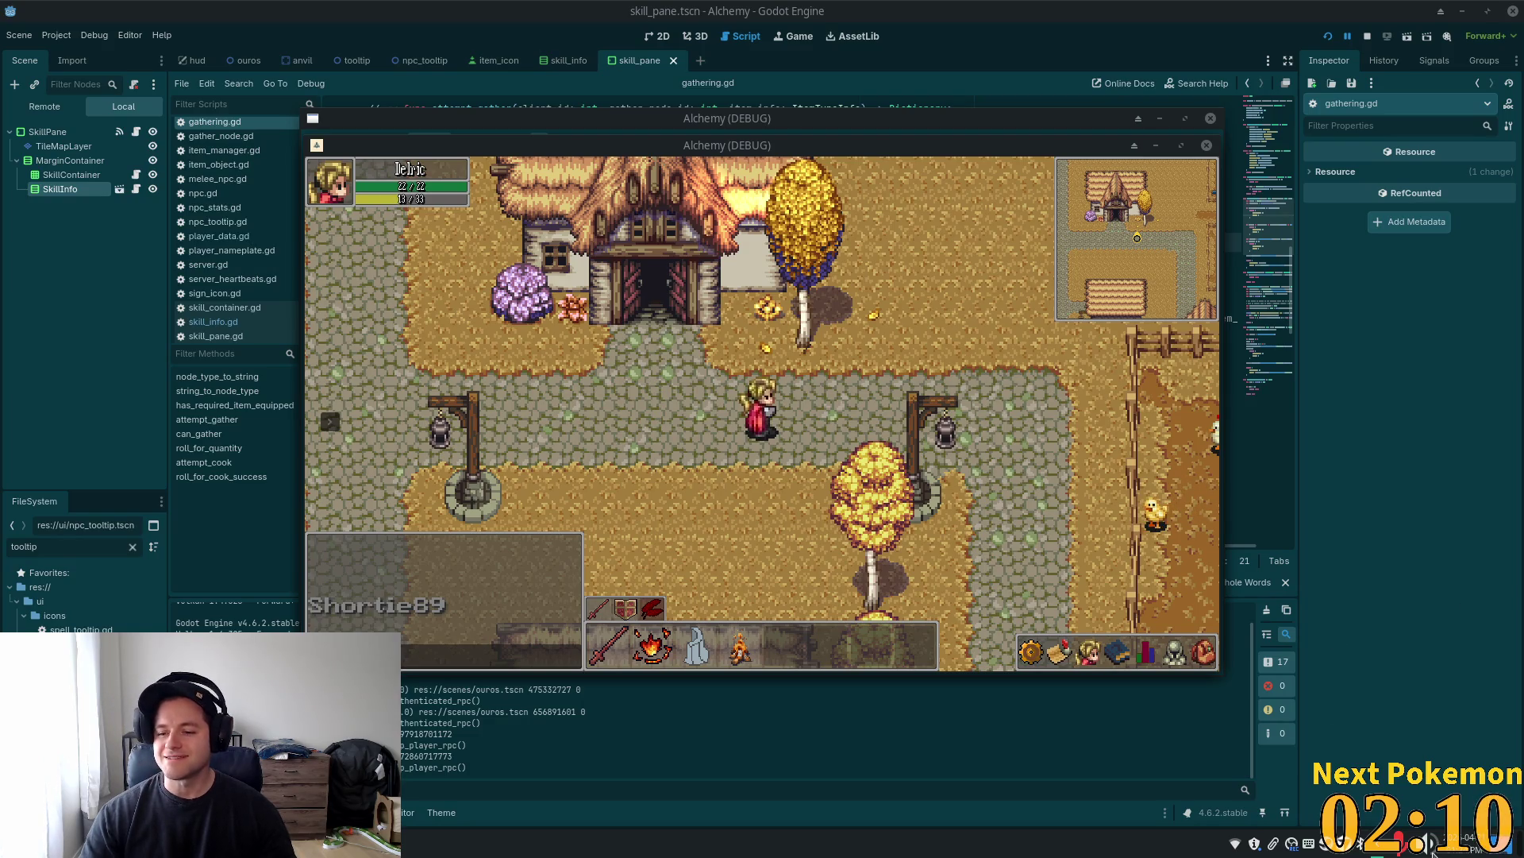
pyautogui.rightClick(1463, 848)
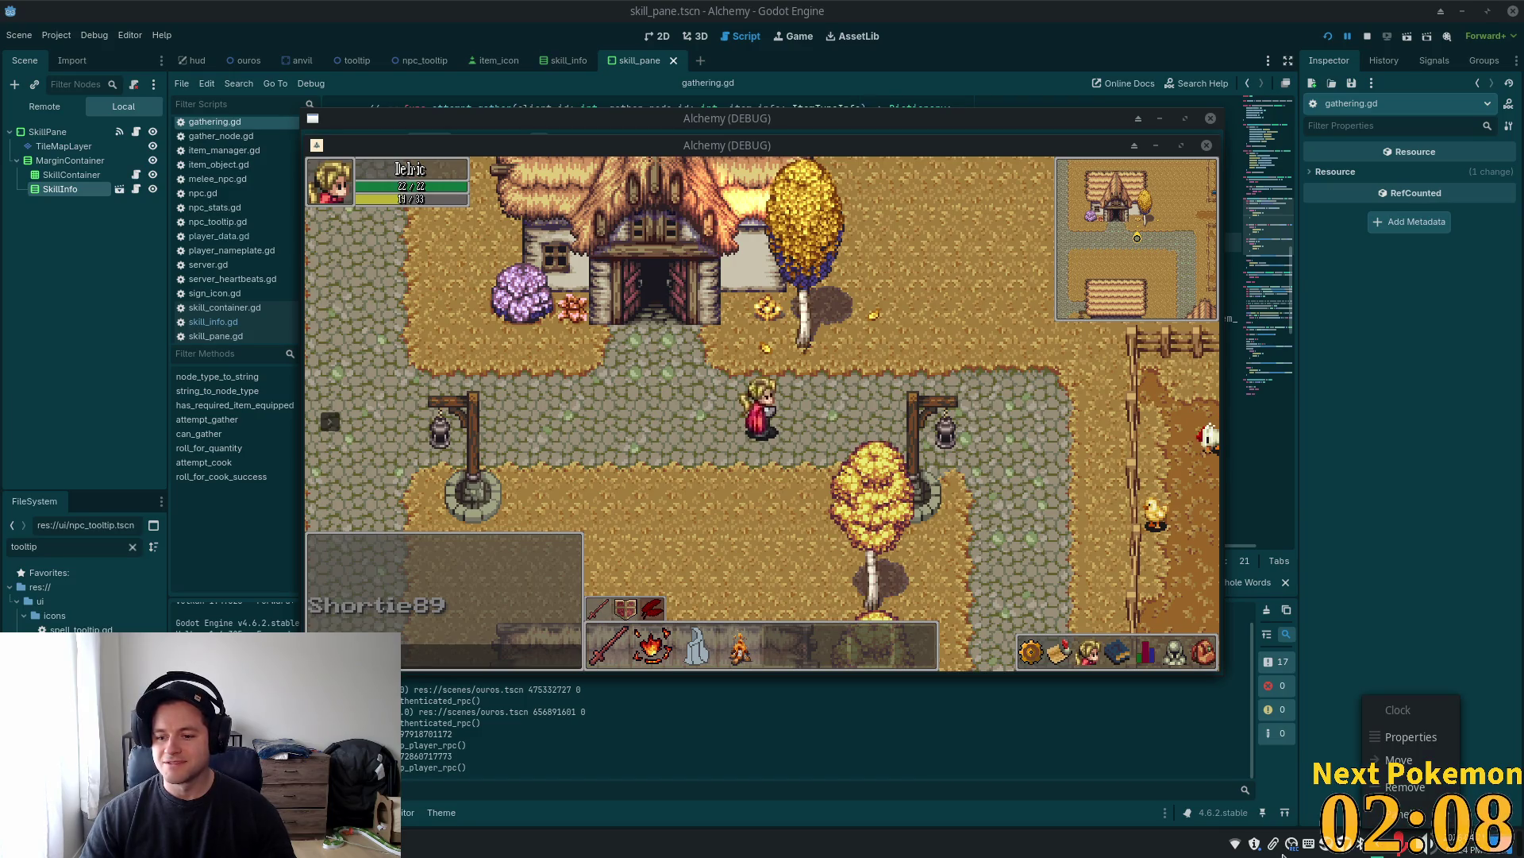
pyautogui.click(1112, 850)
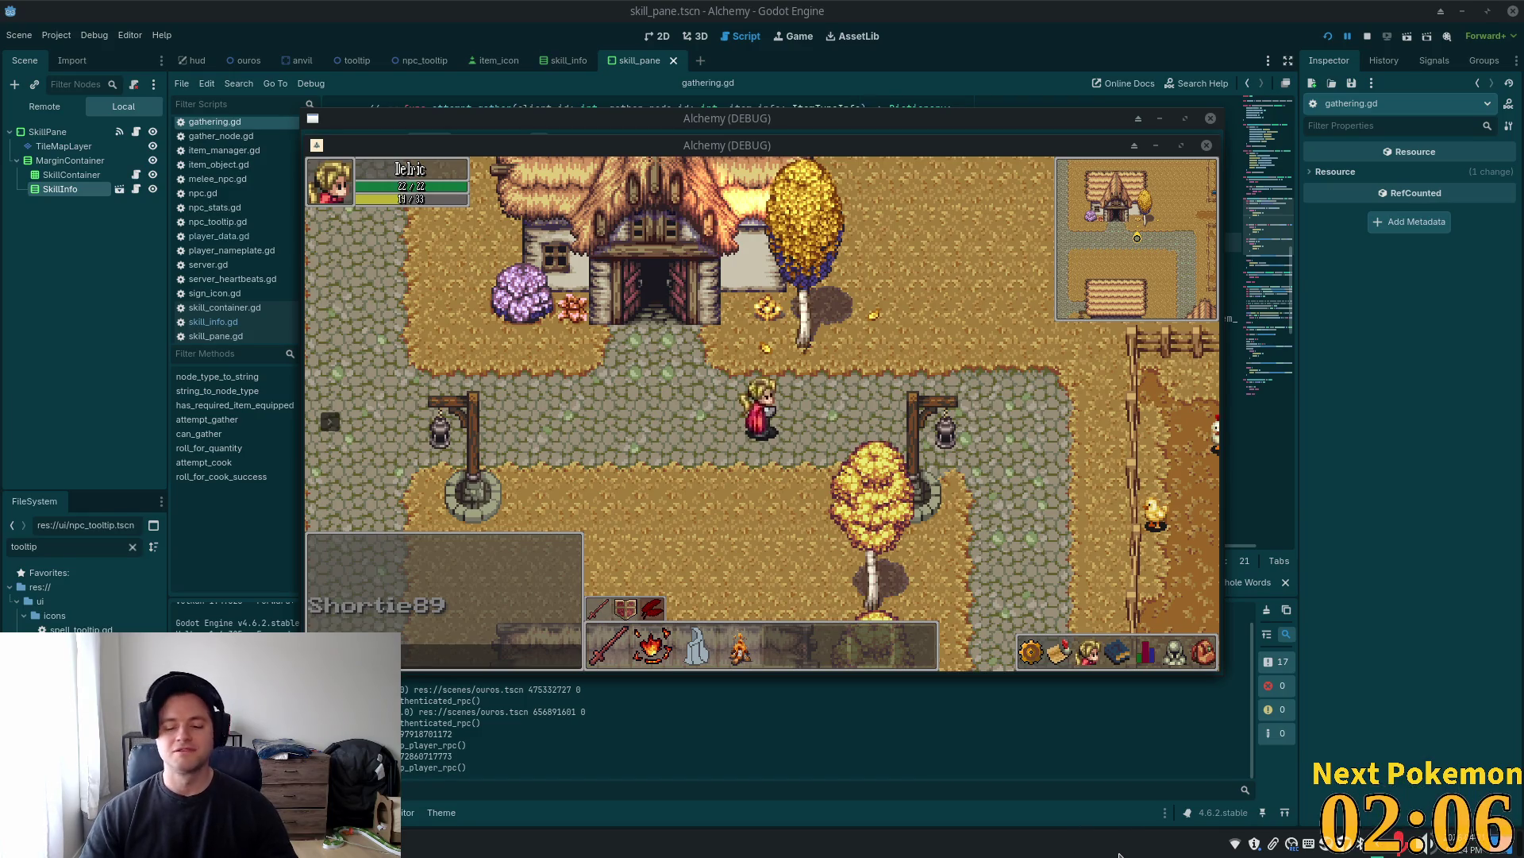